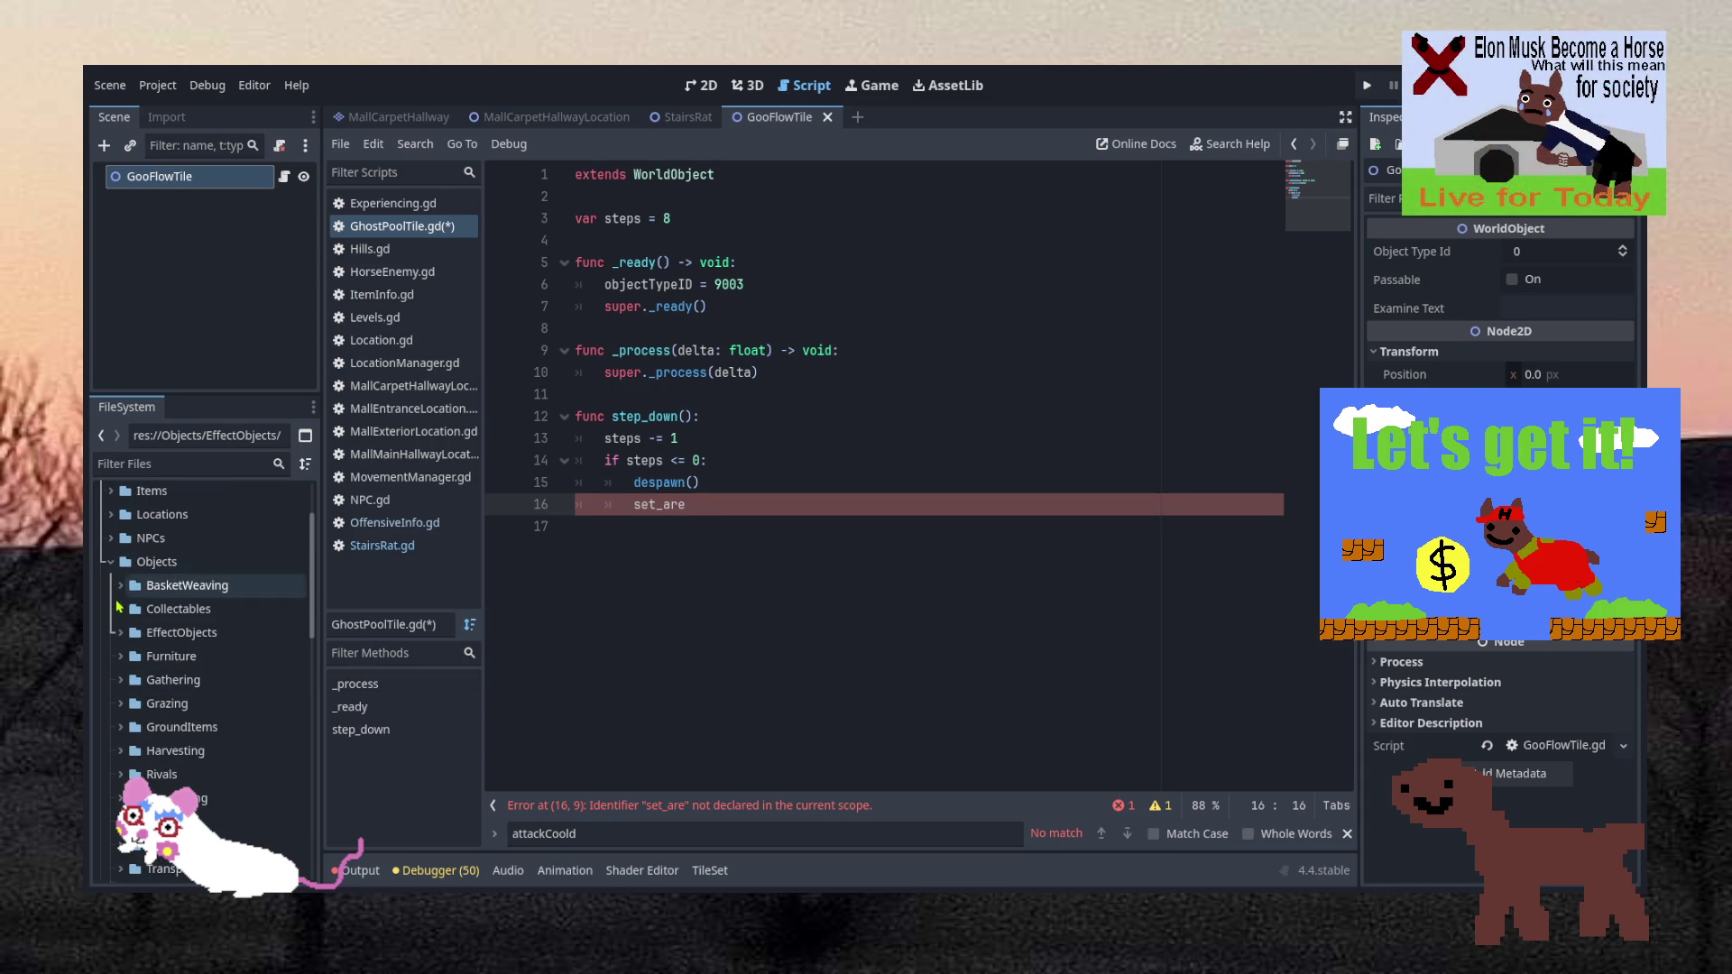
Open WorldObject.gd and scroll down to its update_tile_position function definition
{"action": "scroll", "coordinate": [136, 622], "scroll_direction": "down", "scroll_amount": 5}
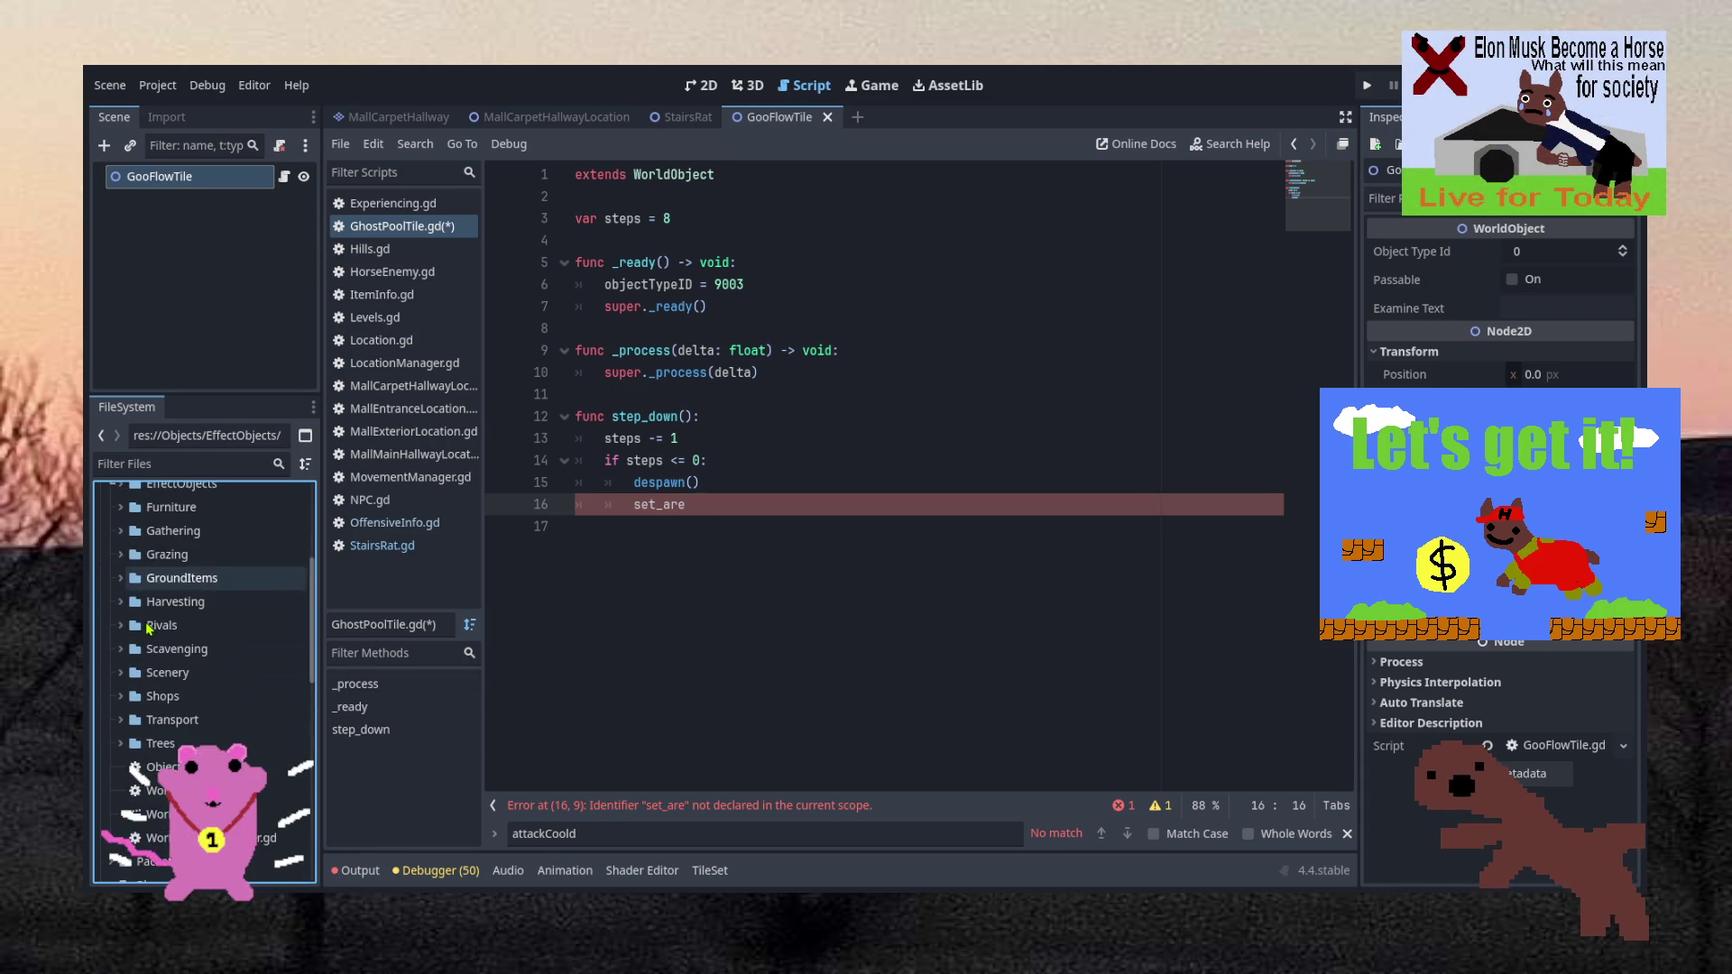
{"action": "scroll", "coordinate": [148, 629], "scroll_direction": "up", "scroll_amount": 3}
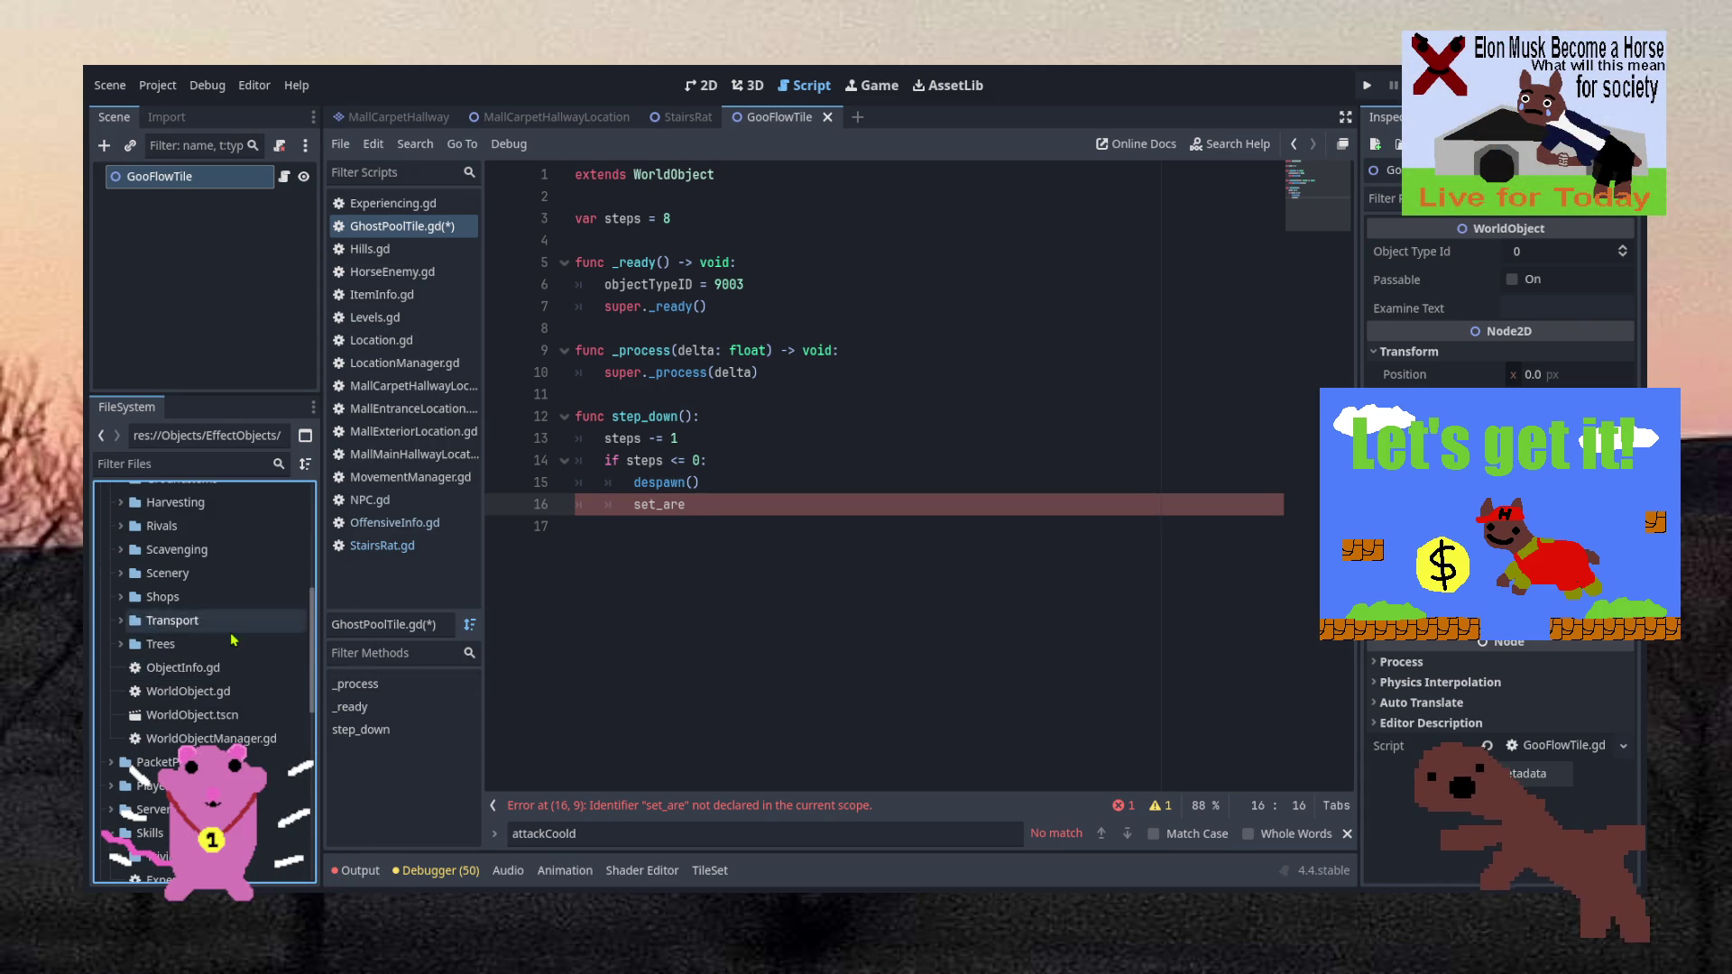
{"action": "double_click", "coordinate": [241, 690]}
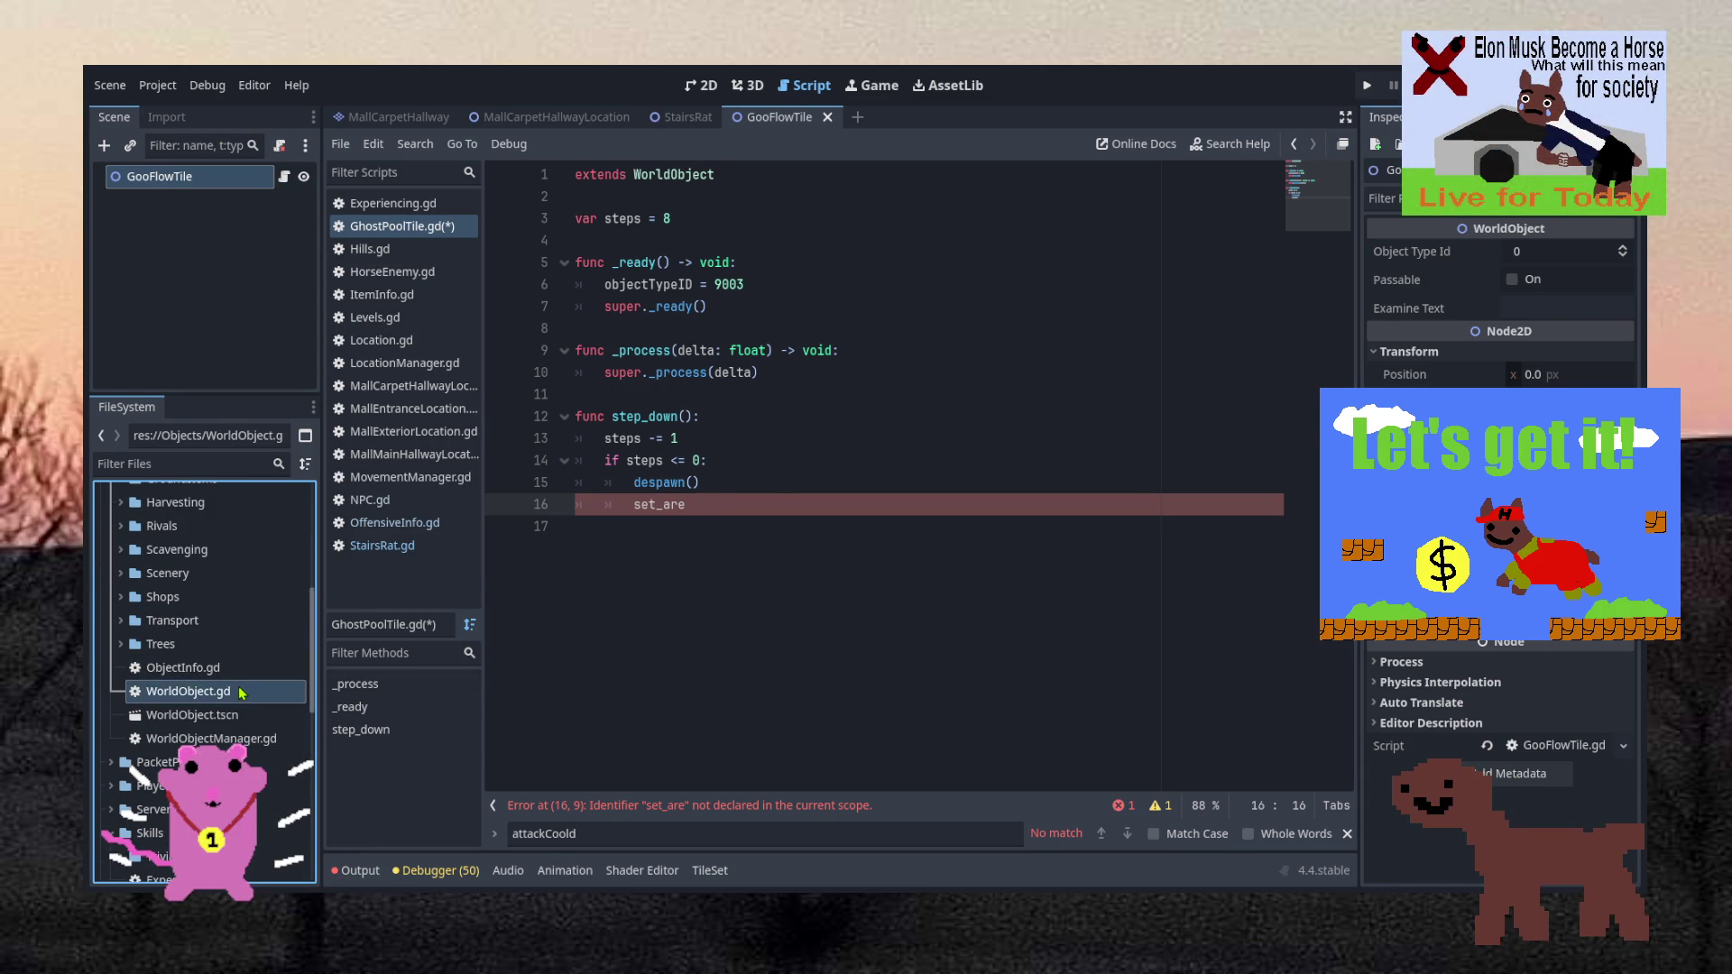
{"action": "scroll", "coordinate": [885, 420], "scroll_direction": "down", "scroll_amount": 10}
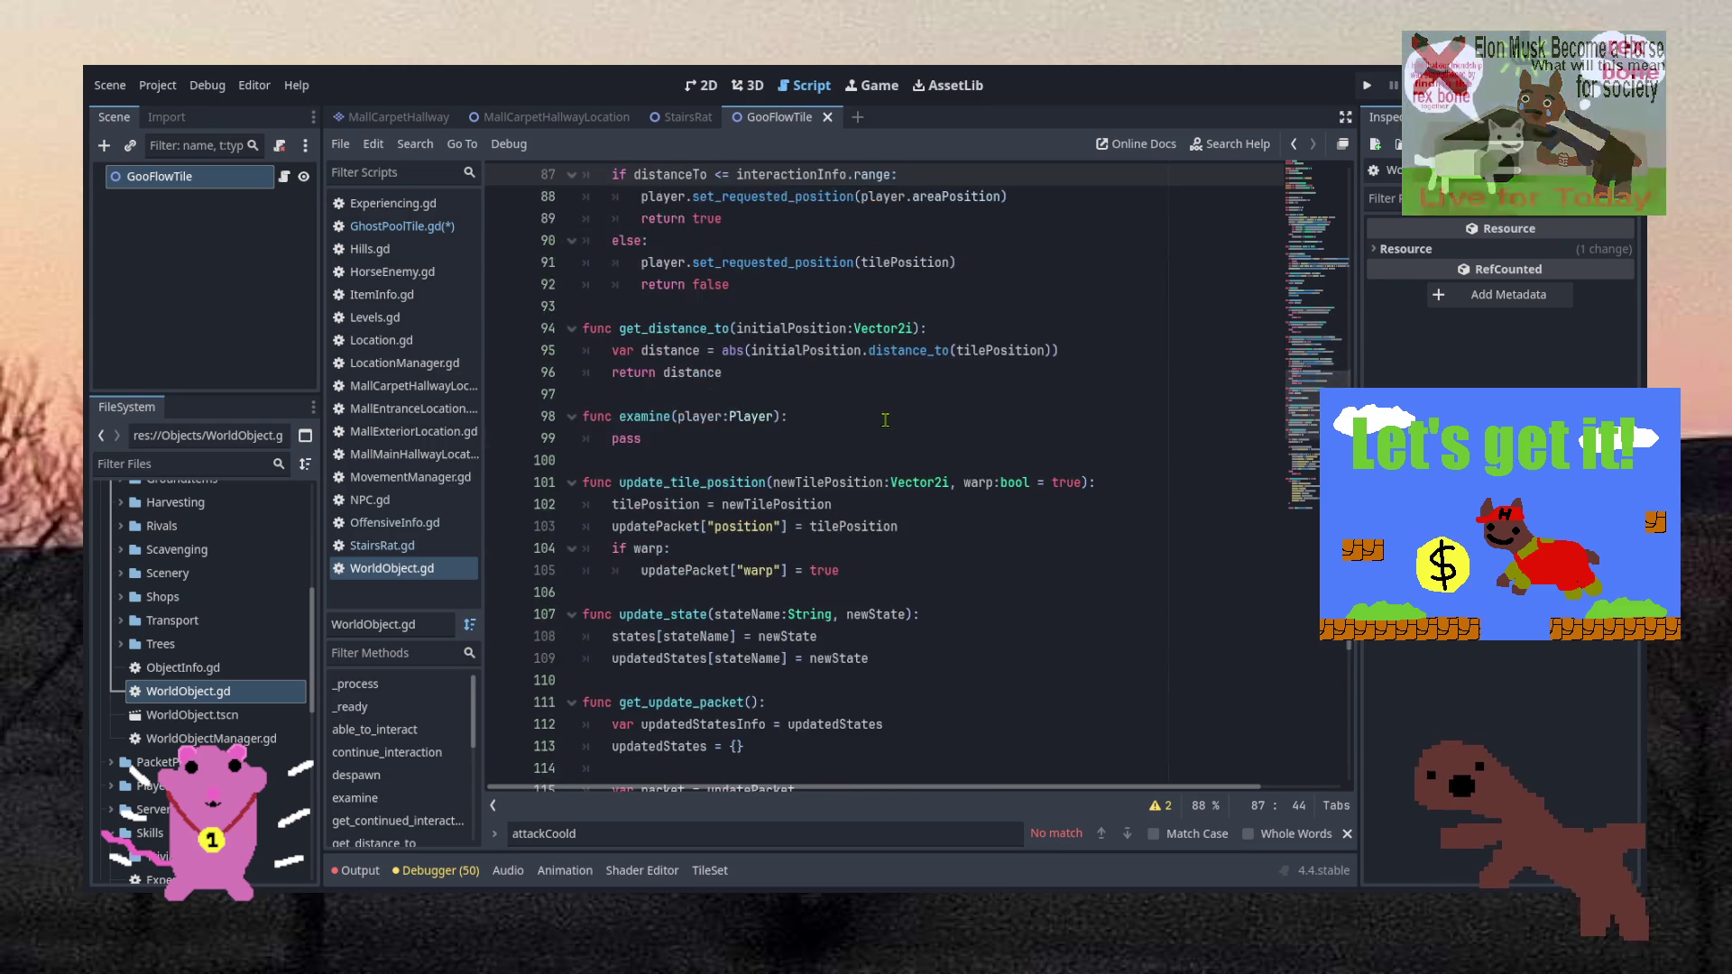
{"action": "scroll", "coordinate": [885, 420], "scroll_direction": "down", "scroll_amount": 2}
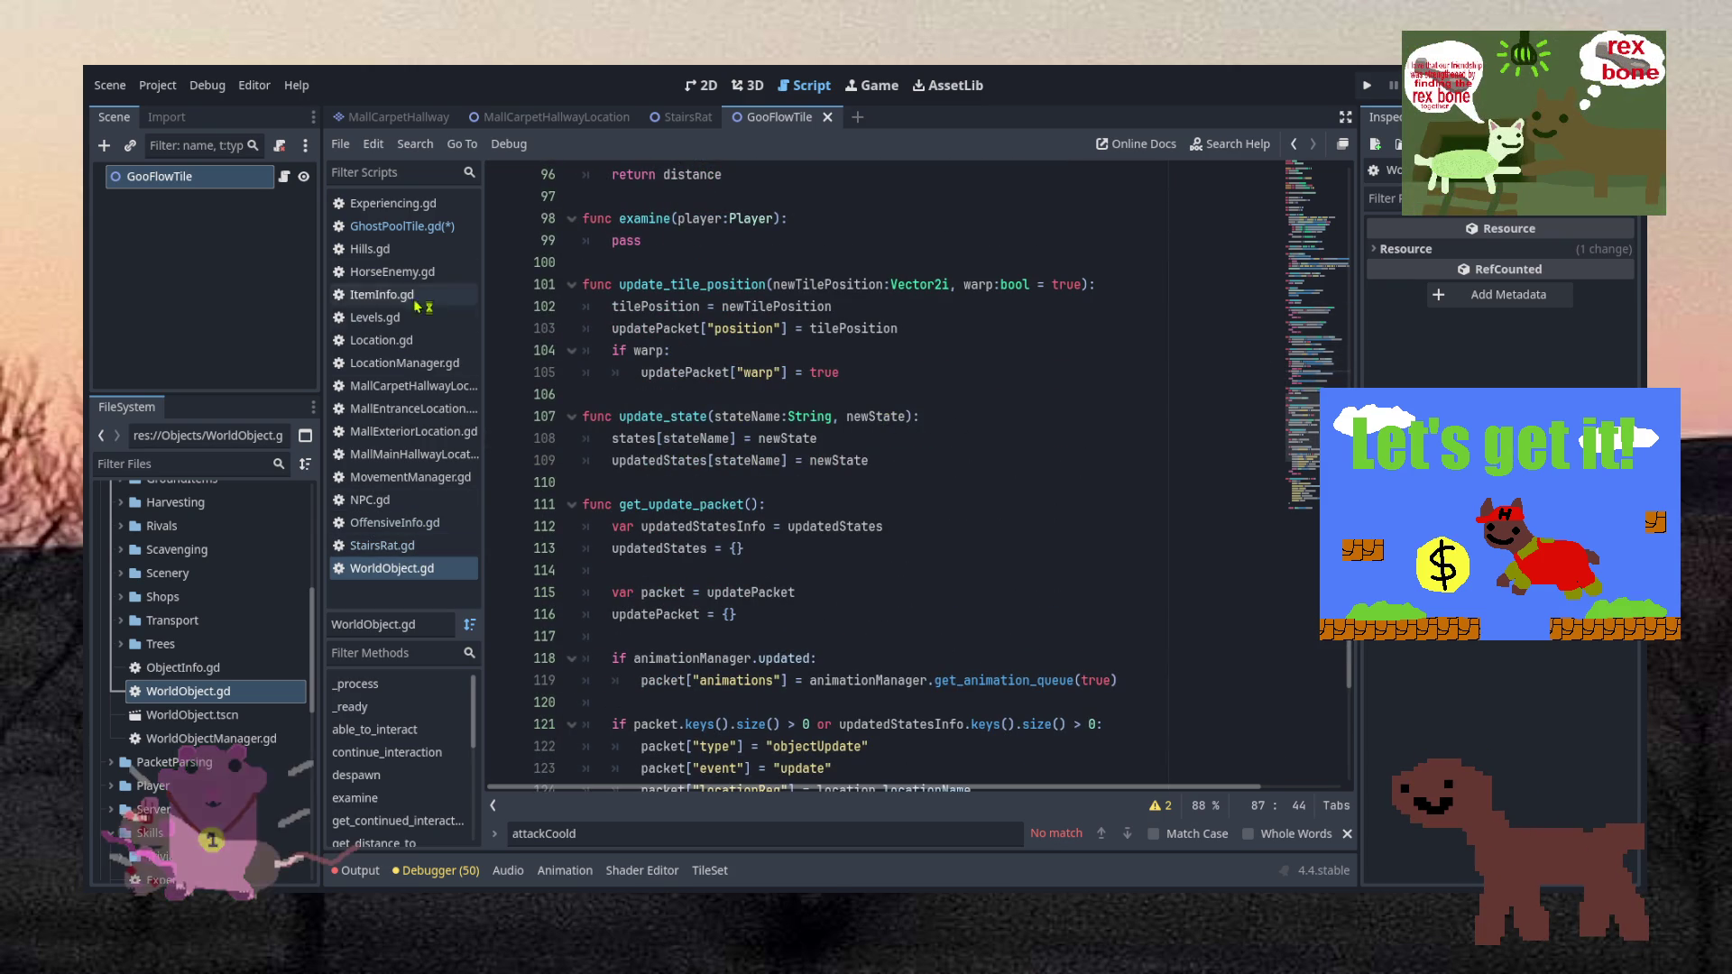
{"action": "left_click", "coordinate": [424, 234]}
Replace the set_are call with update_tile_position(tilePosition + Vector2i(0, 1)) and save
{"action": "double_click", "coordinate": [670, 508]}
{"action": "type", "text": "updat"}
{"action": "key", "text": "Down"}
{"action": "key", "text": "Down"}
{"action": "key", "text": "Down"}
{"action": "key", "text": "Return"}
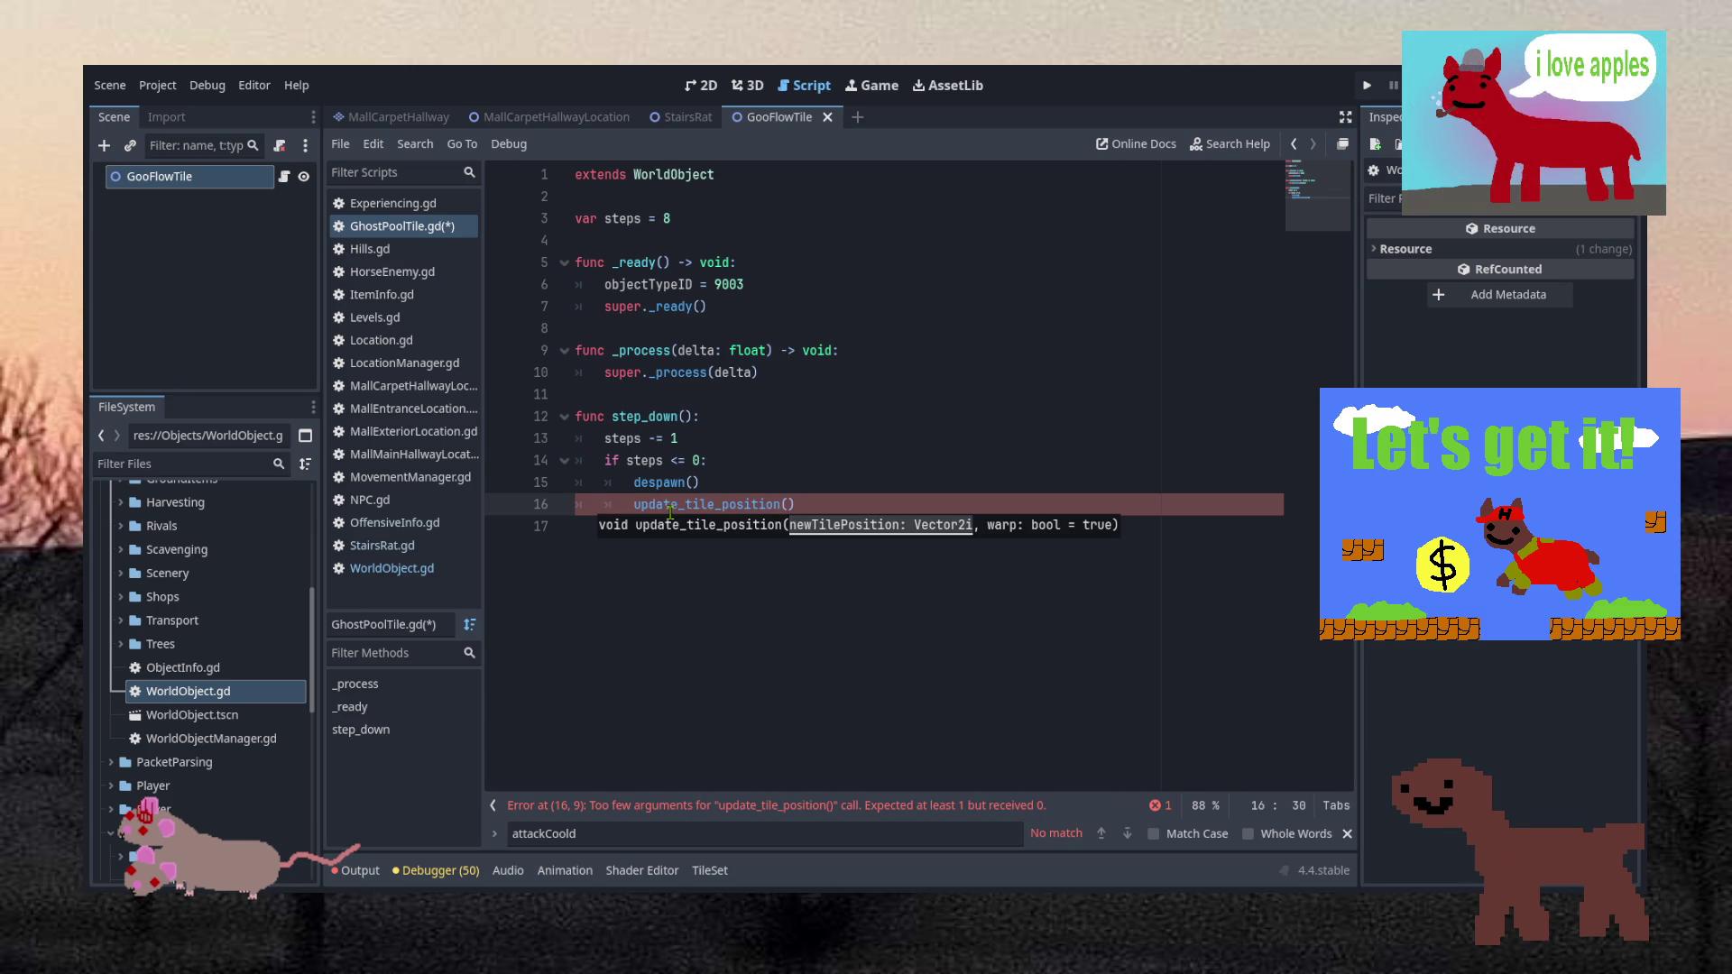
{"action": "type", "text": "are"}
{"action": "key", "text": "BackSpace"}
{"action": "key", "text": "BackSpace"}
{"action": "key", "text": "BackSpace"}
{"action": "type", "text": "til"}
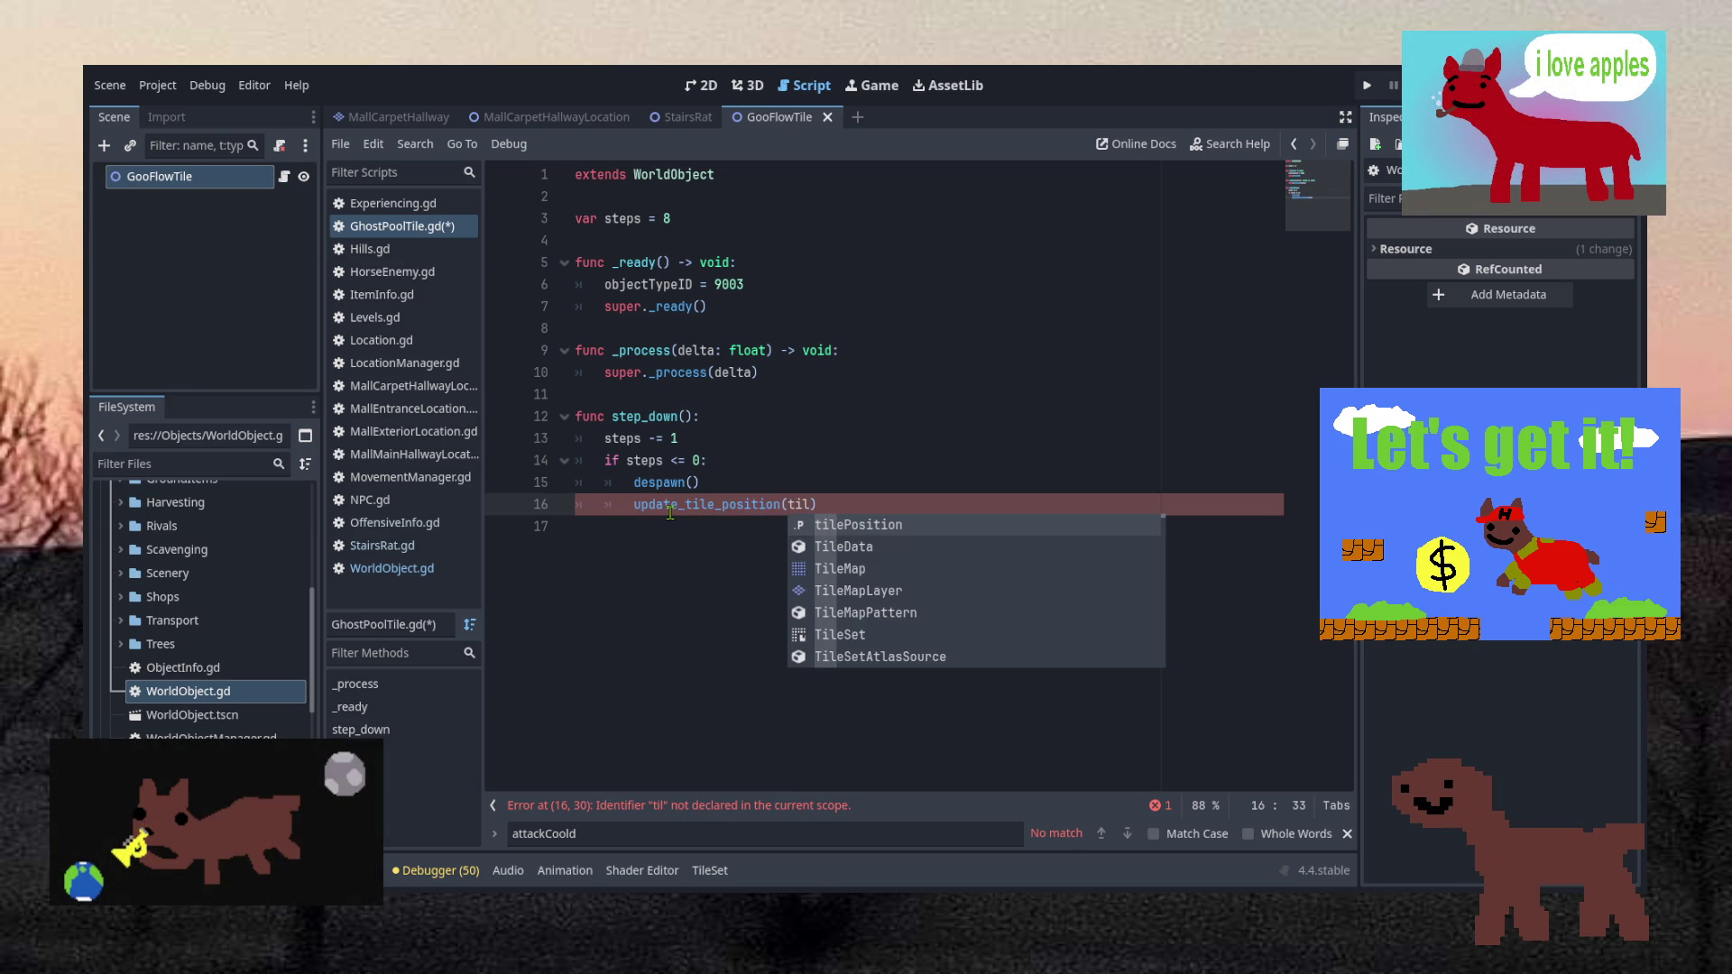
{"action": "key", "text": "Return"}
{"action": "type", "text": "+ V"}
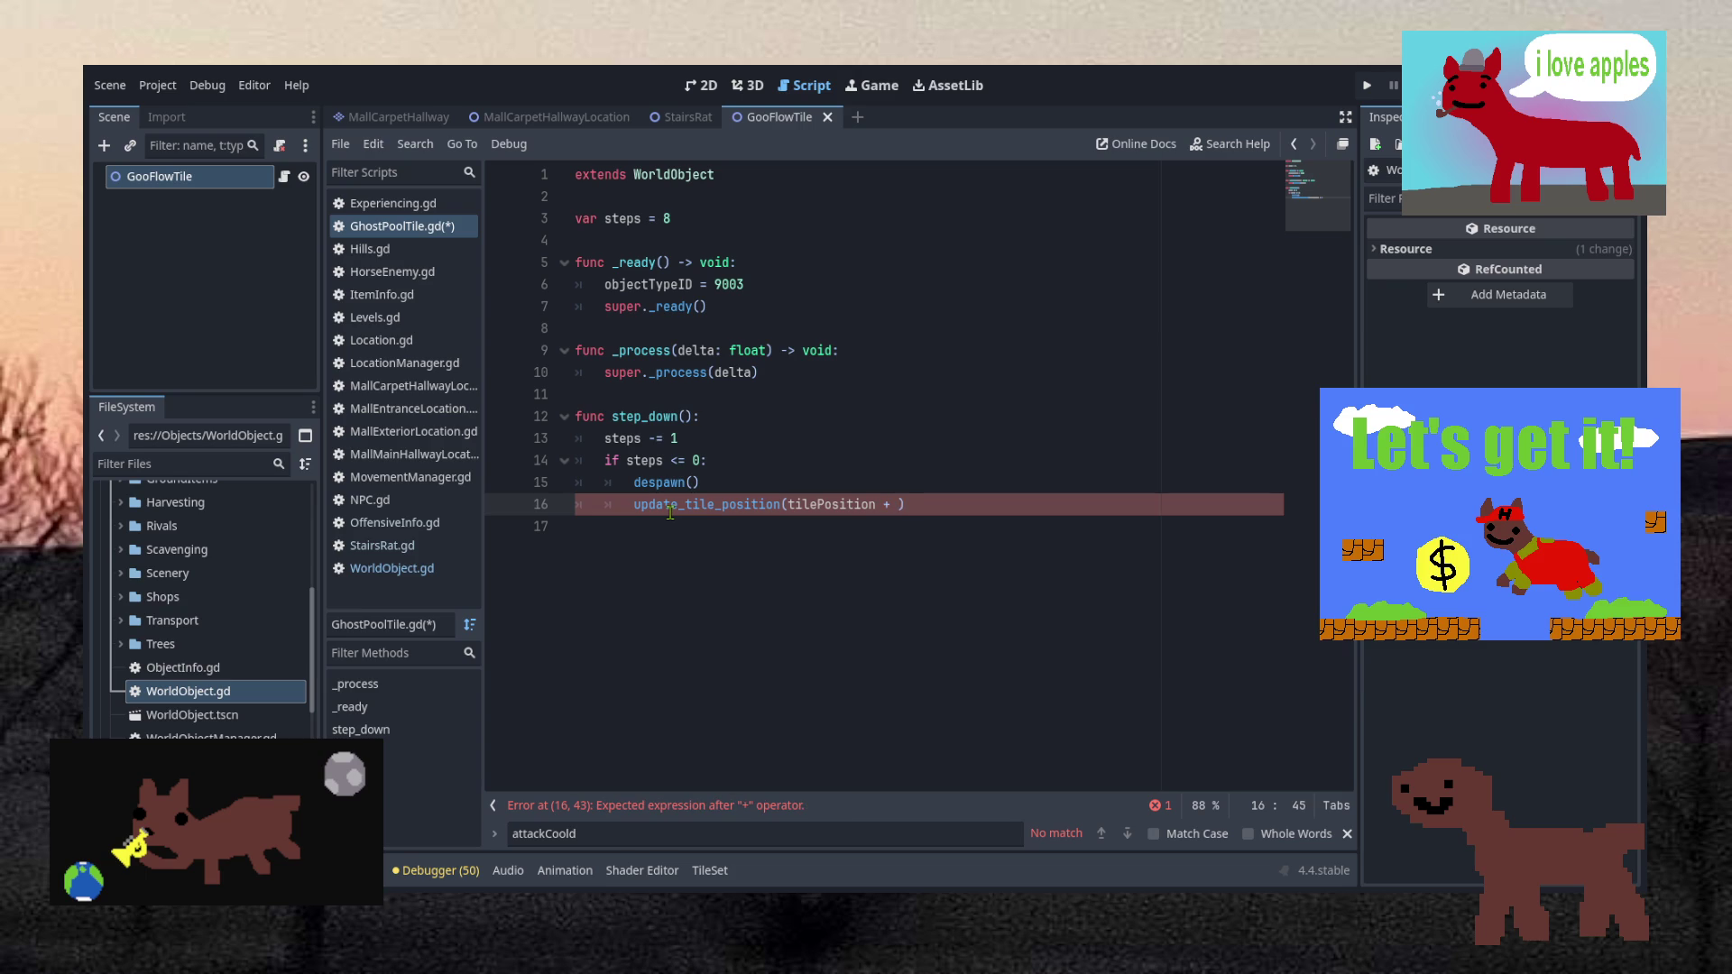
{"action": "type", "text": "ector2i"}
{"action": "key", "text": "Return"}
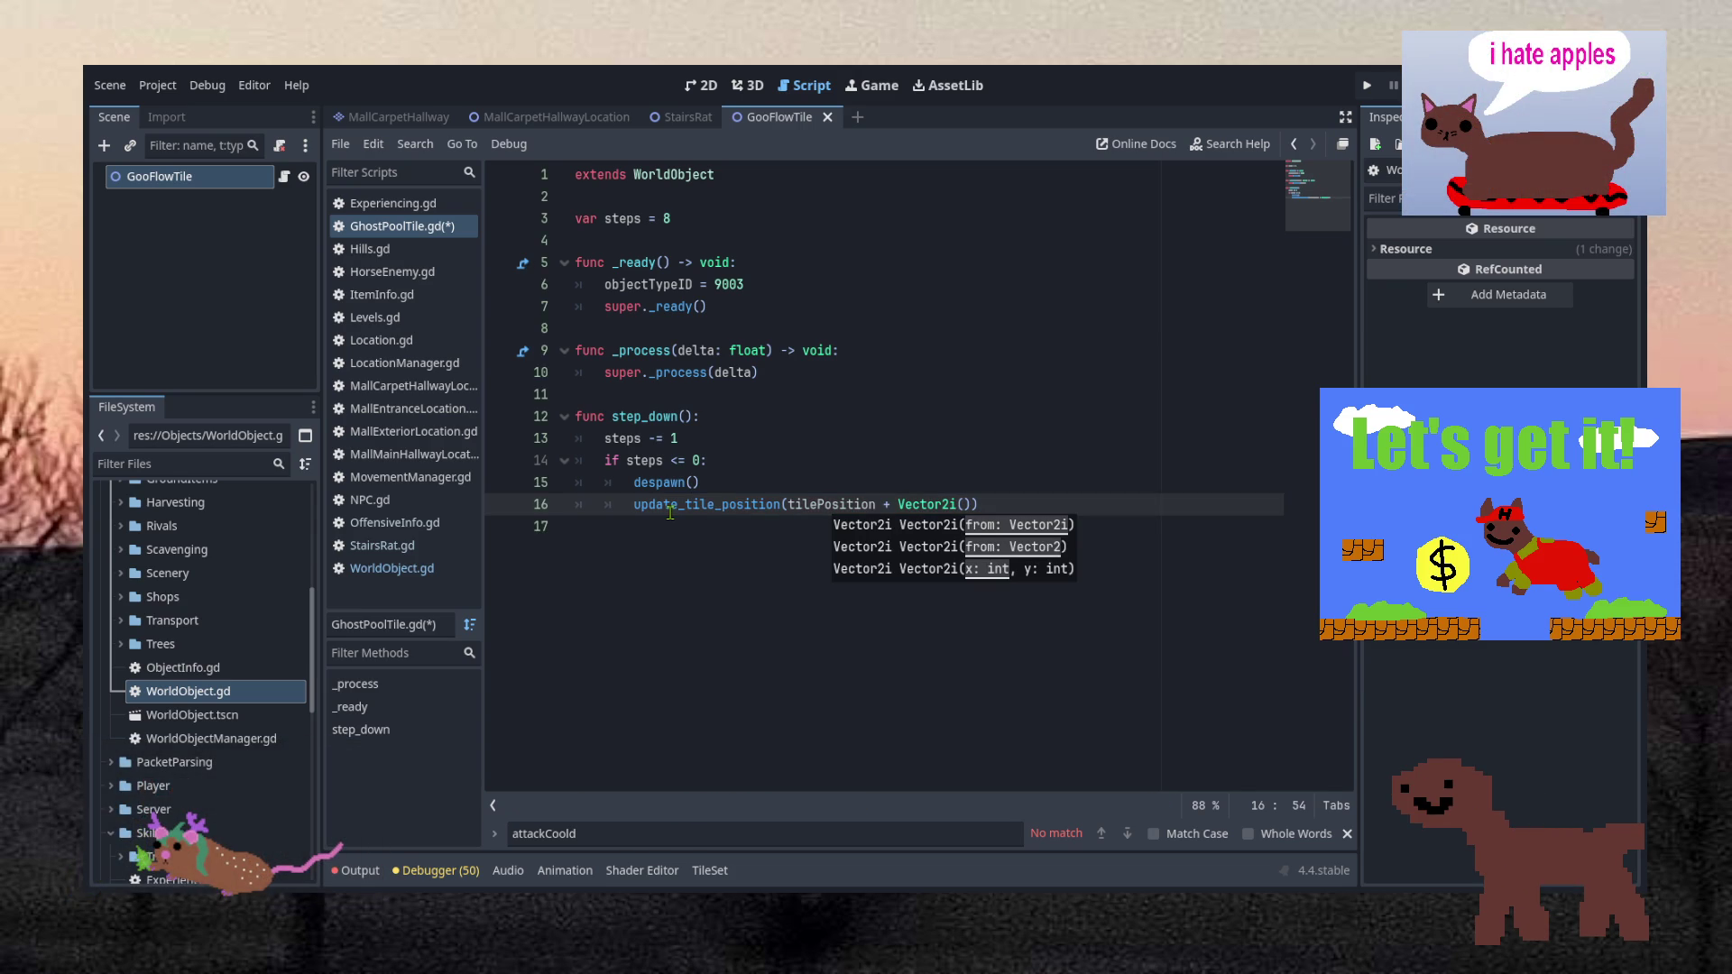
{"action": "type", "text": "0, 1"}
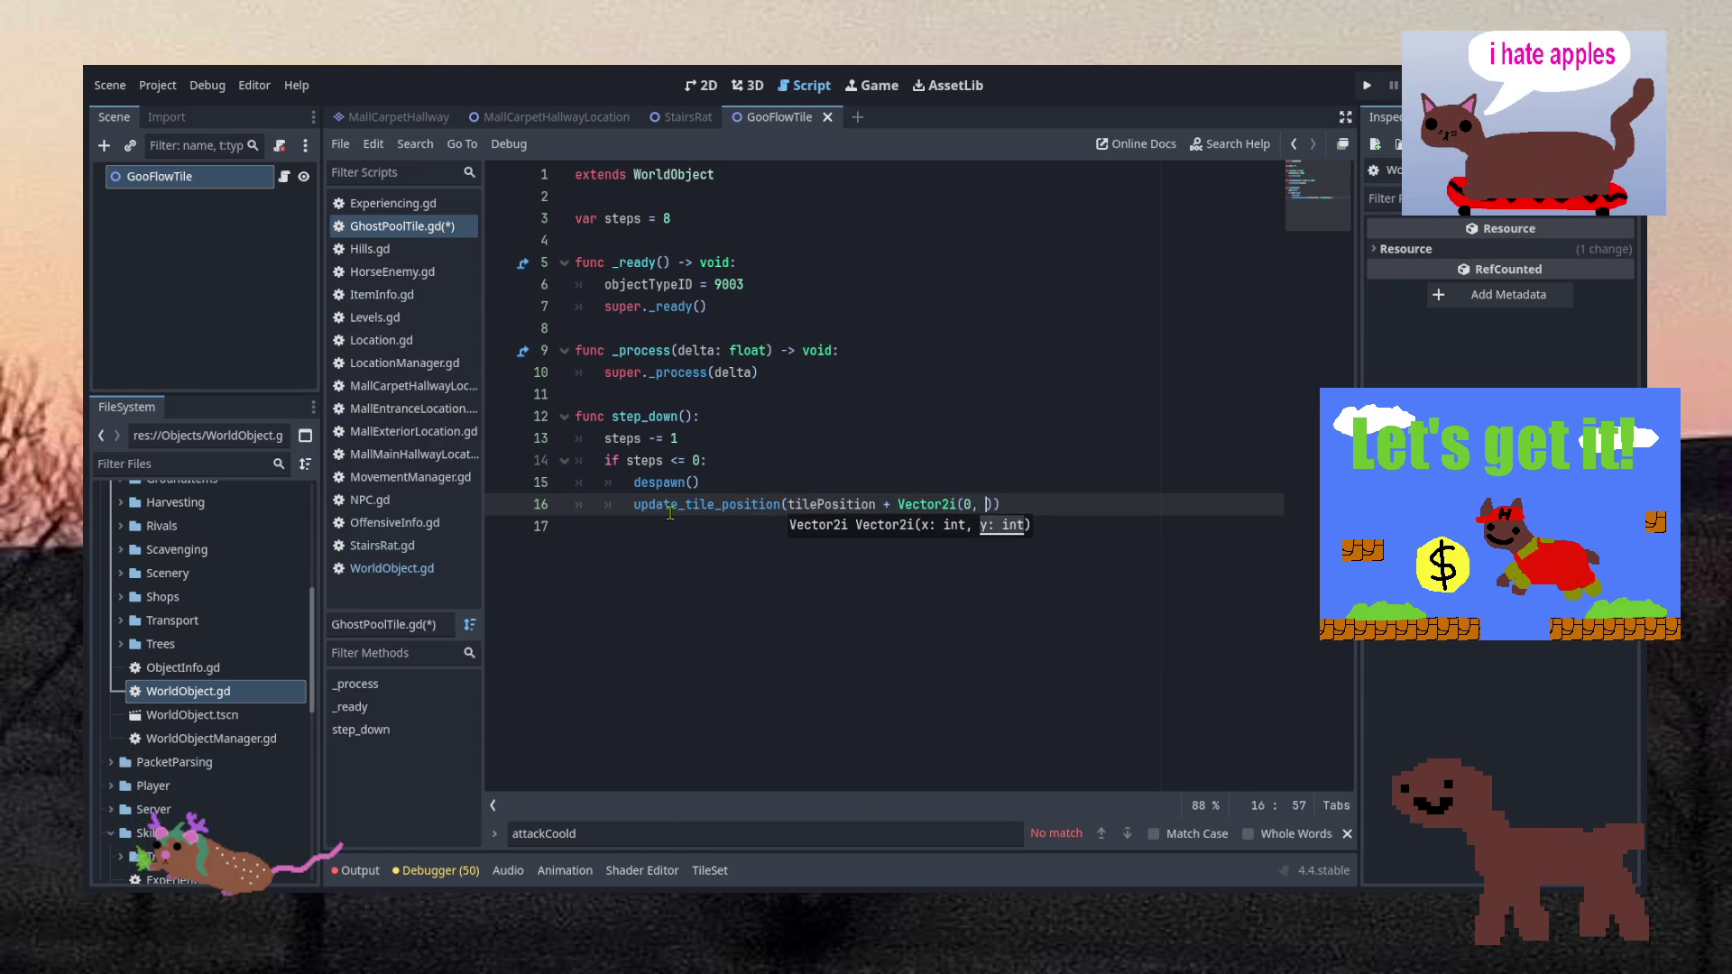
{"action": "type", "text": ")"}
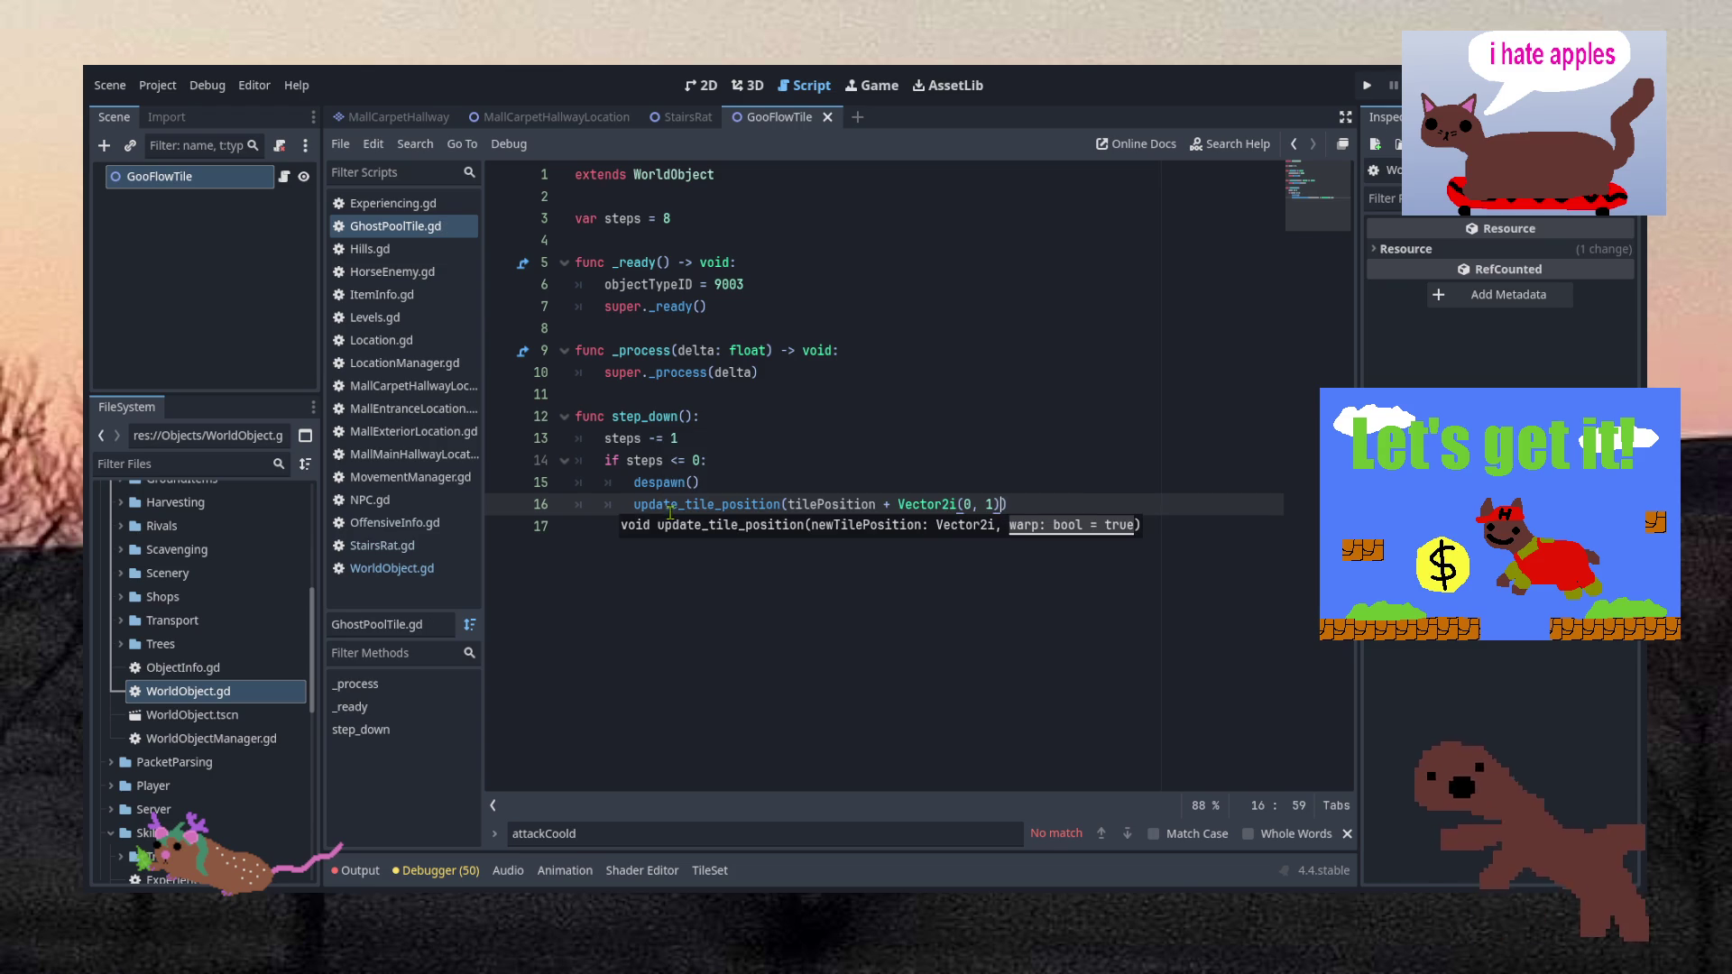
{"action": "key", "text": "ctrl+s"}
Move the update_tile_position call into a new else: branch after despawn() and save
{"action": "left_click", "coordinate": [1057, 483]}
{"action": "left_click", "coordinate": [1054, 512], "text": "shift"}
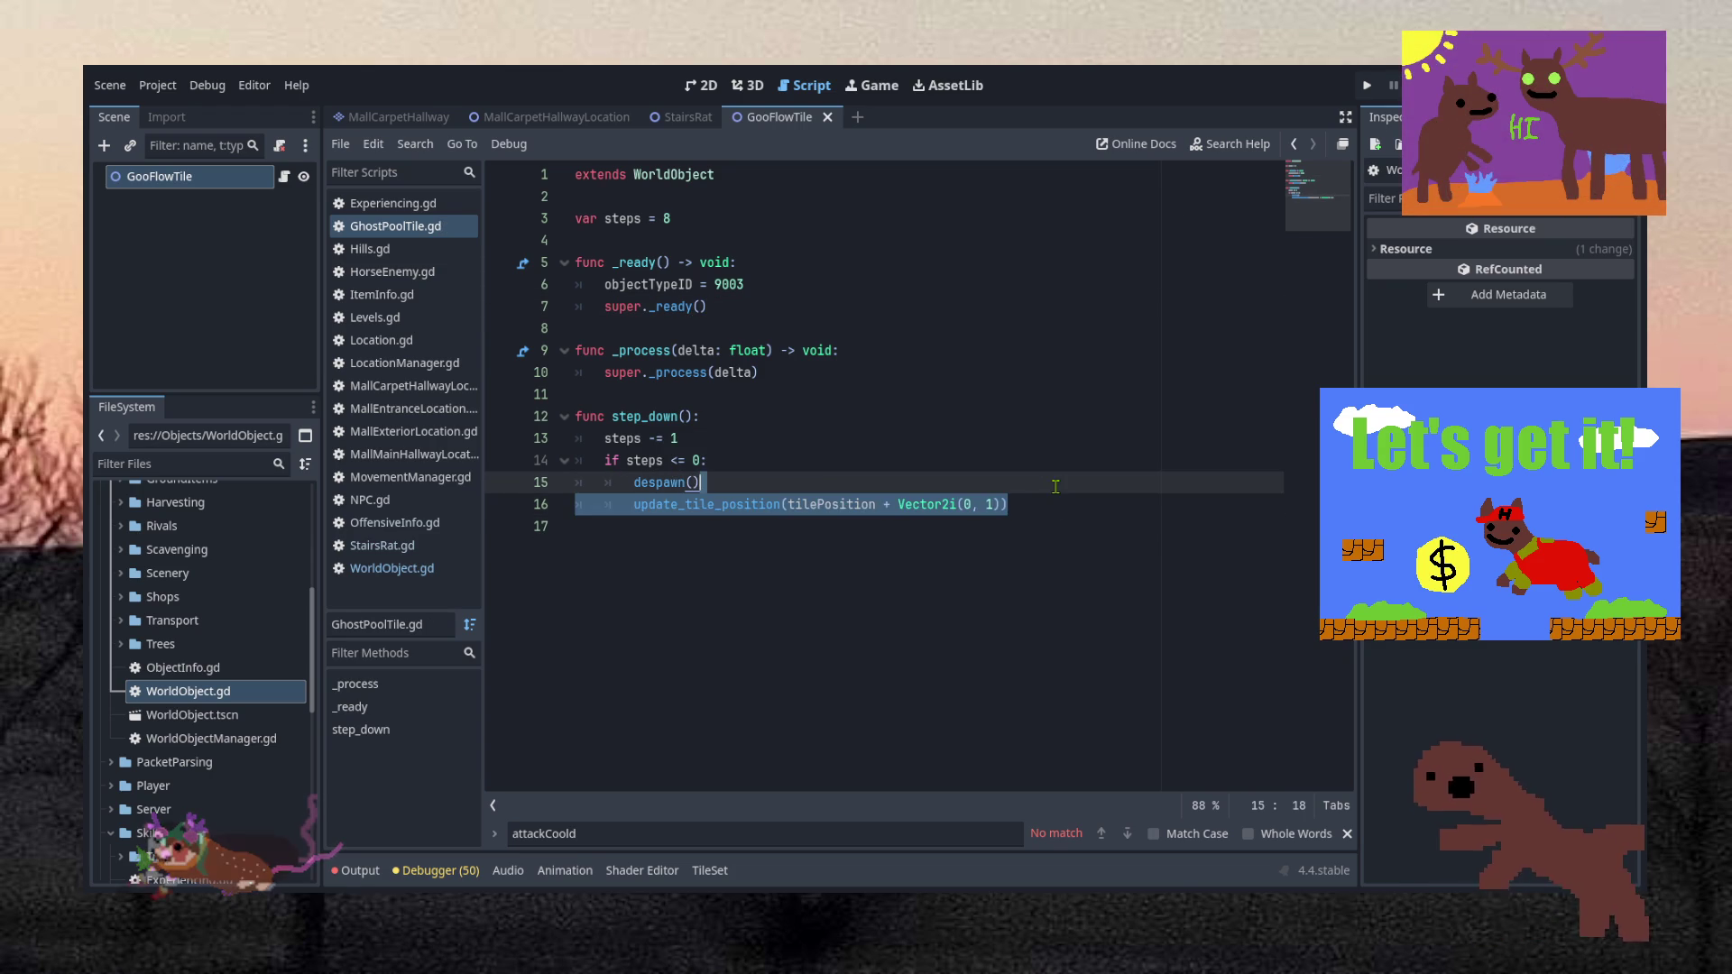
{"action": "key", "text": "BackSpace"}
{"action": "left_click", "coordinate": [776, 442]}
{"action": "left_click", "coordinate": [774, 484]}
{"action": "key", "text": "Return"}
{"action": "key", "text": "BackSpace"}
{"action": "type", "text": "else:"}
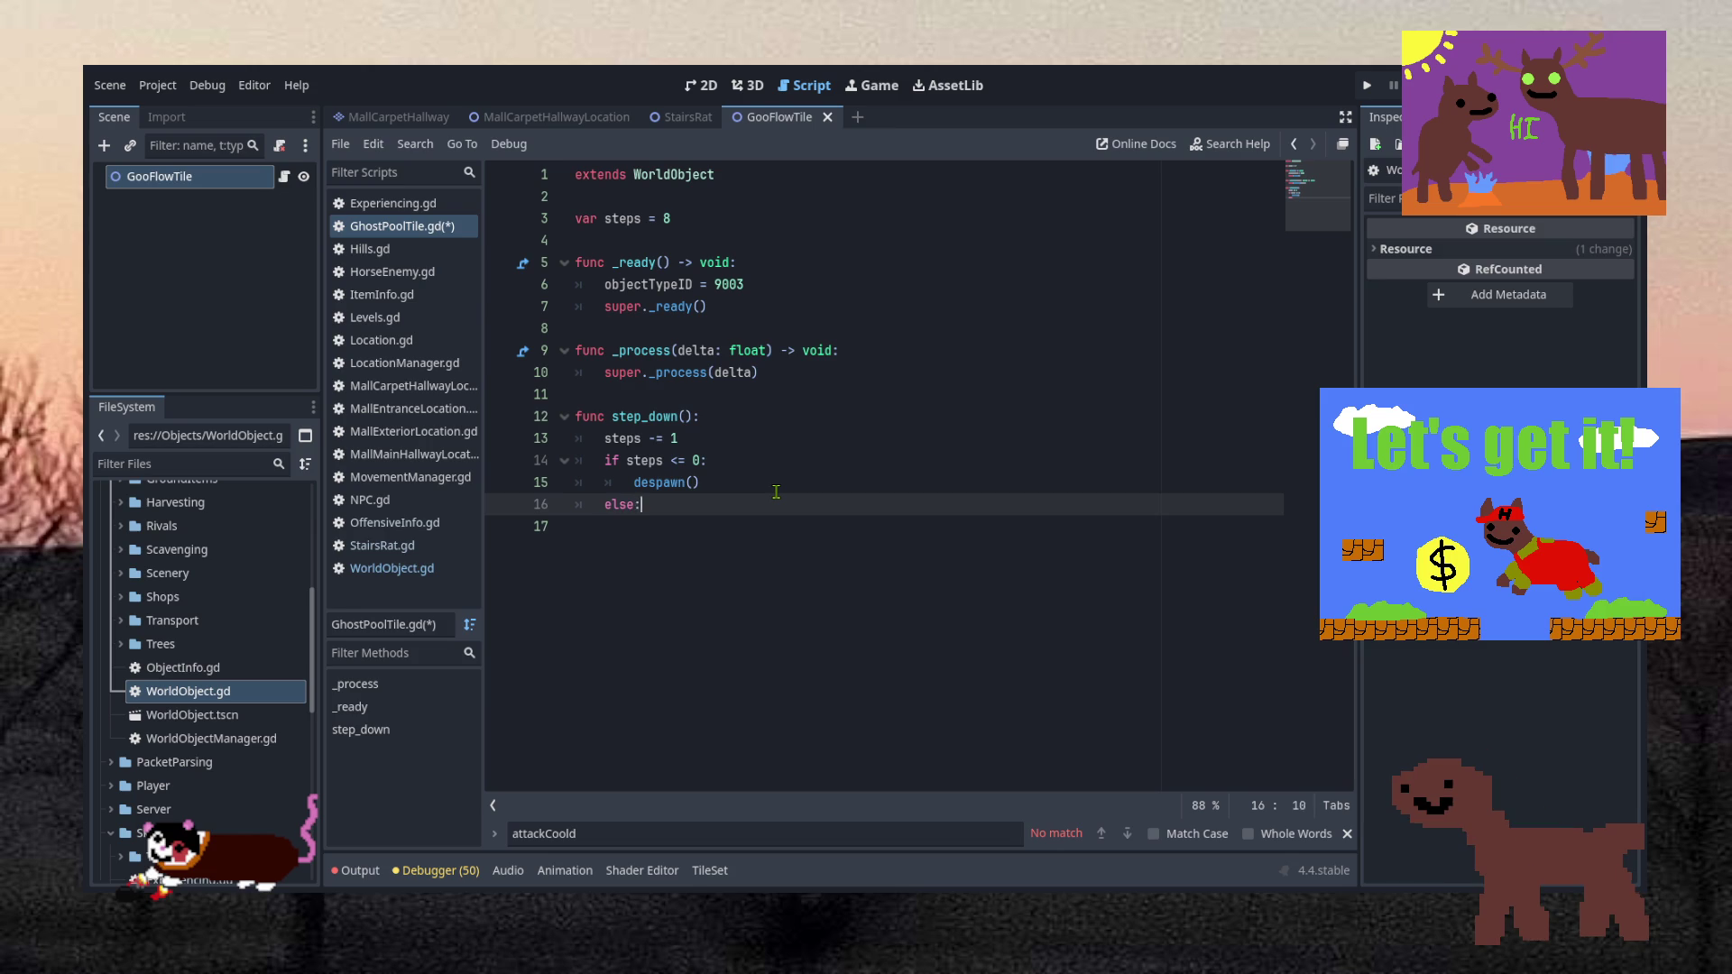
{"action": "key", "text": "Return"}
{"action": "type", "text": "update_tile_position(tilePosition + Vector2i(0, 1))"}
{"action": "key", "text": "ctrl+s"}
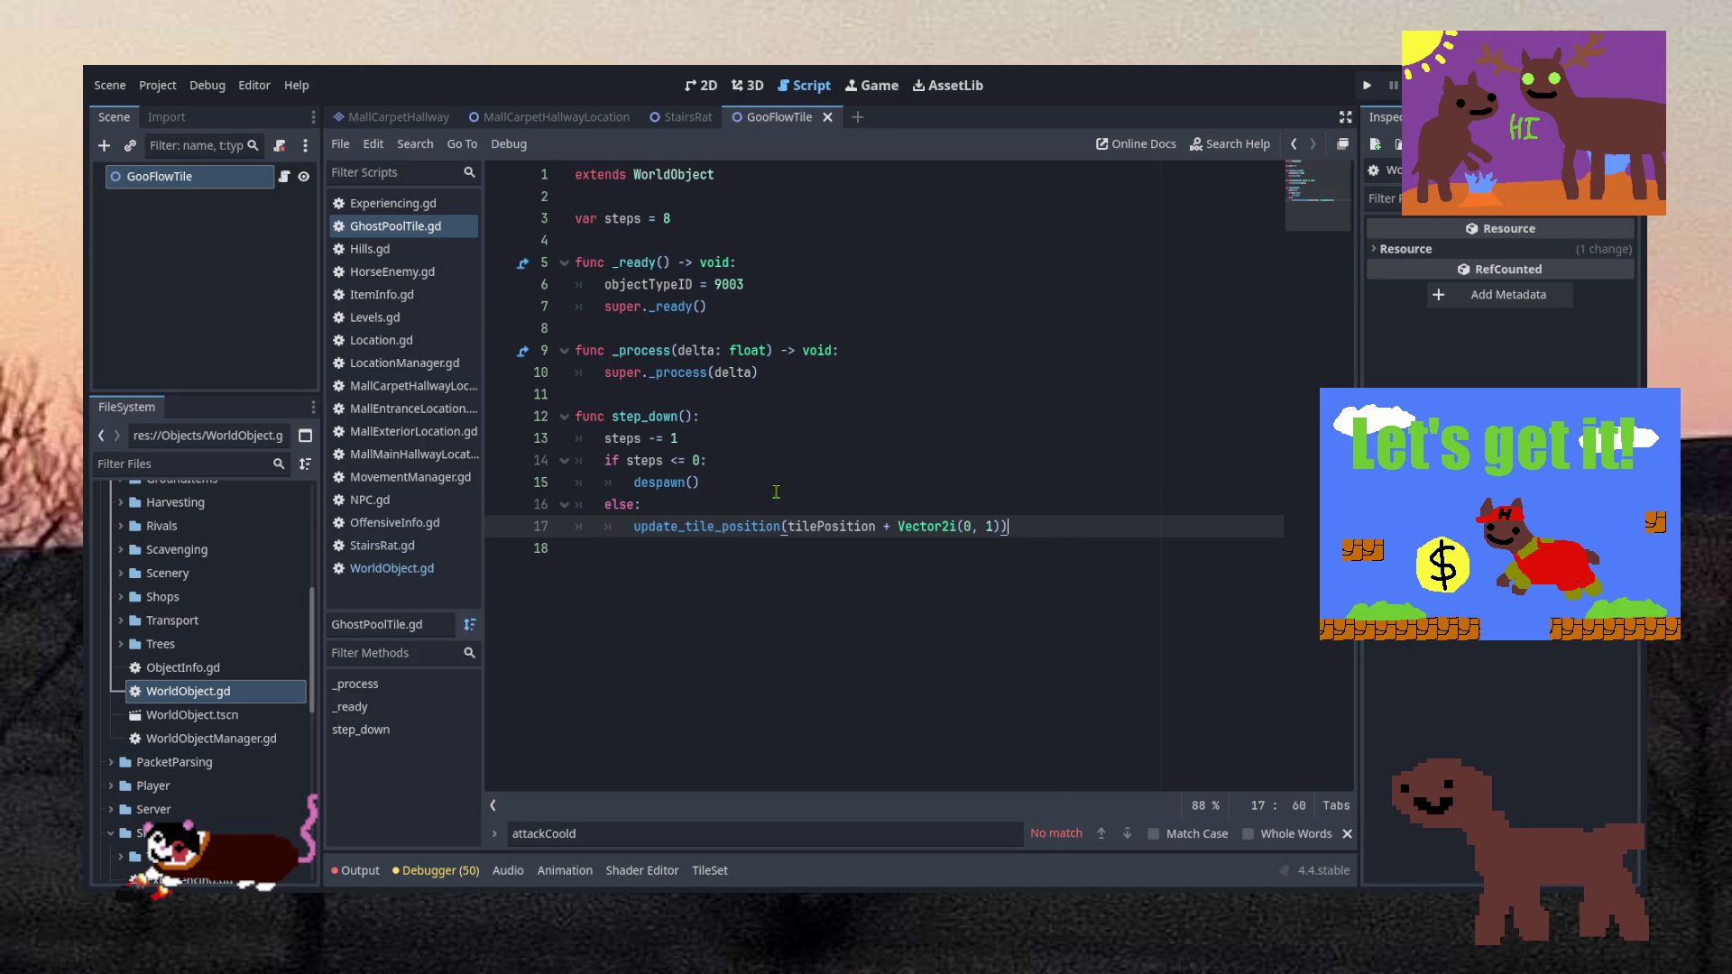
{"action": "left_click", "coordinate": [672, 527], "text": "ctrl"}
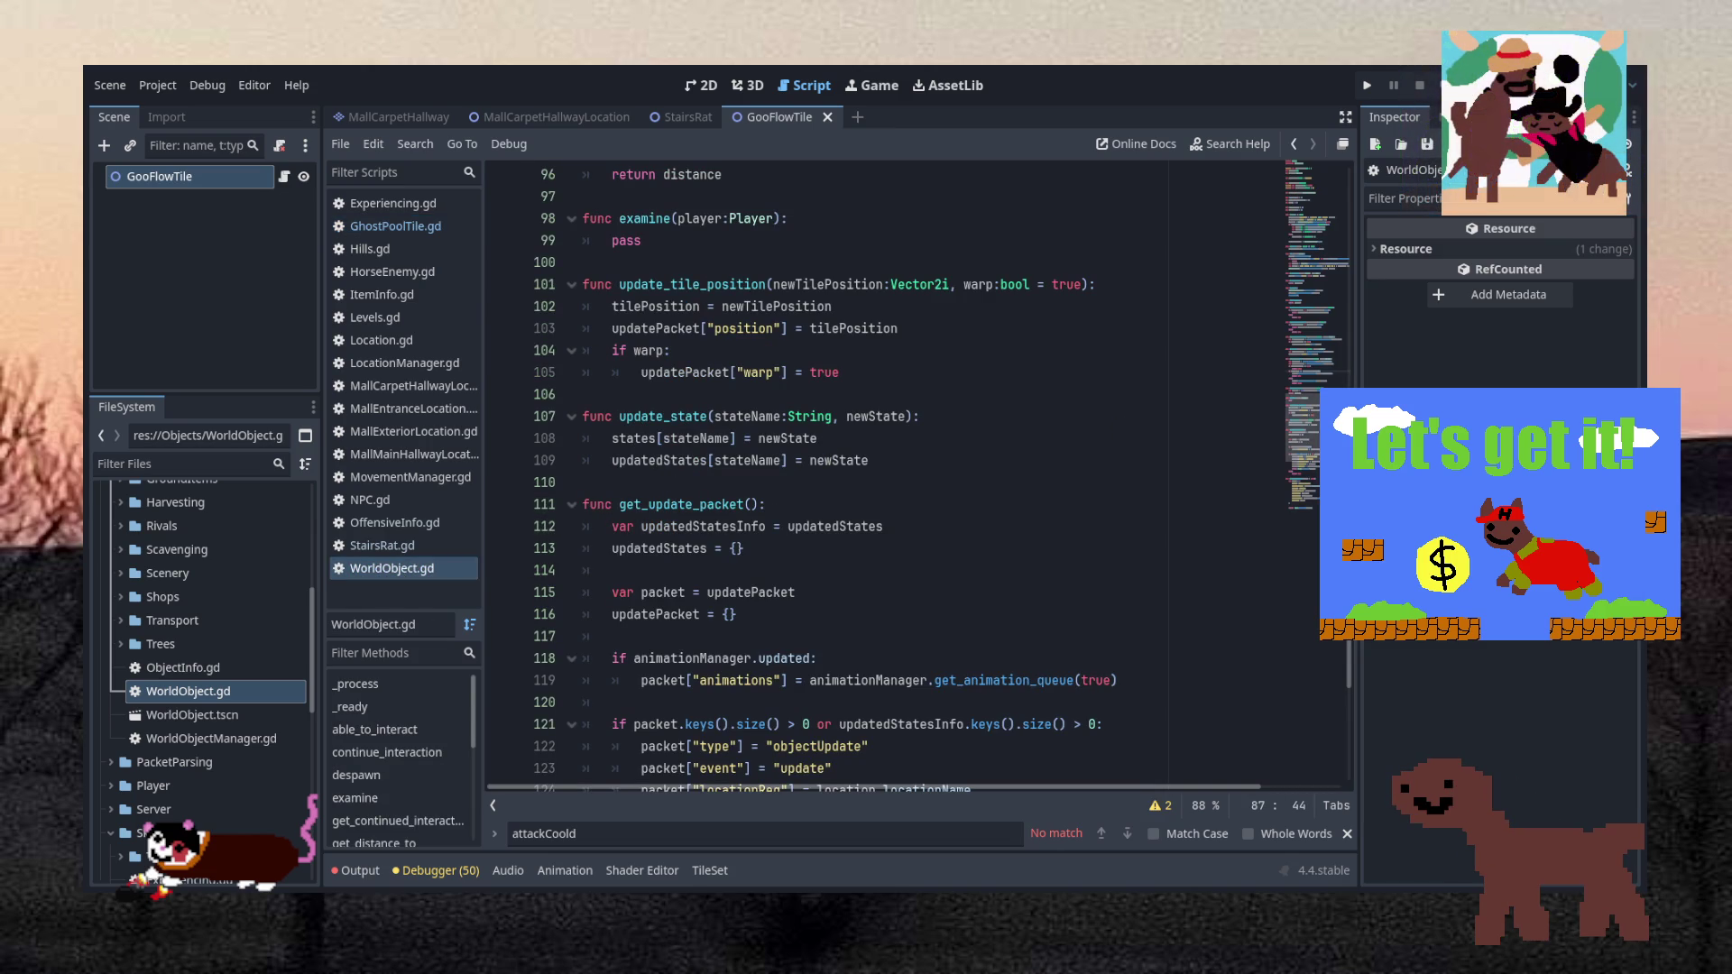
Open NPC.gd and scroll to the movementManager setup lines in its _ready
{"action": "left_click", "coordinate": [1319, 251]}
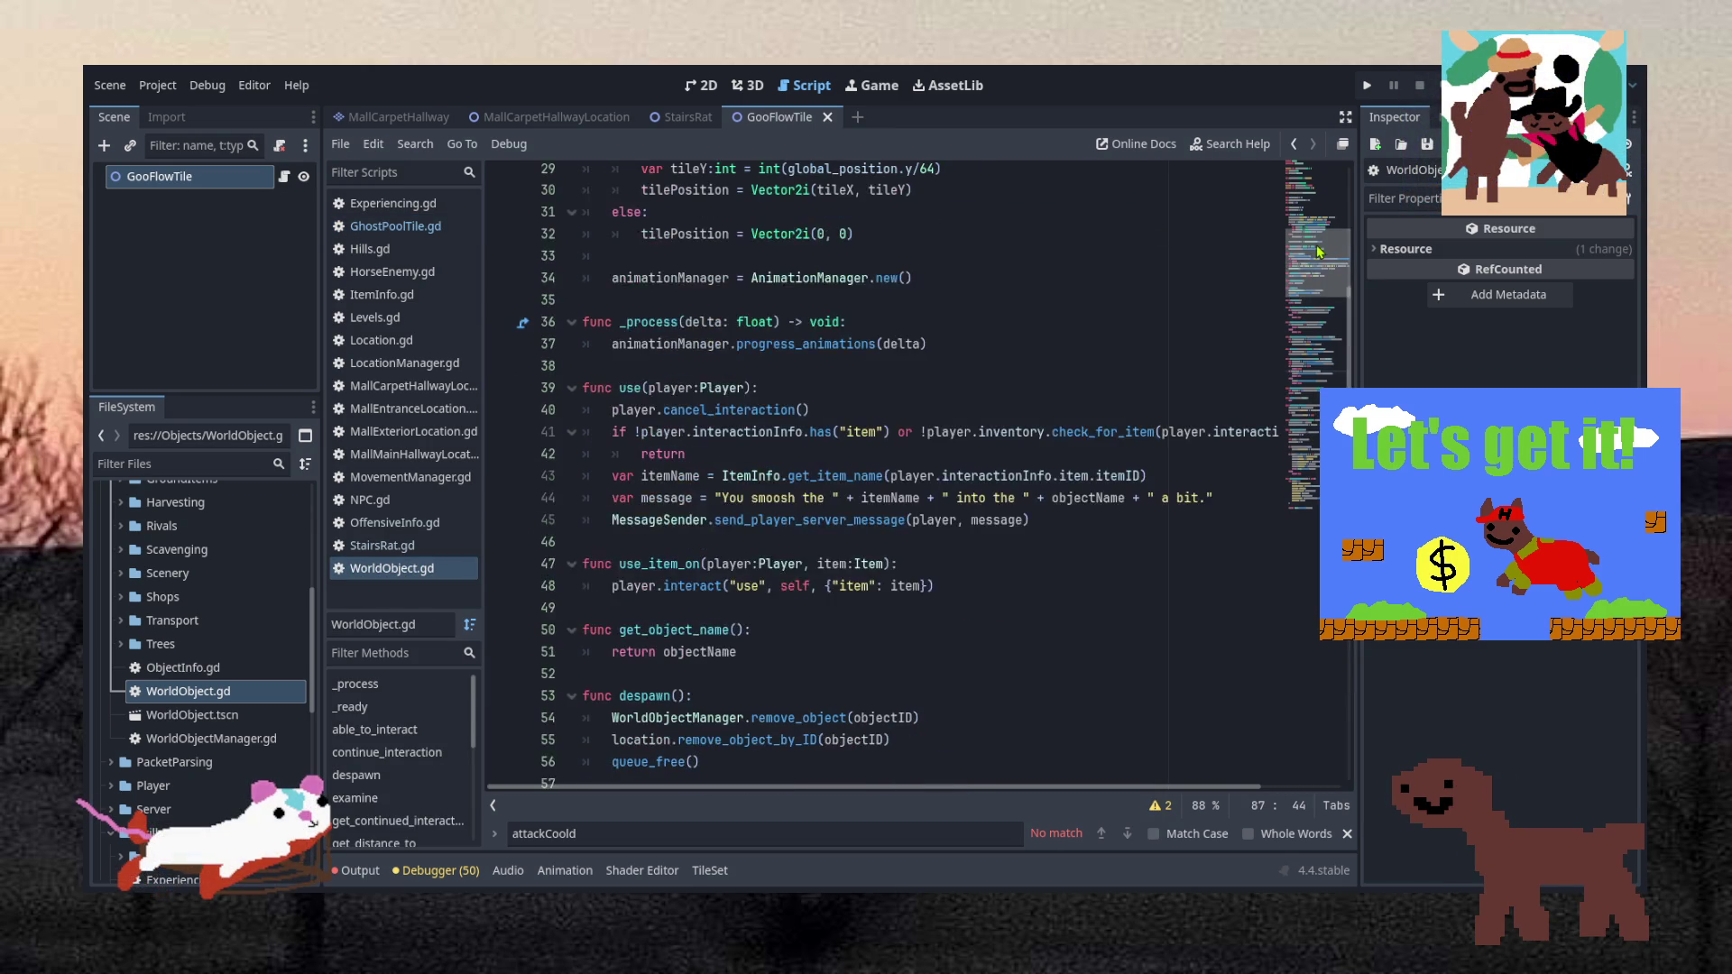
{"action": "left_click_drag", "start_coordinate": [1319, 251], "coordinate": [1319, 214]}
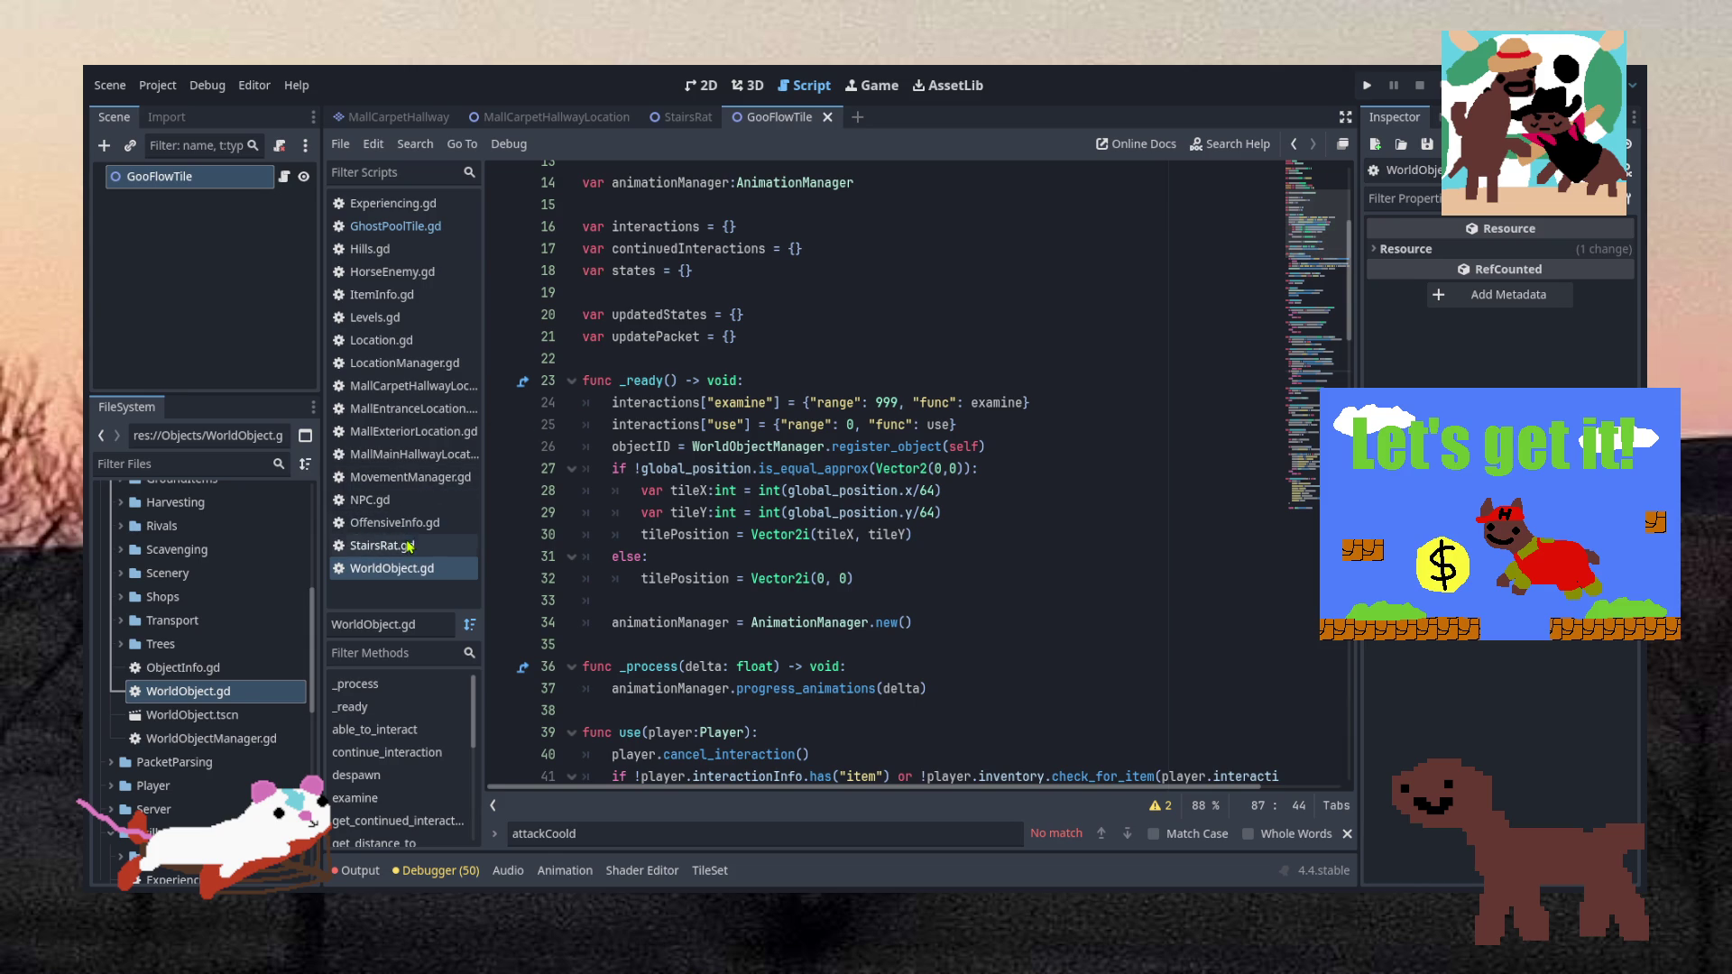
{"action": "left_click", "coordinate": [370, 500]}
{"action": "left_click", "coordinate": [1310, 213]}
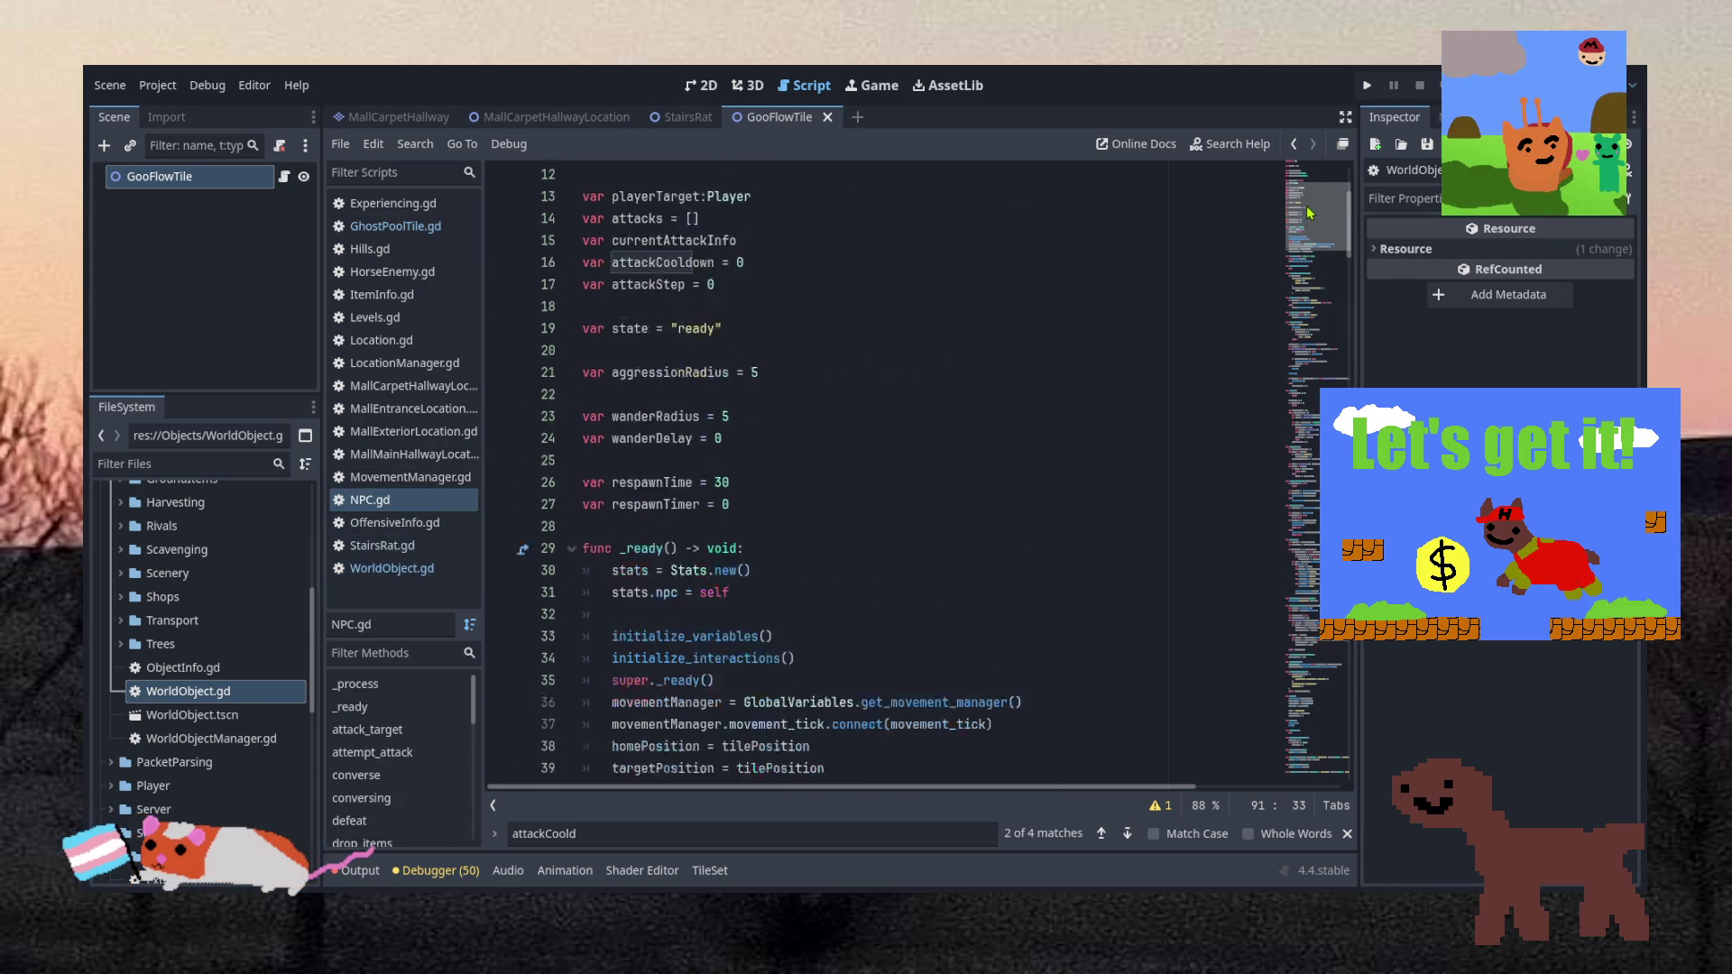
{"action": "scroll", "coordinate": [961, 398], "scroll_direction": "down", "scroll_amount": 3}
{"action": "scroll", "coordinate": [961, 398], "scroll_direction": "down", "scroll_amount": 1}
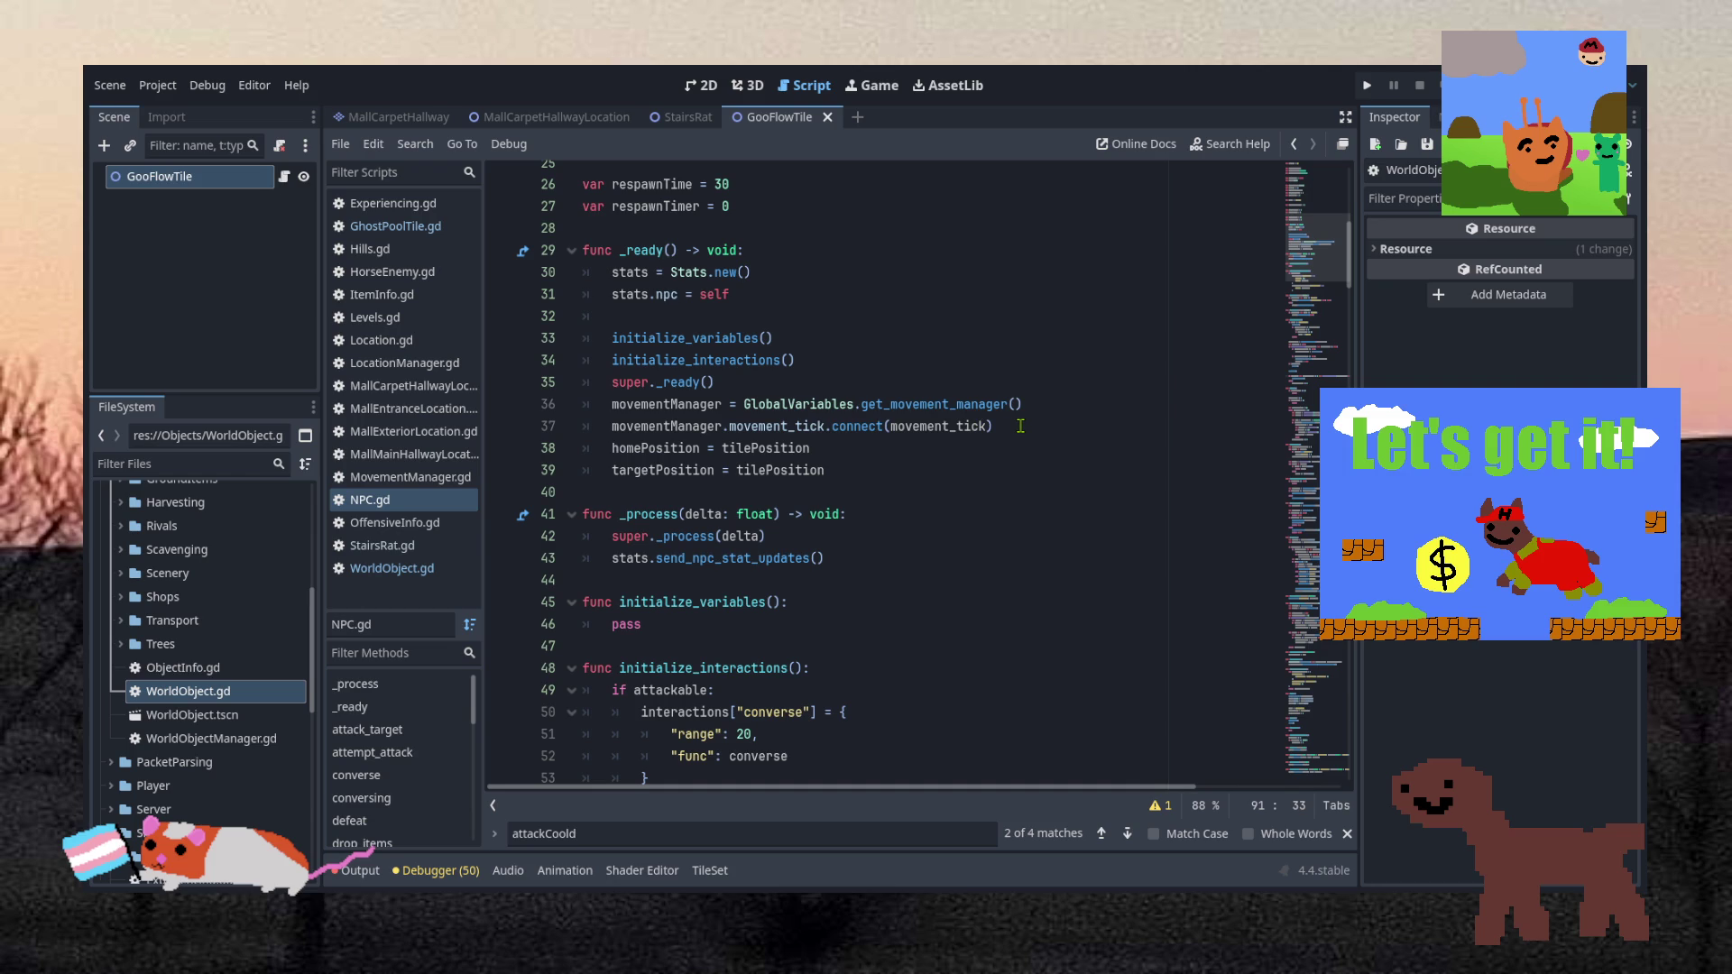
Paste the two movementManager lines into GhostPoolTile.gd's _ready after super._ready()
{"action": "left_click_drag", "start_coordinate": [1002, 425], "coordinate": [714, 382]}
{"action": "key", "text": "ctrl+c"}
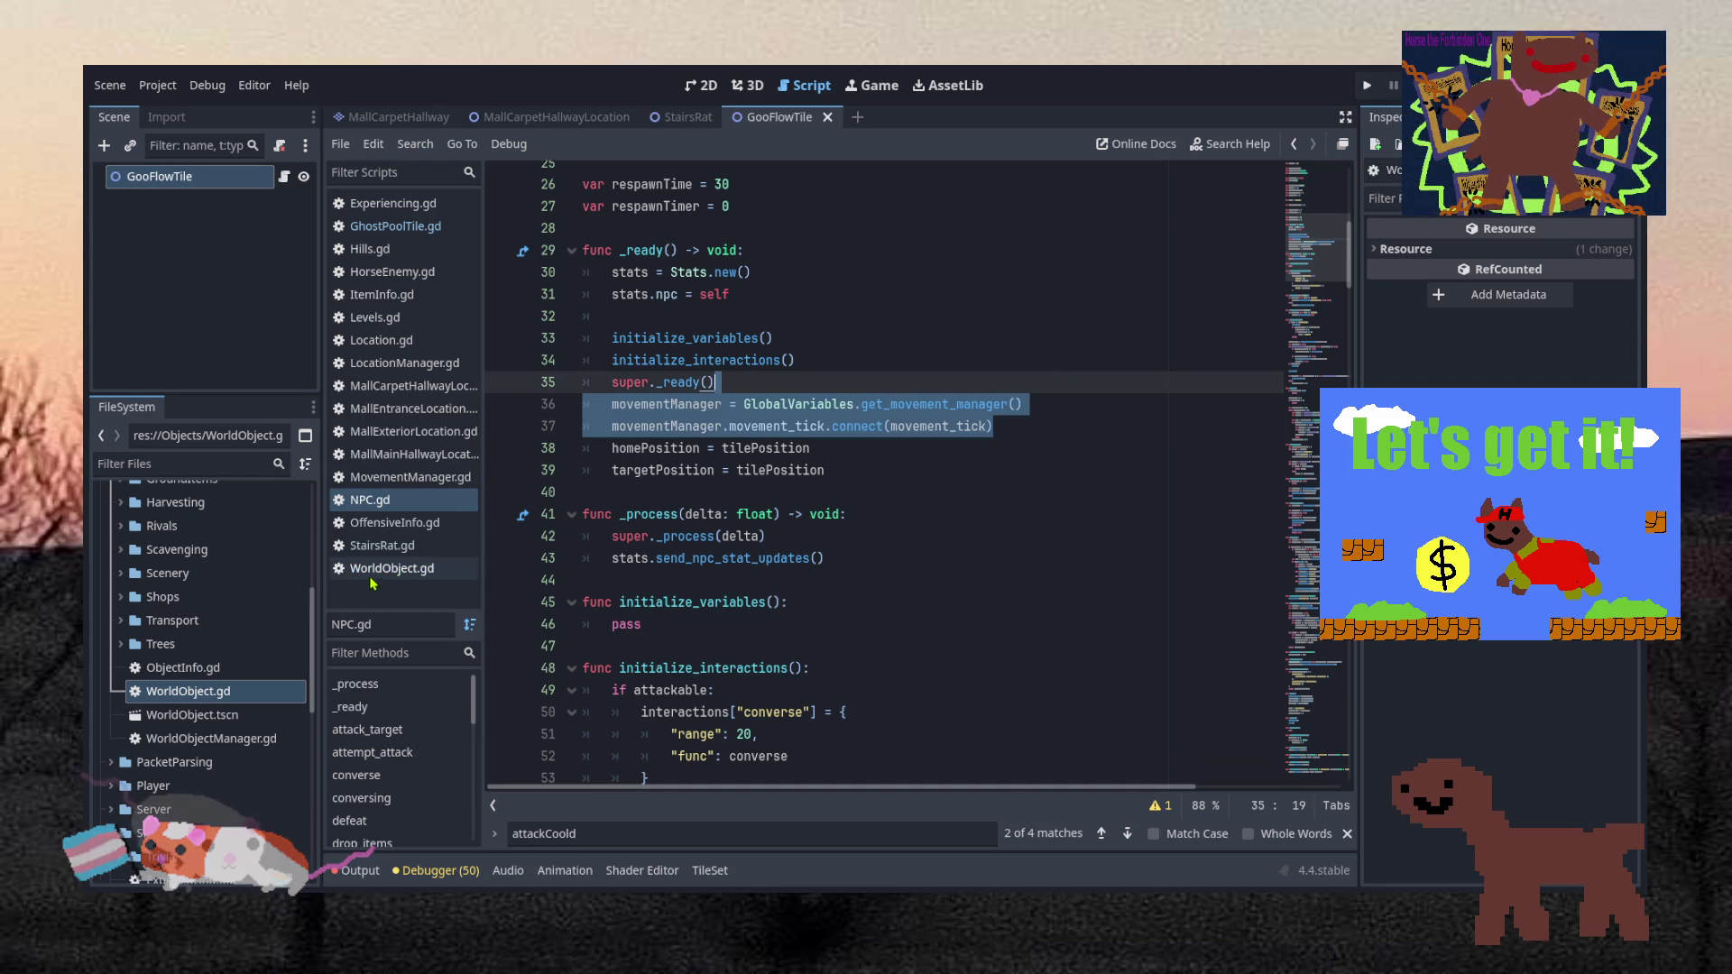
{"action": "left_click", "coordinate": [394, 226]}
{"action": "left_click", "coordinate": [848, 294]}
{"action": "left_click", "coordinate": [848, 299]}
{"action": "key", "text": "ctrl+v"}
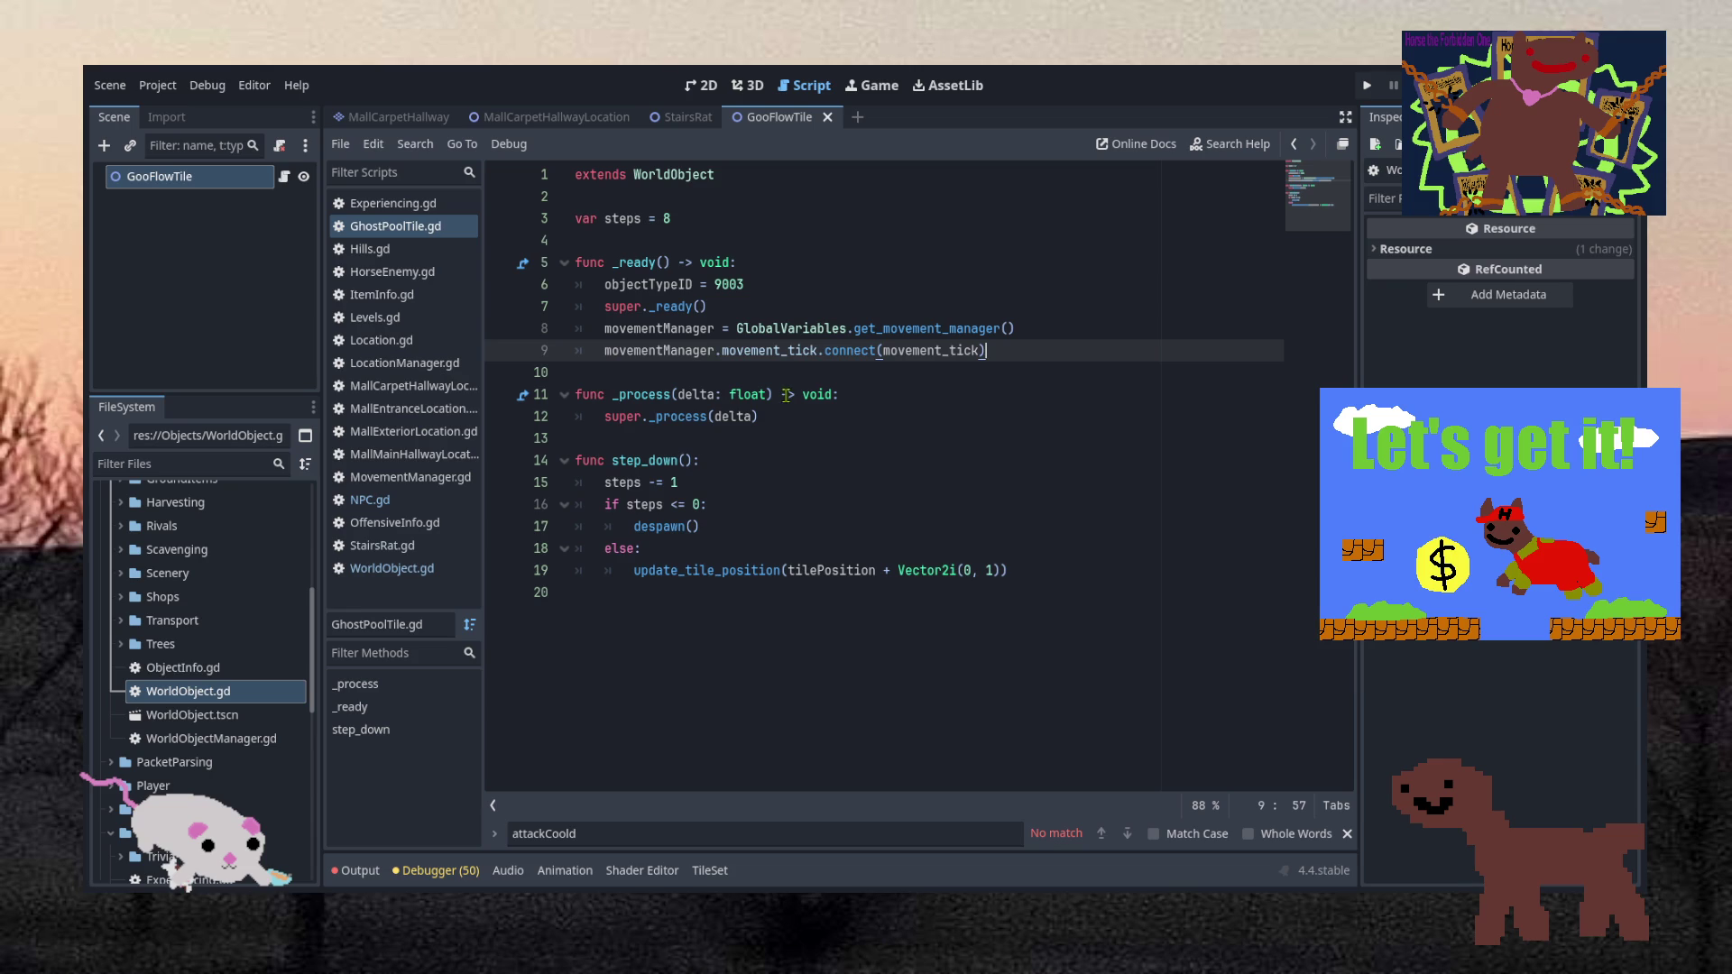
Declare the movementManager assignment as a var in GhostPoolTile.gd
{"action": "key", "text": "Up"}
{"action": "key", "text": "Home"}
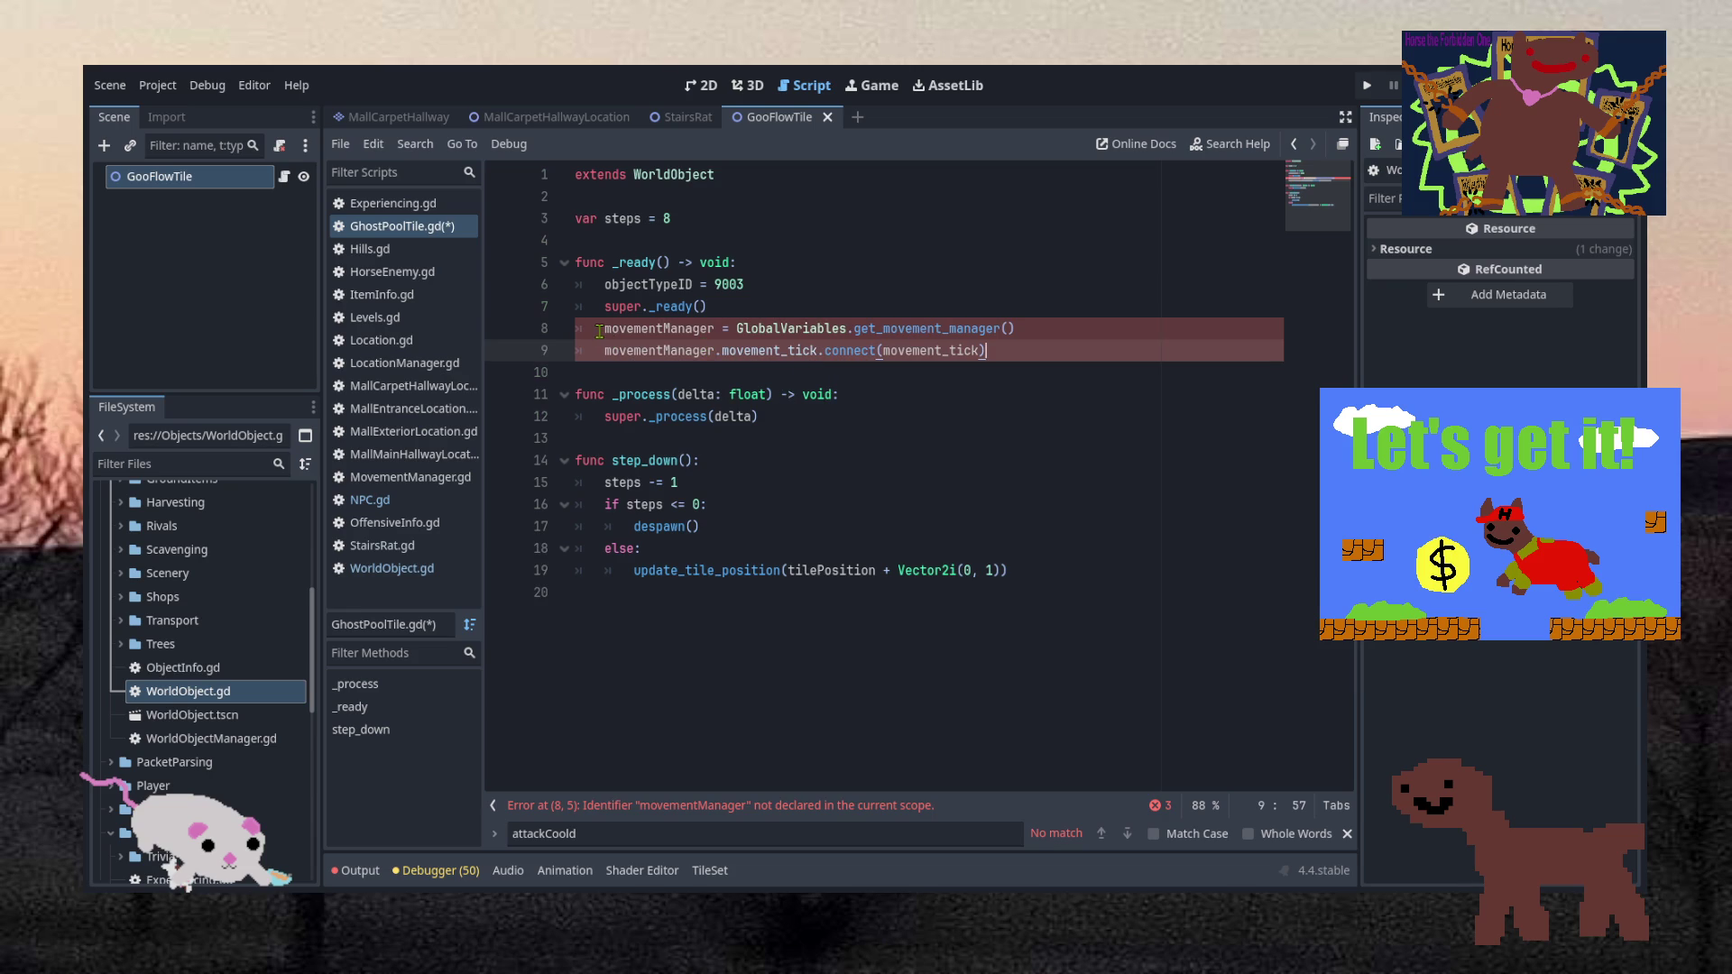
{"action": "type", "text": "var"}
{"action": "left_click", "coordinate": [769, 394]}
Add a movement_tick() function containing pass after _ready and save
{"action": "left_click", "coordinate": [706, 369]}
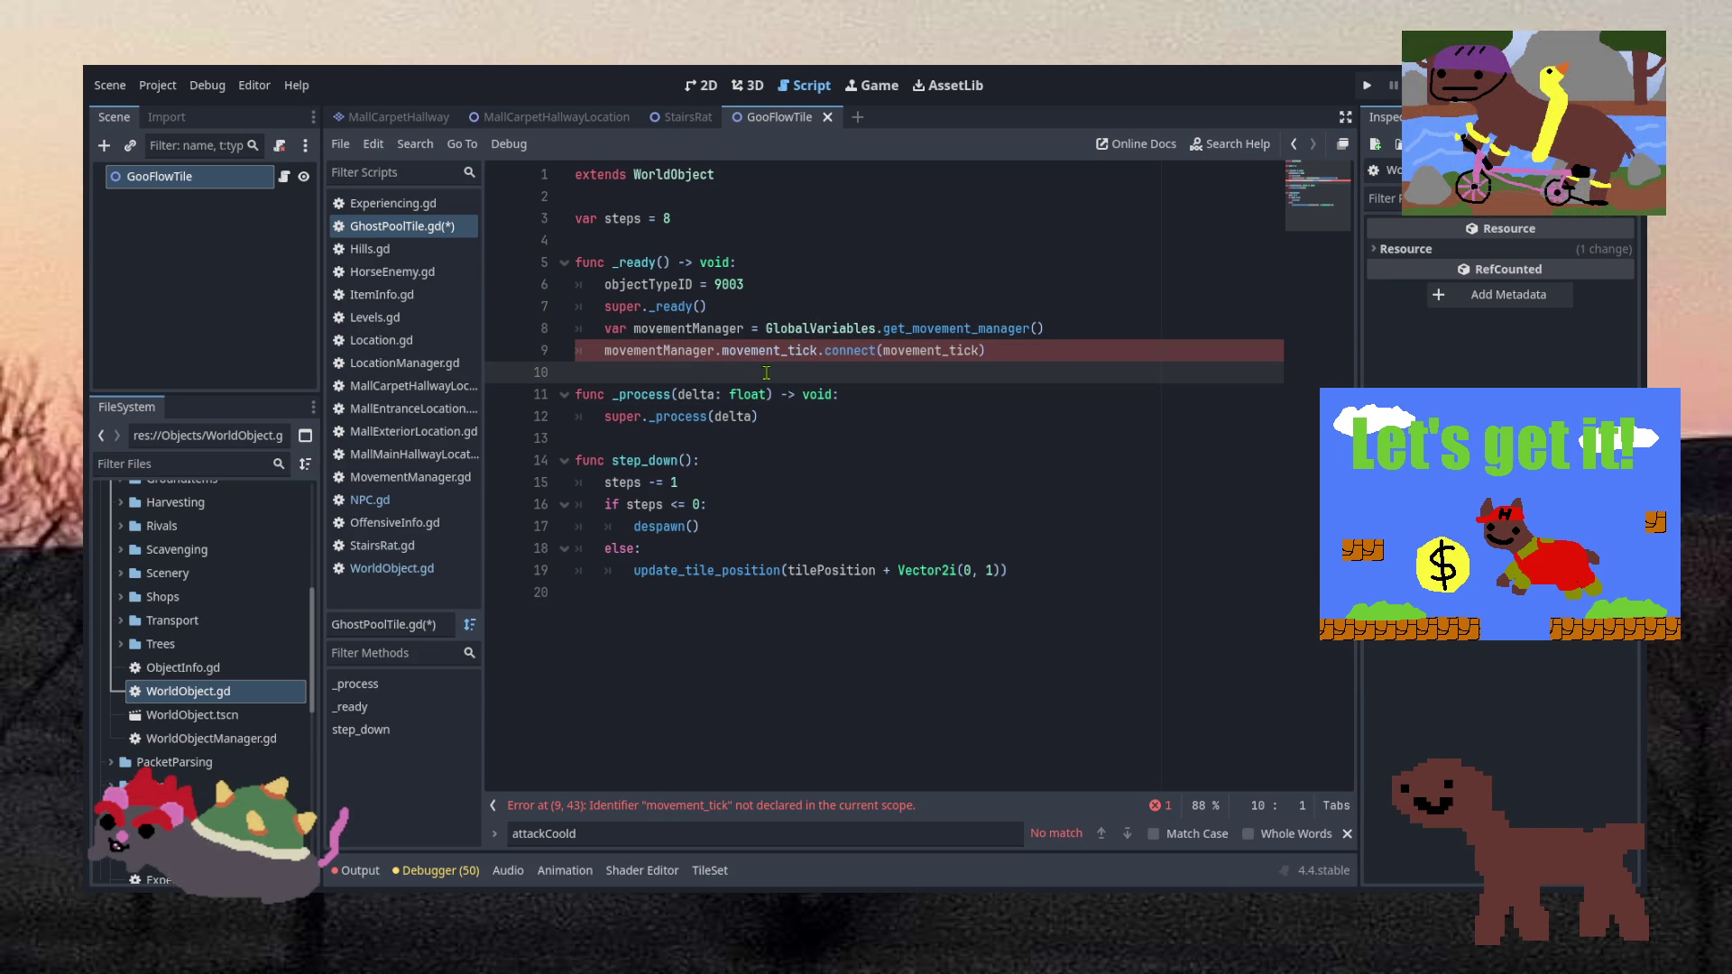
{"action": "key", "text": "Return"}
{"action": "key", "text": "Return"}
{"action": "key", "text": "Up"}
{"action": "type", "text": "func "}
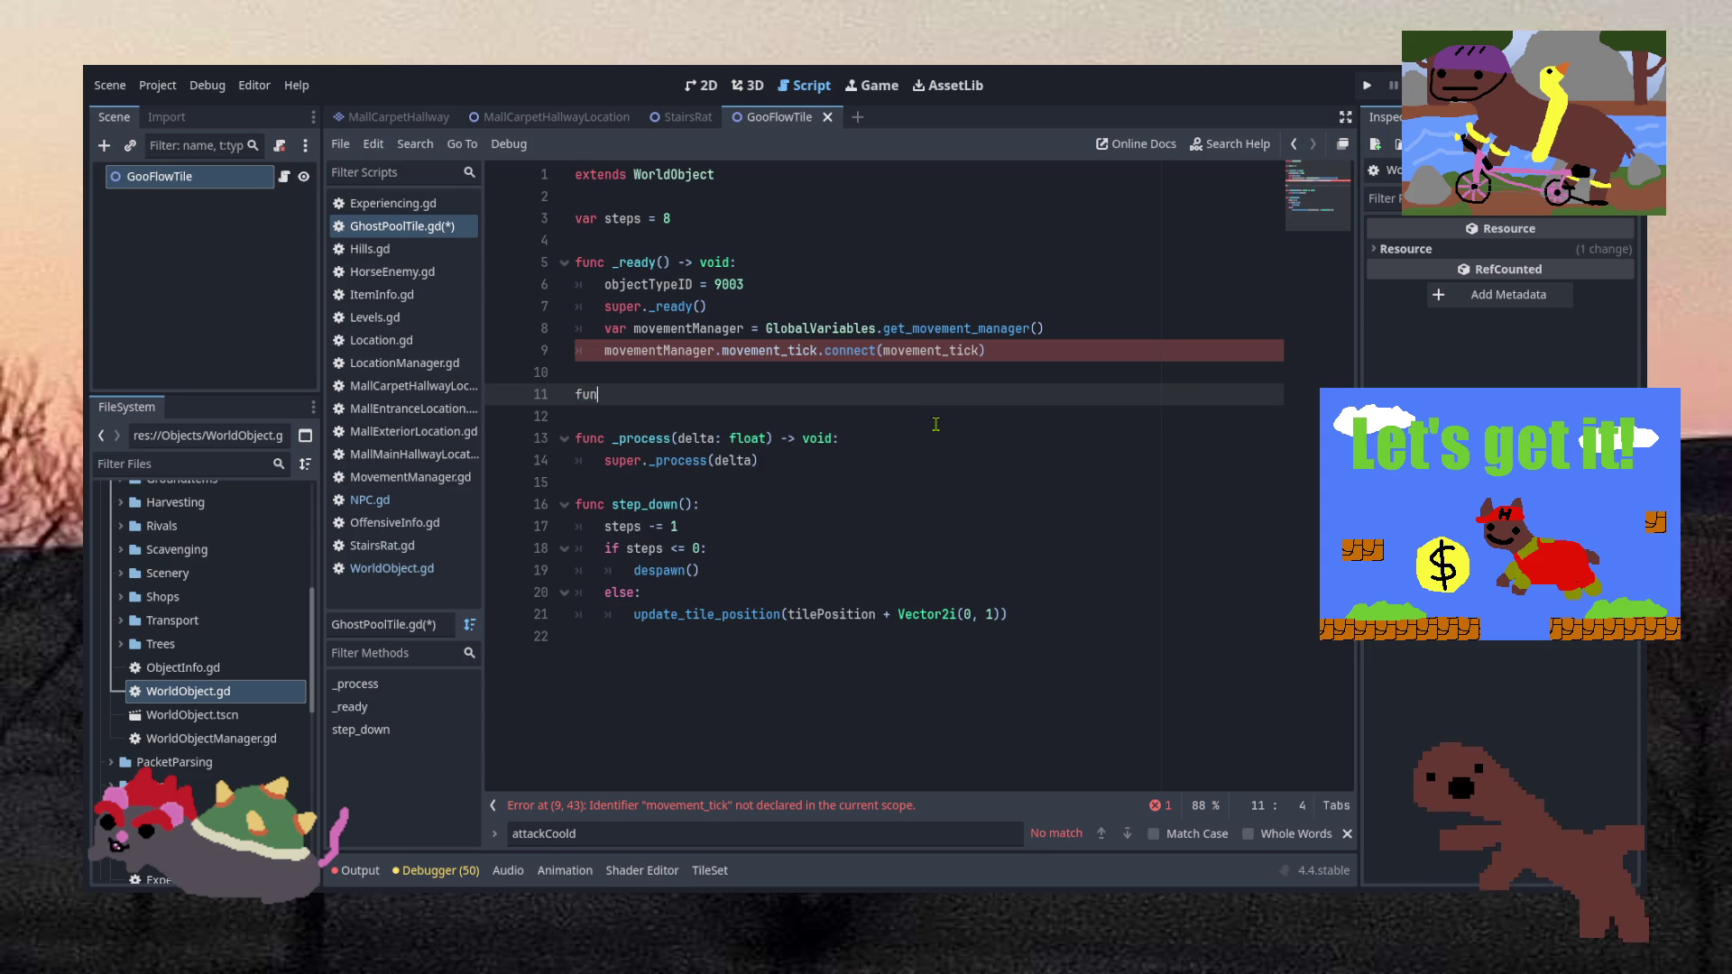
{"action": "type", "text": "move_"}
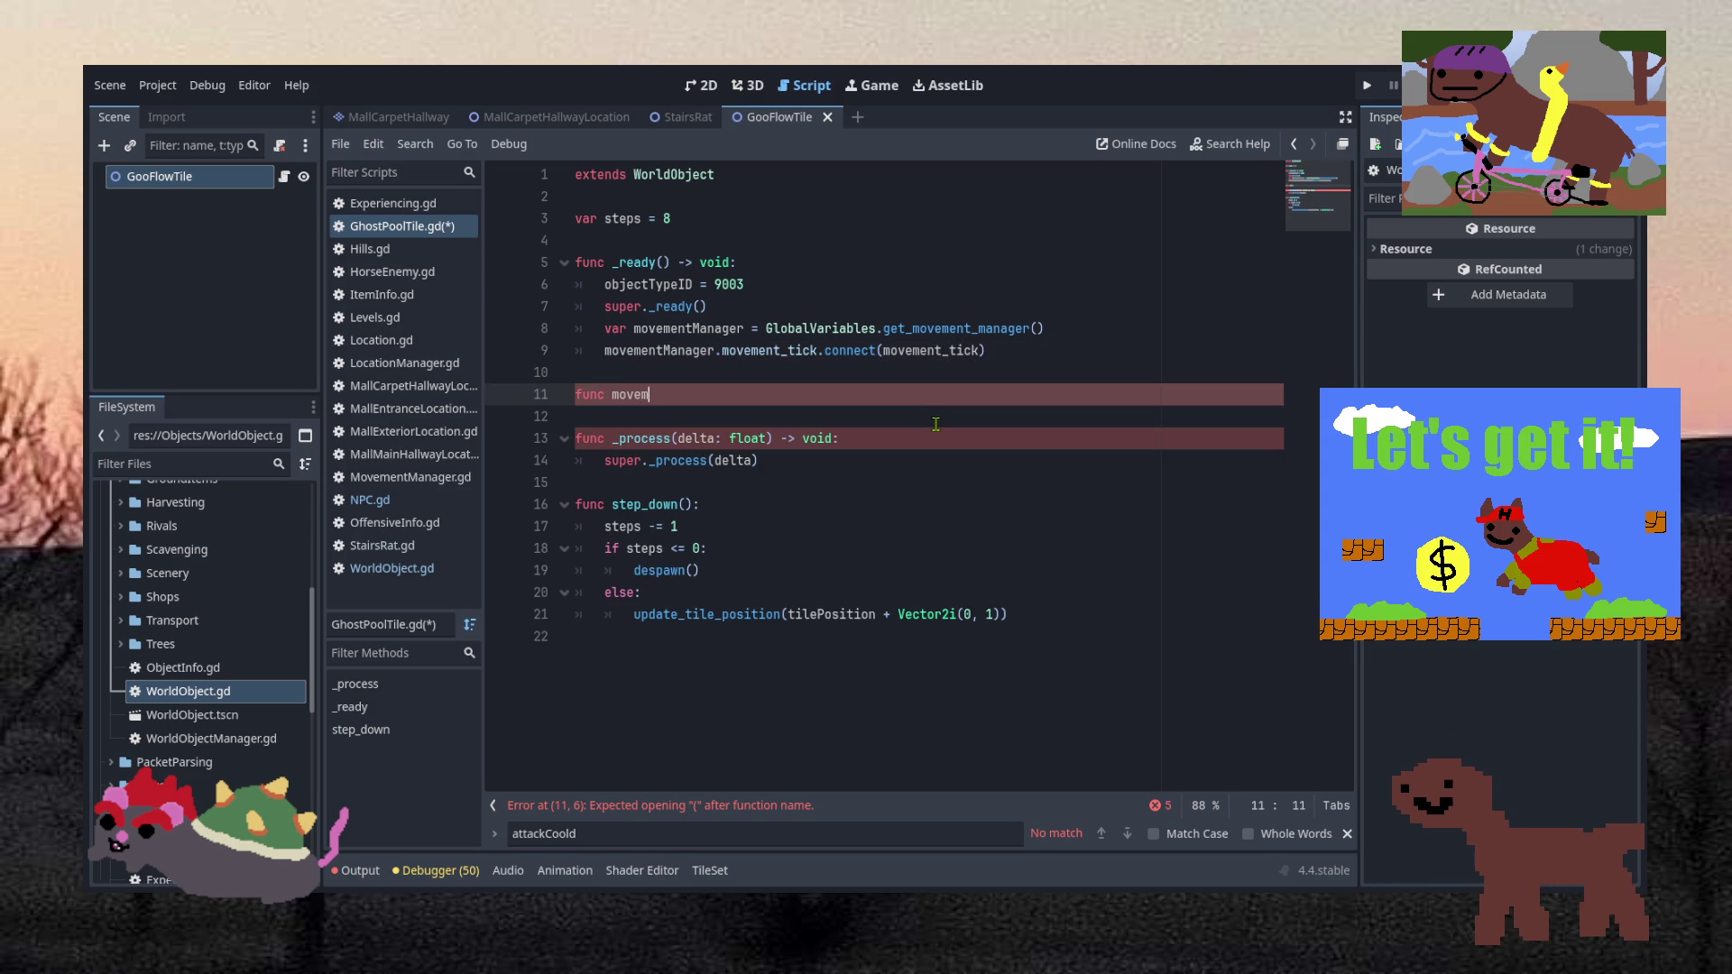
{"action": "key", "text": "BackSpace"}
{"action": "type", "text": "ment_"}
{"action": "type", "text": "tick():"}
{"action": "key", "text": "Return"}
{"action": "type", "text": "pass"}
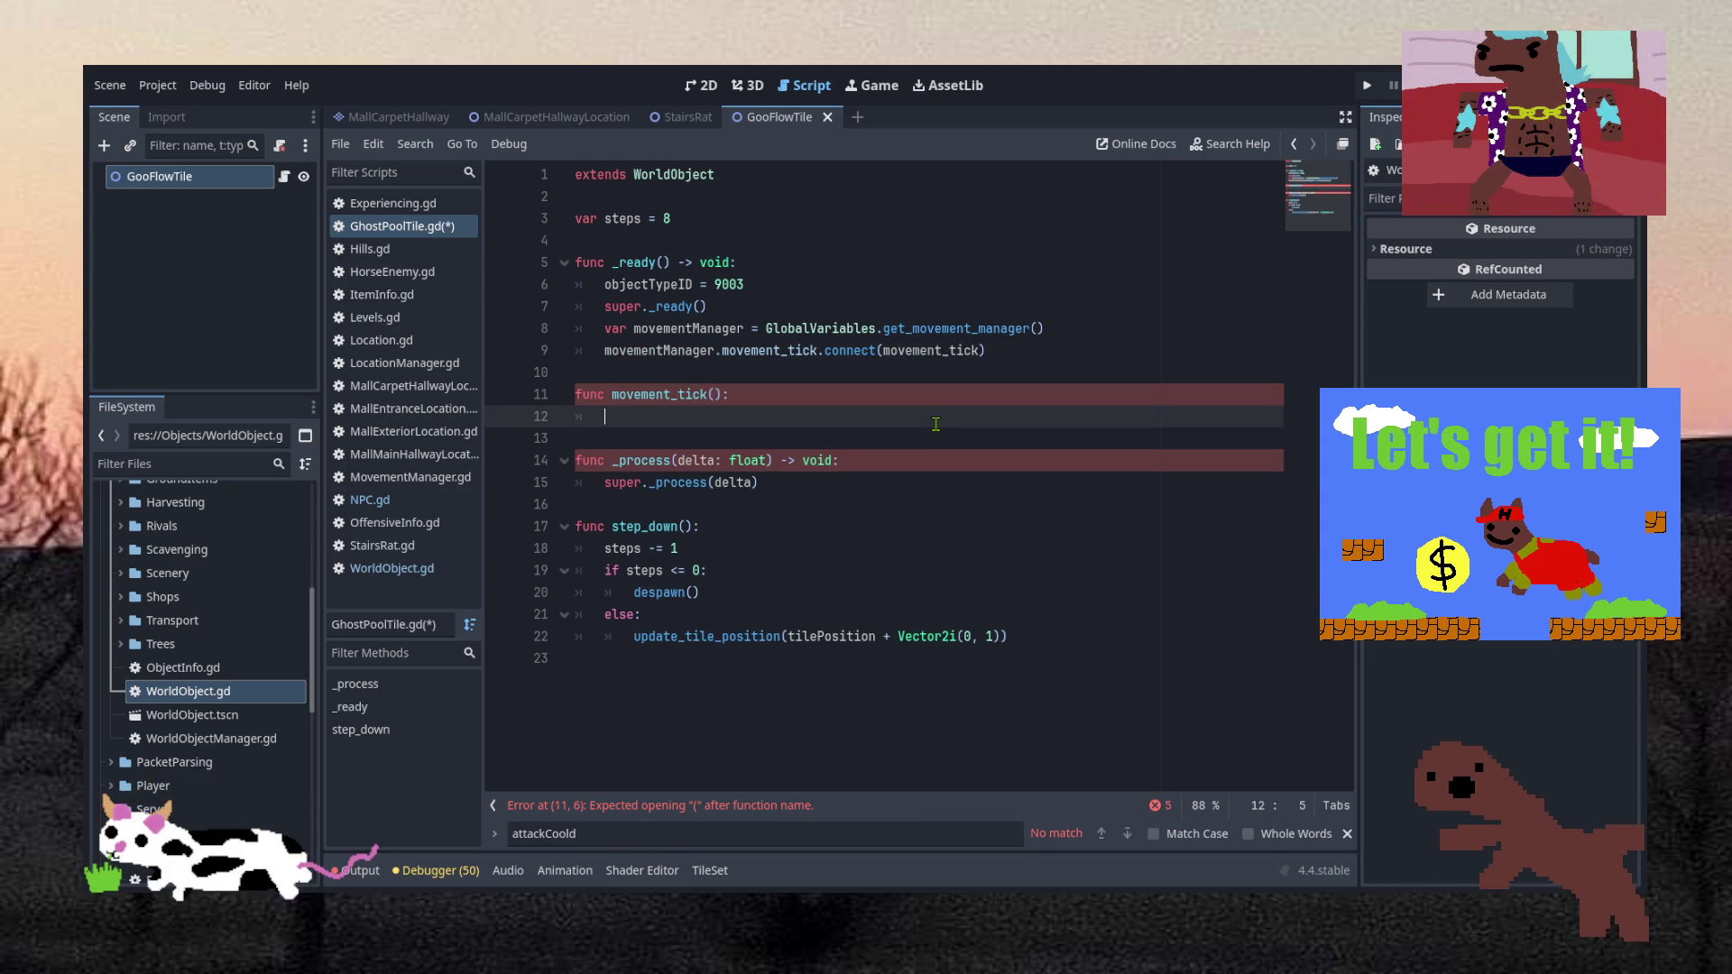
{"action": "key", "text": "ctrl+s"}
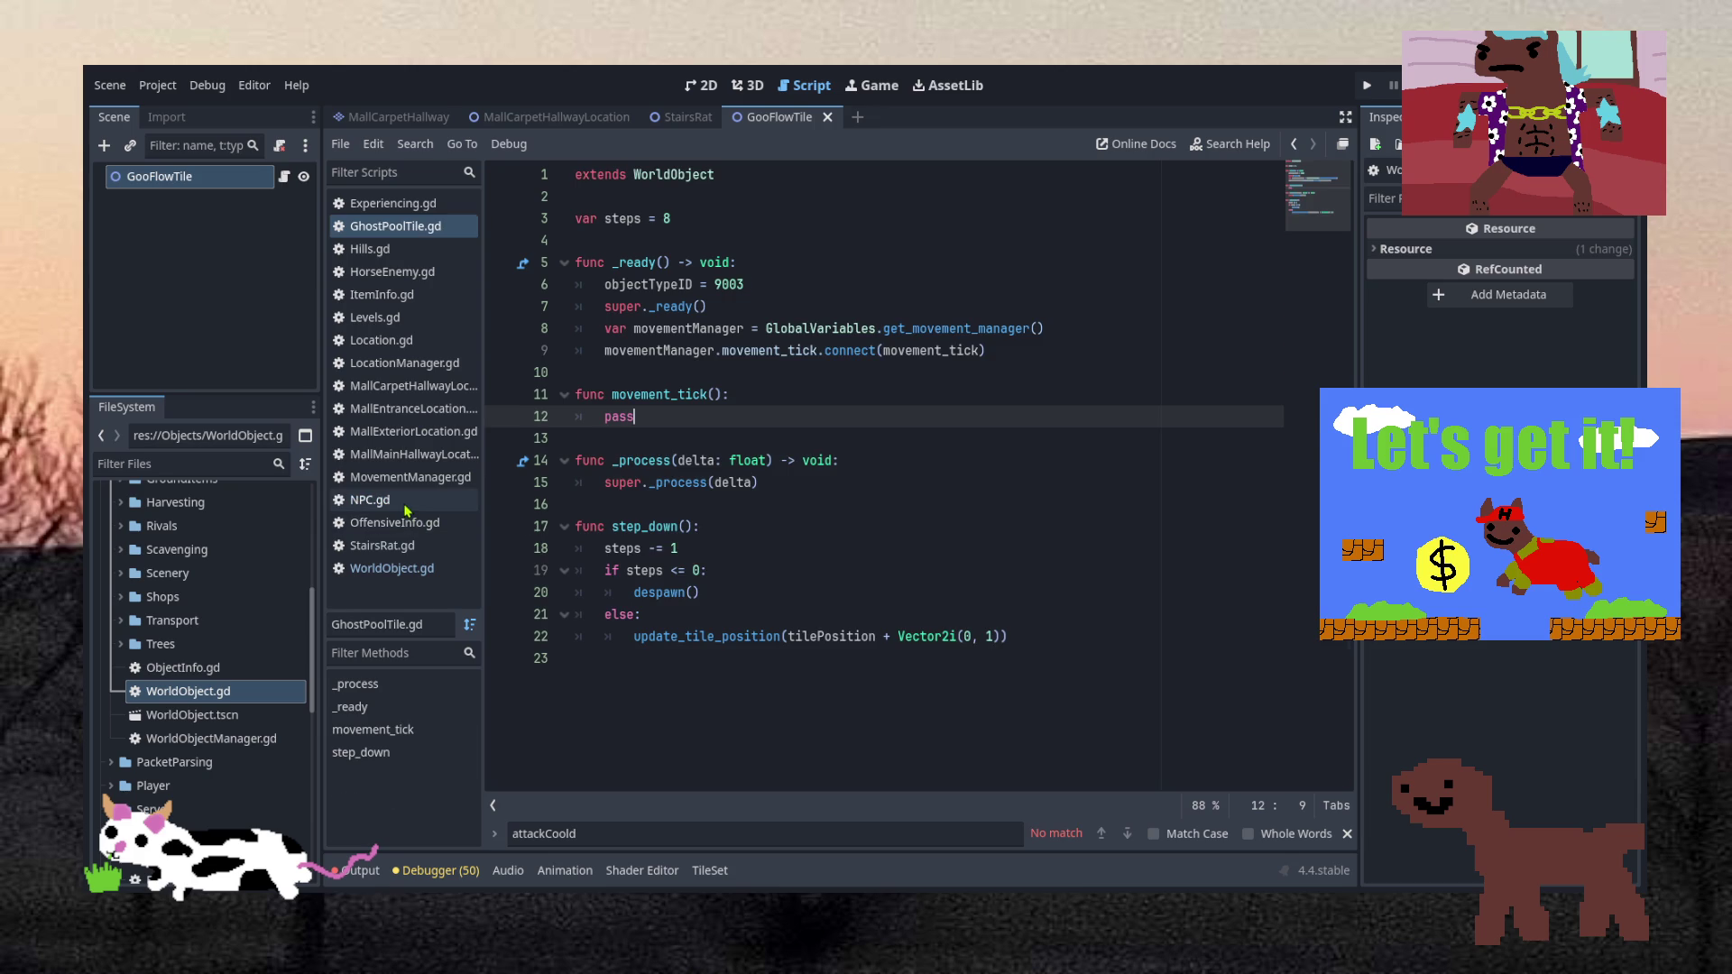
Review the get_movement_manager call and surrounding code in NPC.gd
{"action": "left_click", "coordinate": [405, 503]}
{"action": "left_click", "coordinate": [965, 418]}
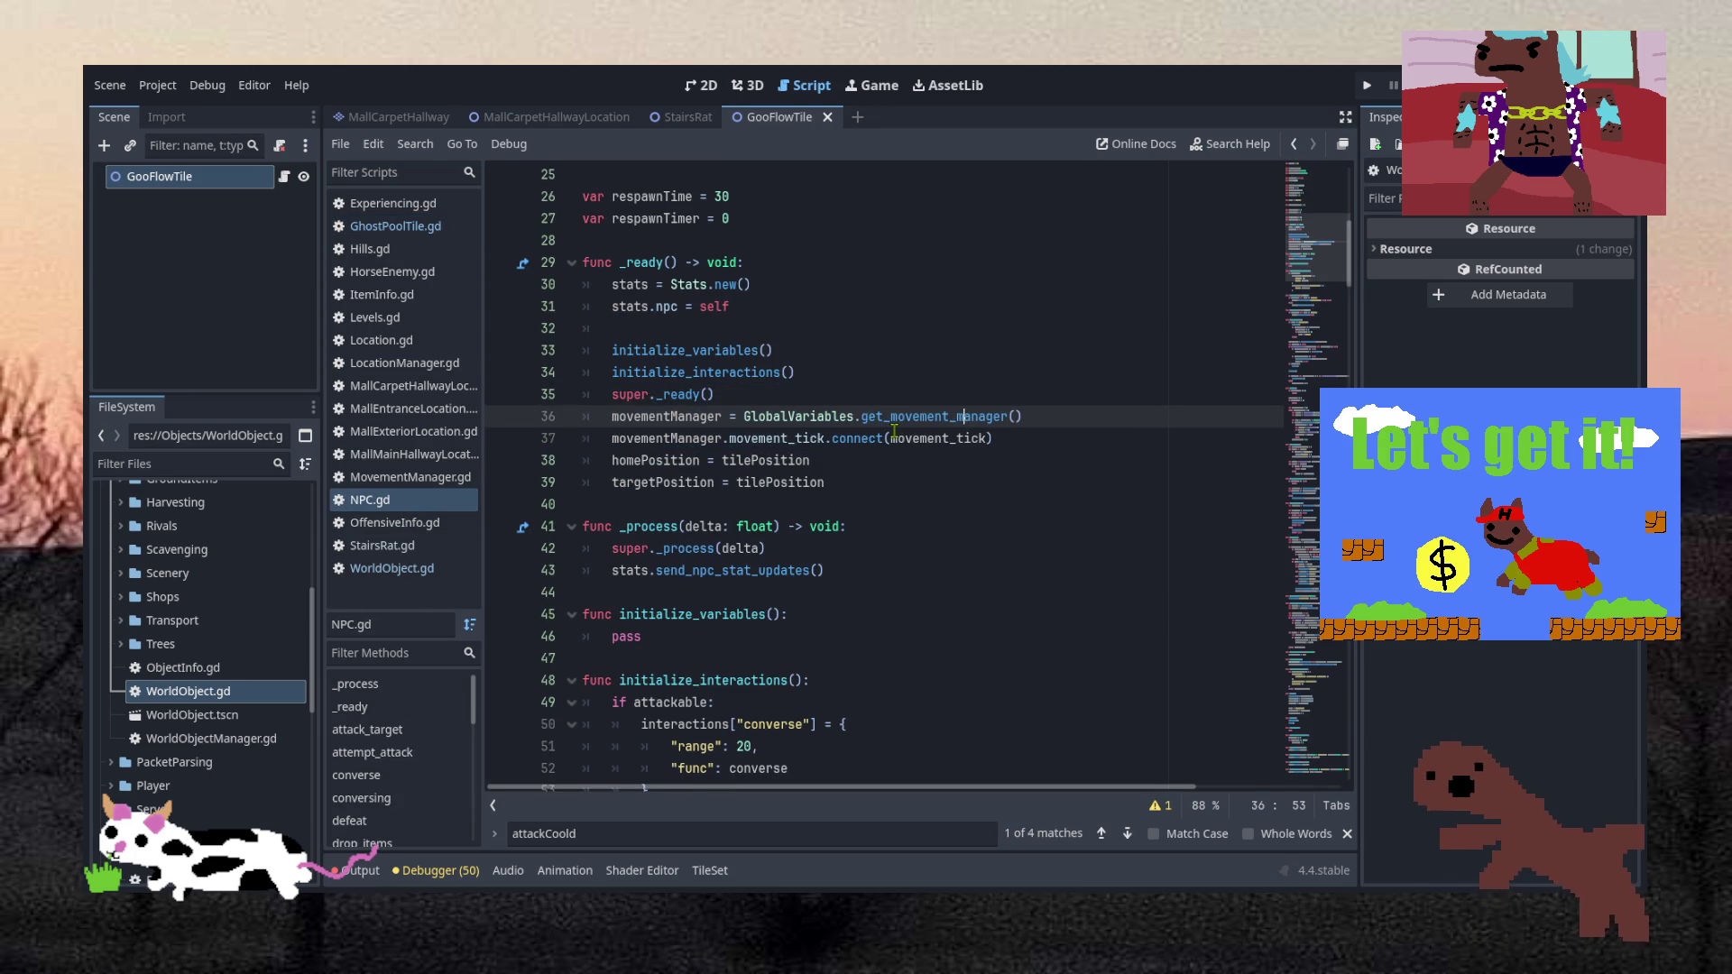
{"action": "scroll", "coordinate": [864, 385], "scroll_direction": "down", "scroll_amount": 4}
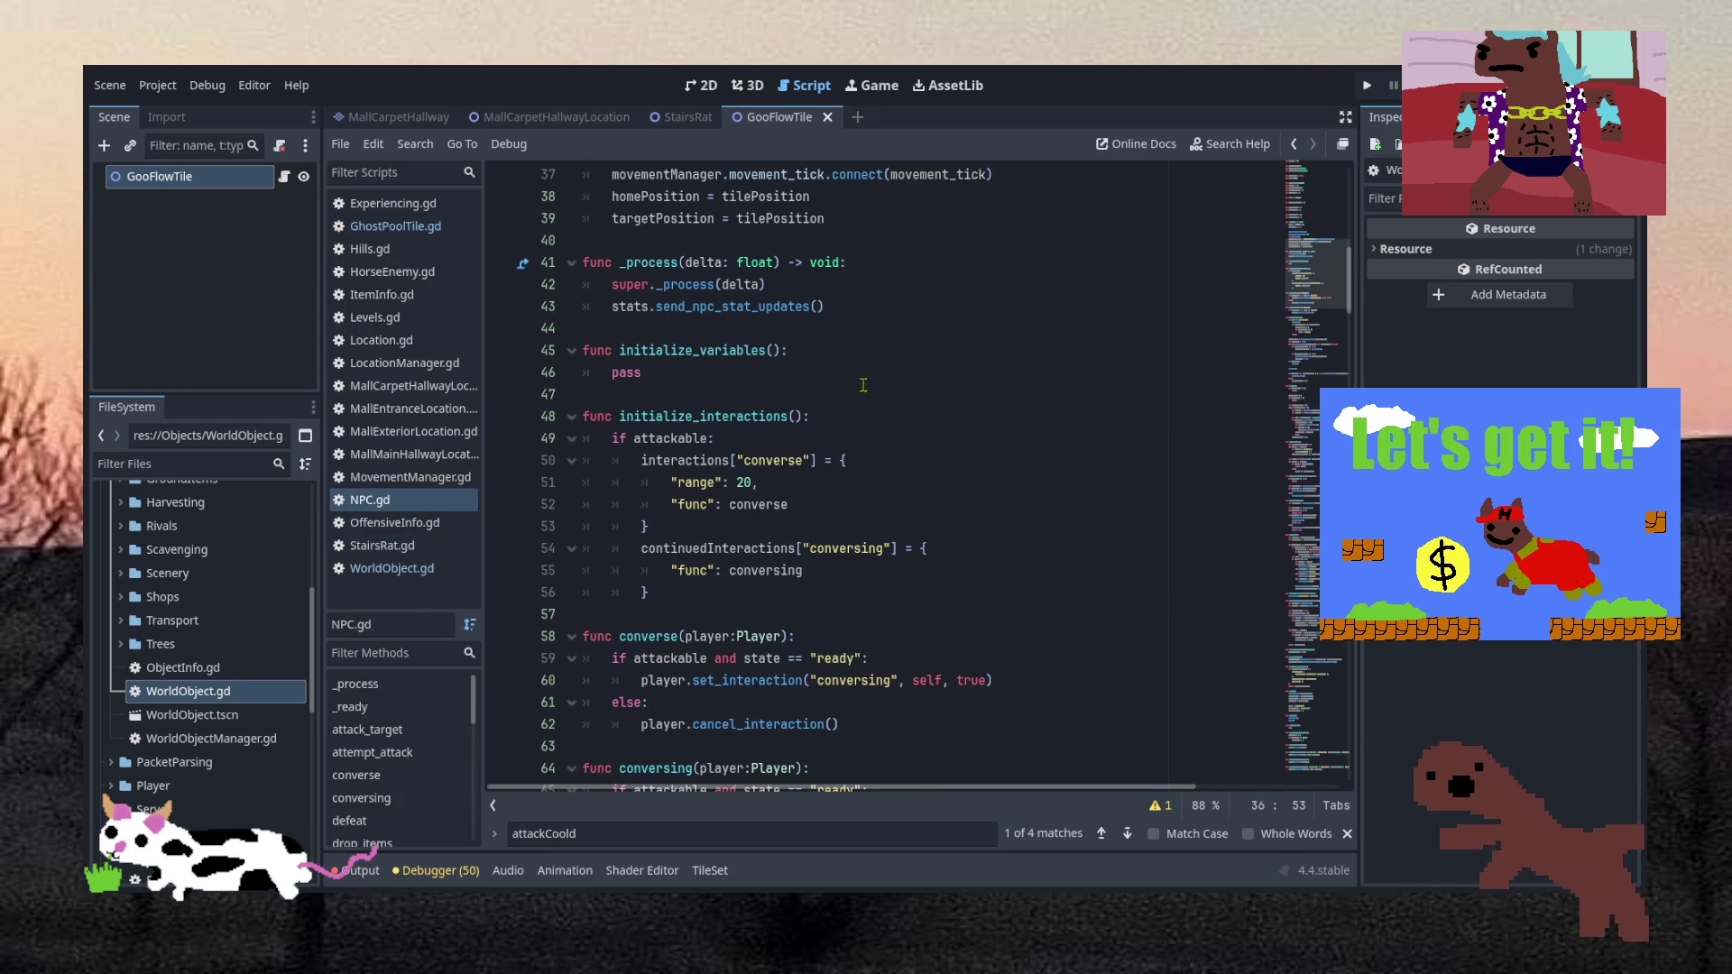
{"action": "scroll", "coordinate": [864, 377], "scroll_direction": "down", "scroll_amount": 5}
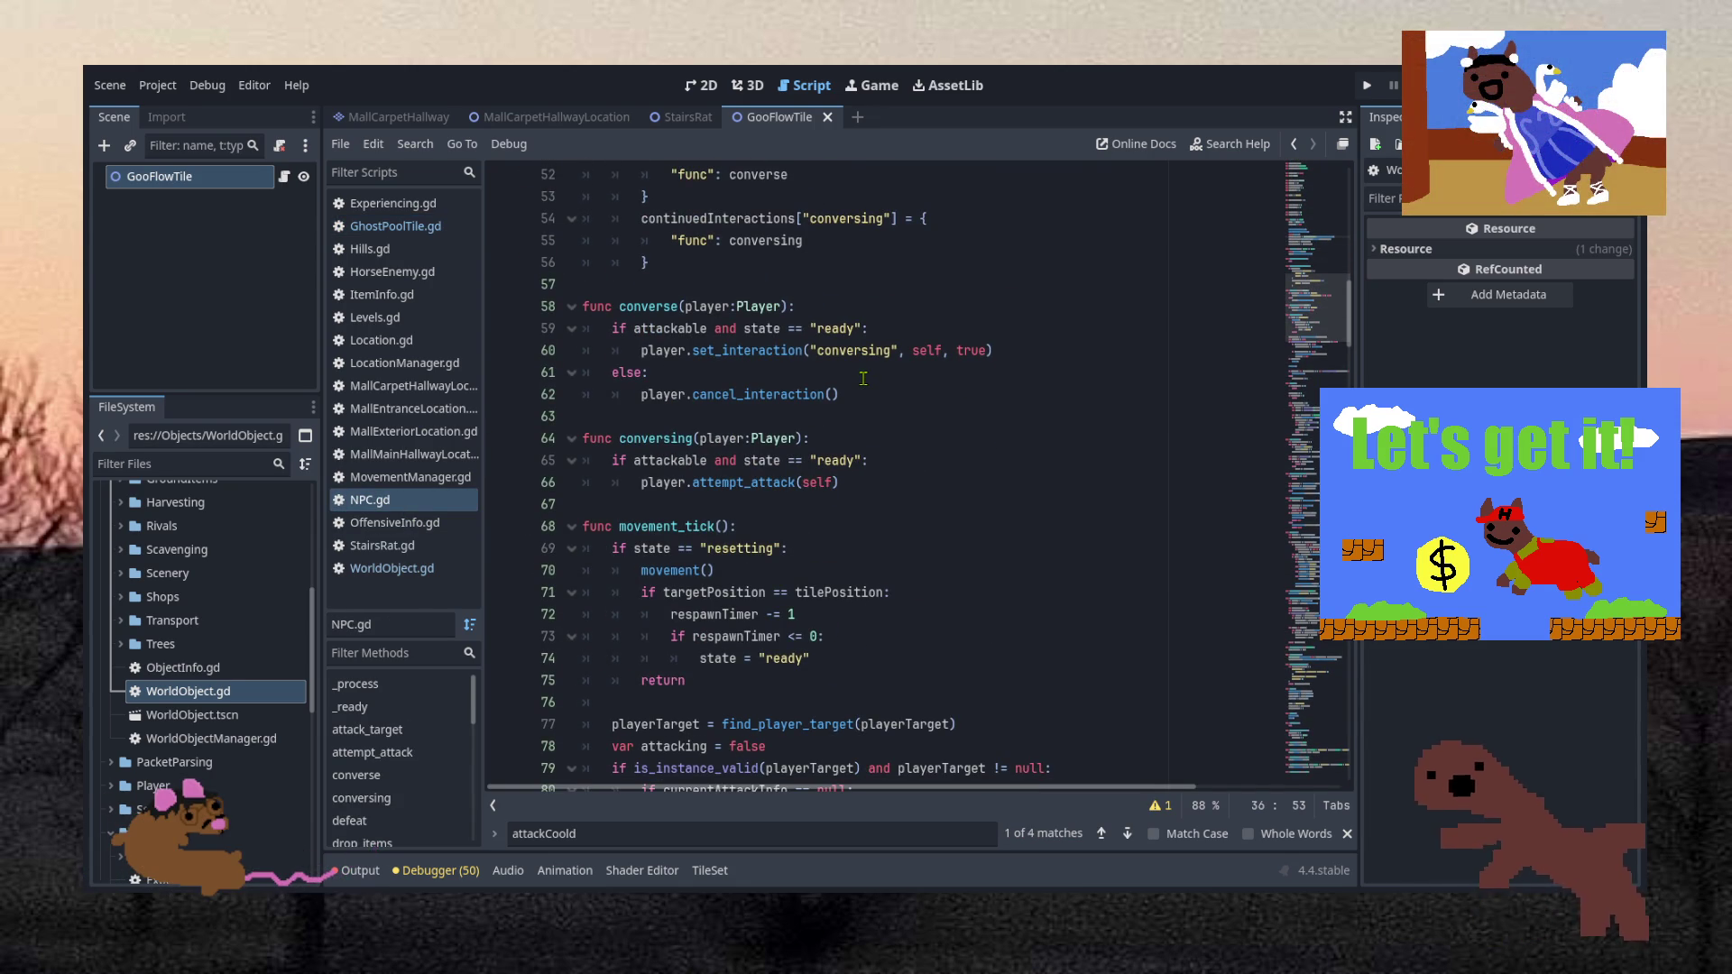
{"action": "scroll", "coordinate": [863, 378], "scroll_direction": "down", "scroll_amount": 3}
Replace pass in GhostPoolTile.gd's movement_tick with a step_down() call
{"action": "left_click", "coordinate": [408, 227]}
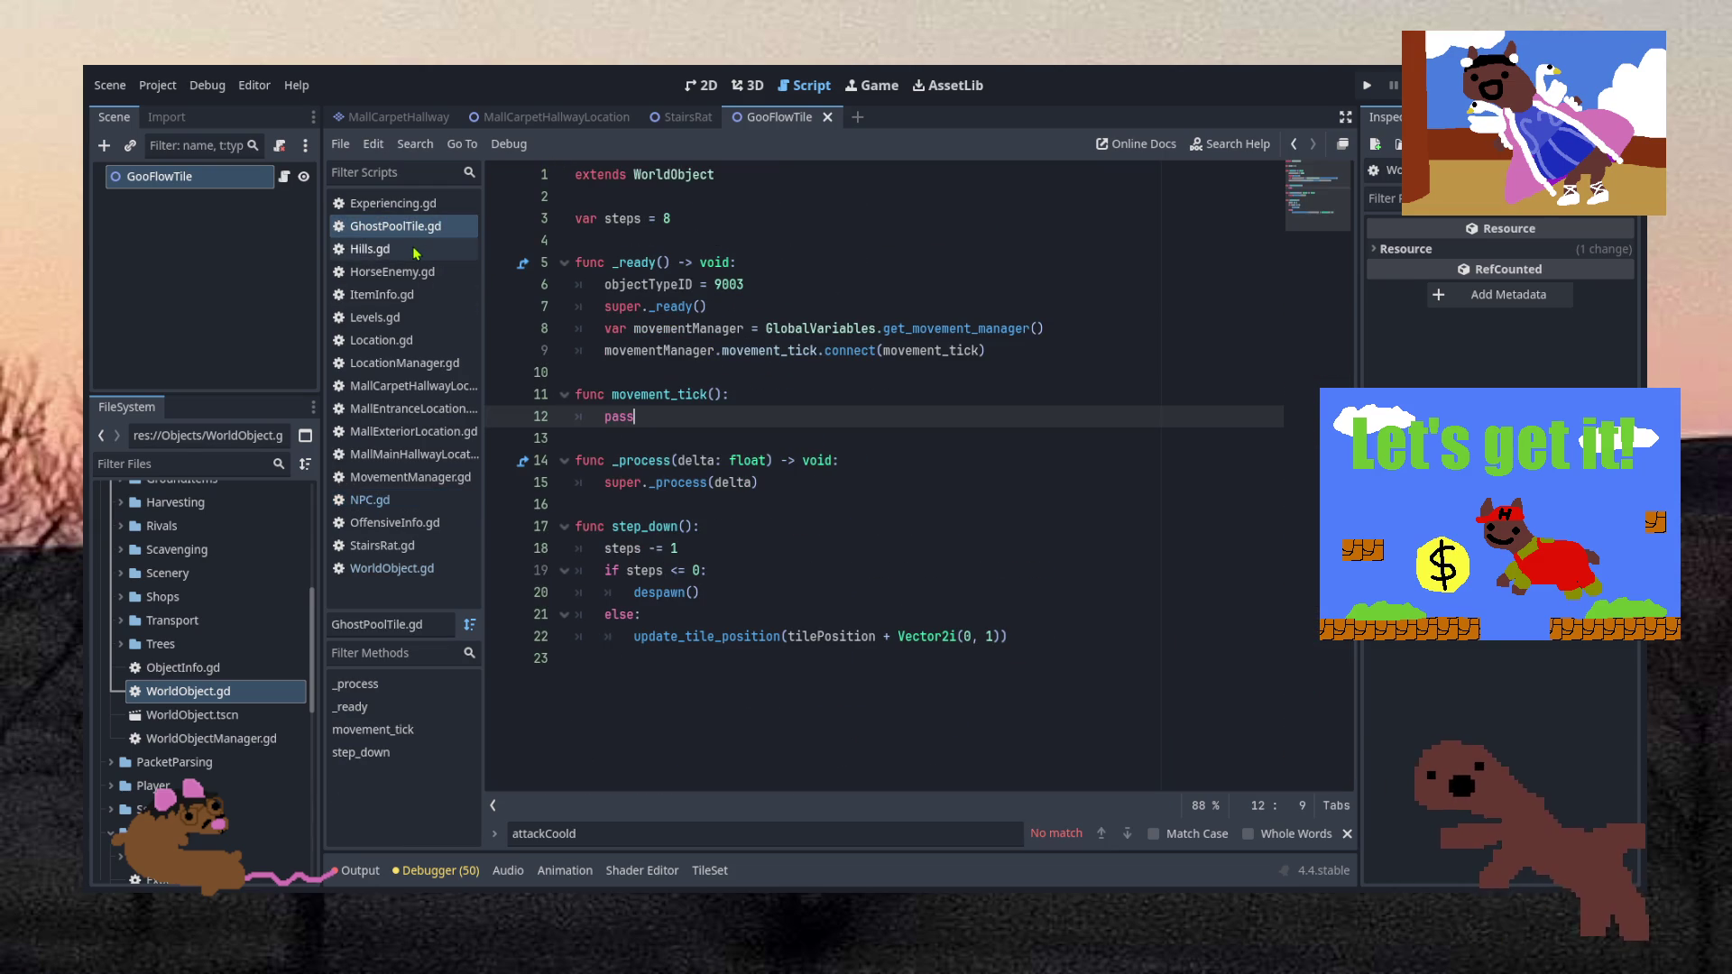
{"action": "double_click", "coordinate": [749, 419]}
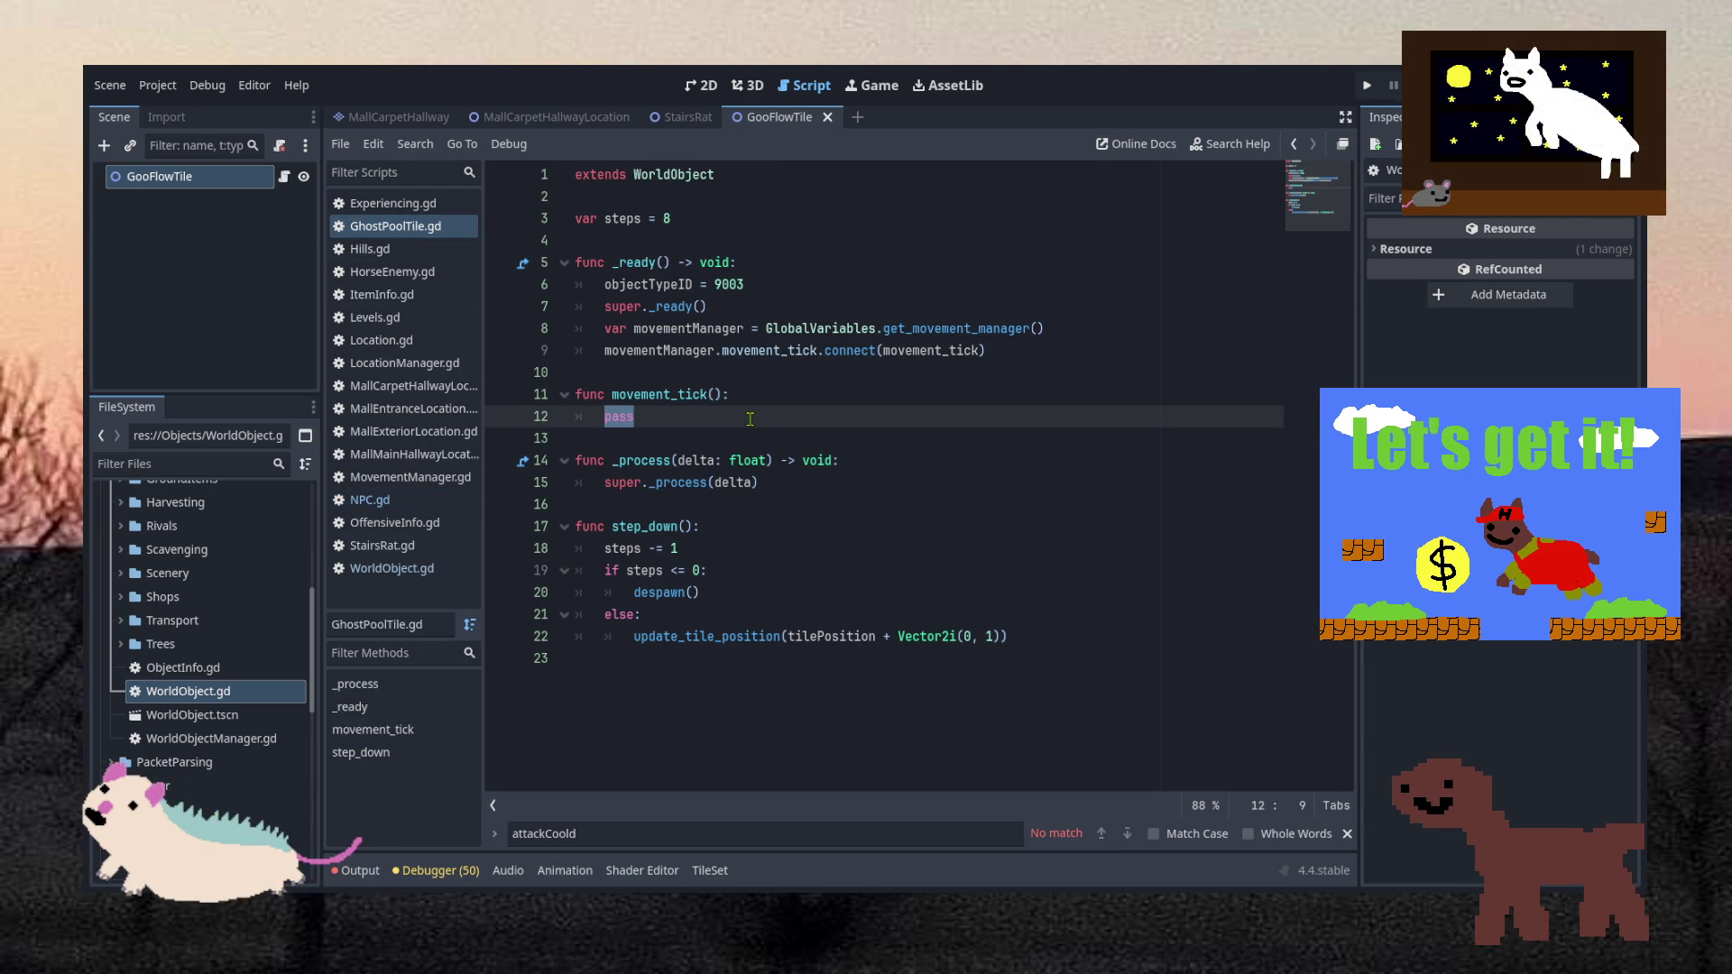
{"action": "type", "text": "se"}
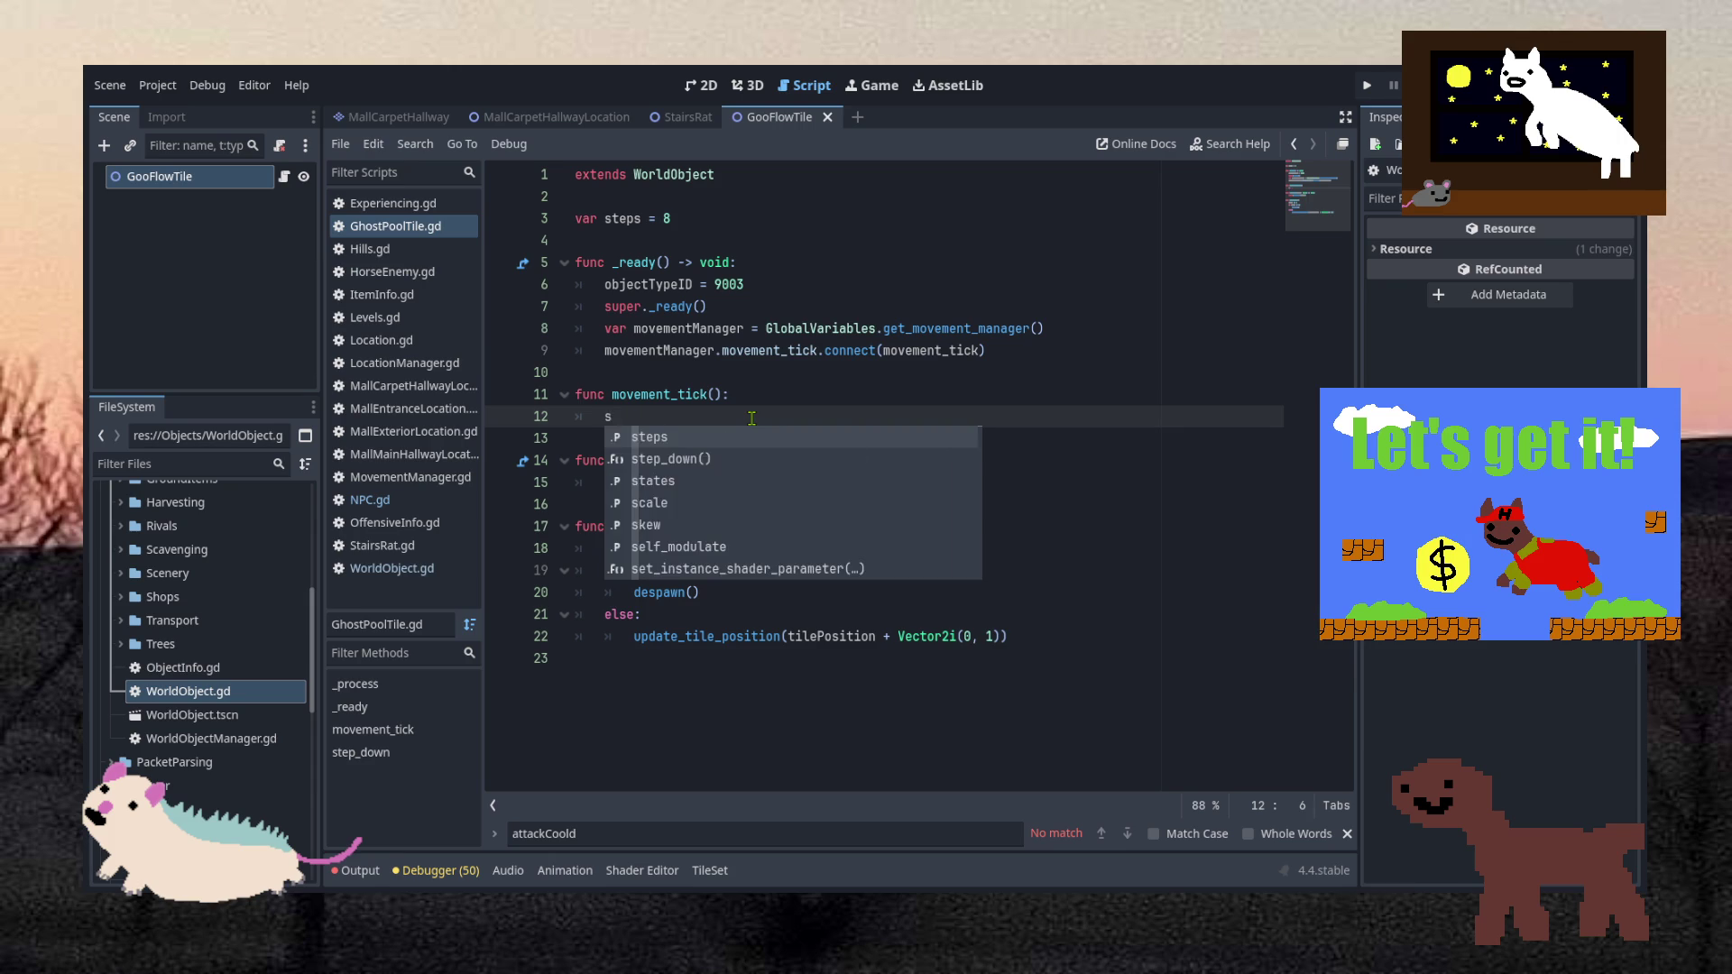
{"action": "key", "text": "BackSpace"}
{"action": "type", "text": "tep"}
{"action": "key", "text": "Down"}
{"action": "key", "text": "Return"}
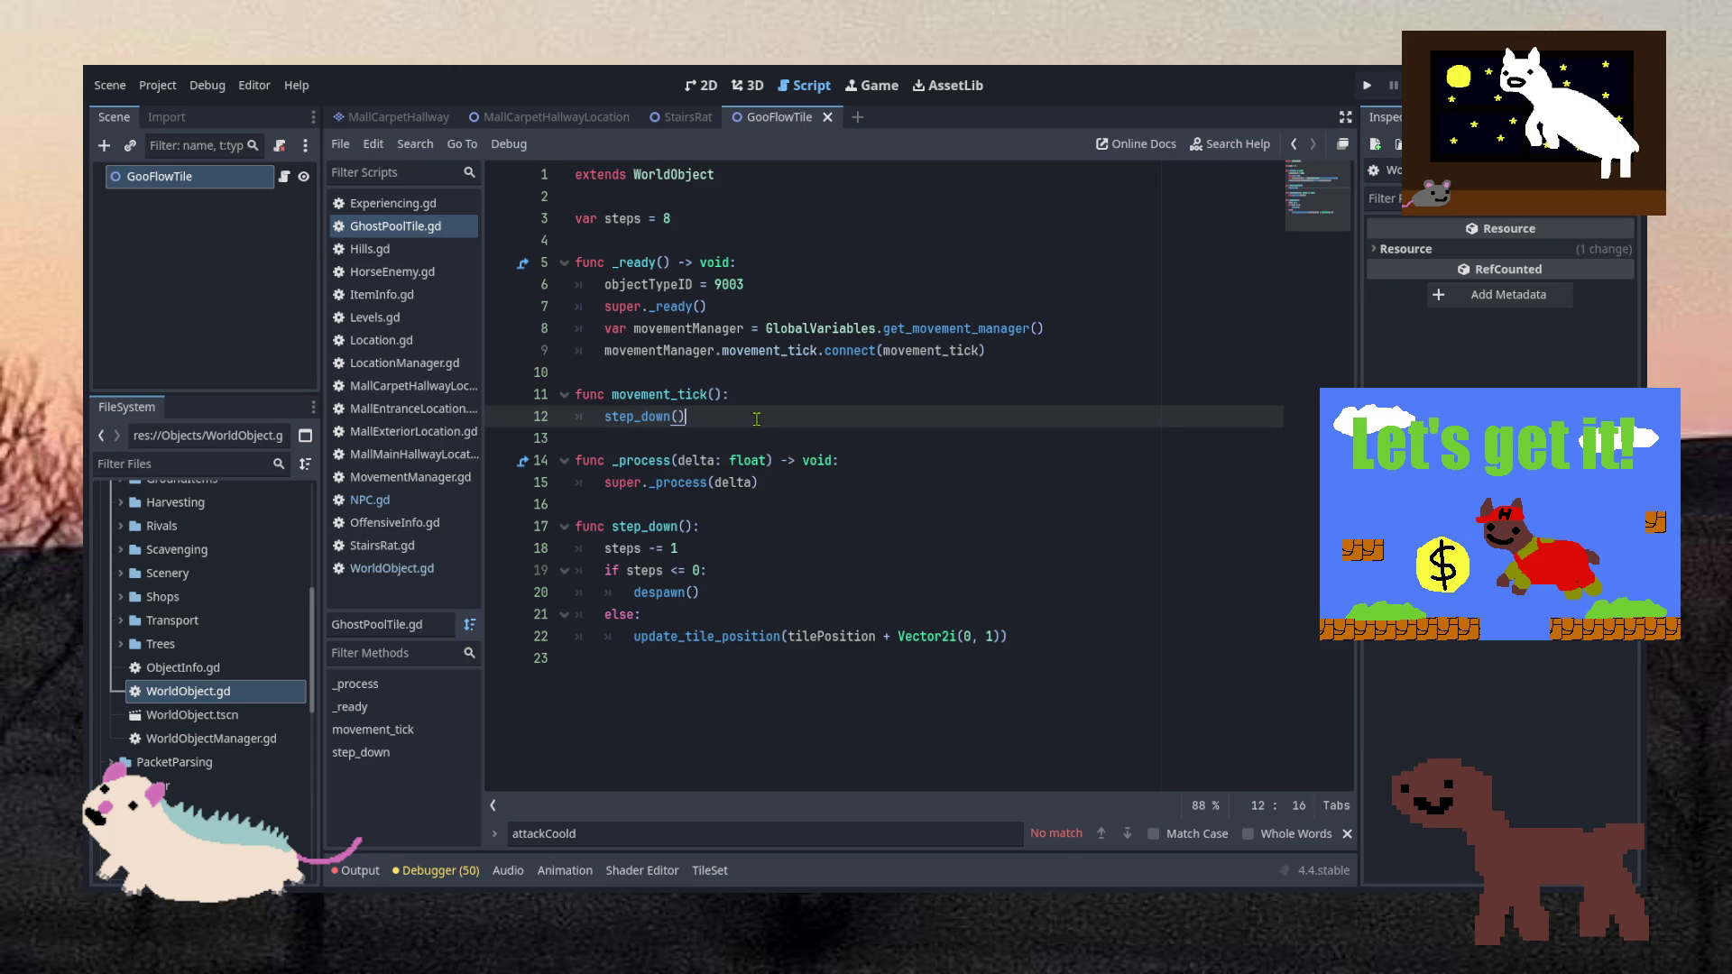
{"action": "left_click", "coordinate": [756, 397]}
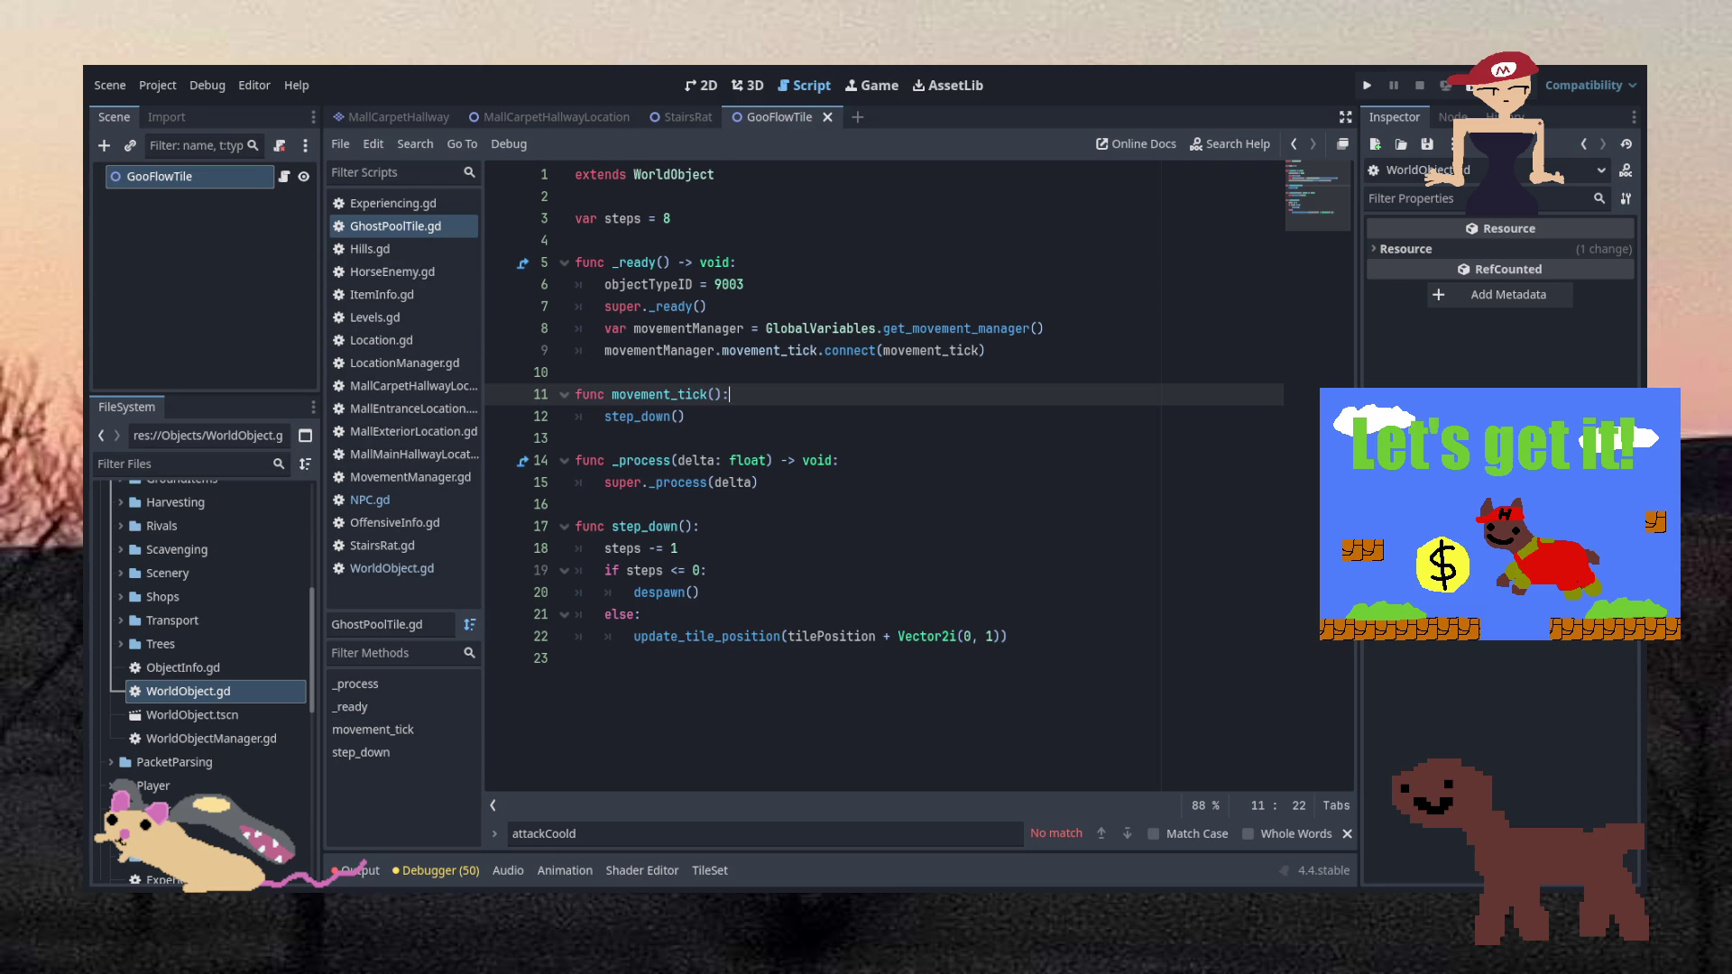
Open StairsRat.gd from the script list to view launch_wave
{"action": "left_click", "coordinate": [382, 546]}
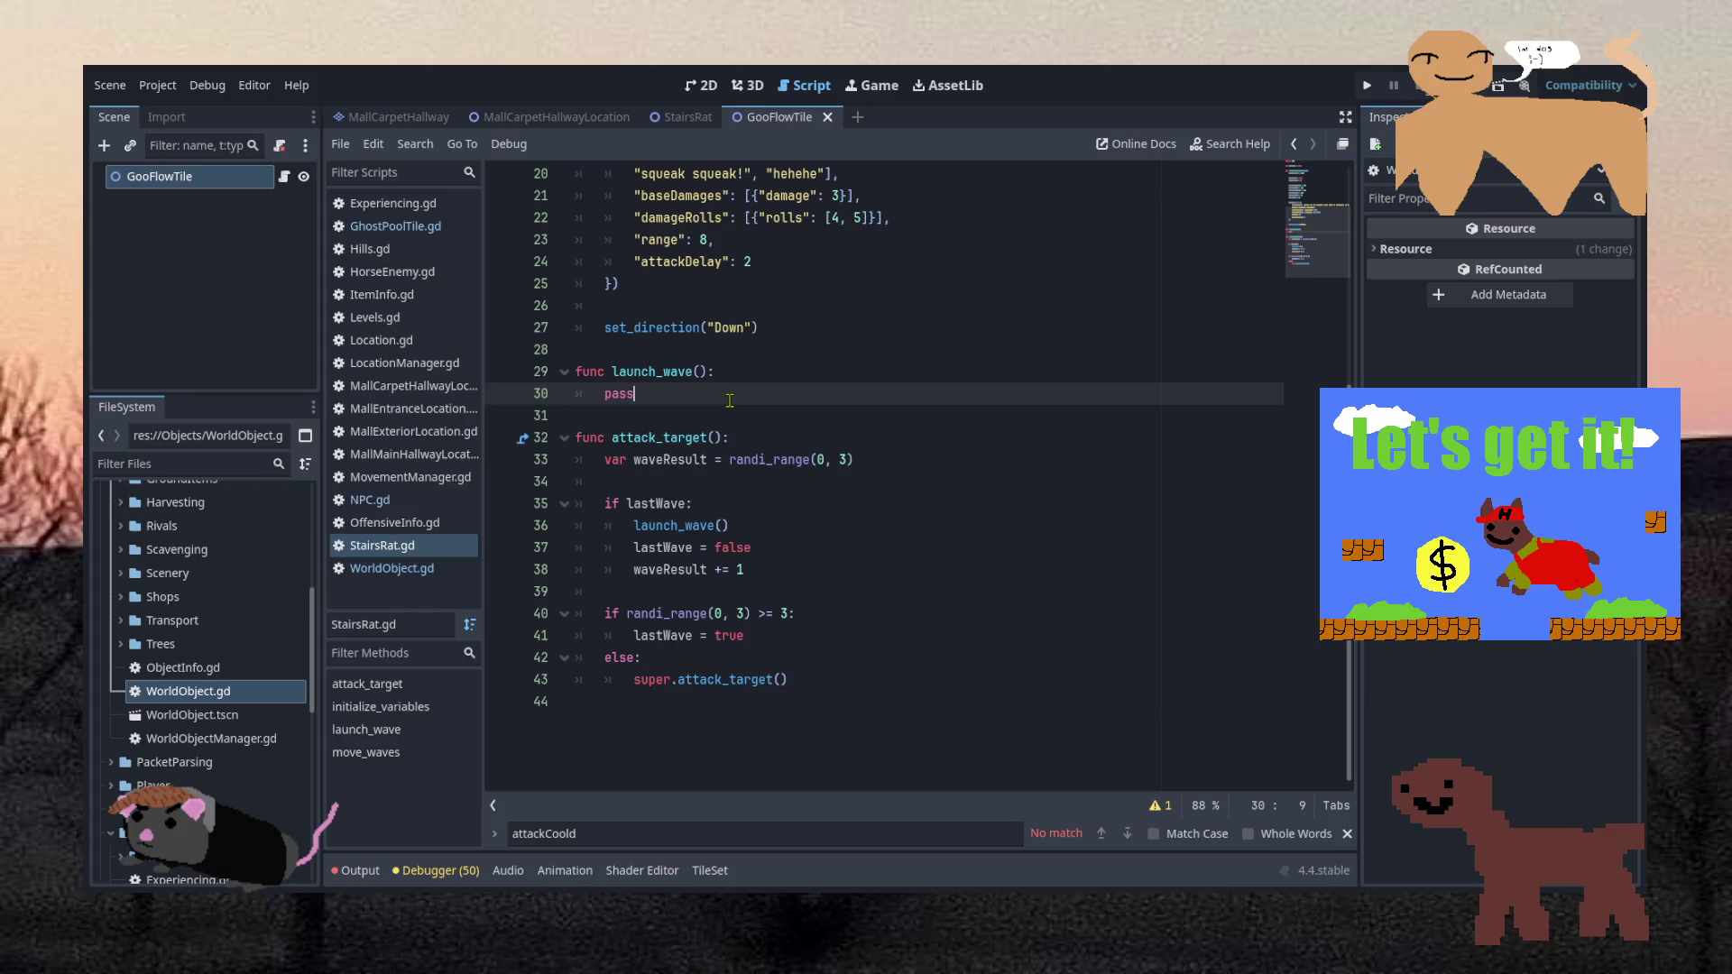
Save StairsRat.gd and look over the launch_wave function
{"action": "key", "text": "ctrl+s"}
{"action": "double_click", "coordinate": [620, 394]}
{"action": "scroll", "coordinate": [776, 406], "scroll_direction": "up", "scroll_amount": 5}
{"action": "scroll", "coordinate": [792, 411], "scroll_direction": "down", "scroll_amount": 4}
{"action": "scroll", "coordinate": [792, 411], "scroll_direction": "down", "scroll_amount": 1}
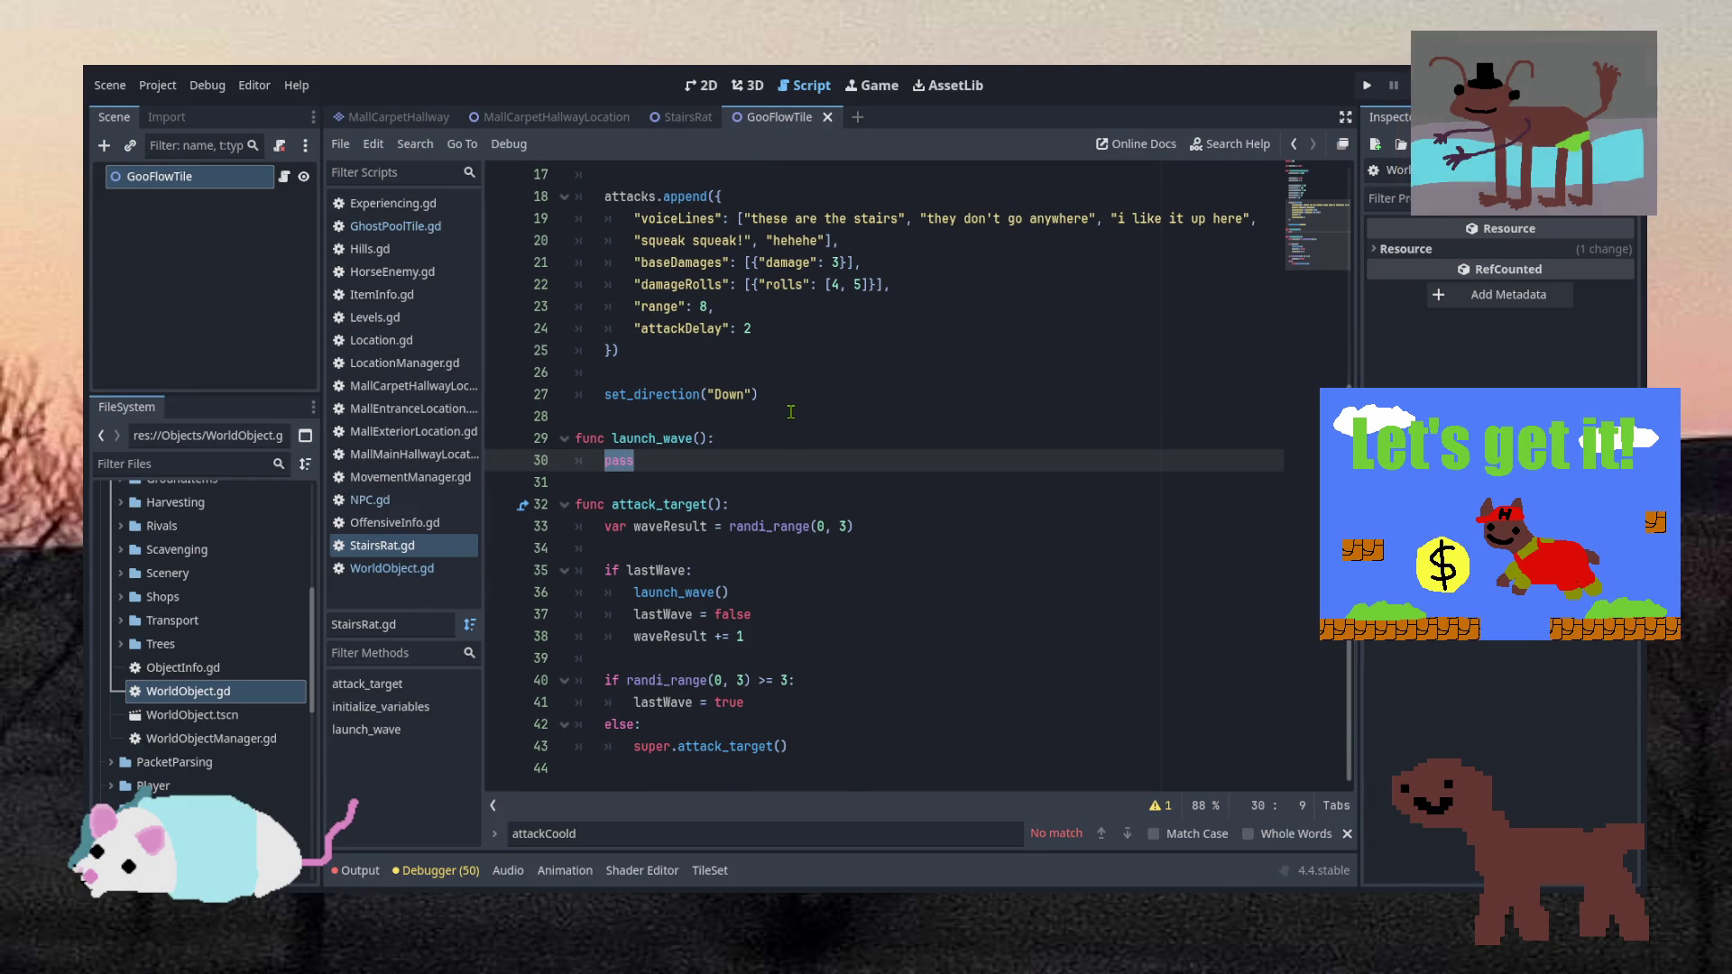
{"action": "scroll", "coordinate": [815, 448], "scroll_direction": "up", "scroll_amount": 5}
Add line 3: var waveScene = preload of the GooFlowTile.tscn path
{"action": "left_click", "coordinate": [682, 242]}
{"action": "left_click", "coordinate": [725, 200]}
{"action": "key", "text": "Return"}
{"action": "type", "text": "var wave"}
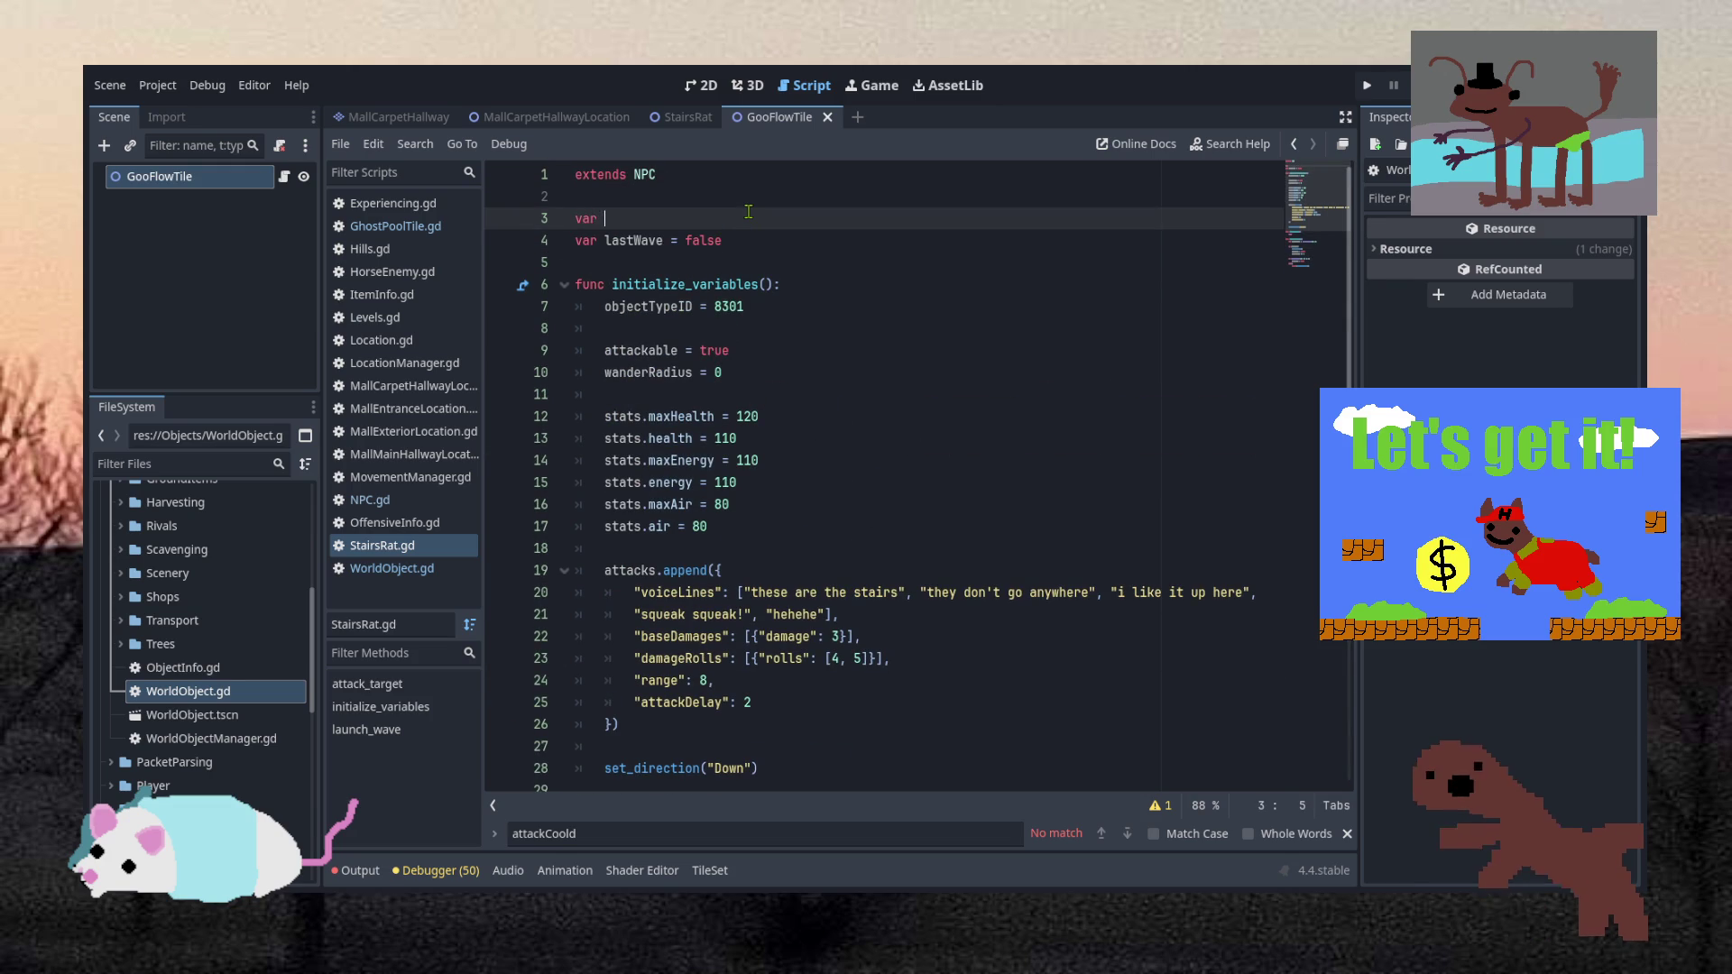
{"action": "type", "text": "Scene = "}
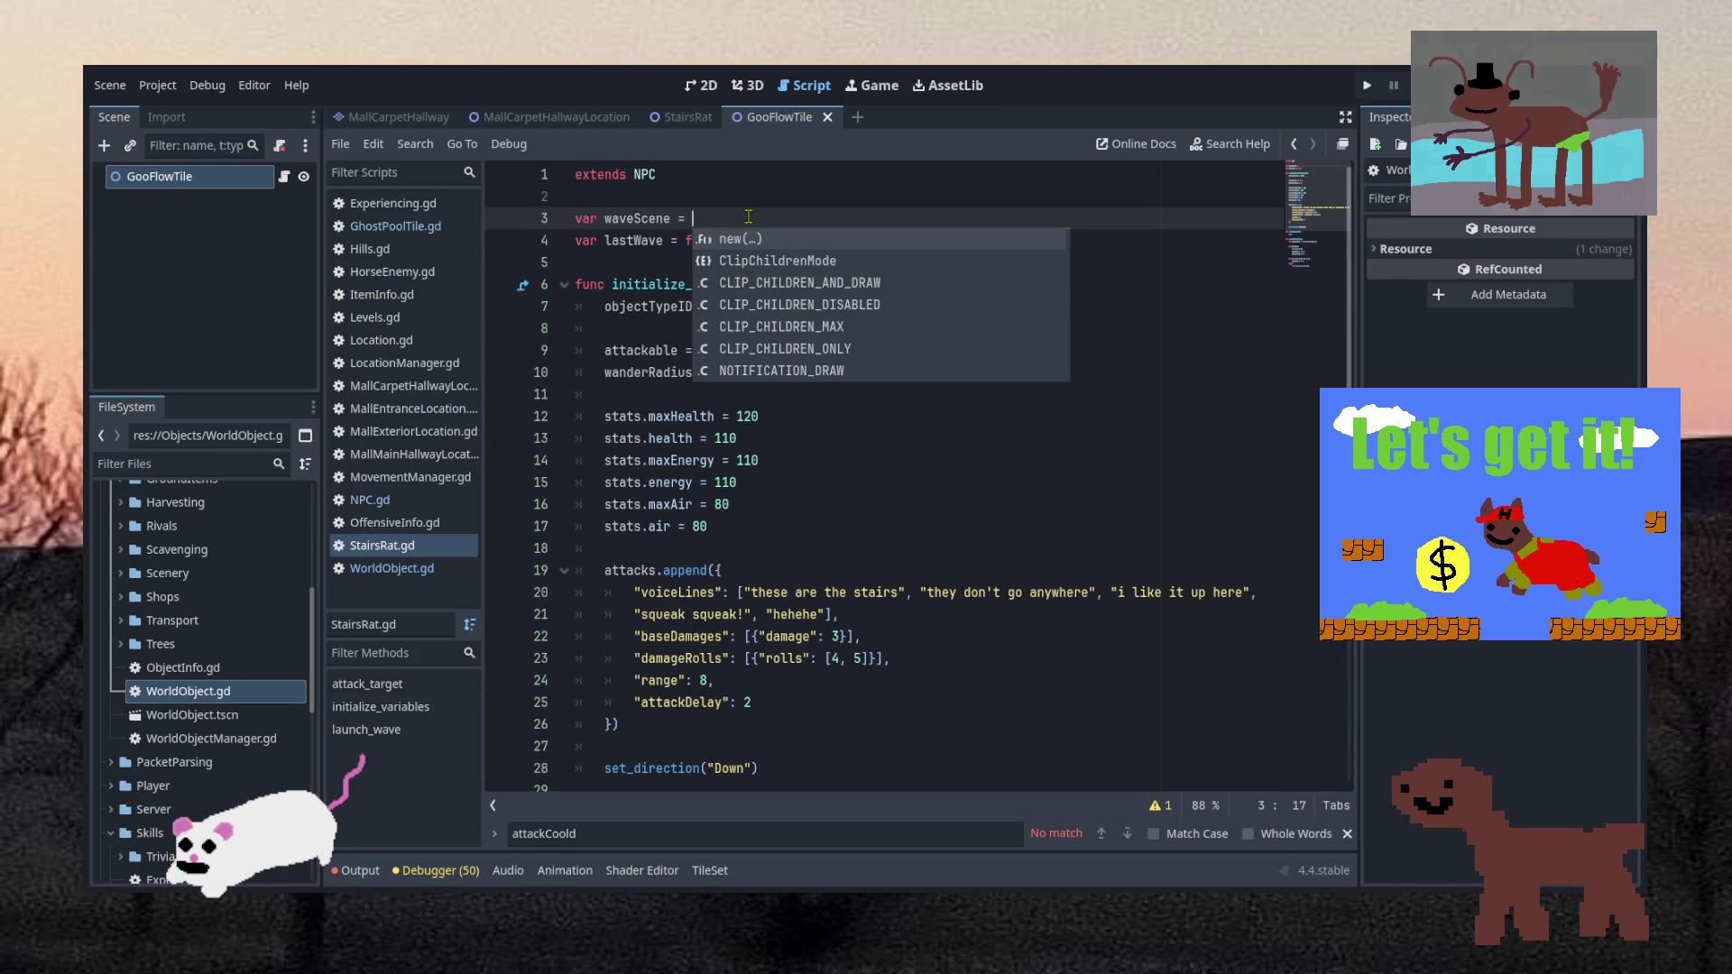
{"action": "type", "text": "preload("}
{"action": "type", "text": "\""}
{"action": "type", "text": "GooWa"}
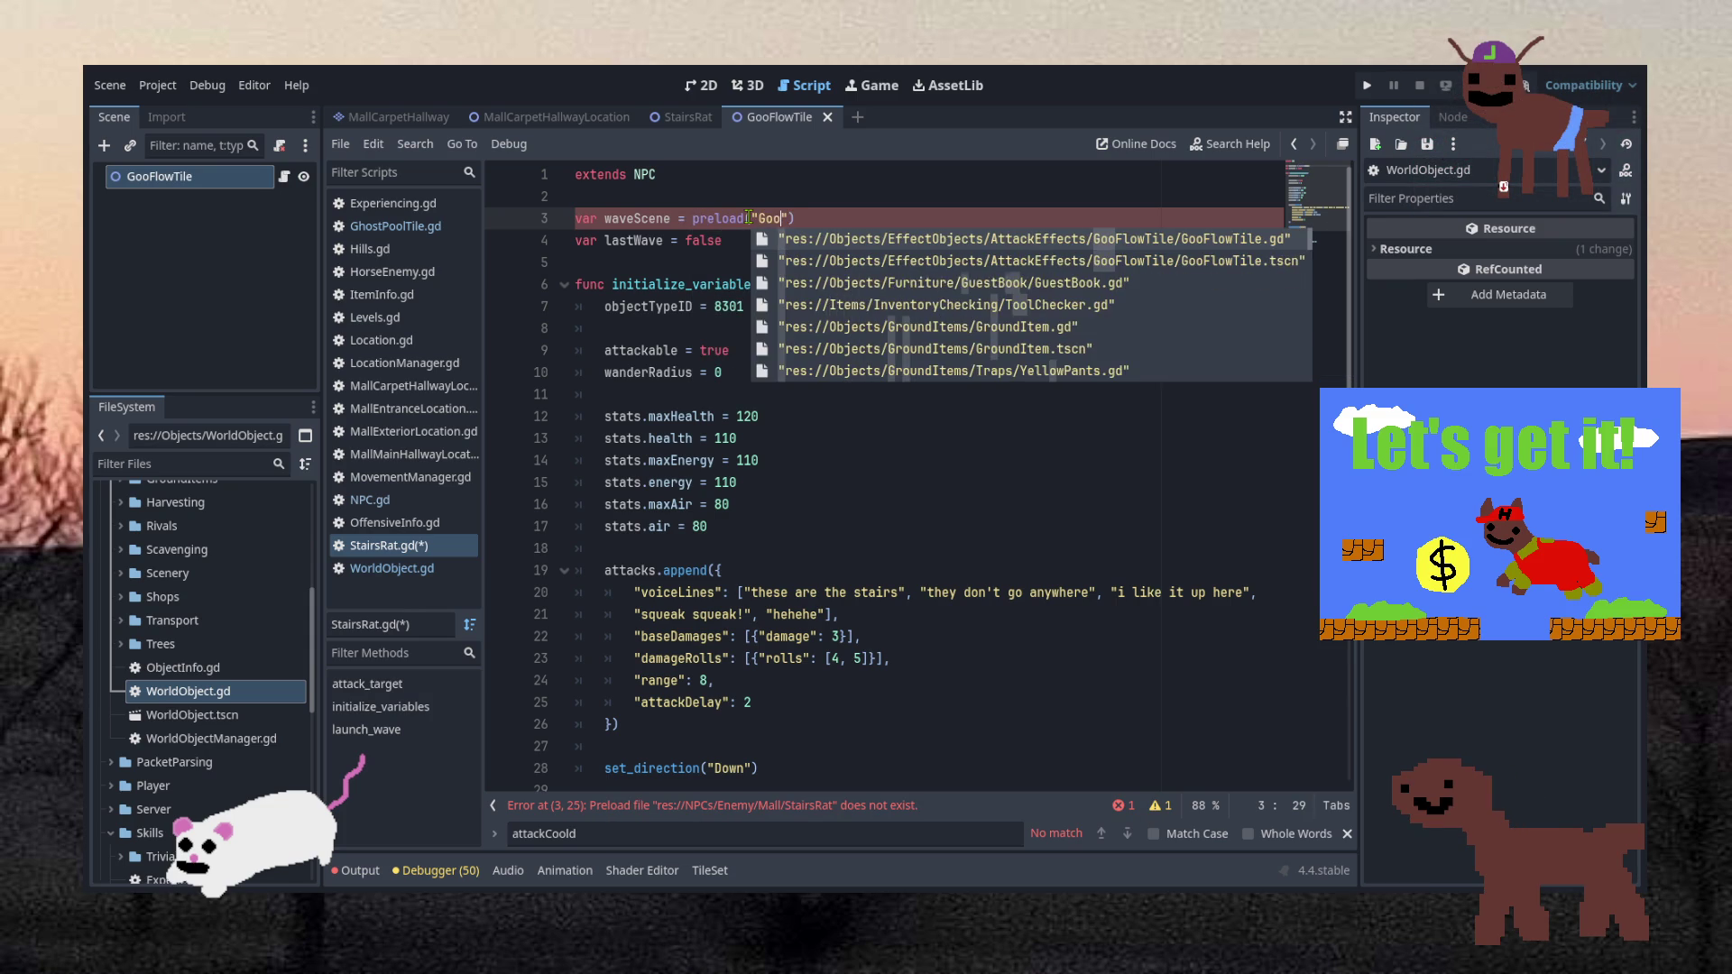
{"action": "key", "text": "BackSpace"}
{"action": "key", "text": "BackSpace"}
{"action": "key", "text": "BackSpace"}
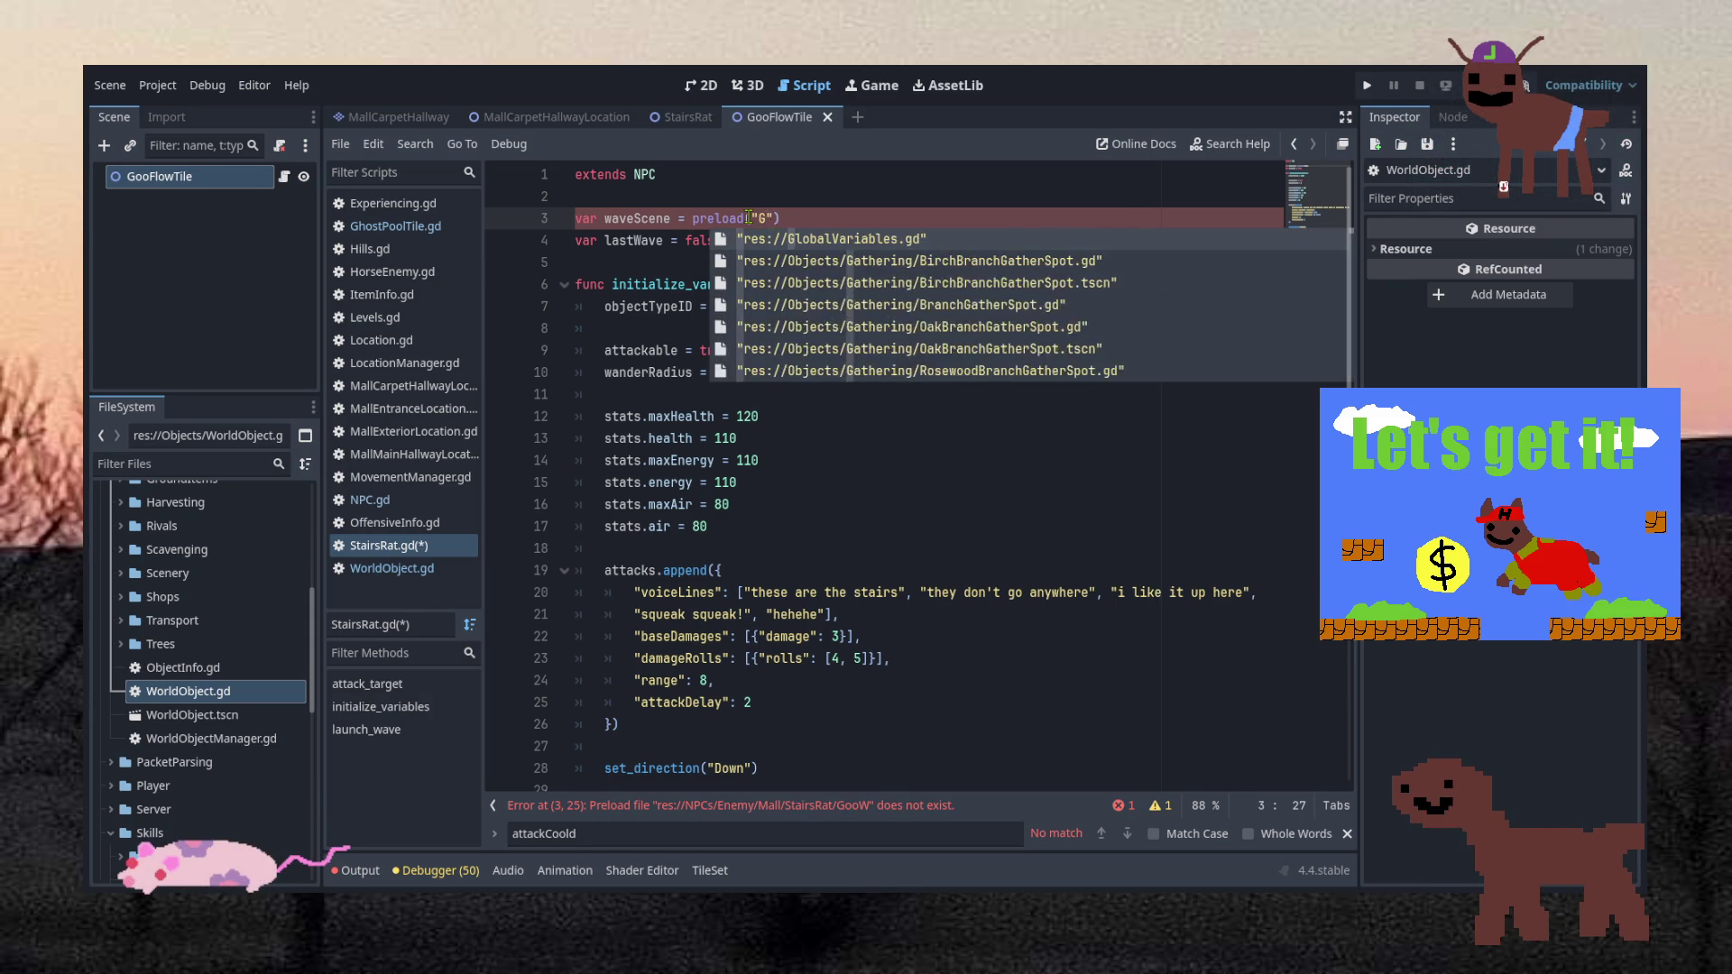
{"action": "type", "text": "o"}
{"action": "key", "text": "Down"}
{"action": "key", "text": "Return"}
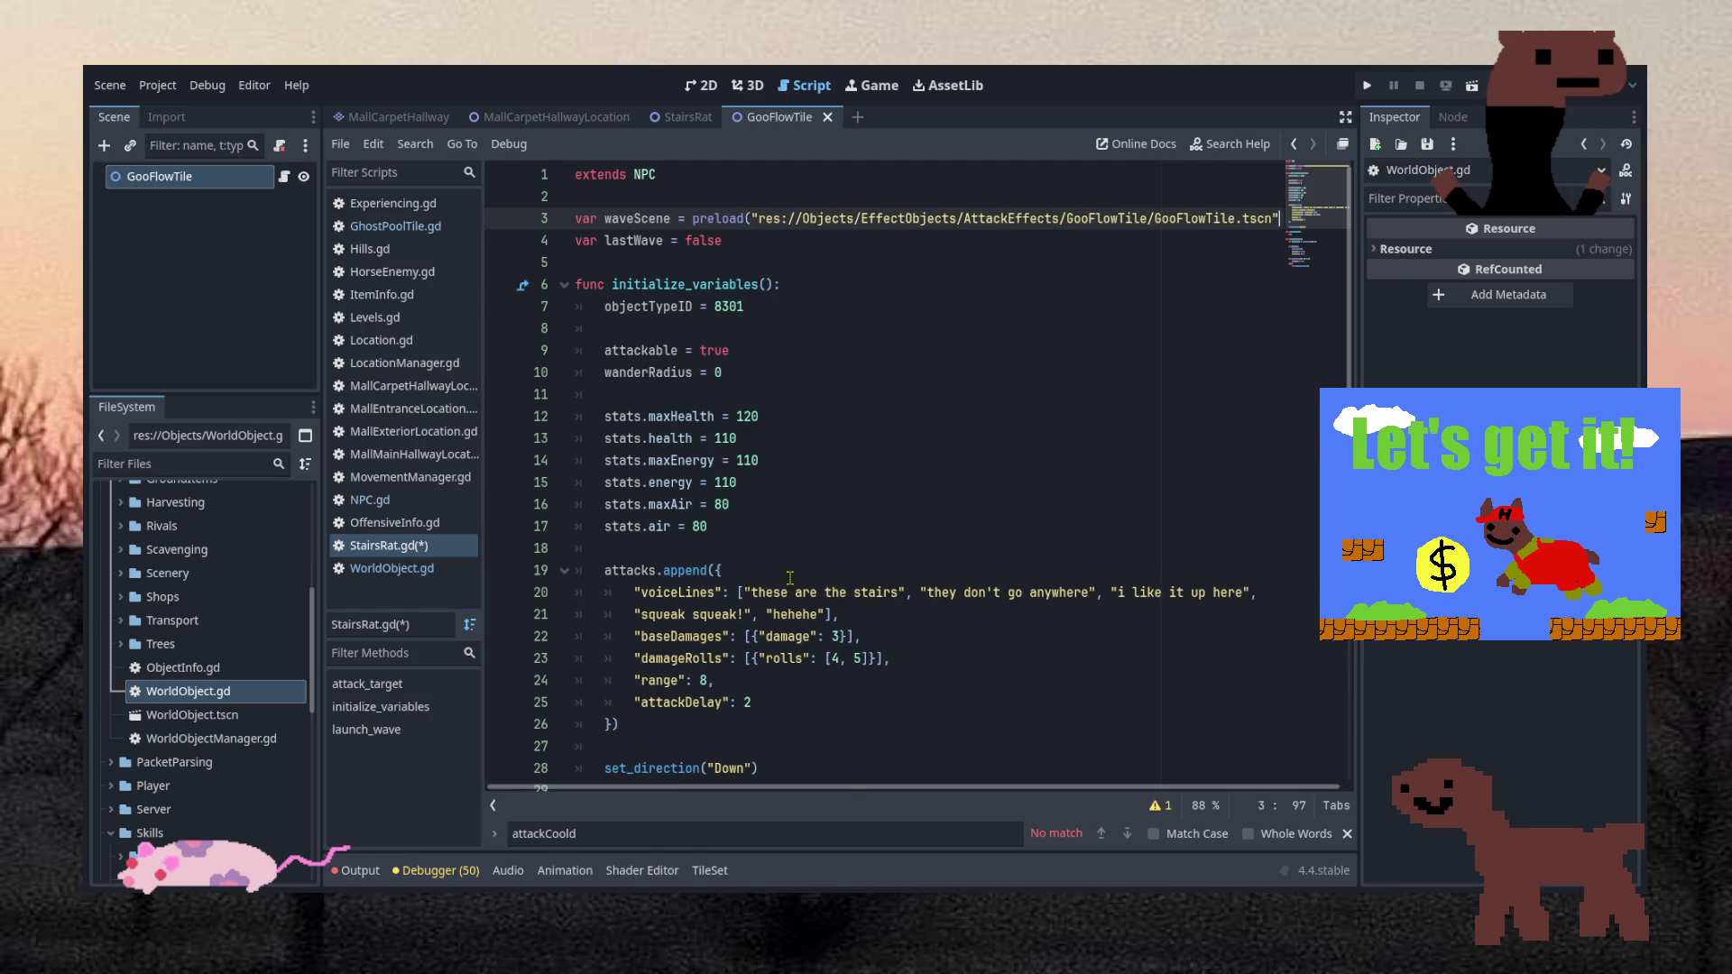
Delete the pass placeholder inside launch_wave
{"action": "scroll", "coordinate": [725, 438], "scroll_direction": "down", "scroll_amount": 6}
{"action": "left_click", "coordinate": [725, 437]}
{"action": "double_click", "coordinate": [725, 437]}
{"action": "type", "text": "var"}
{"action": "key", "text": "BackSpace"}
{"action": "key", "text": "BackSpace"}
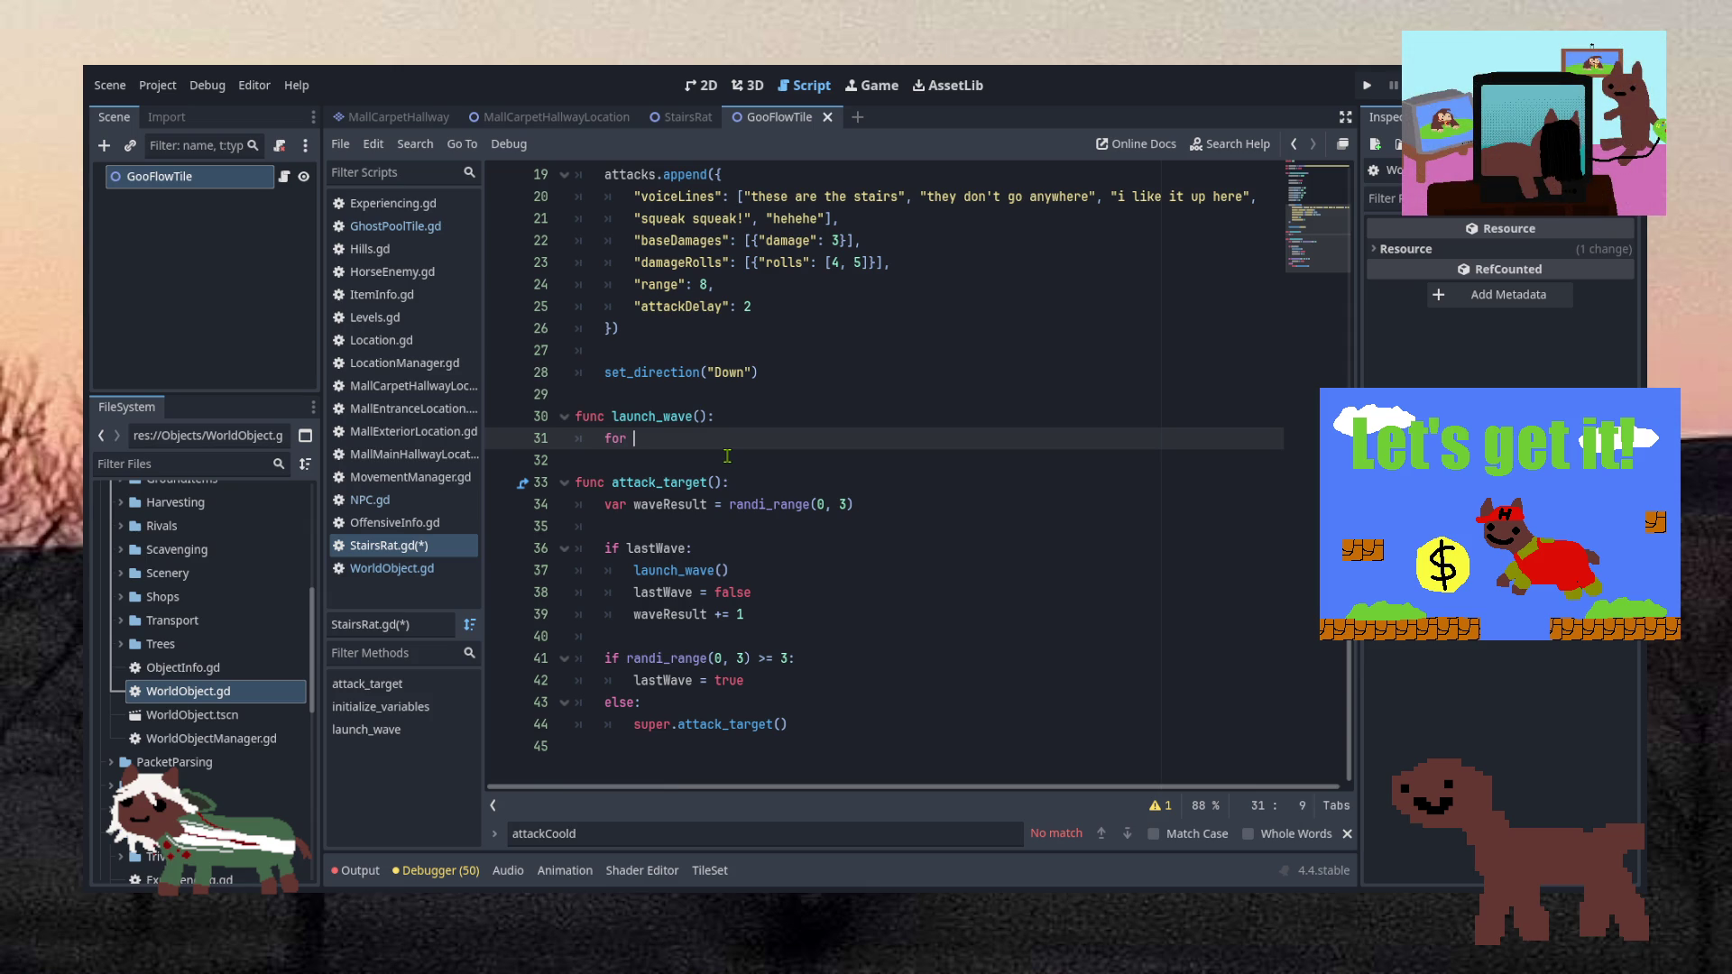
Clear launch_wave's unfinished loop, then expand Locations > Elevator and open ElevatorBossManager.gd
{"action": "key", "text": "BackSpace"}
{"action": "key", "text": "BackSpace"}
{"action": "key", "text": "BackSpace"}
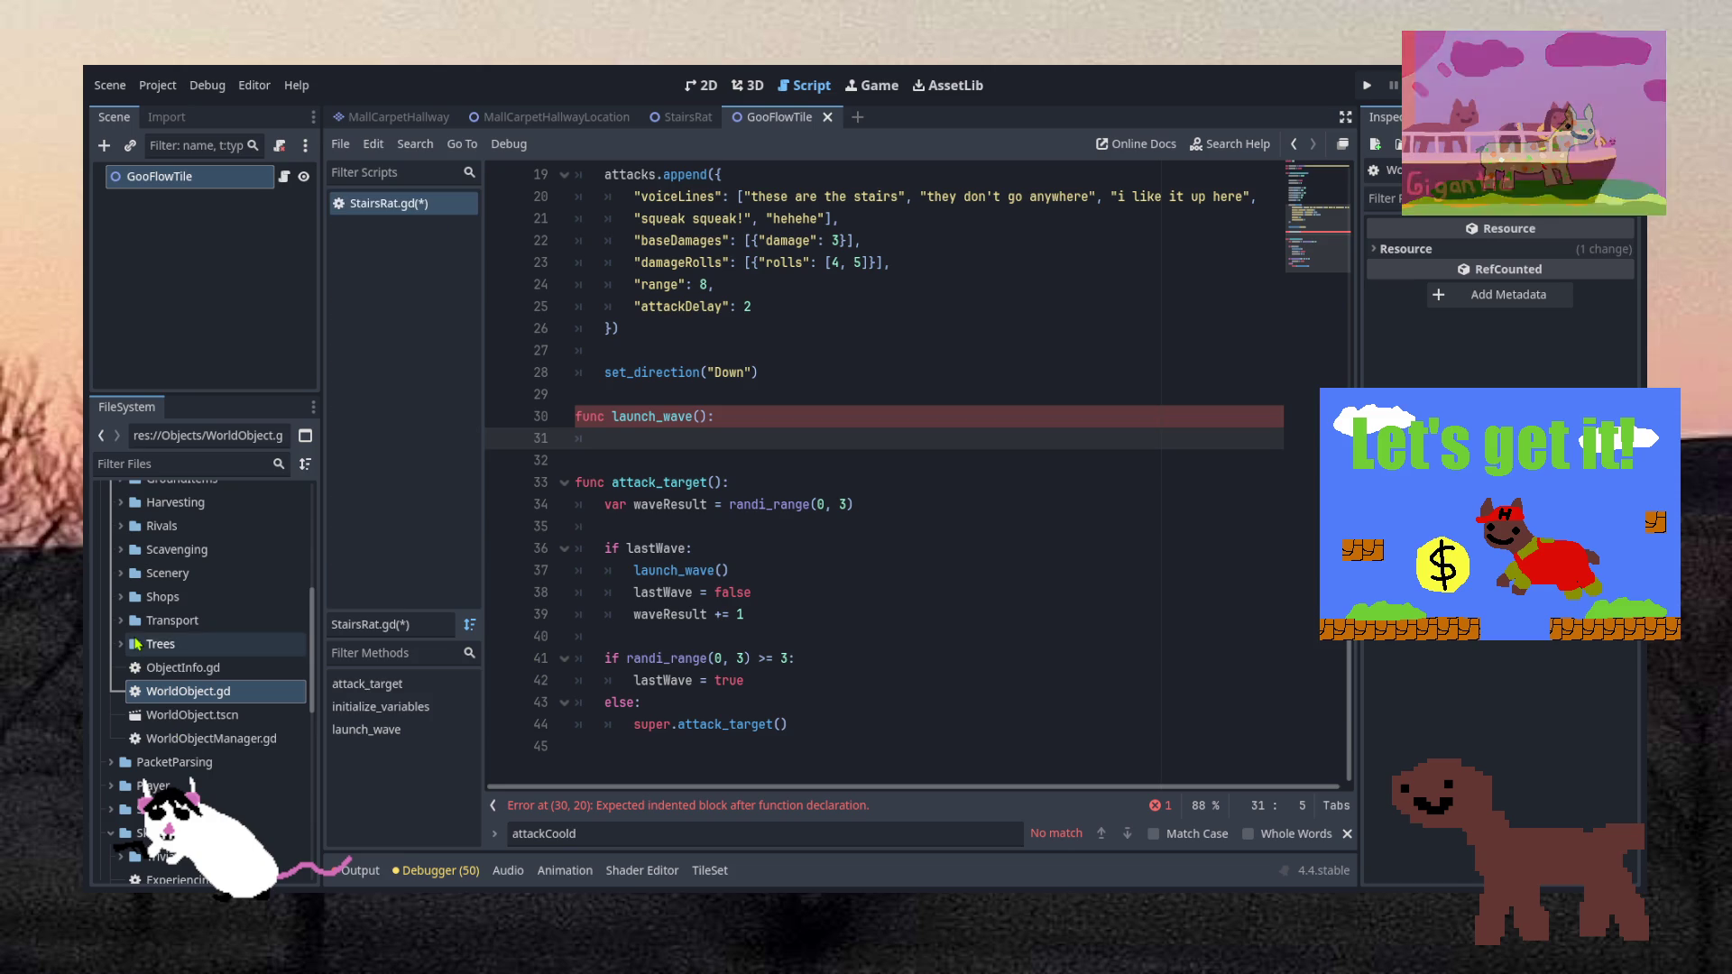
{"action": "scroll", "coordinate": [126, 649], "scroll_direction": "up", "scroll_amount": 5}
{"action": "left_click", "coordinate": [119, 613]}
{"action": "left_click", "coordinate": [112, 564]}
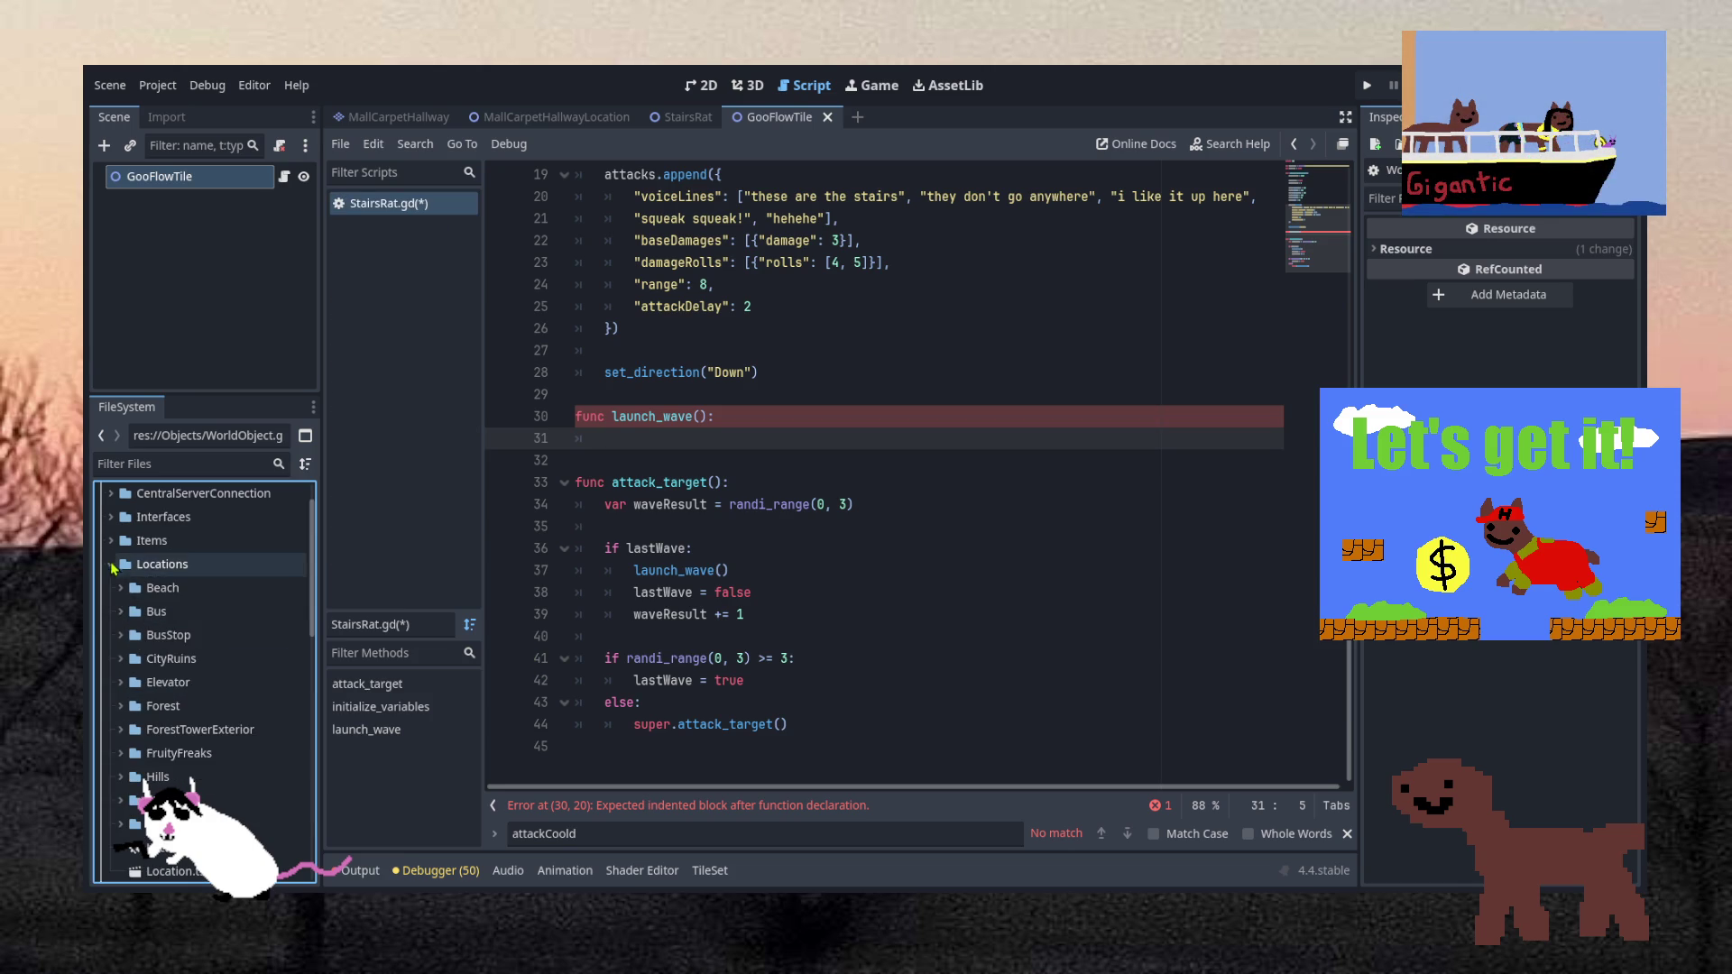
{"action": "left_click", "coordinate": [119, 683]}
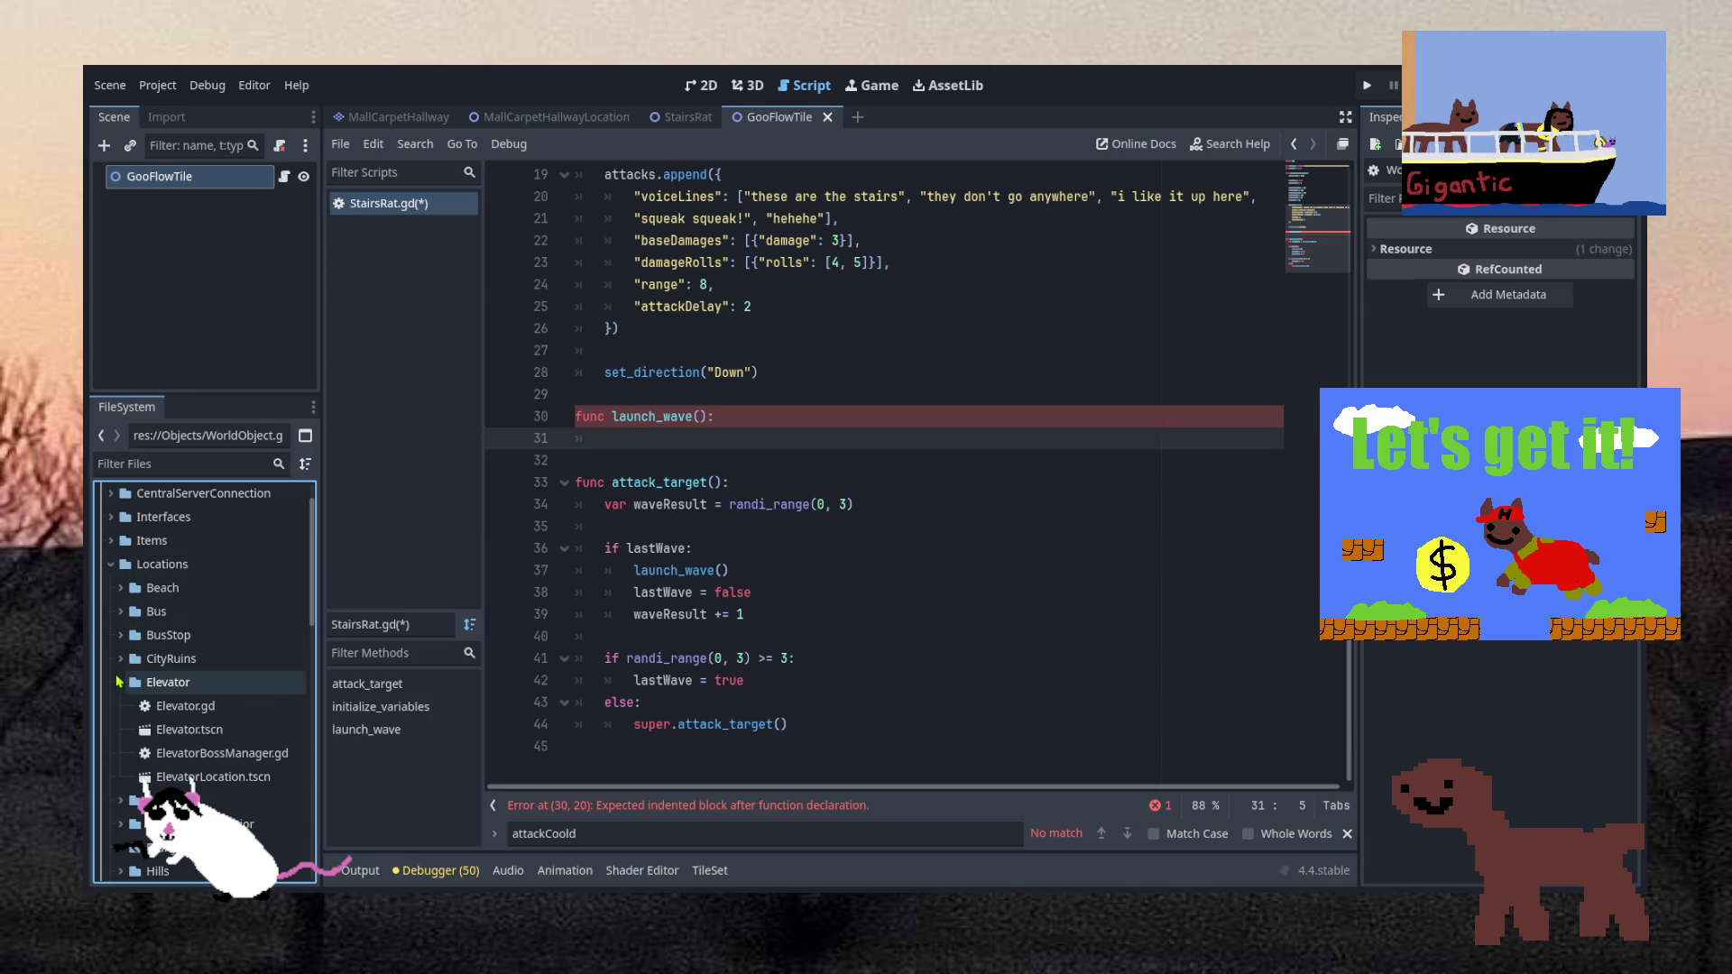
{"action": "double_click", "coordinate": [221, 753]}
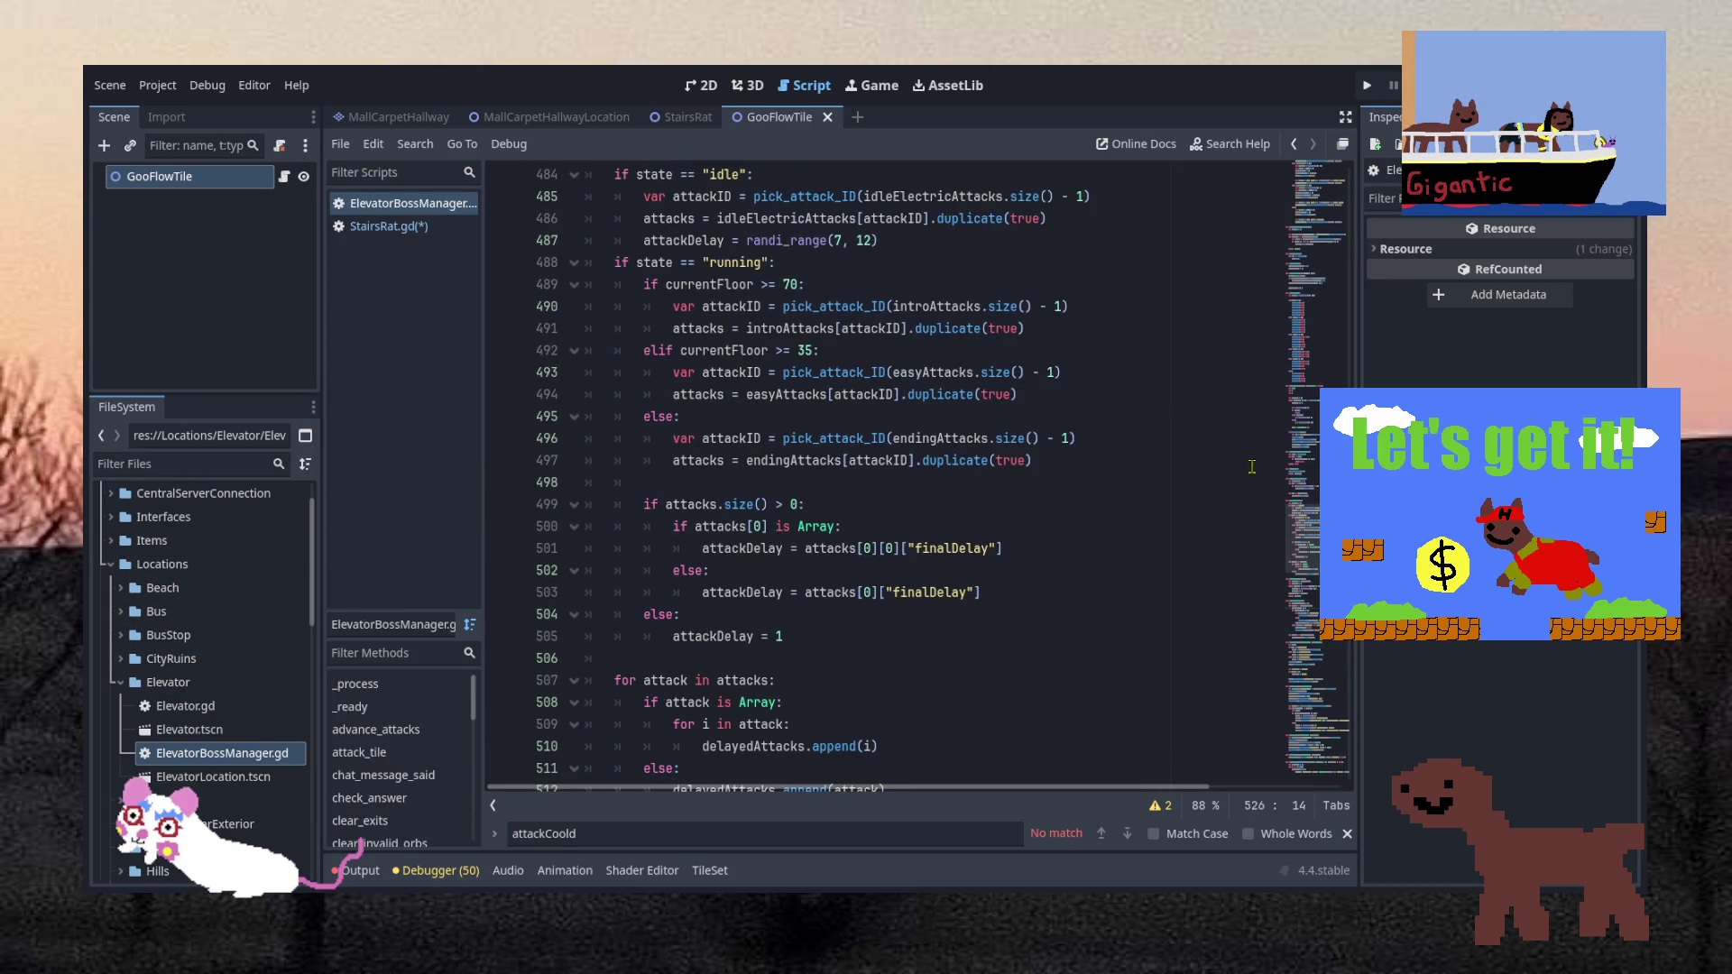
Scroll ElevatorBossManager.gd to the running/idle _process logic and select the old attackCoold search
{"action": "mouse_move", "coordinate": [1313, 539]}
{"action": "left_mouse_down"}
{"action": "mouse_move", "coordinate": [1313, 492]}
{"action": "mouse_move", "coordinate": [1314, 767]}
{"action": "mouse_move", "coordinate": [1317, 448]}
{"action": "left_mouse_up"}
{"action": "scroll", "coordinate": [1095, 397], "scroll_direction": "up", "scroll_amount": 15}
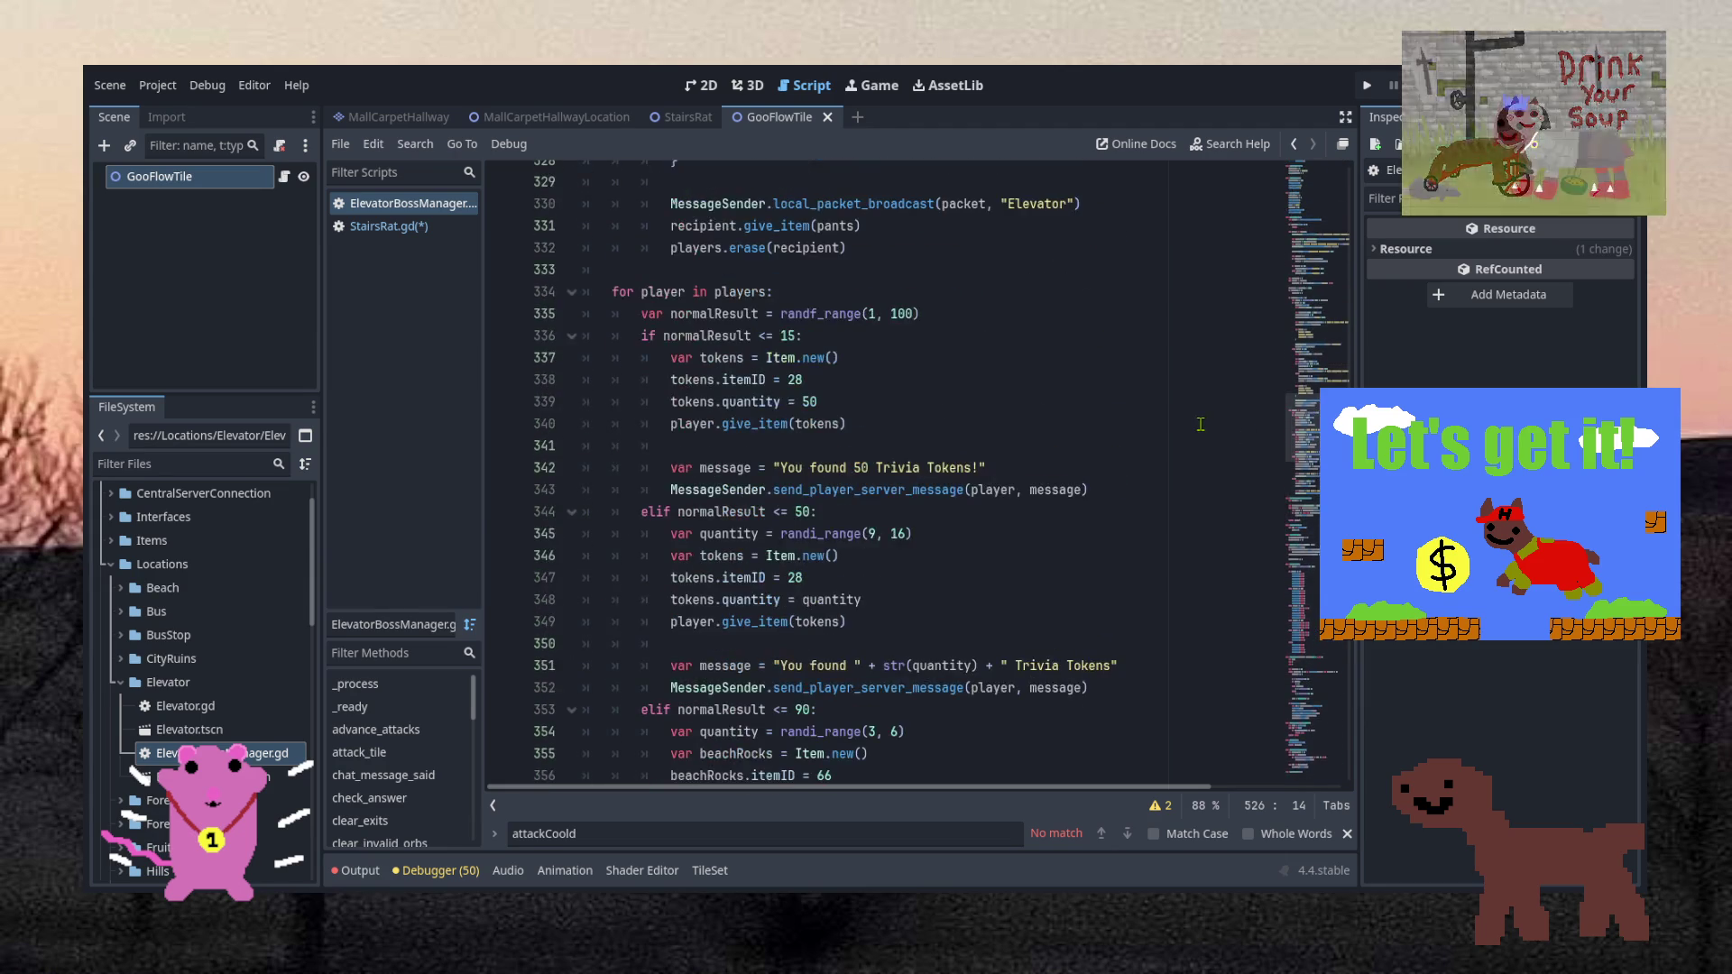
{"action": "scroll", "coordinate": [1094, 406], "scroll_direction": "up", "scroll_amount": 12}
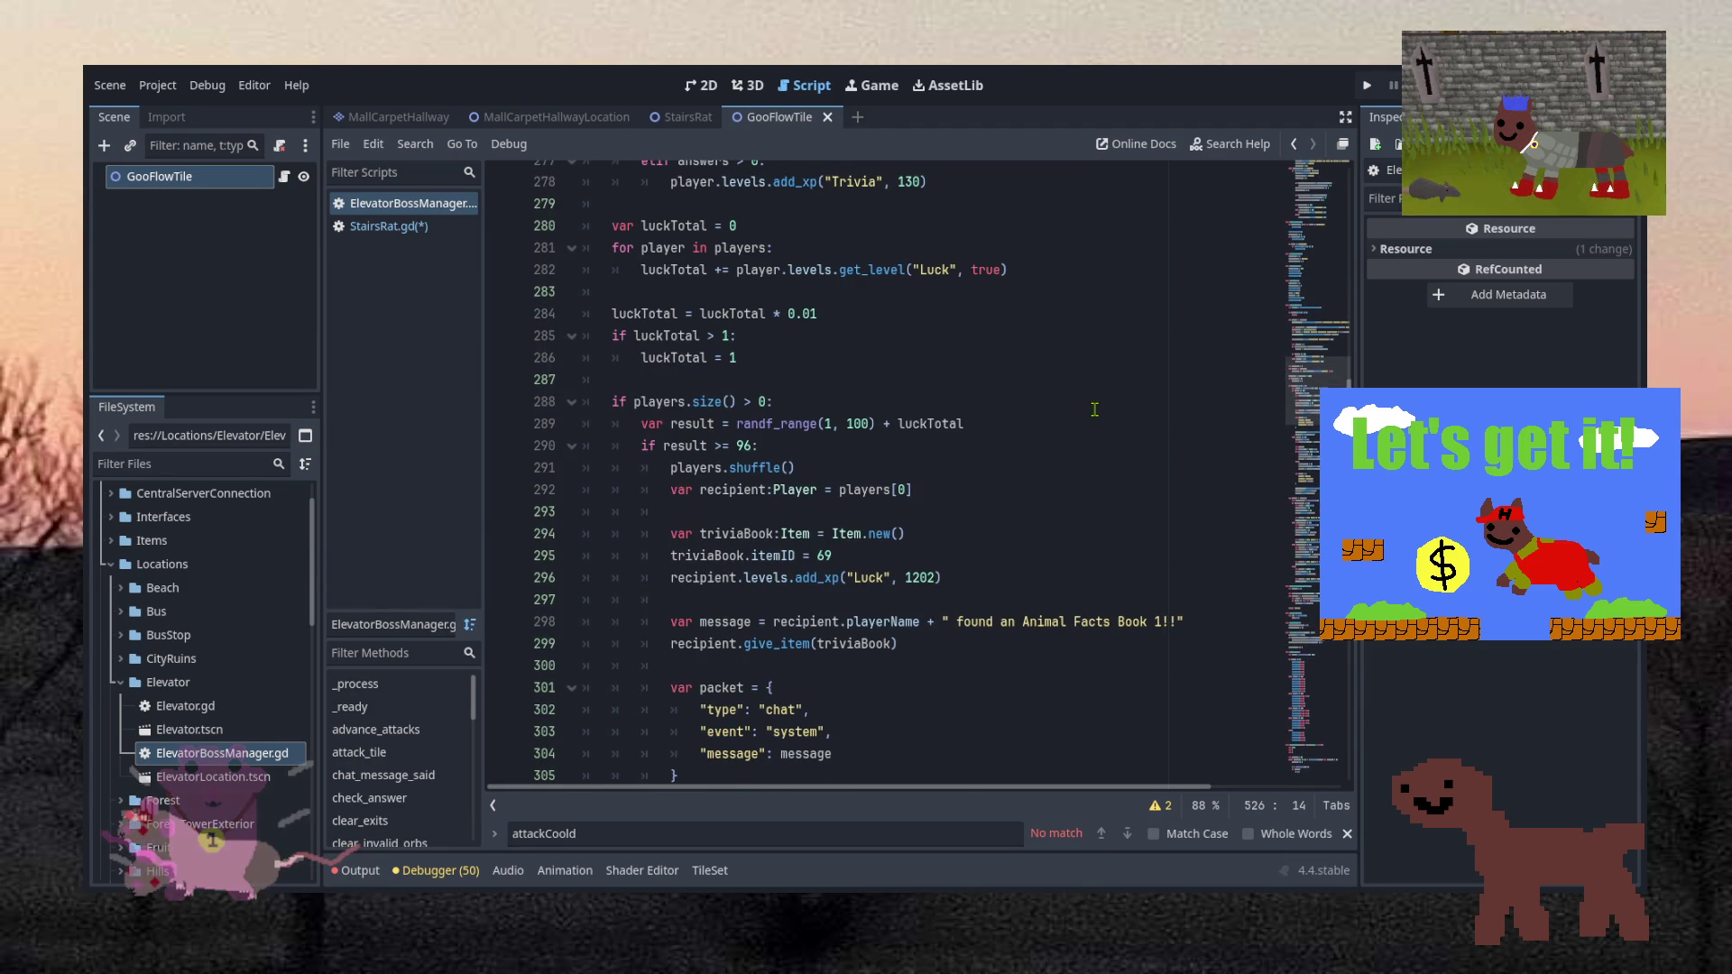
{"action": "scroll", "coordinate": [1094, 409], "scroll_direction": "up", "scroll_amount": 11}
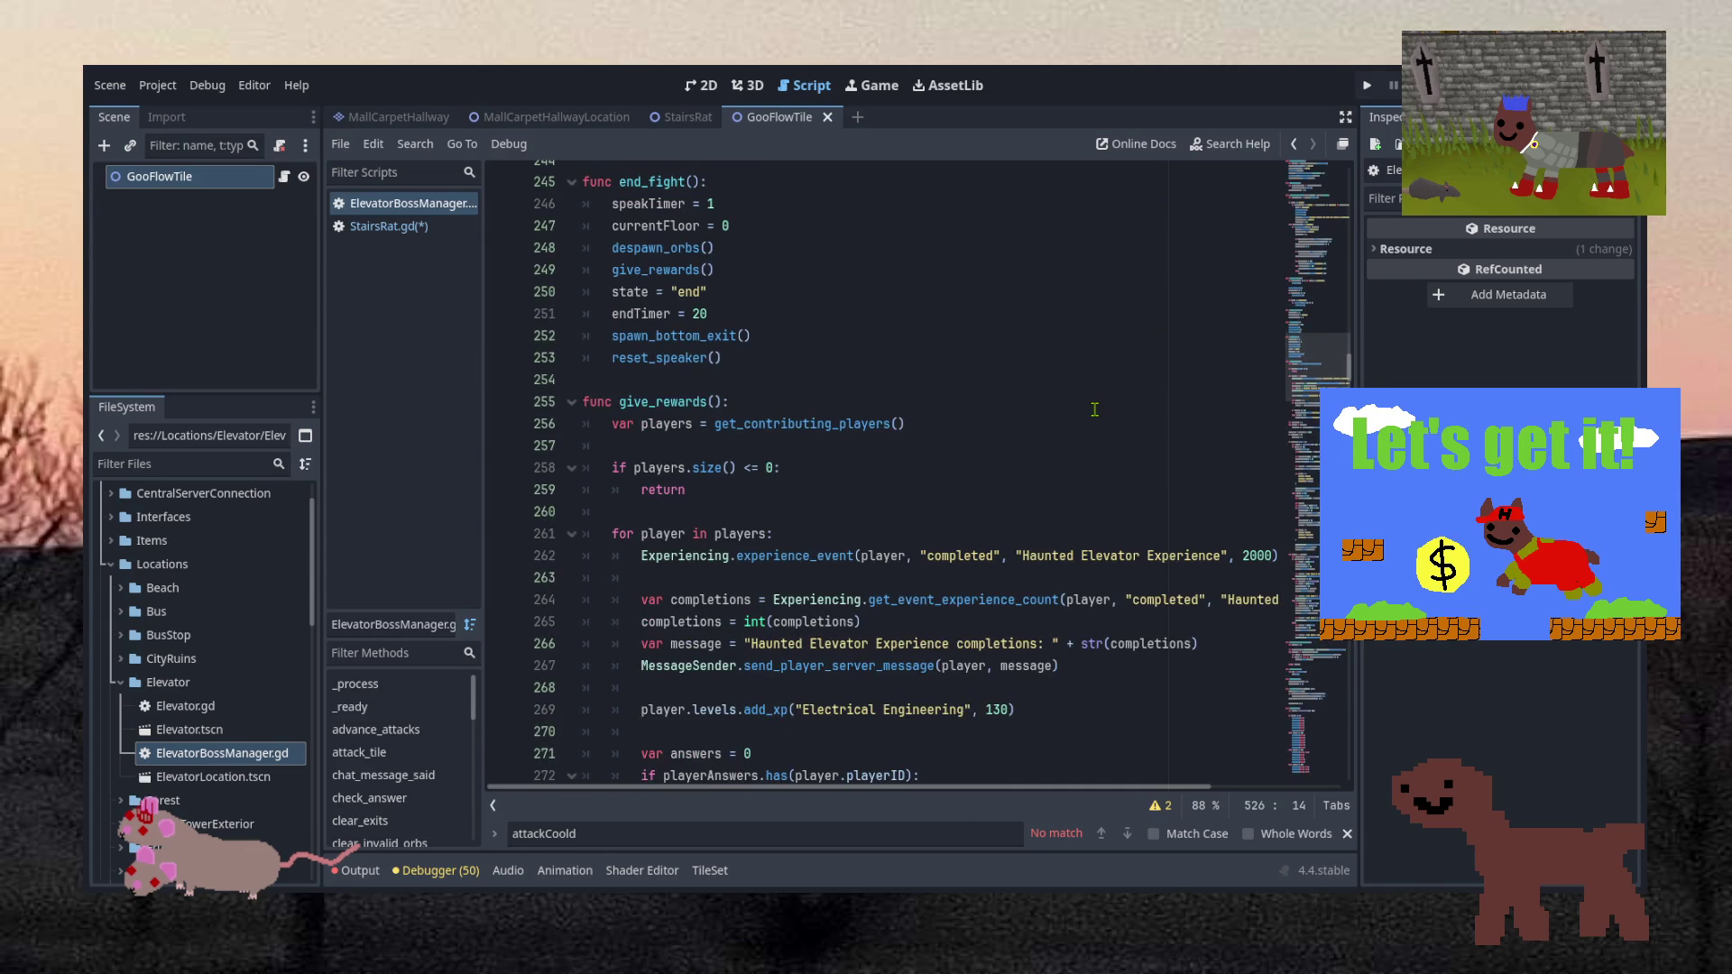
{"action": "scroll", "coordinate": [1094, 409], "scroll_direction": "up", "scroll_amount": 15}
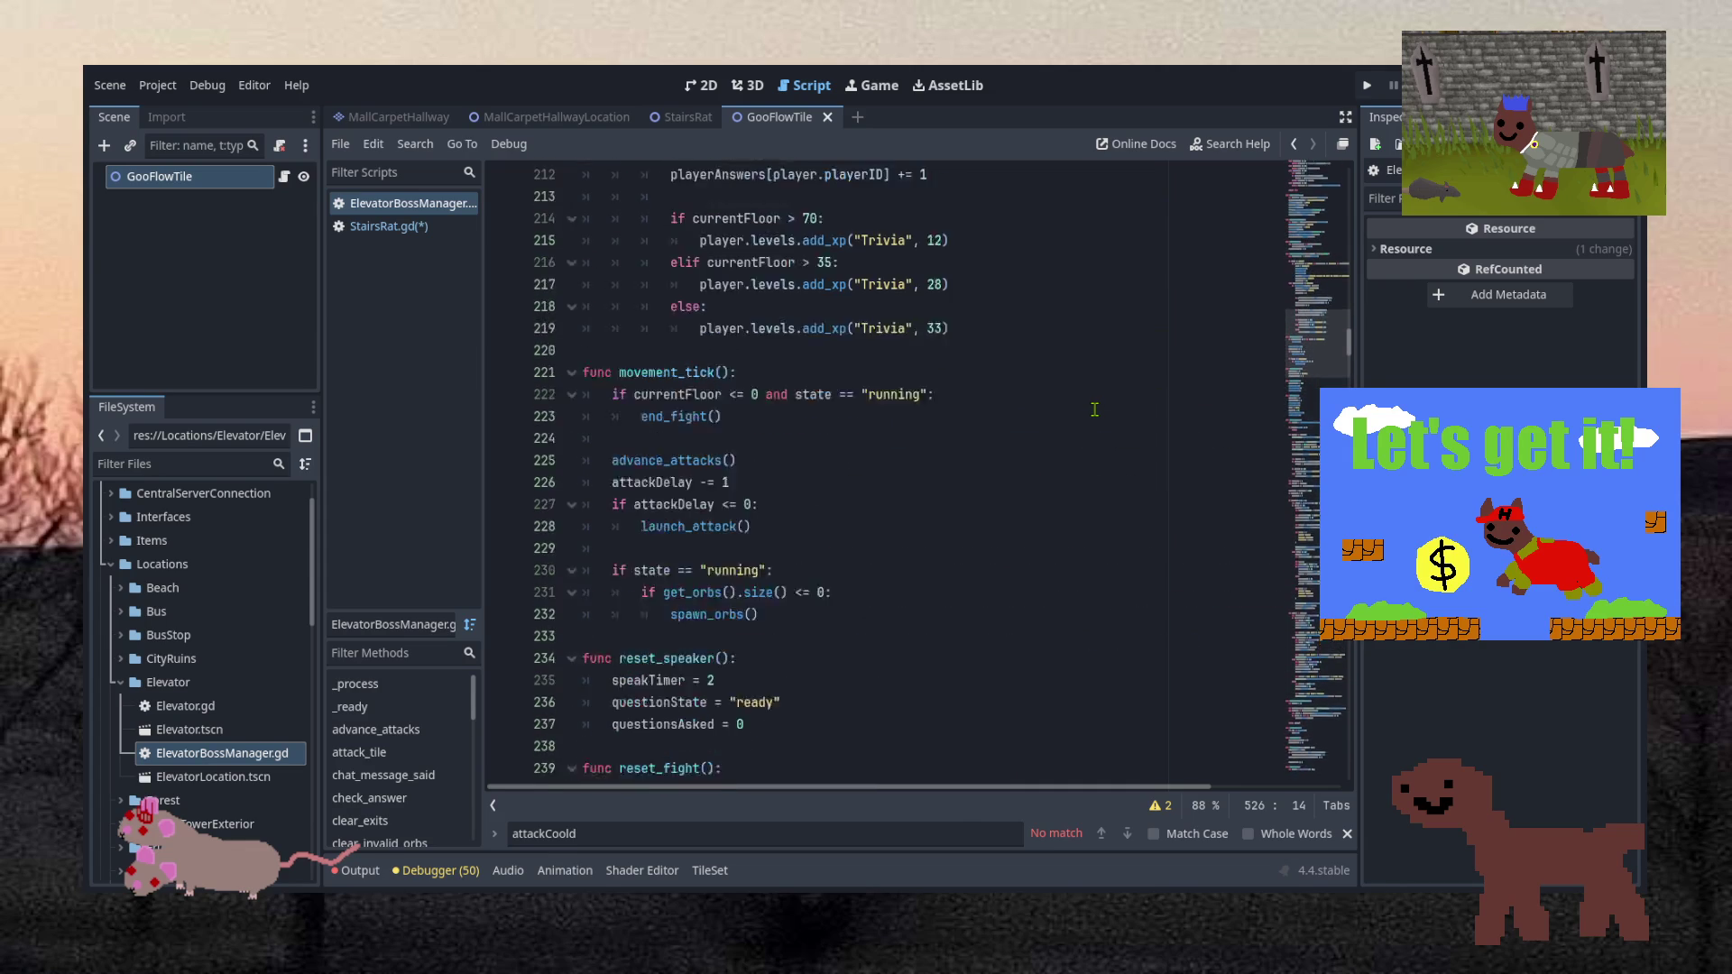
{"action": "scroll", "coordinate": [1094, 409], "scroll_direction": "up", "scroll_amount": 5}
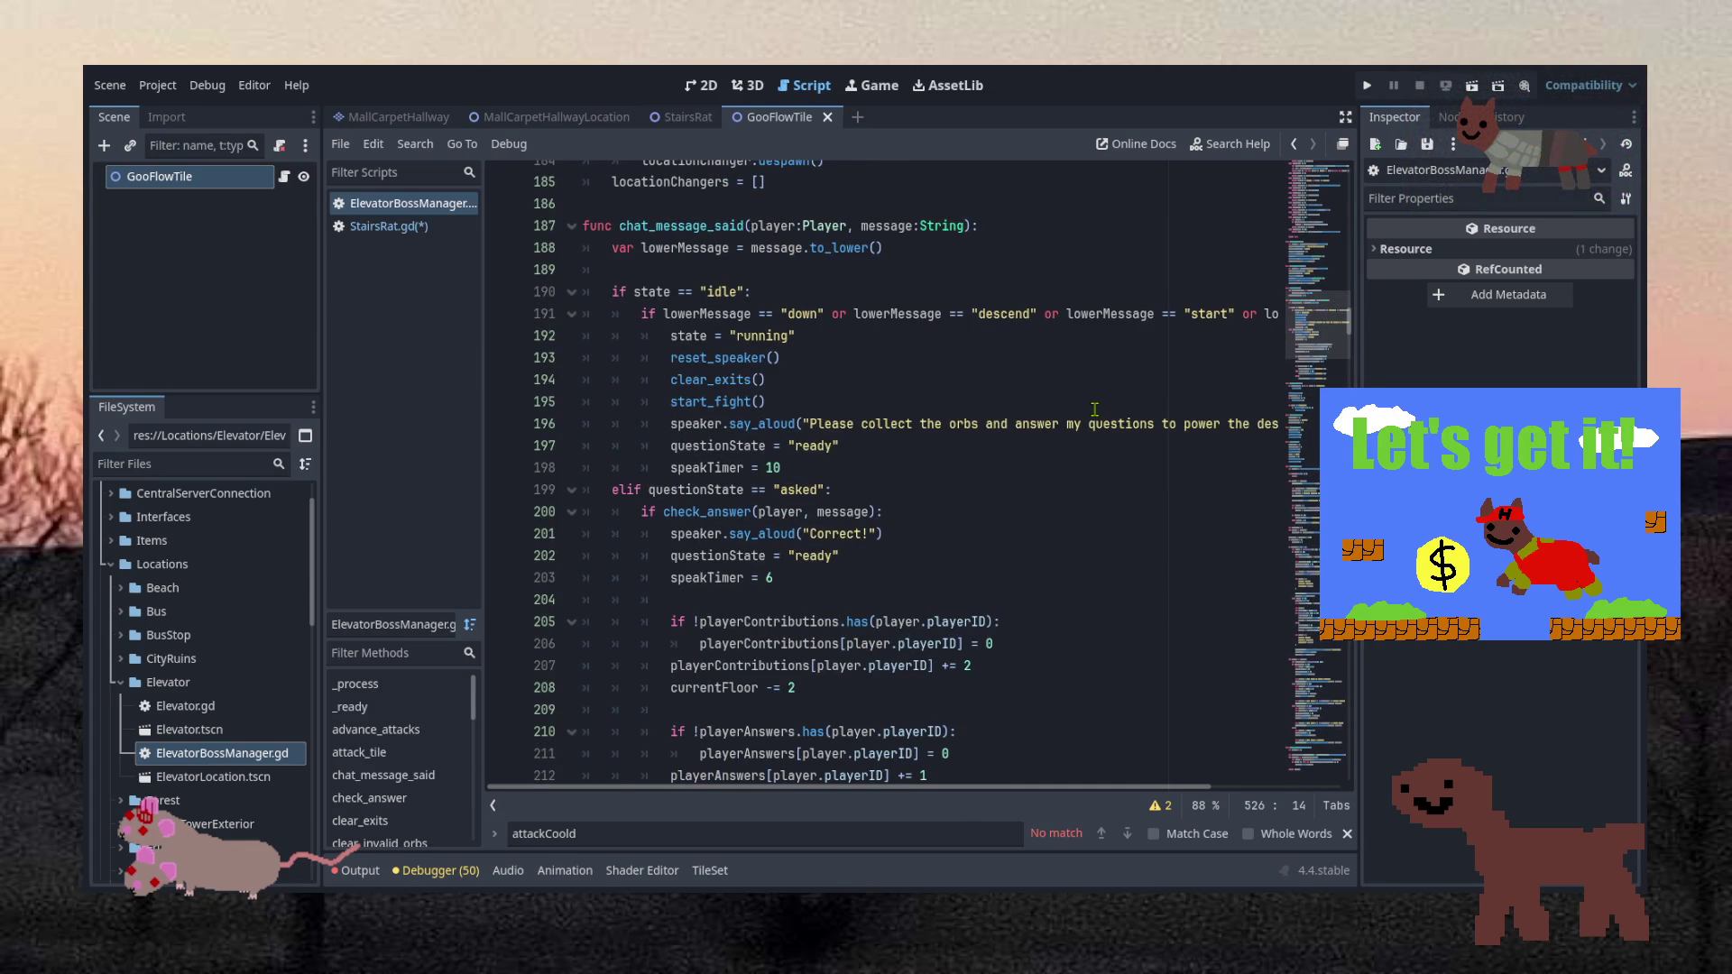
{"action": "scroll", "coordinate": [1081, 383], "scroll_direction": "up", "scroll_amount": 16}
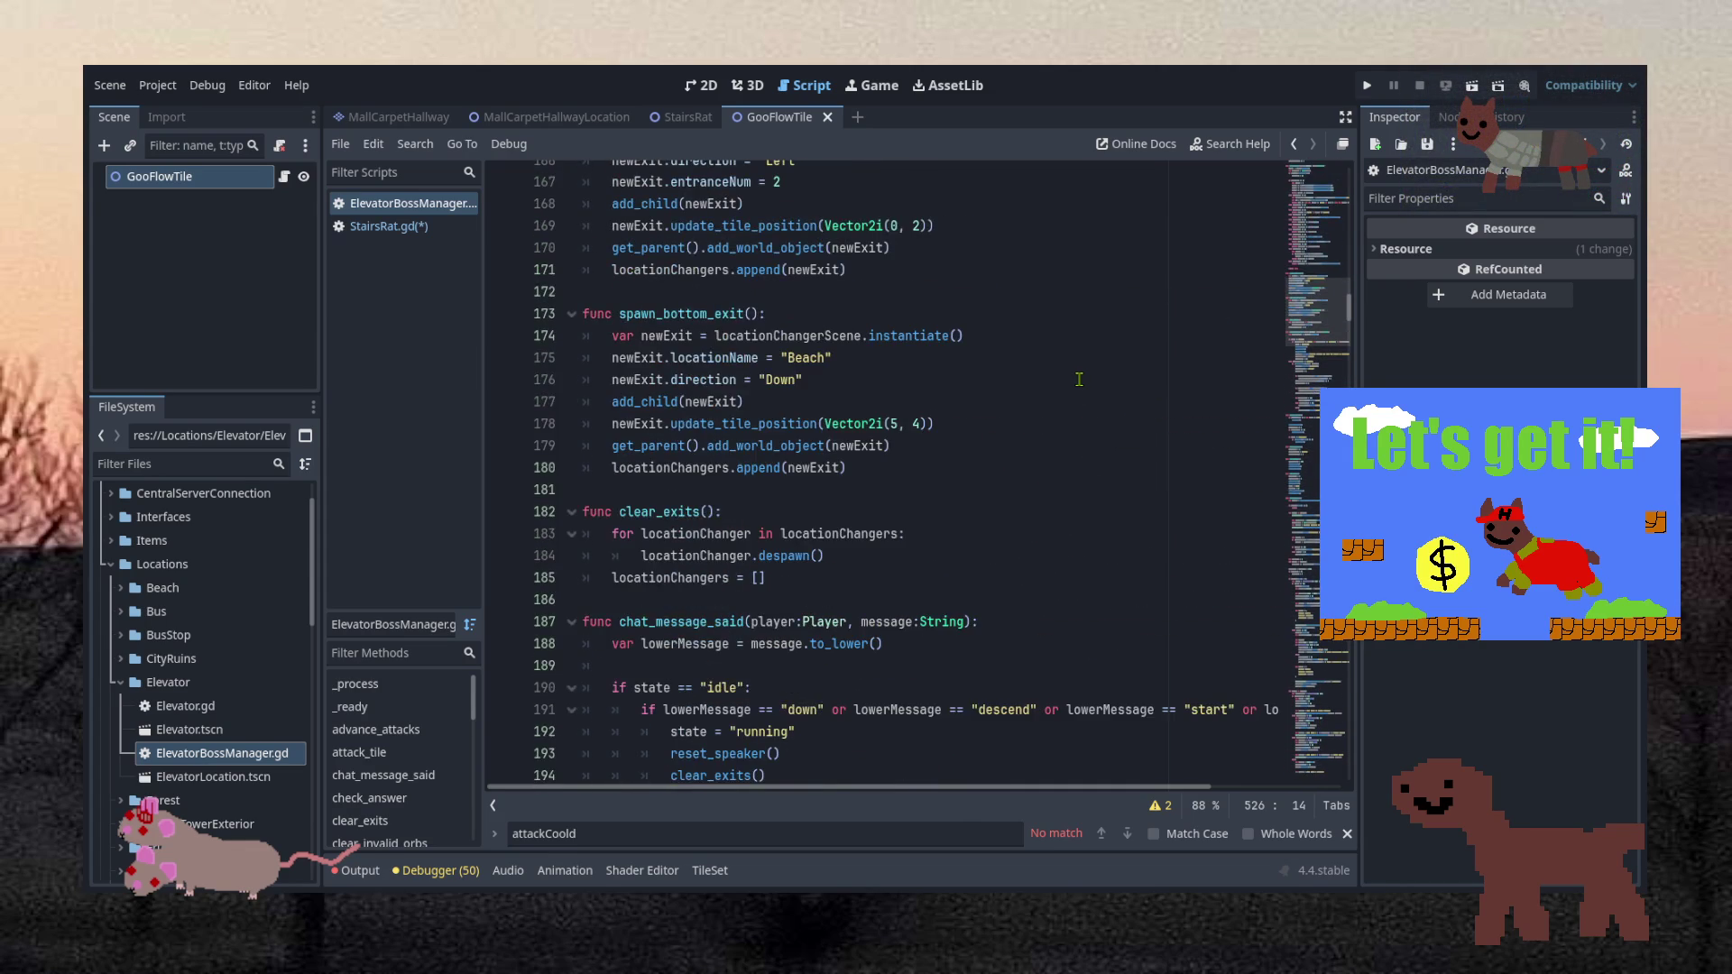
{"action": "scroll", "coordinate": [1079, 379], "scroll_direction": "up", "scroll_amount": 14}
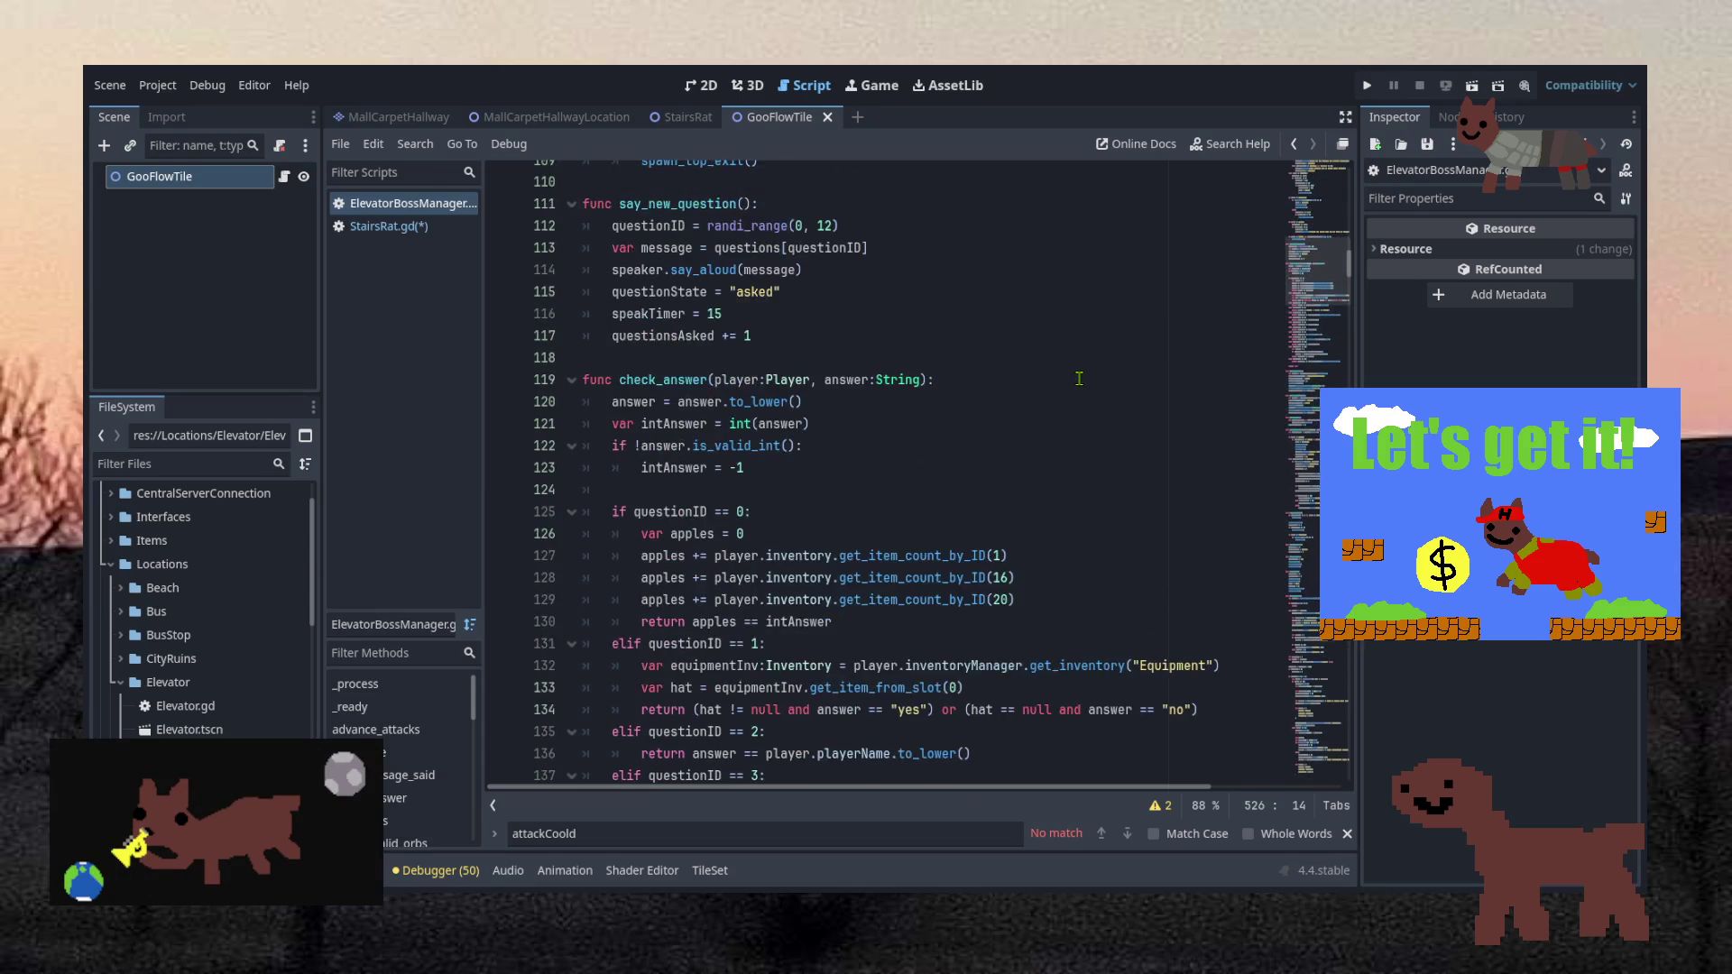
{"action": "scroll", "coordinate": [1078, 378], "scroll_direction": "down", "scroll_amount": 4}
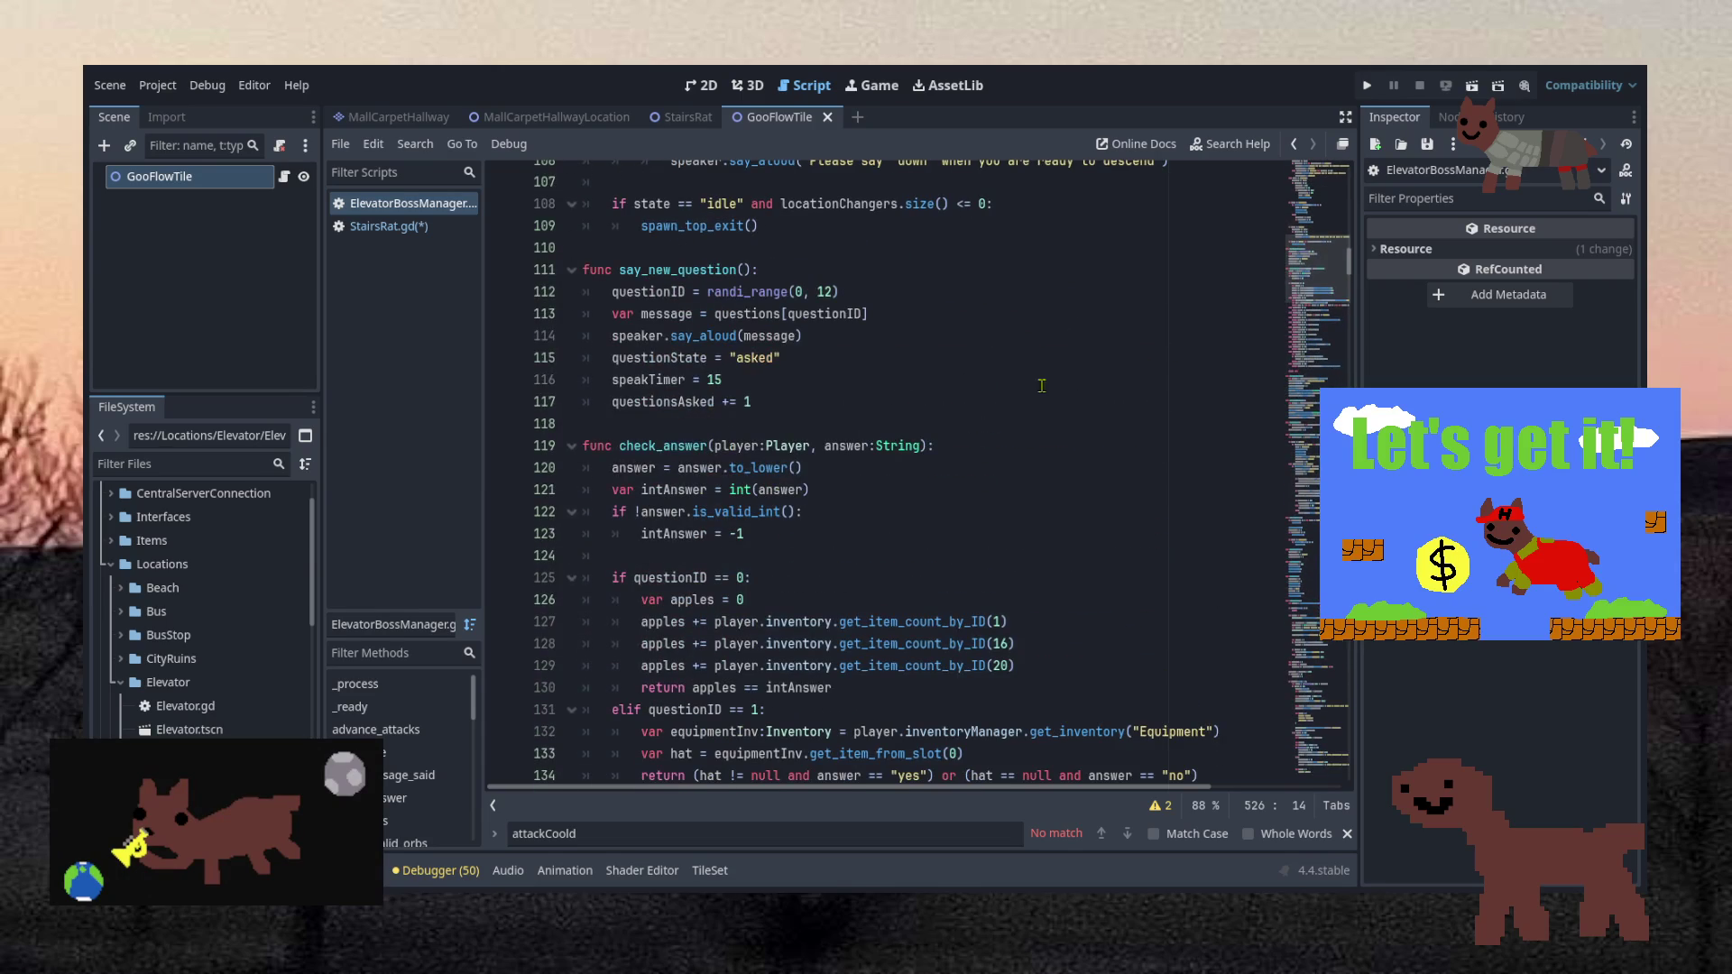
{"action": "scroll", "coordinate": [1002, 388], "scroll_direction": "up", "scroll_amount": 11}
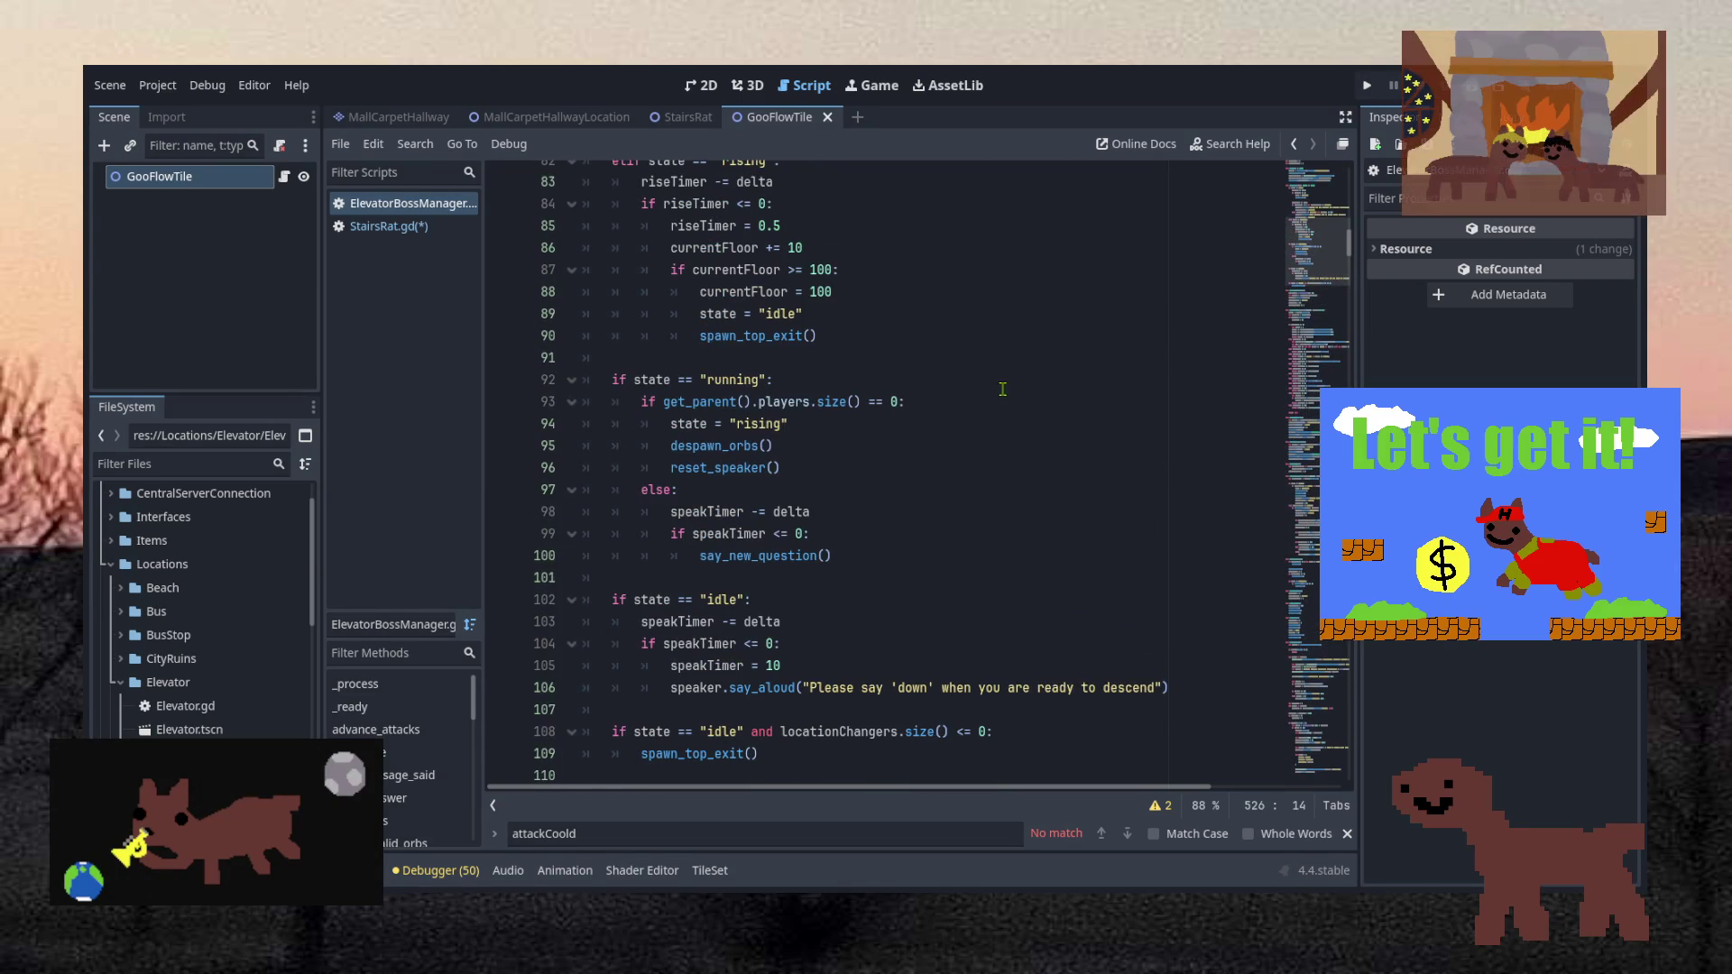
{"action": "scroll", "coordinate": [1002, 389], "scroll_direction": "up", "scroll_amount": 3}
{"action": "left_click", "coordinate": [873, 532]}
{"action": "double_click", "coordinate": [718, 837]}
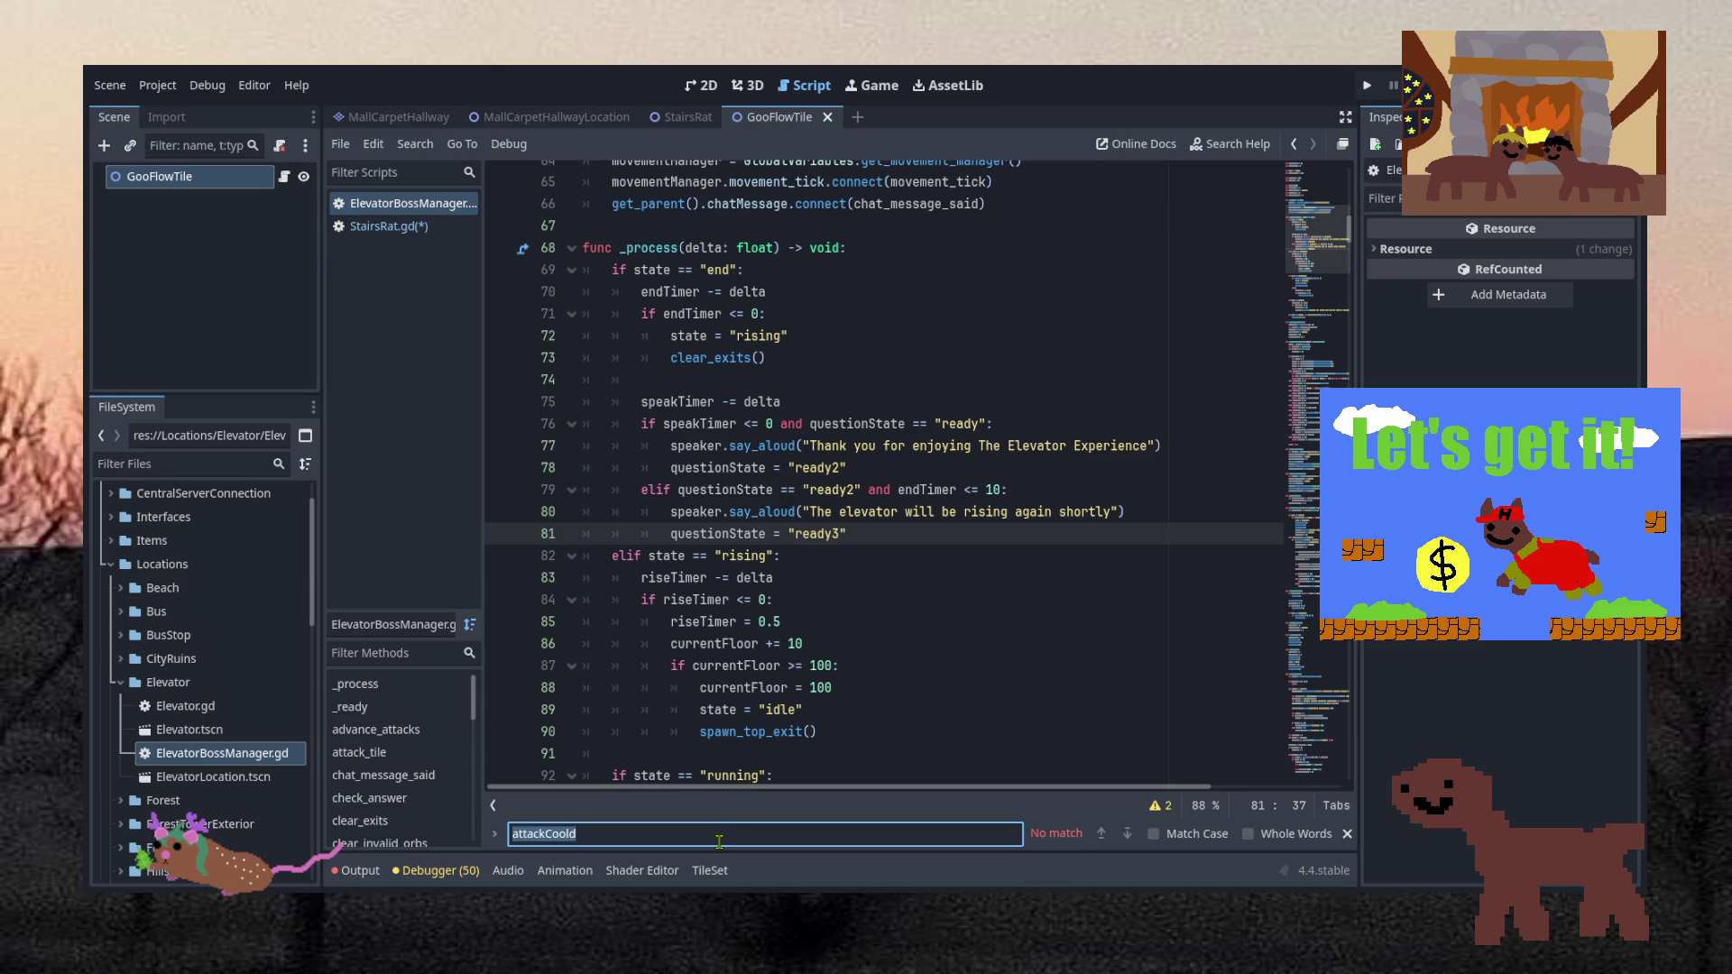
Search for 'instant' and step through matches to the instantiate call in land_attack
{"action": "type", "text": "instant"}
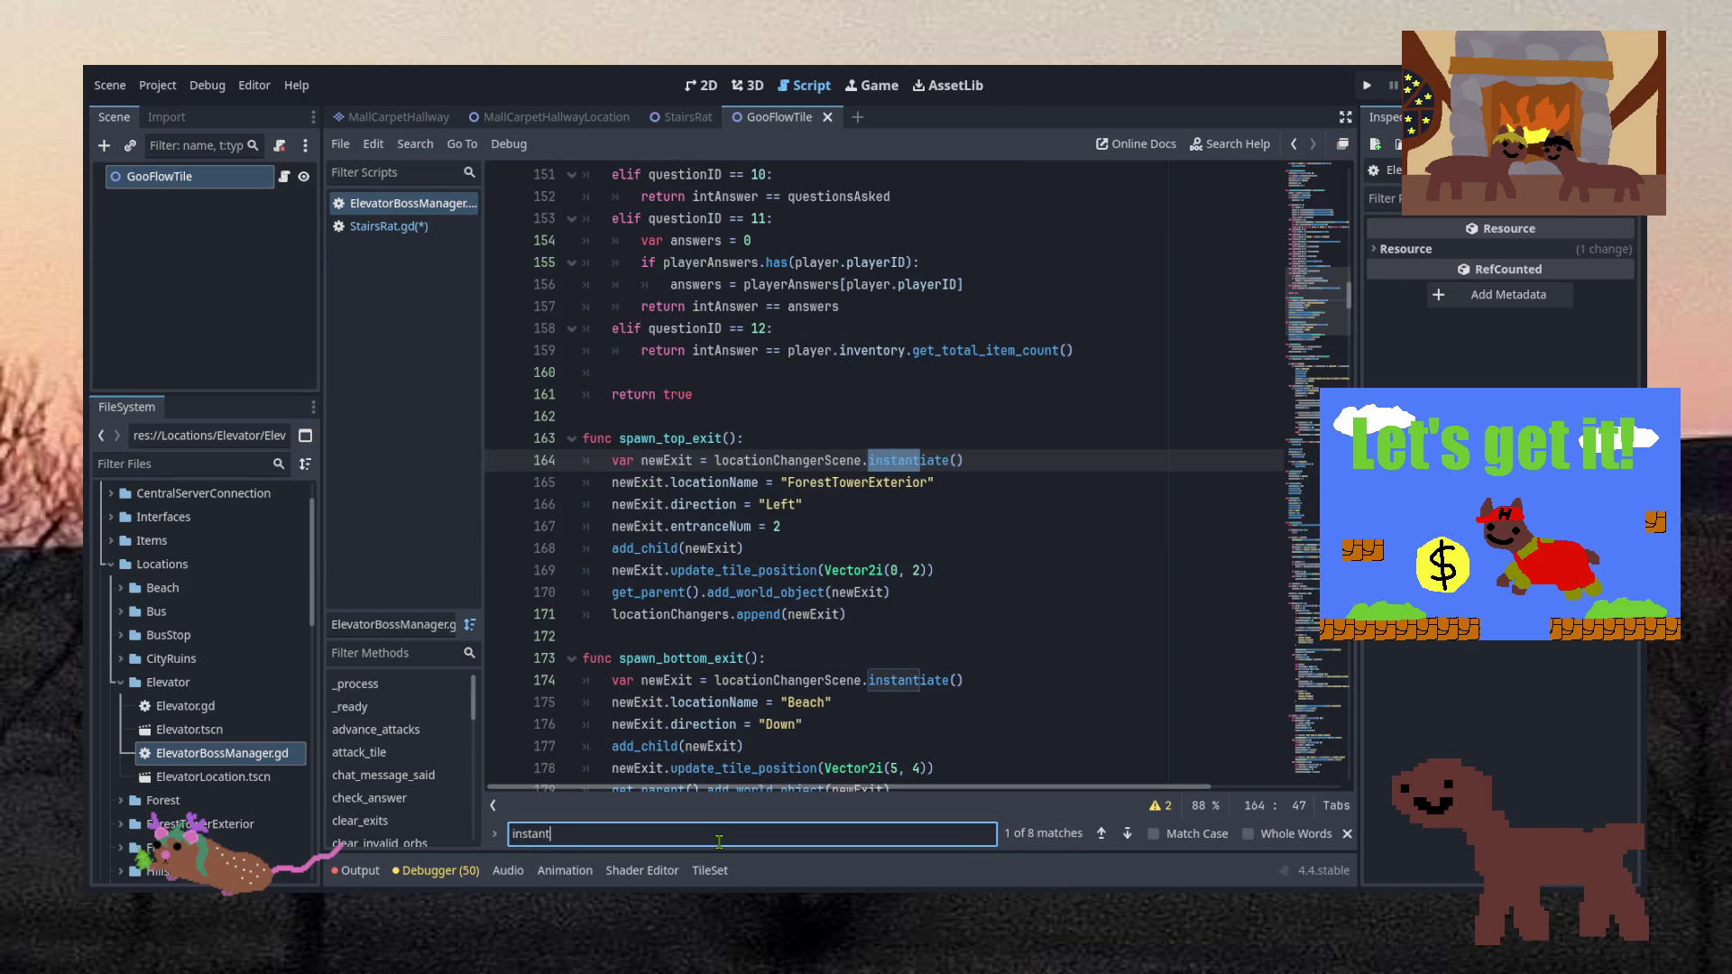
{"action": "left_click", "coordinate": [1128, 835]}
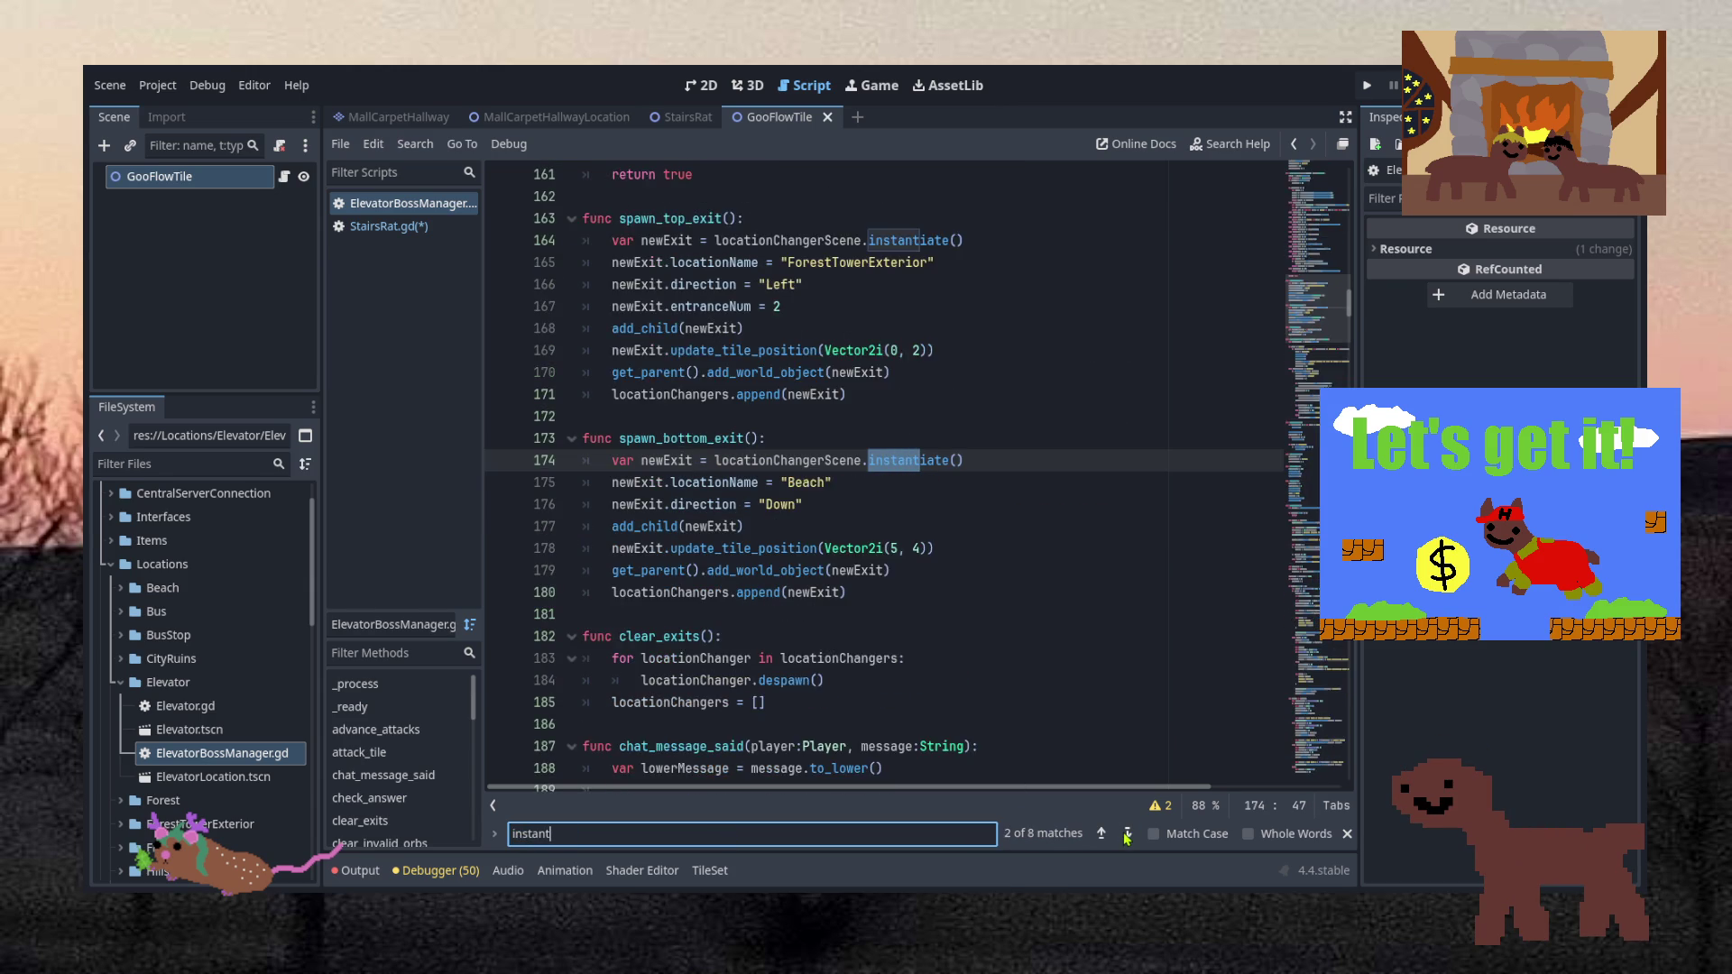
{"action": "left_click", "coordinate": [1128, 835]}
{"action": "left_click", "coordinate": [1128, 834]}
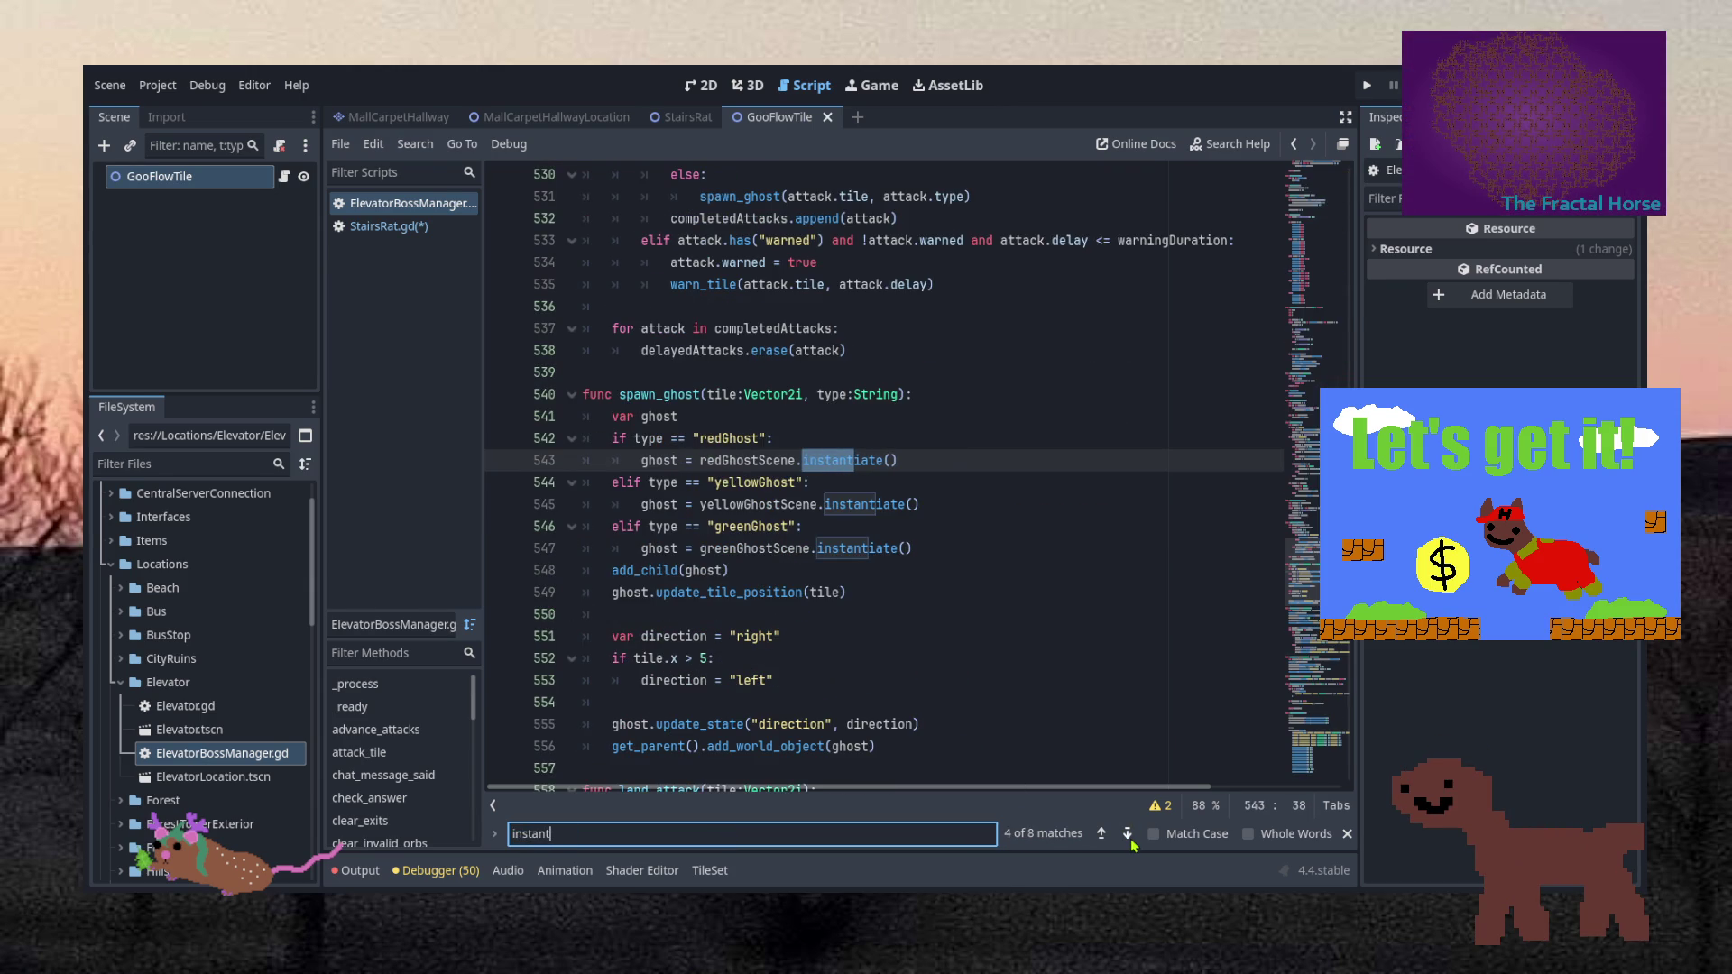
{"action": "left_click", "coordinate": [1127, 835]}
{"action": "left_click", "coordinate": [1128, 834]}
{"action": "left_click", "coordinate": [1127, 834]}
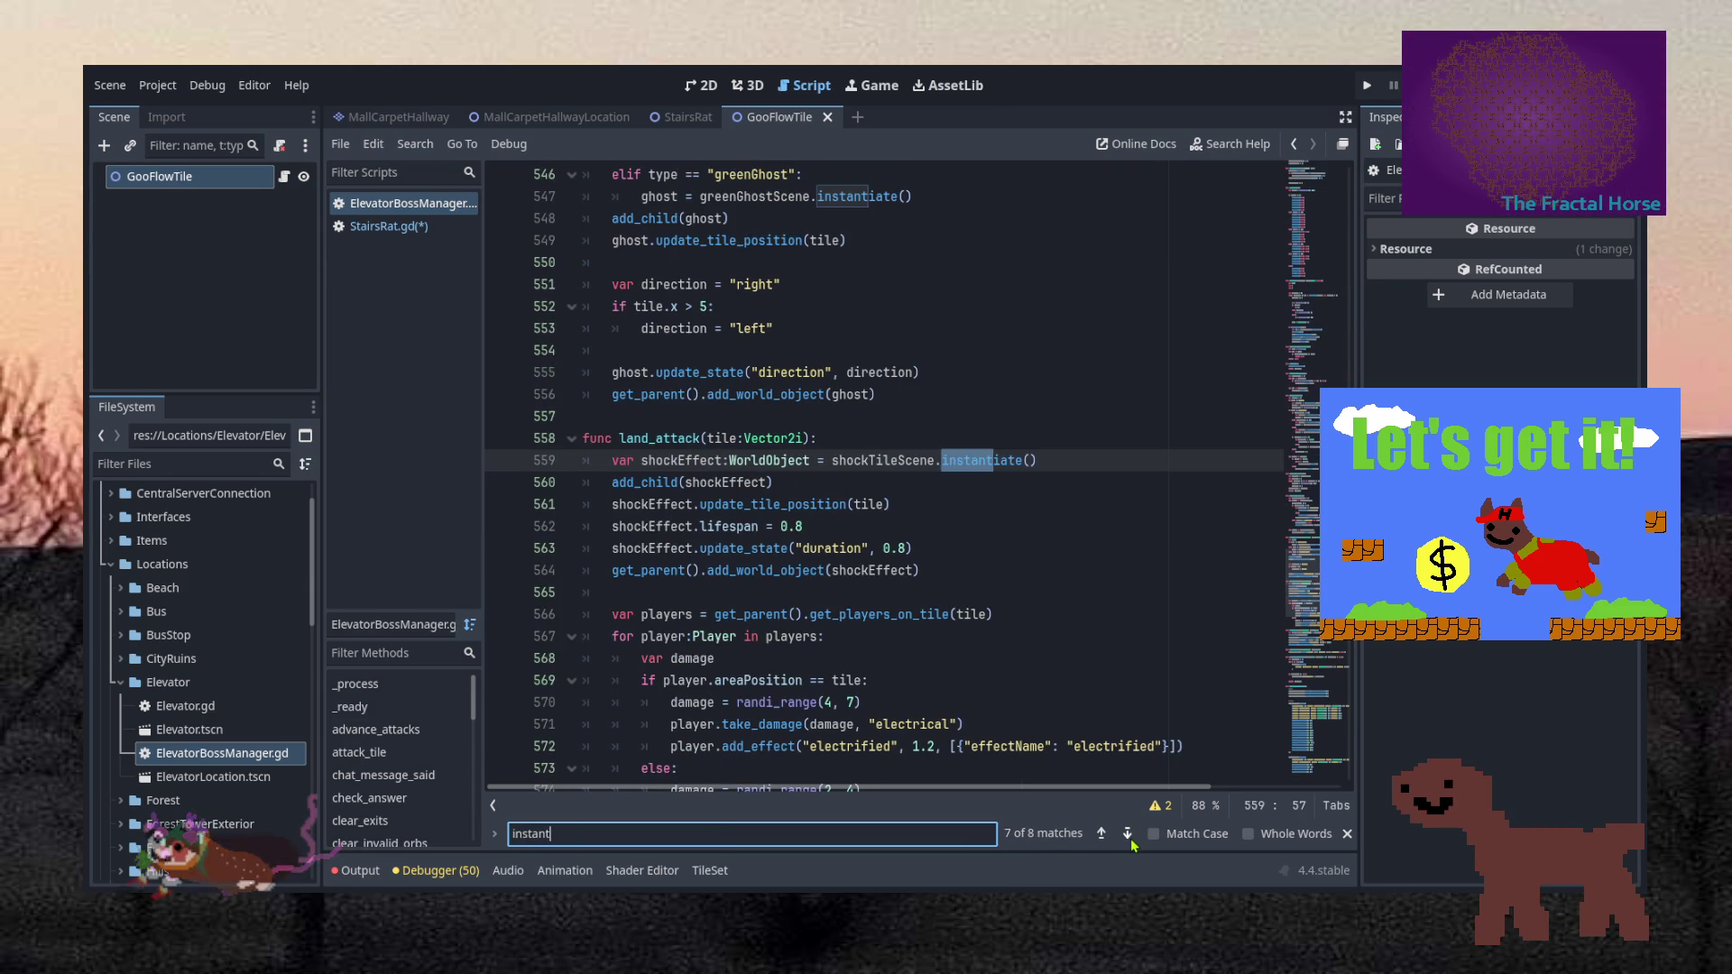
{"action": "left_click", "coordinate": [1129, 837]}
{"action": "left_click", "coordinate": [1100, 839]}
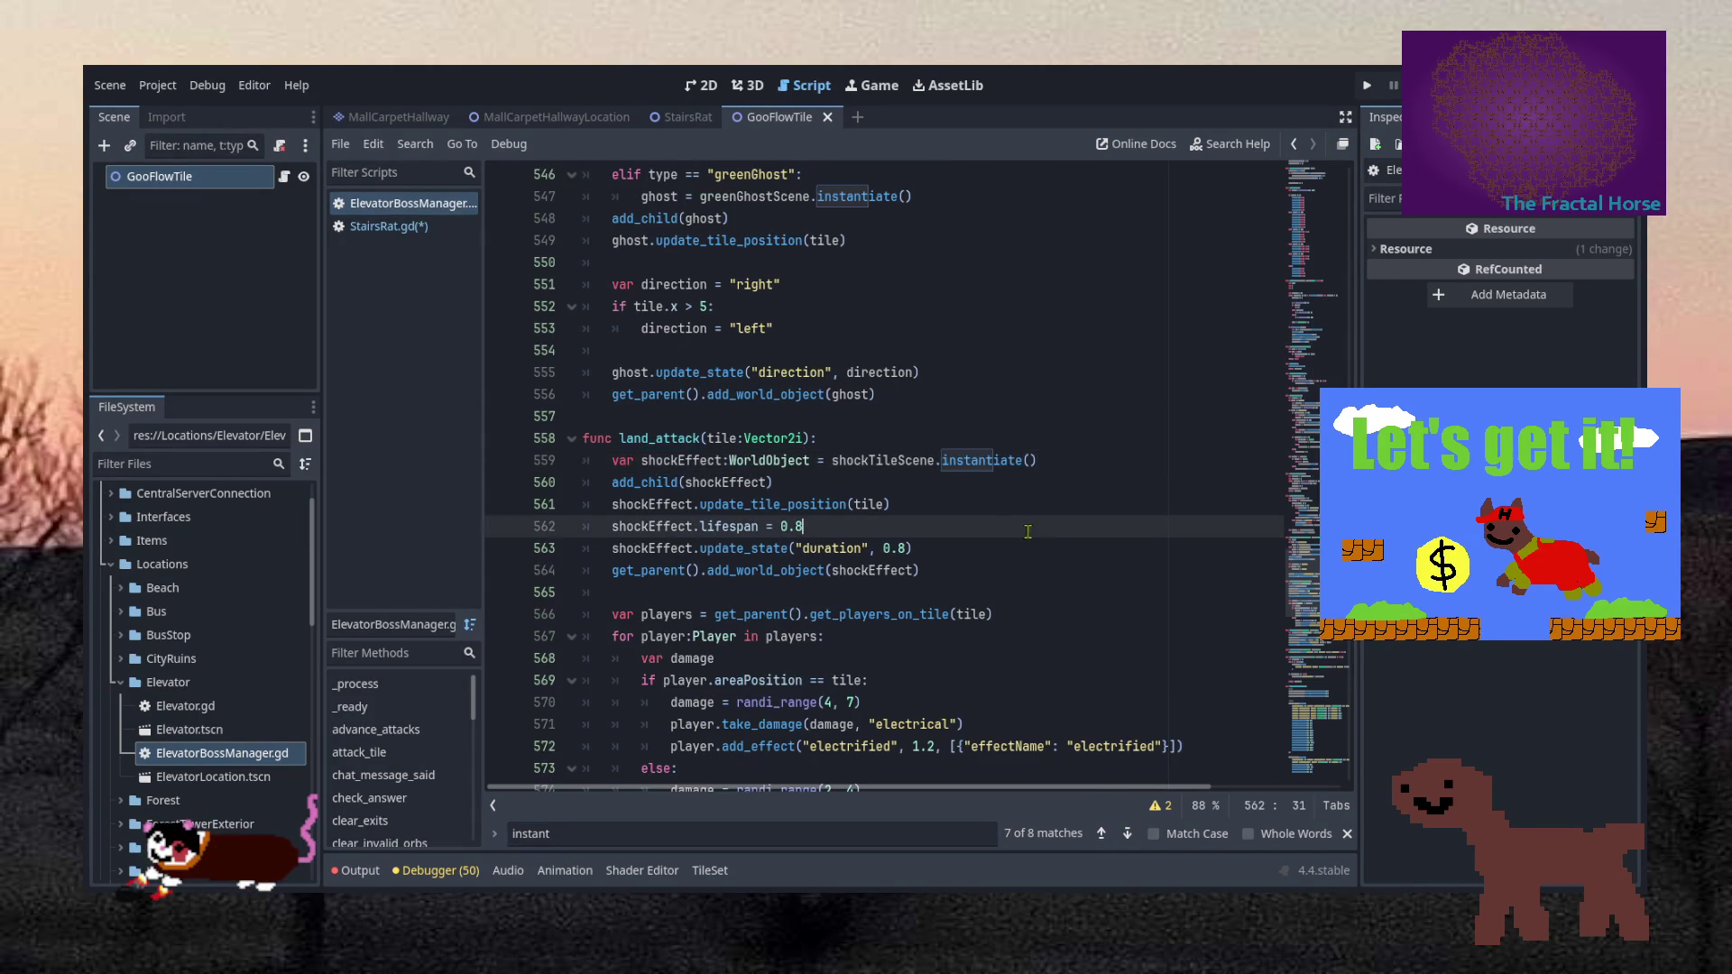
Copy the shock-effect spawning lines 559–564 from land_attack, then return to StairsRat.gd
{"action": "left_click", "coordinate": [936, 565]}
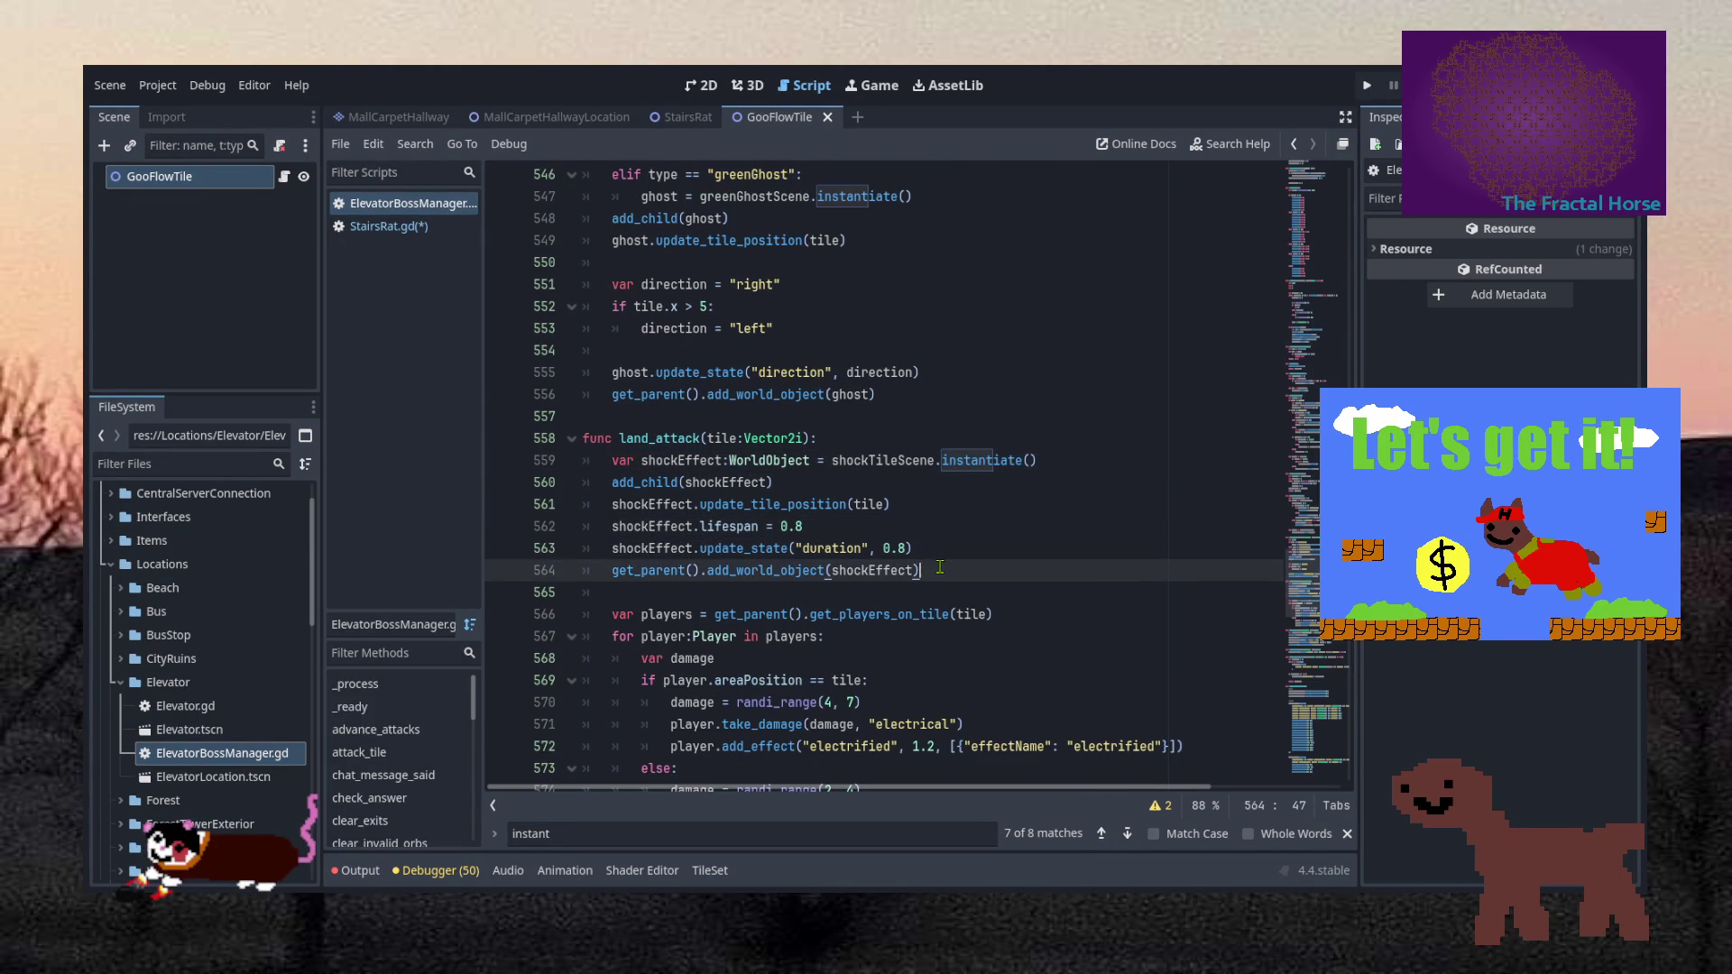
{"action": "left_click_drag", "start_coordinate": [939, 567], "coordinate": [958, 445]}
{"action": "key", "text": "ctrl+c"}
{"action": "left_click", "coordinate": [389, 225]}
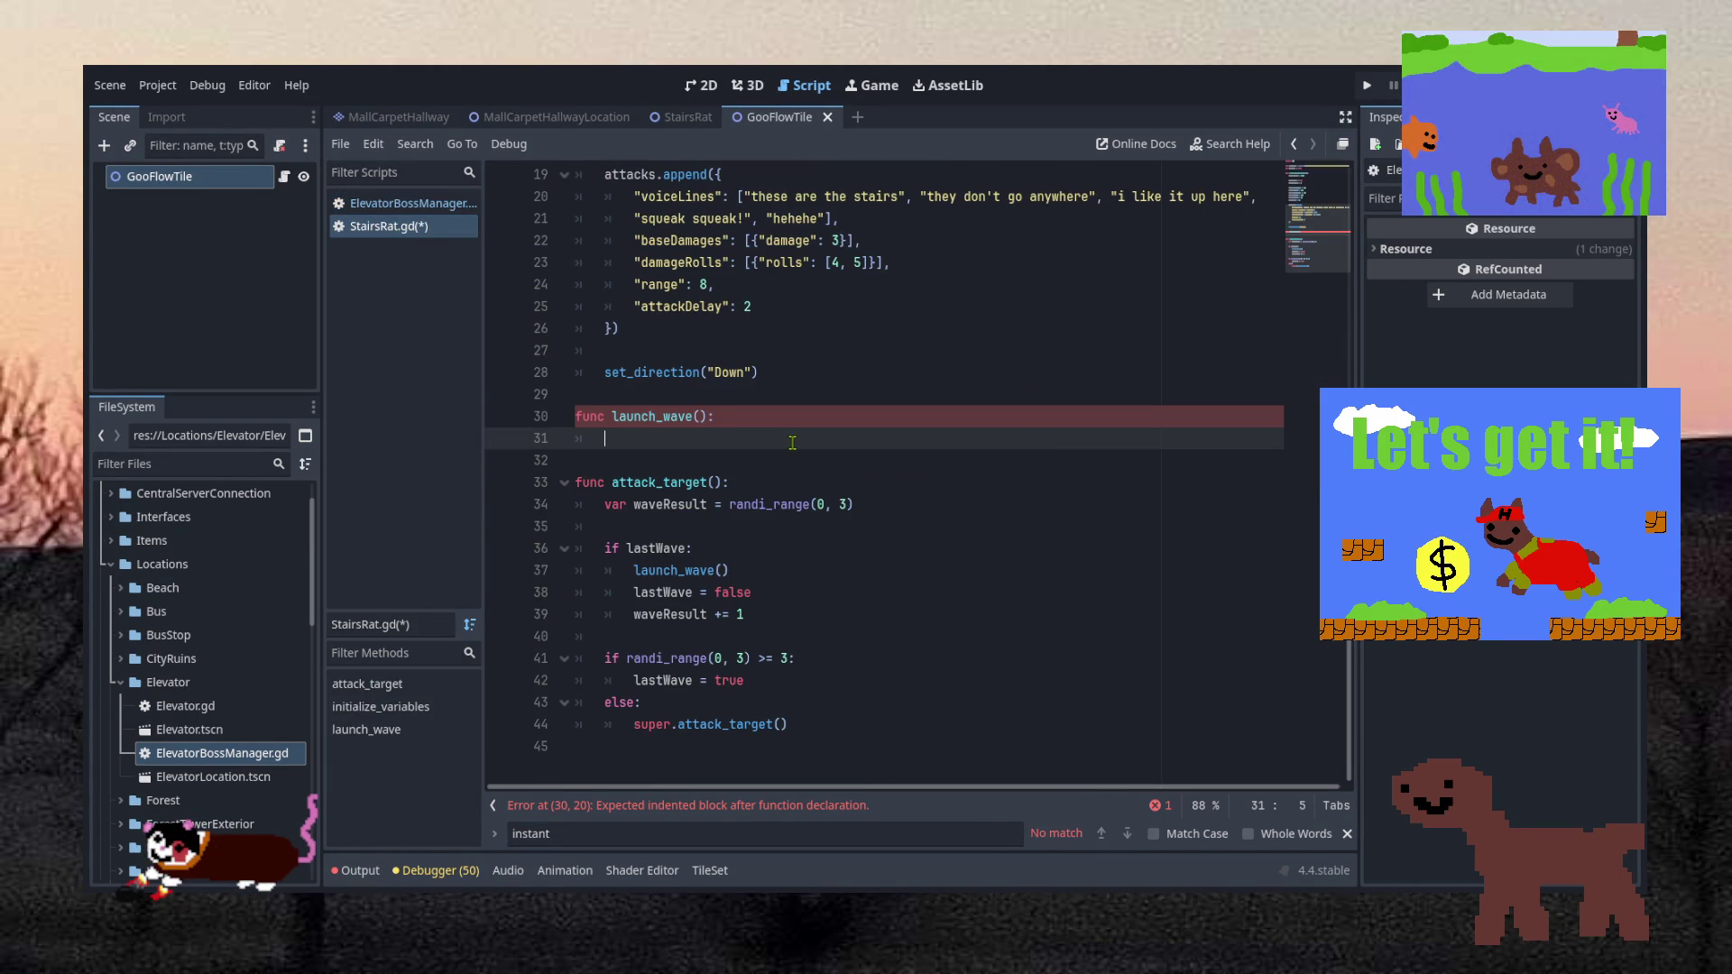
Paste the shock-effect code into launch_wave, renaming shockEffect to waveTile and shockTileScene to waveScene
{"action": "left_click", "coordinate": [790, 416]}
{"action": "key", "text": "ctrl+v"}
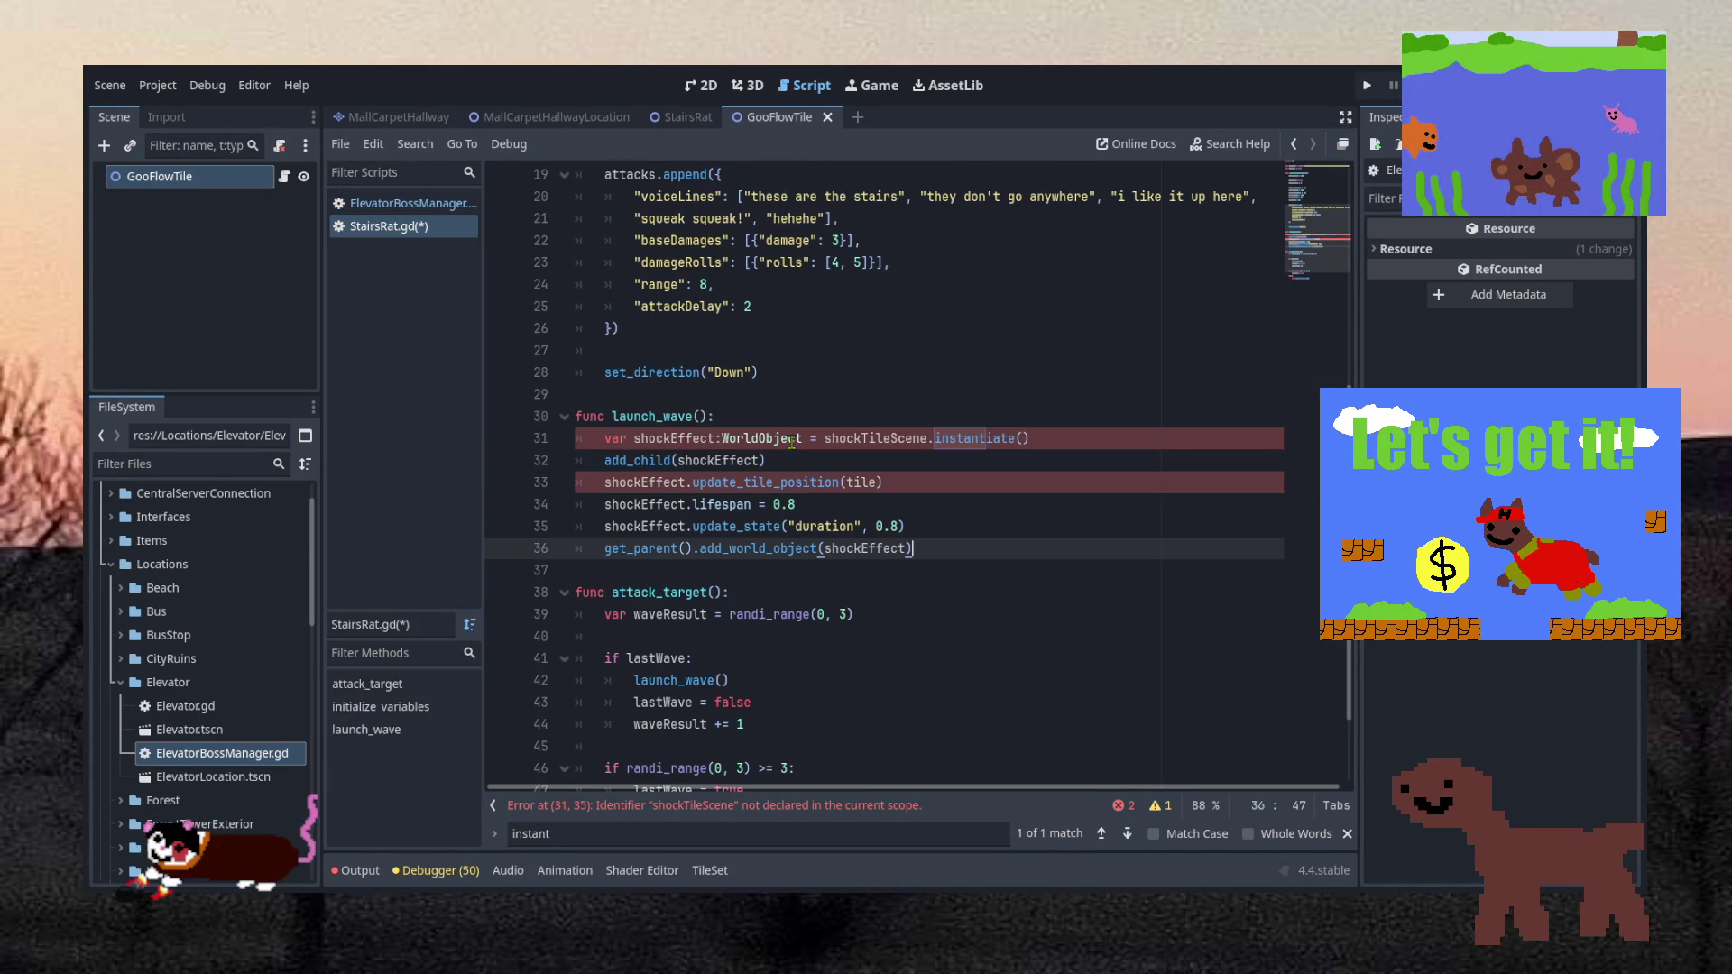
{"action": "double_click", "coordinate": [672, 438]}
{"action": "type", "text": "waveTile"}
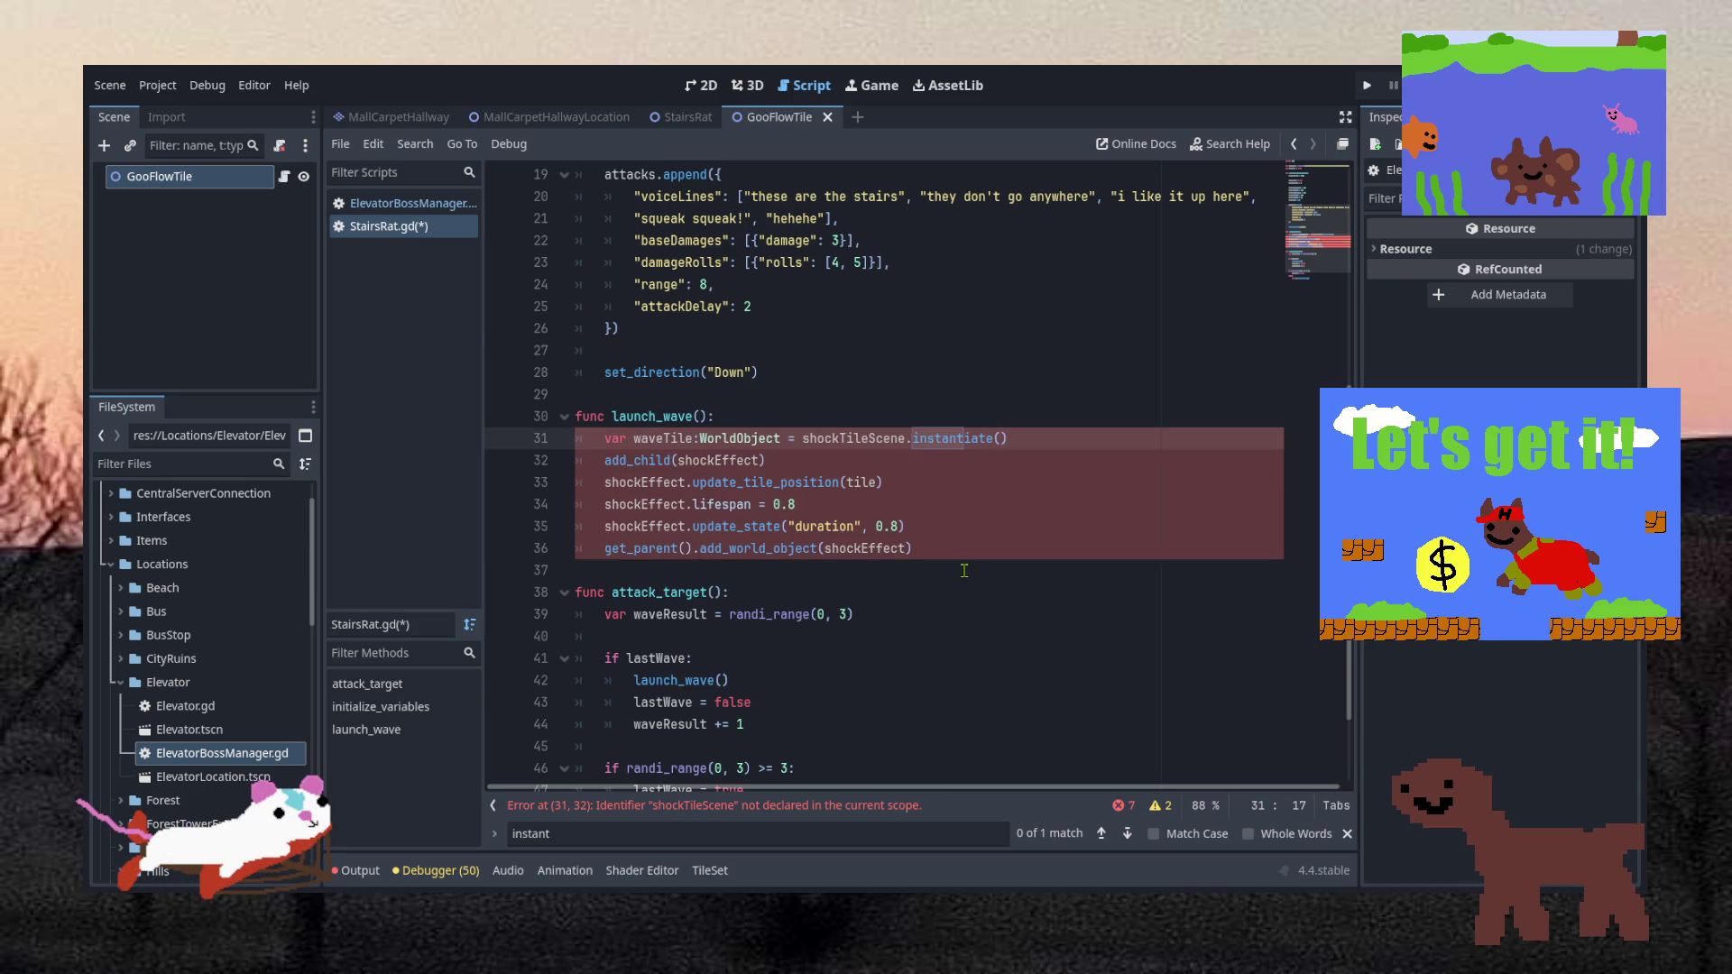
{"action": "double_click", "coordinate": [893, 439]}
{"action": "type", "text": "goo"}
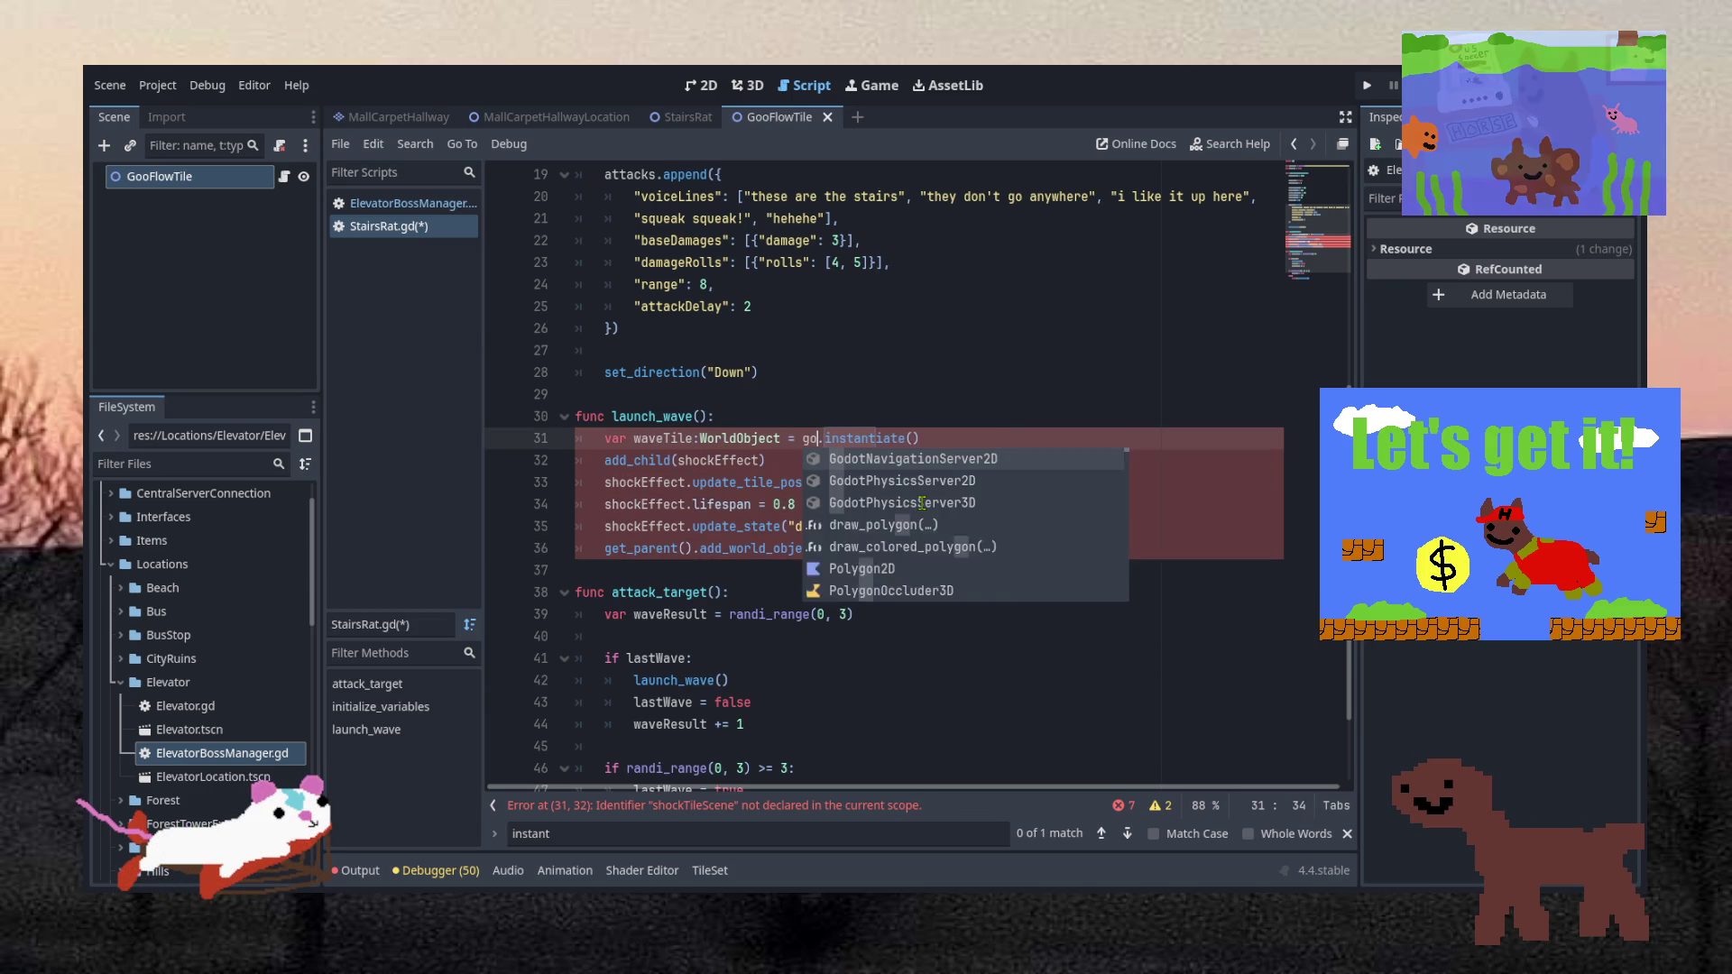
{"action": "scroll", "coordinate": [920, 503], "scroll_direction": "up", "scroll_amount": 6}
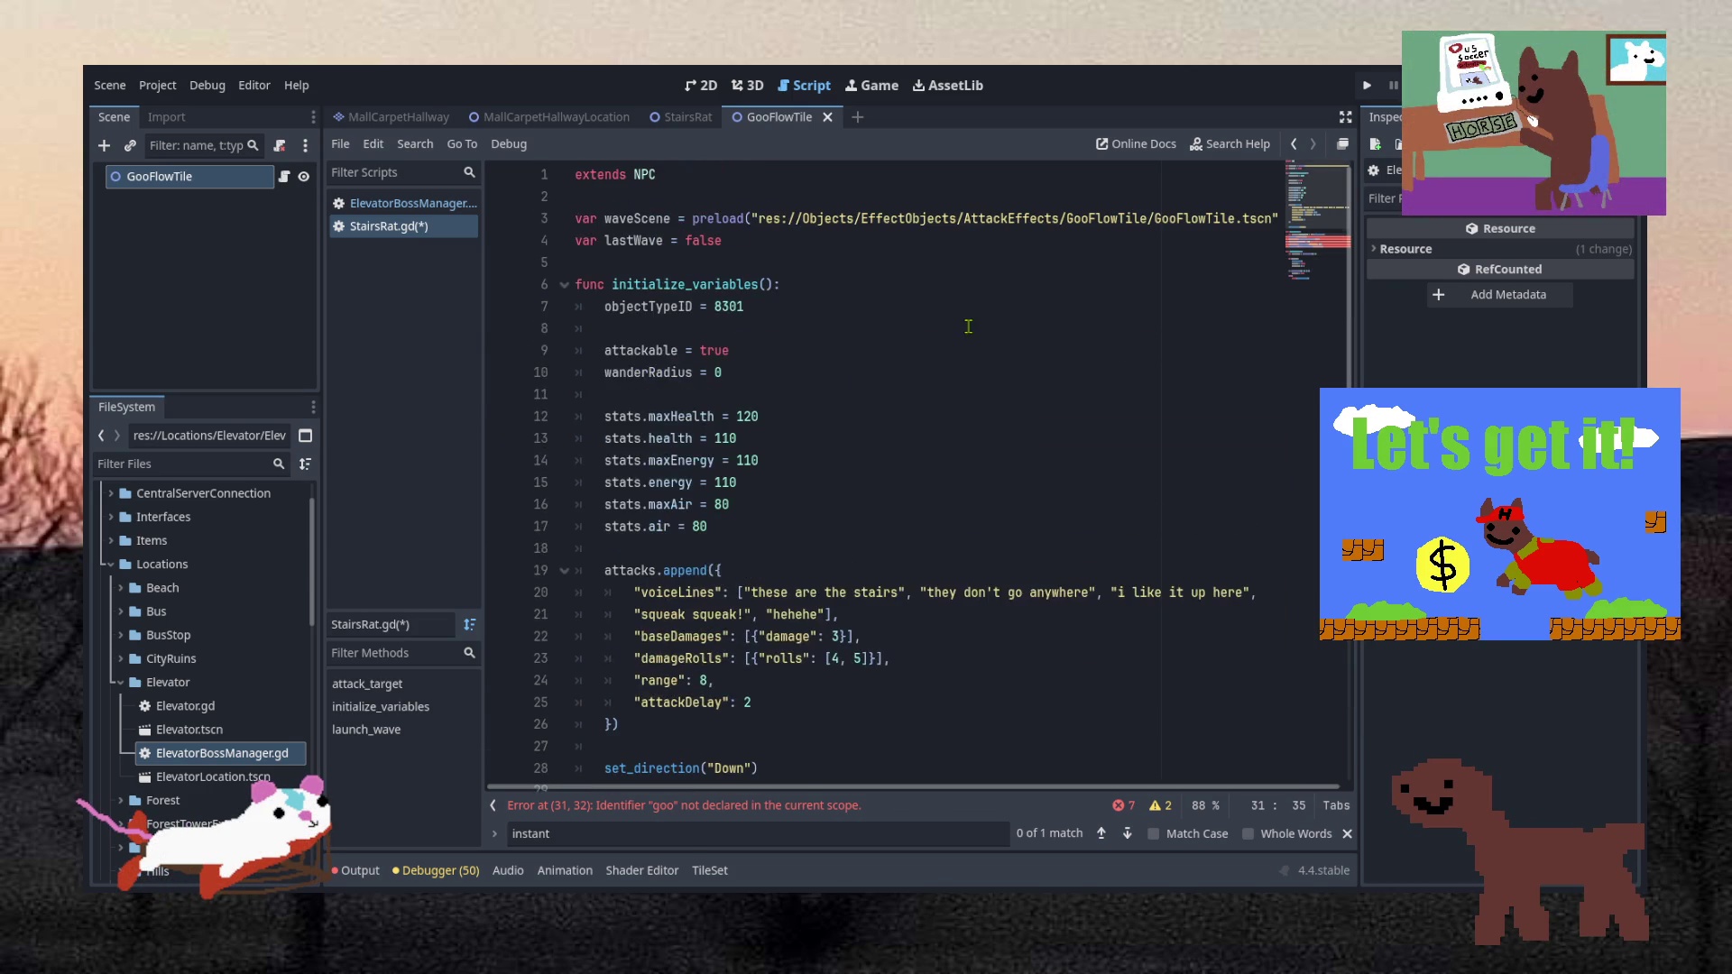
{"action": "double_click", "coordinate": [655, 218]}
{"action": "scroll", "coordinate": [848, 496], "scroll_direction": "down", "scroll_amount": 5}
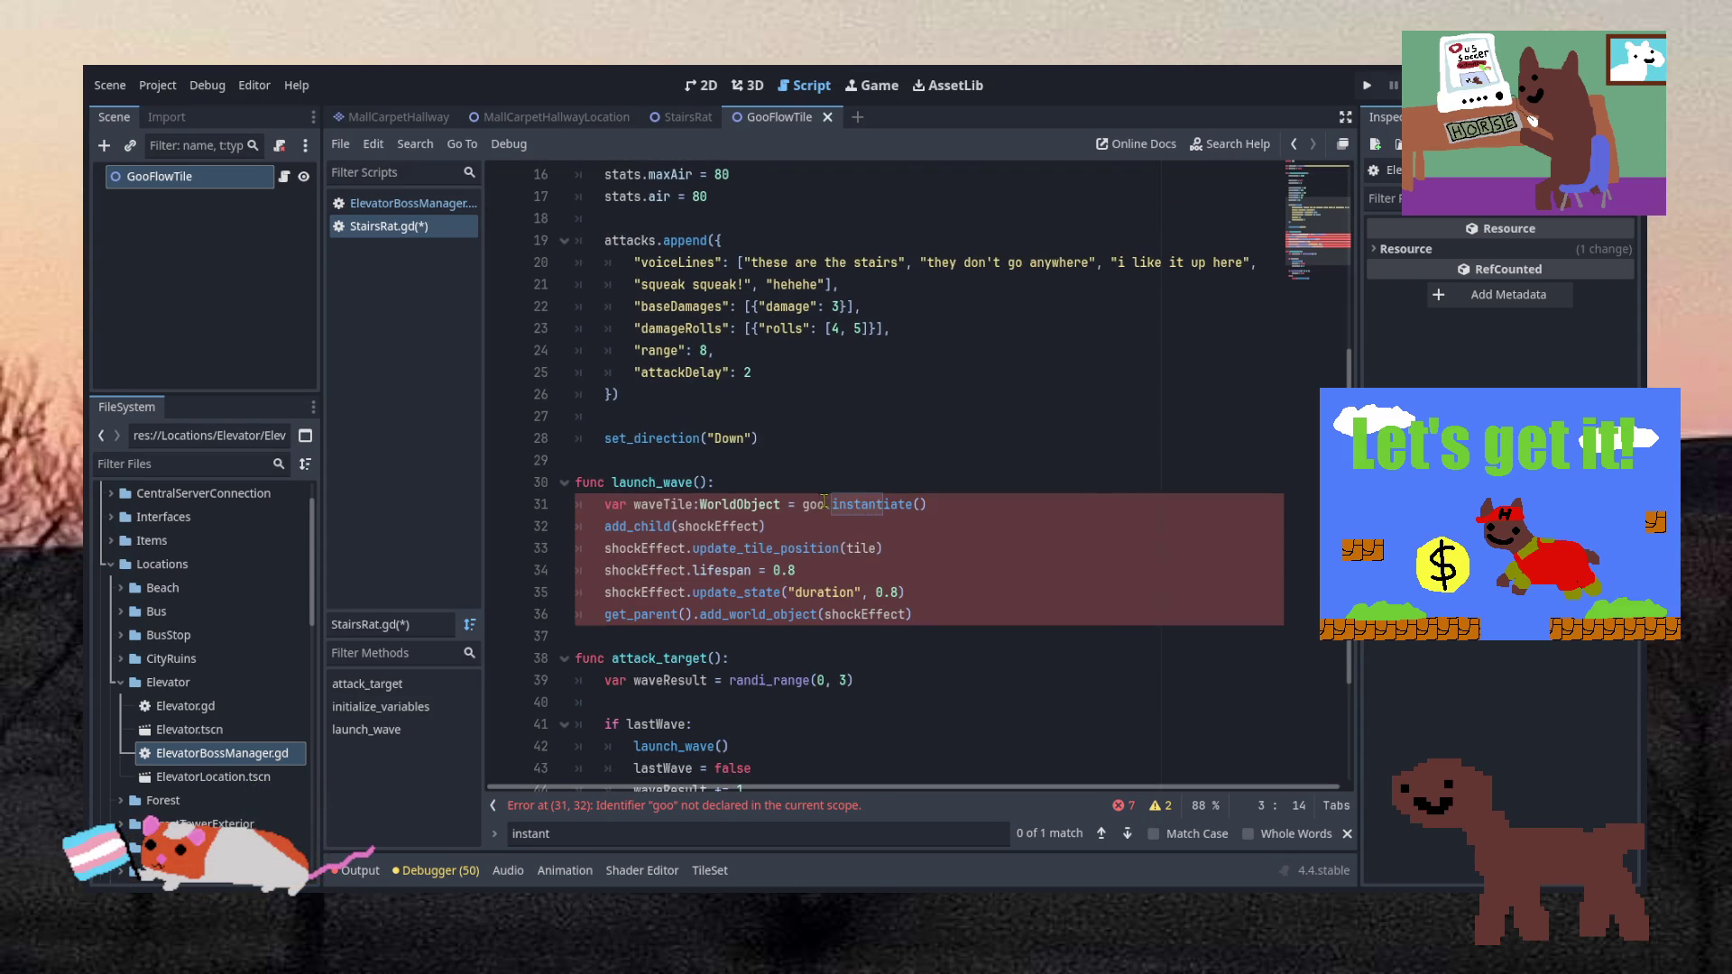
{"action": "double_click", "coordinate": [814, 504]}
{"action": "key", "text": "ctrl+v"}
Replace the remaining shockEffect references on lines 32–35 and delete the lifespan line
{"action": "left_click", "coordinate": [808, 529]}
{"action": "double_click", "coordinate": [723, 526]}
{"action": "key", "text": "ctrl+v"}
{"action": "double_click", "coordinate": [636, 549]}
{"action": "key", "text": "ctrl+v"}
{"action": "double_click", "coordinate": [646, 570]}
{"action": "key", "text": "ctrl+v"}
{"action": "double_click", "coordinate": [642, 593]}
{"action": "key", "text": "ctrl+v"}
{"action": "left_click_drag", "start_coordinate": [781, 570], "coordinate": [930, 551]}
{"action": "key", "text": "BackSpace"}
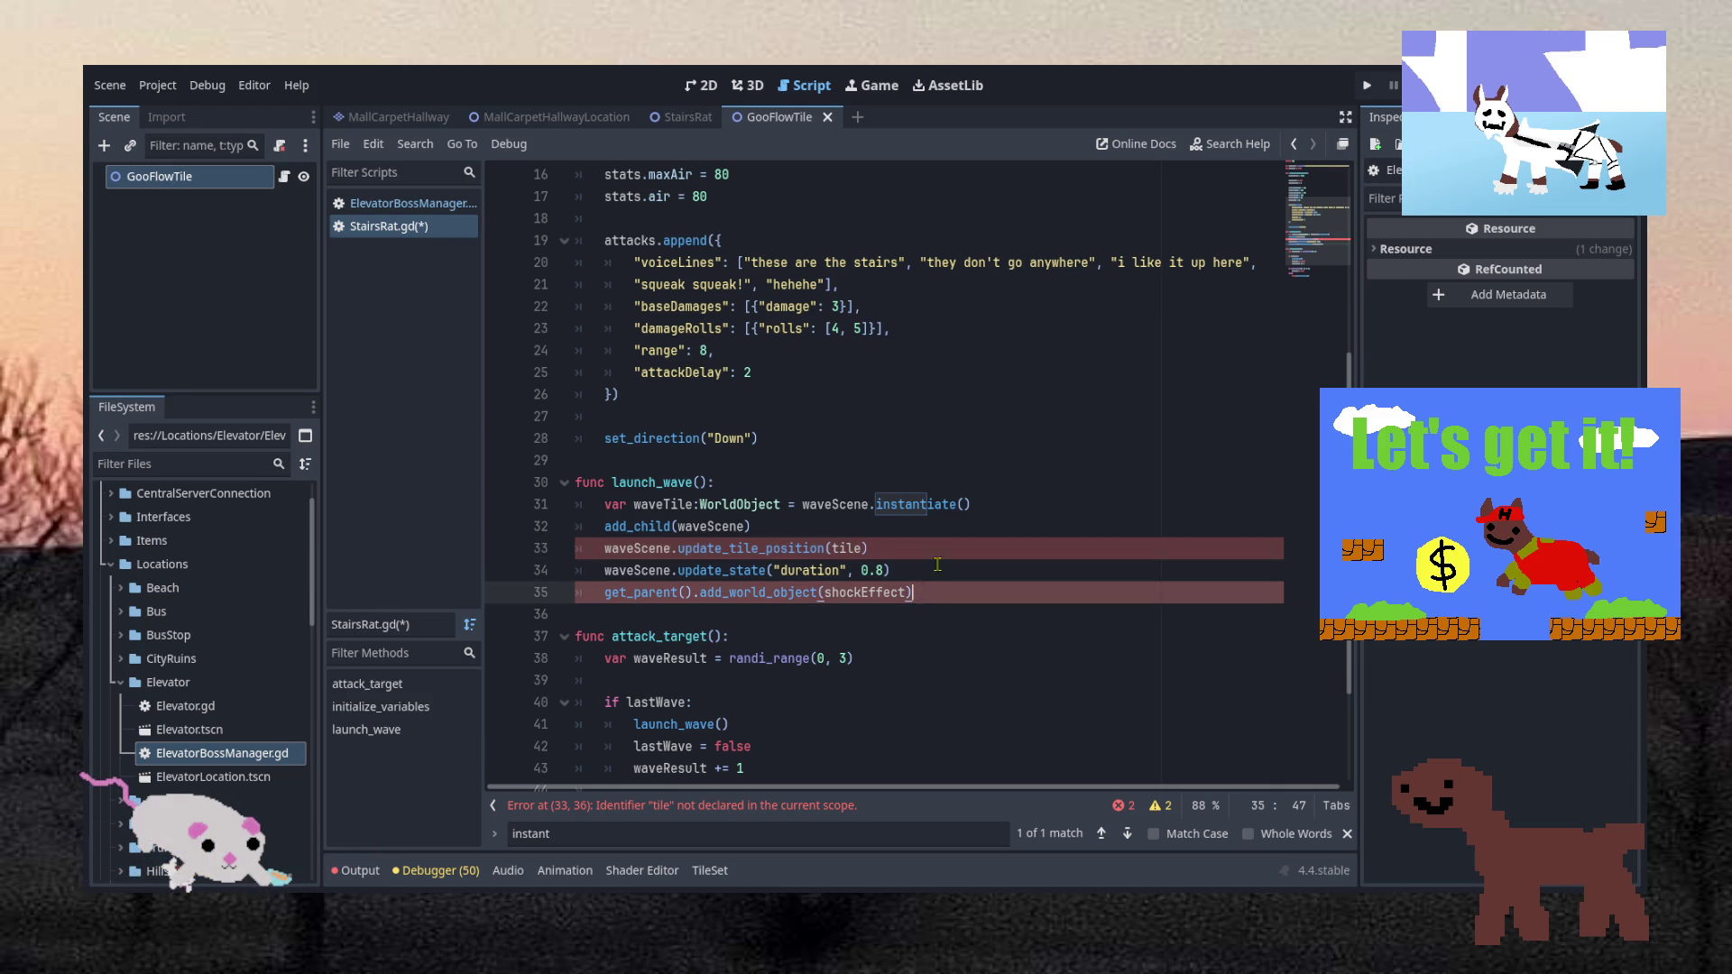
Declare 'var tiles = []' in launch_wave and start a tiles.append(Vector2i call
{"action": "left_click", "coordinate": [924, 477]}
{"action": "key", "text": "Return"}
{"action": "type", "text": "ar tiles = ["}
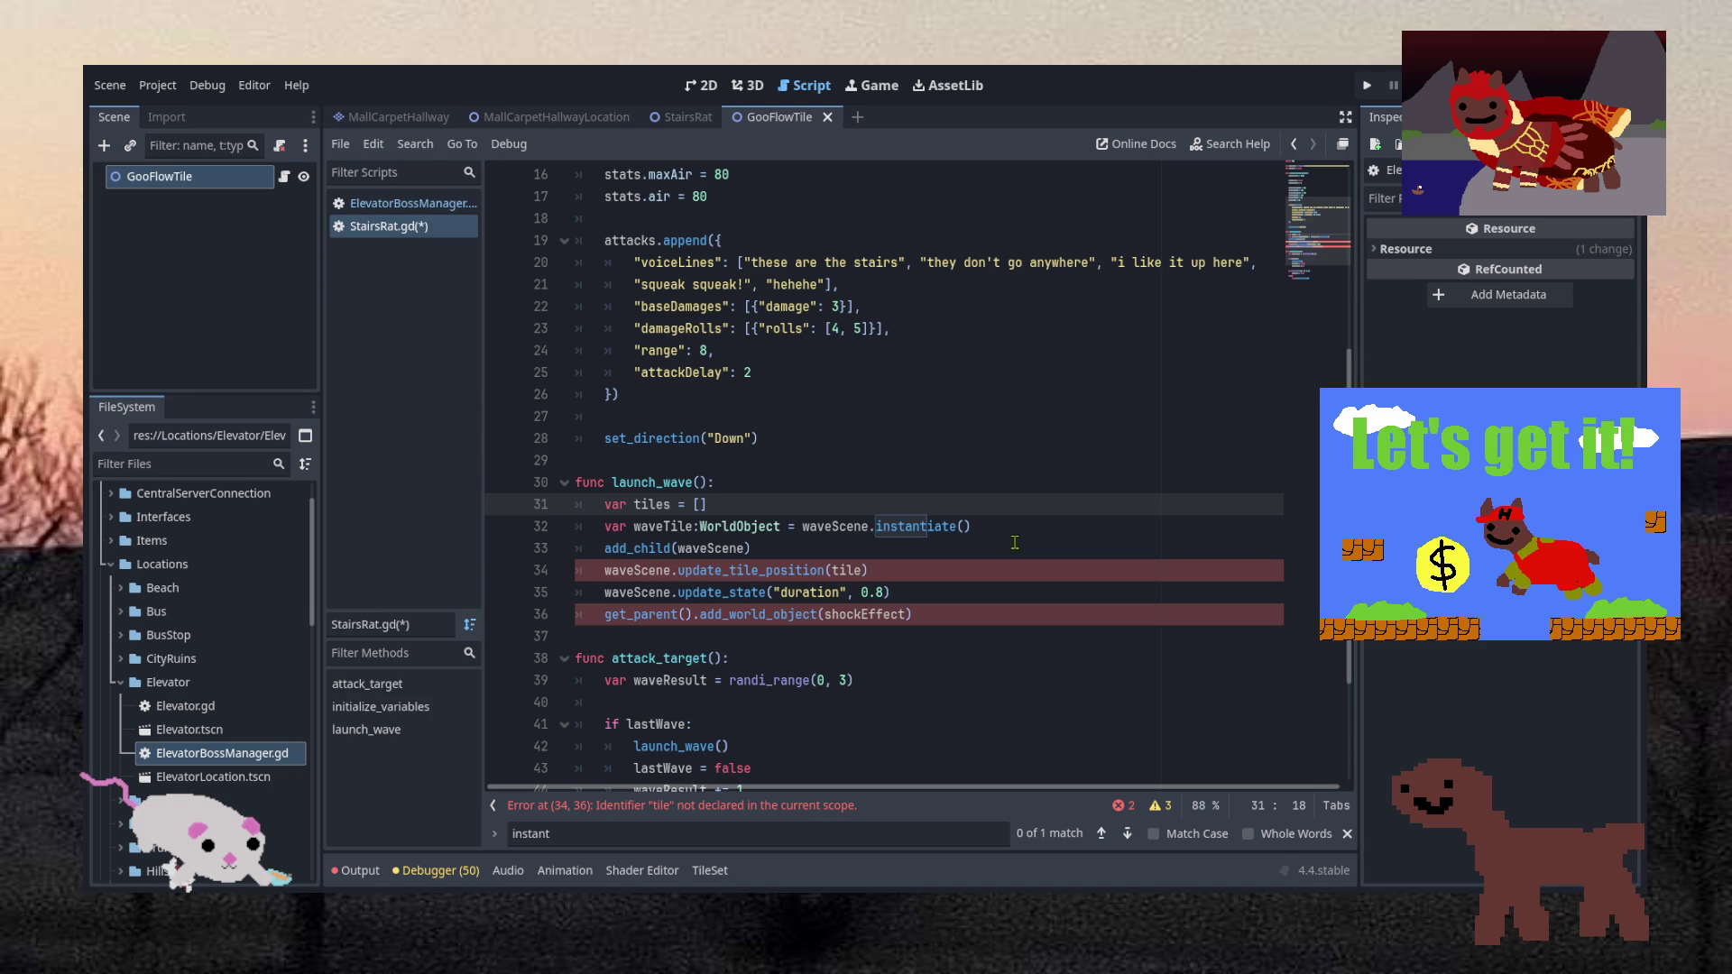
{"action": "key", "text": "End"}
{"action": "key", "text": "Return"}
{"action": "key", "text": "Return"}
{"action": "key", "text": "Up"}
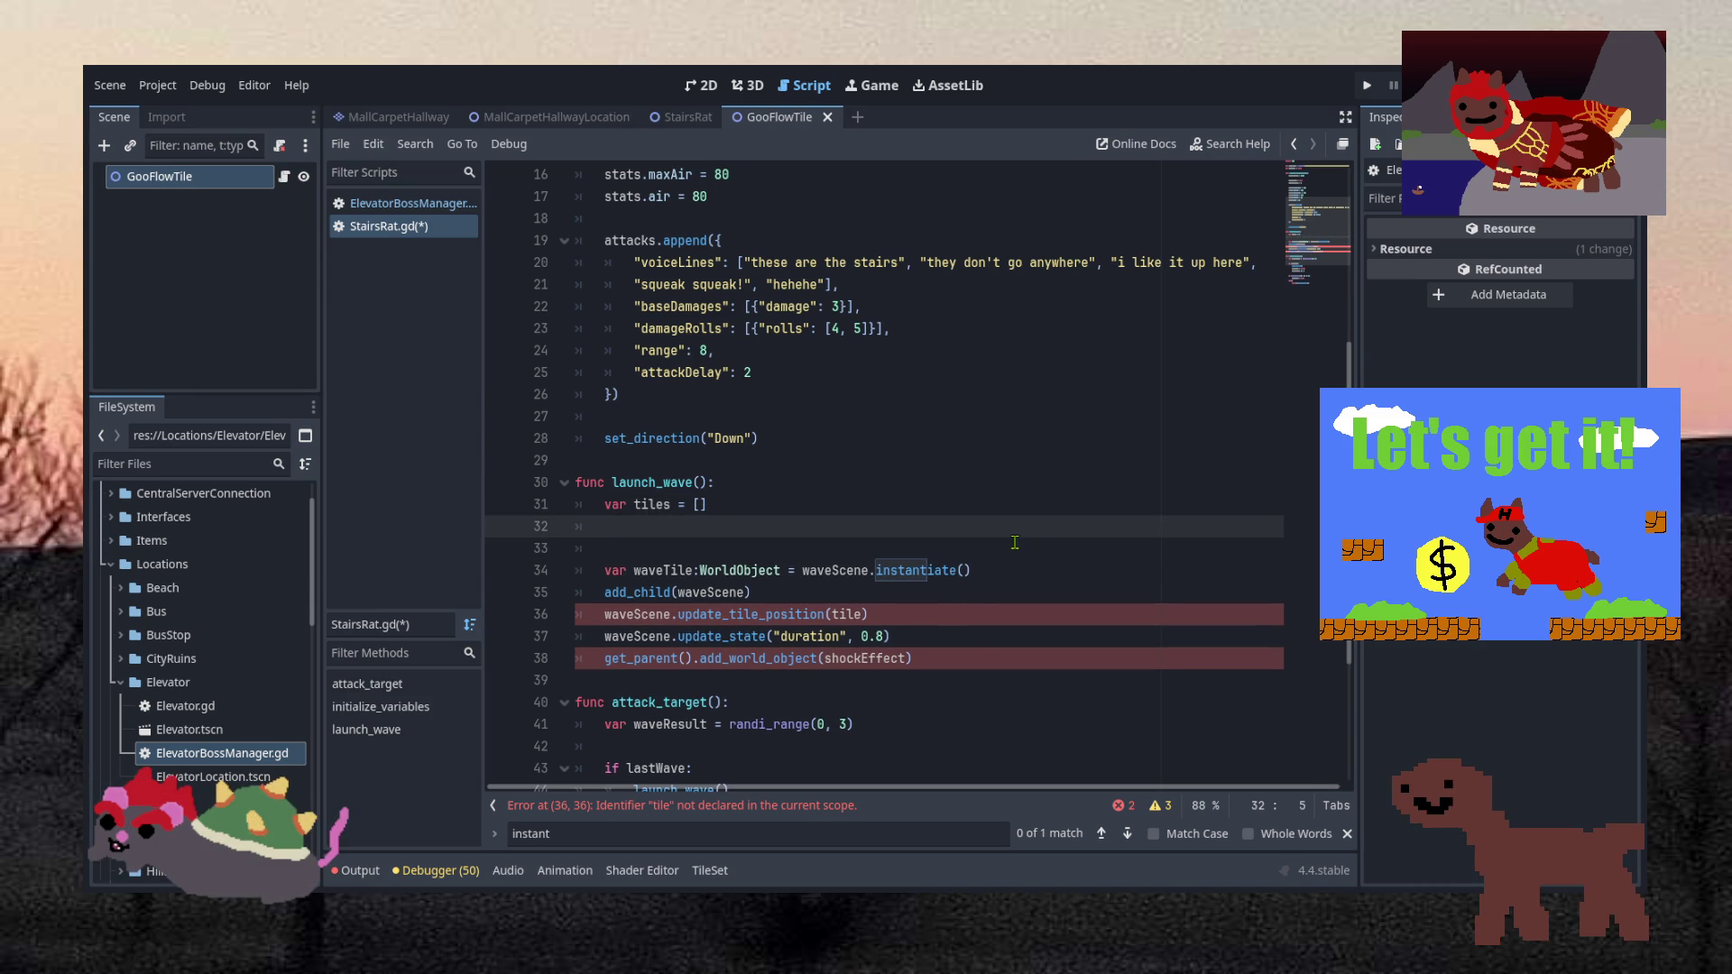
{"action": "type", "text": "iles.append("}
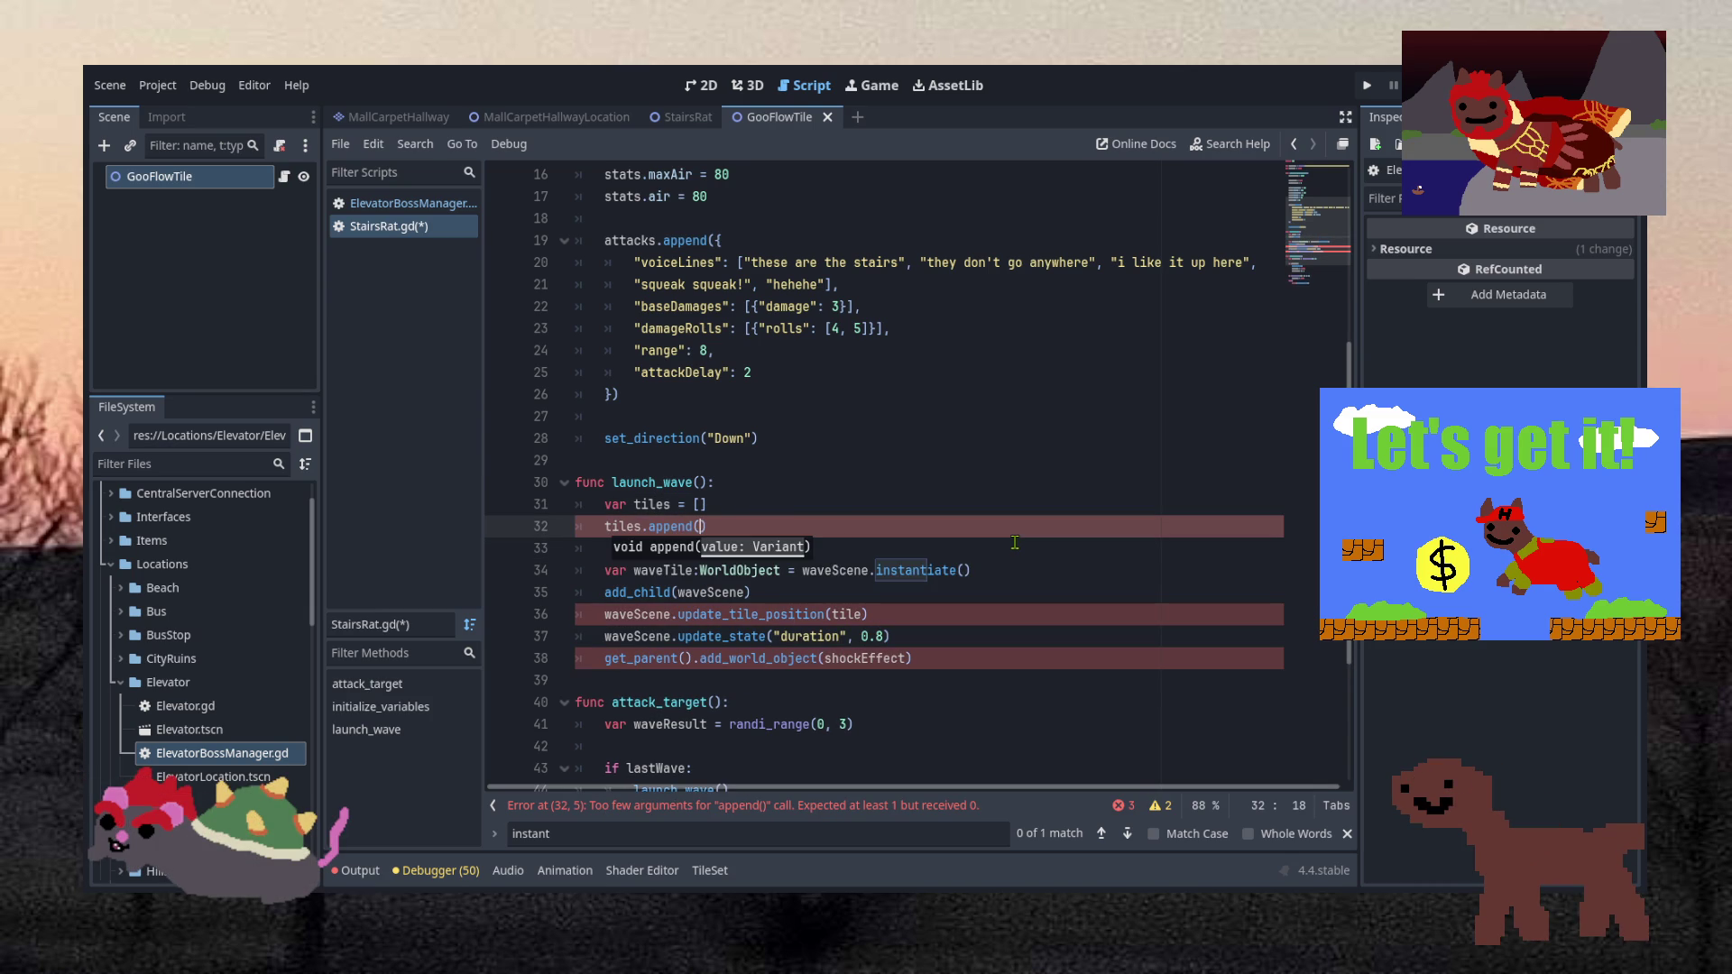
{"action": "type", "text": "V"}
{"action": "key", "text": "Down"}
{"action": "key", "text": "Down"}
{"action": "key", "text": "Return"}
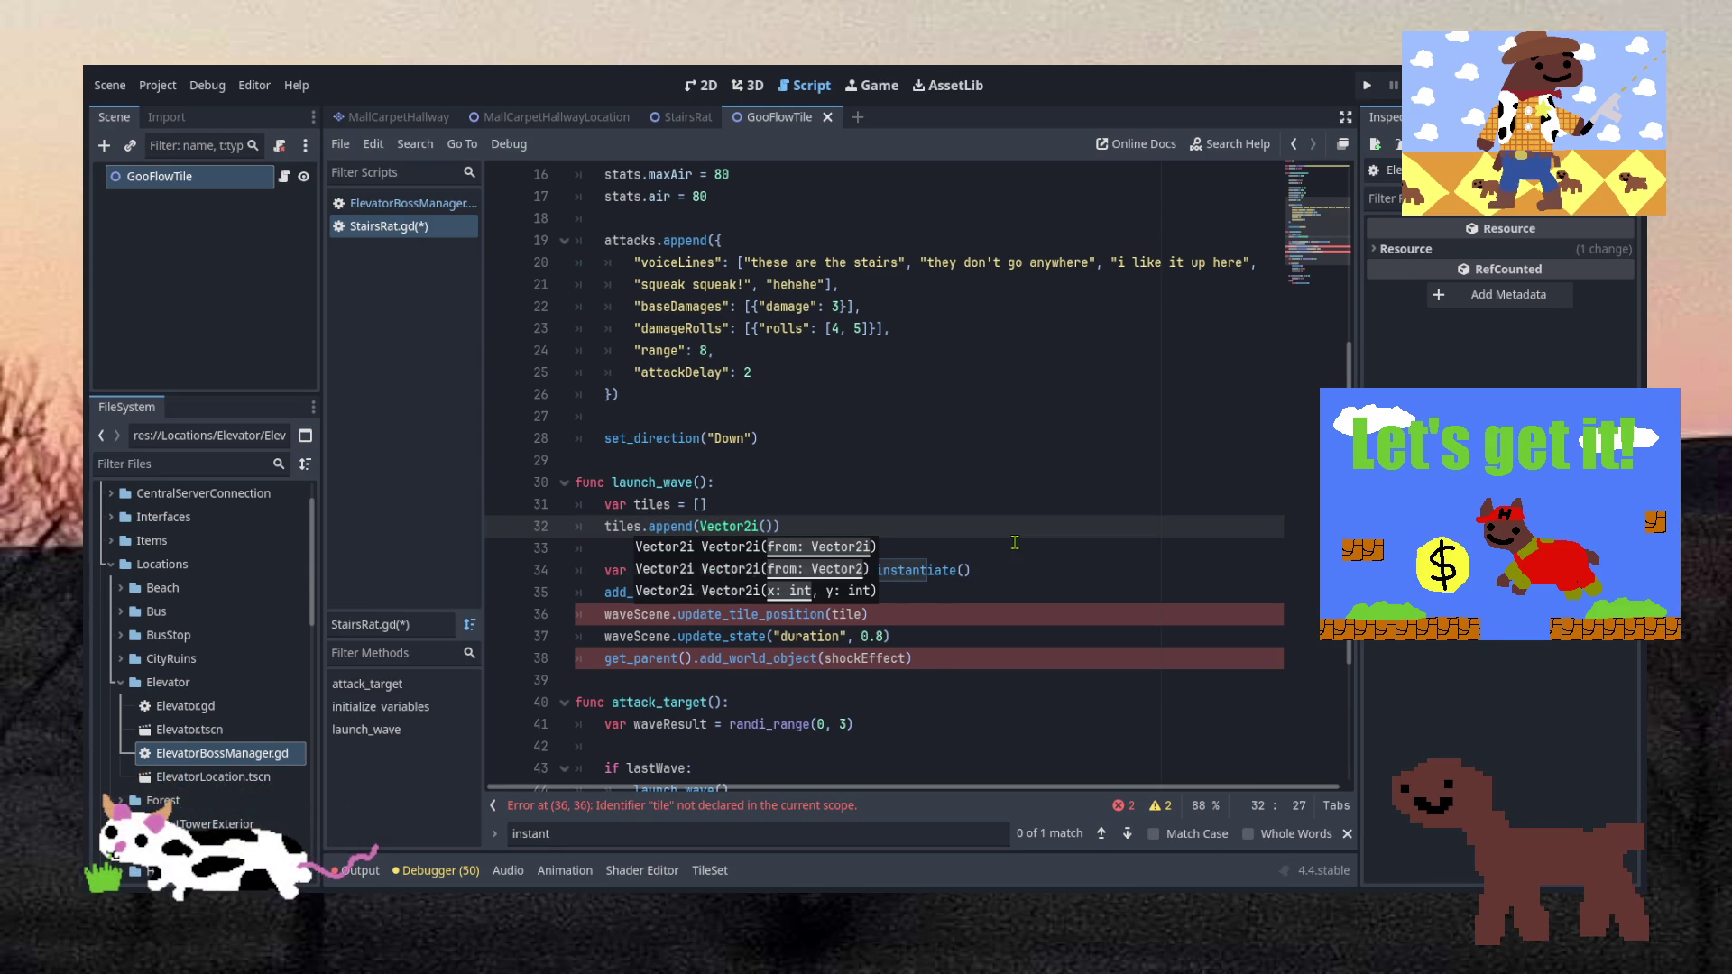
Fill the append call with Vector2i(-1, 0), Vector2i(0, 0) and Vector2i(1, 0)
{"action": "type", "text": "0m"}
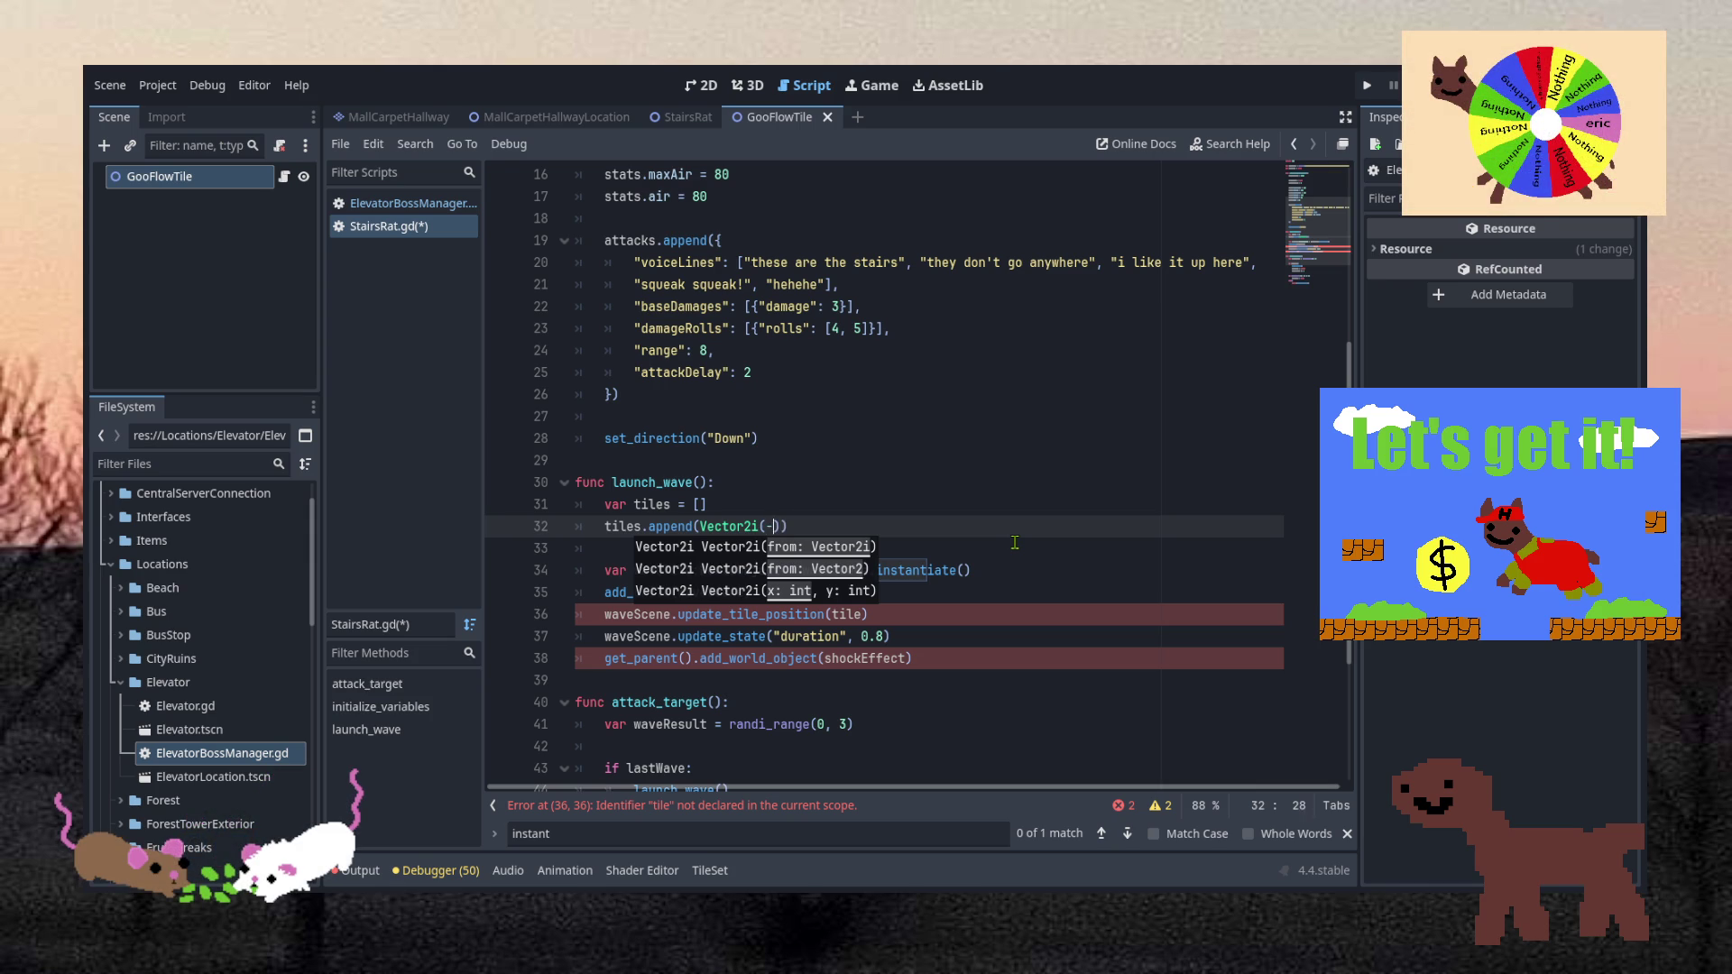
{"action": "type", "text": ", 0),"}
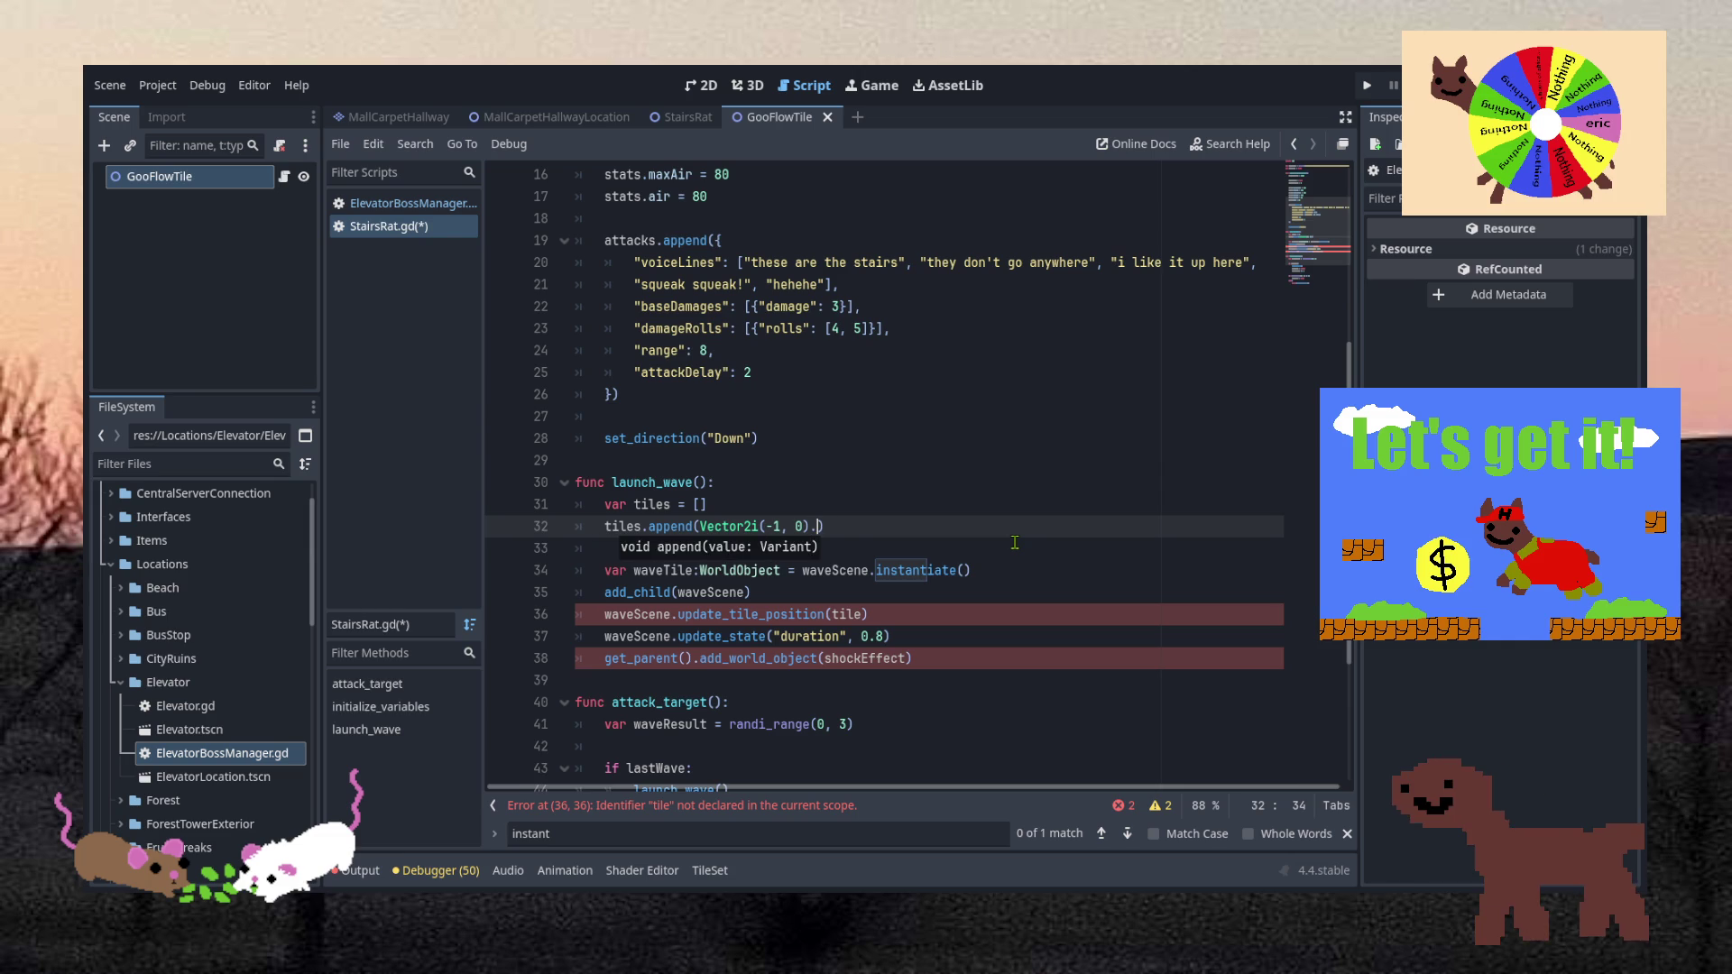
{"action": "key", "text": "ctrl+shift+Left"}
{"action": "key", "text": "ctrl+shift+Left"}
{"action": "key", "text": "ctrl+shift+Left"}
{"action": "key", "text": "ctrl+c"}
{"action": "key", "text": "ctrl+v"}
{"action": "key", "text": "ctrl+v"}
{"action": "key", "text": "ctrl+v"}
{"action": "key", "text": "BackSpace"}
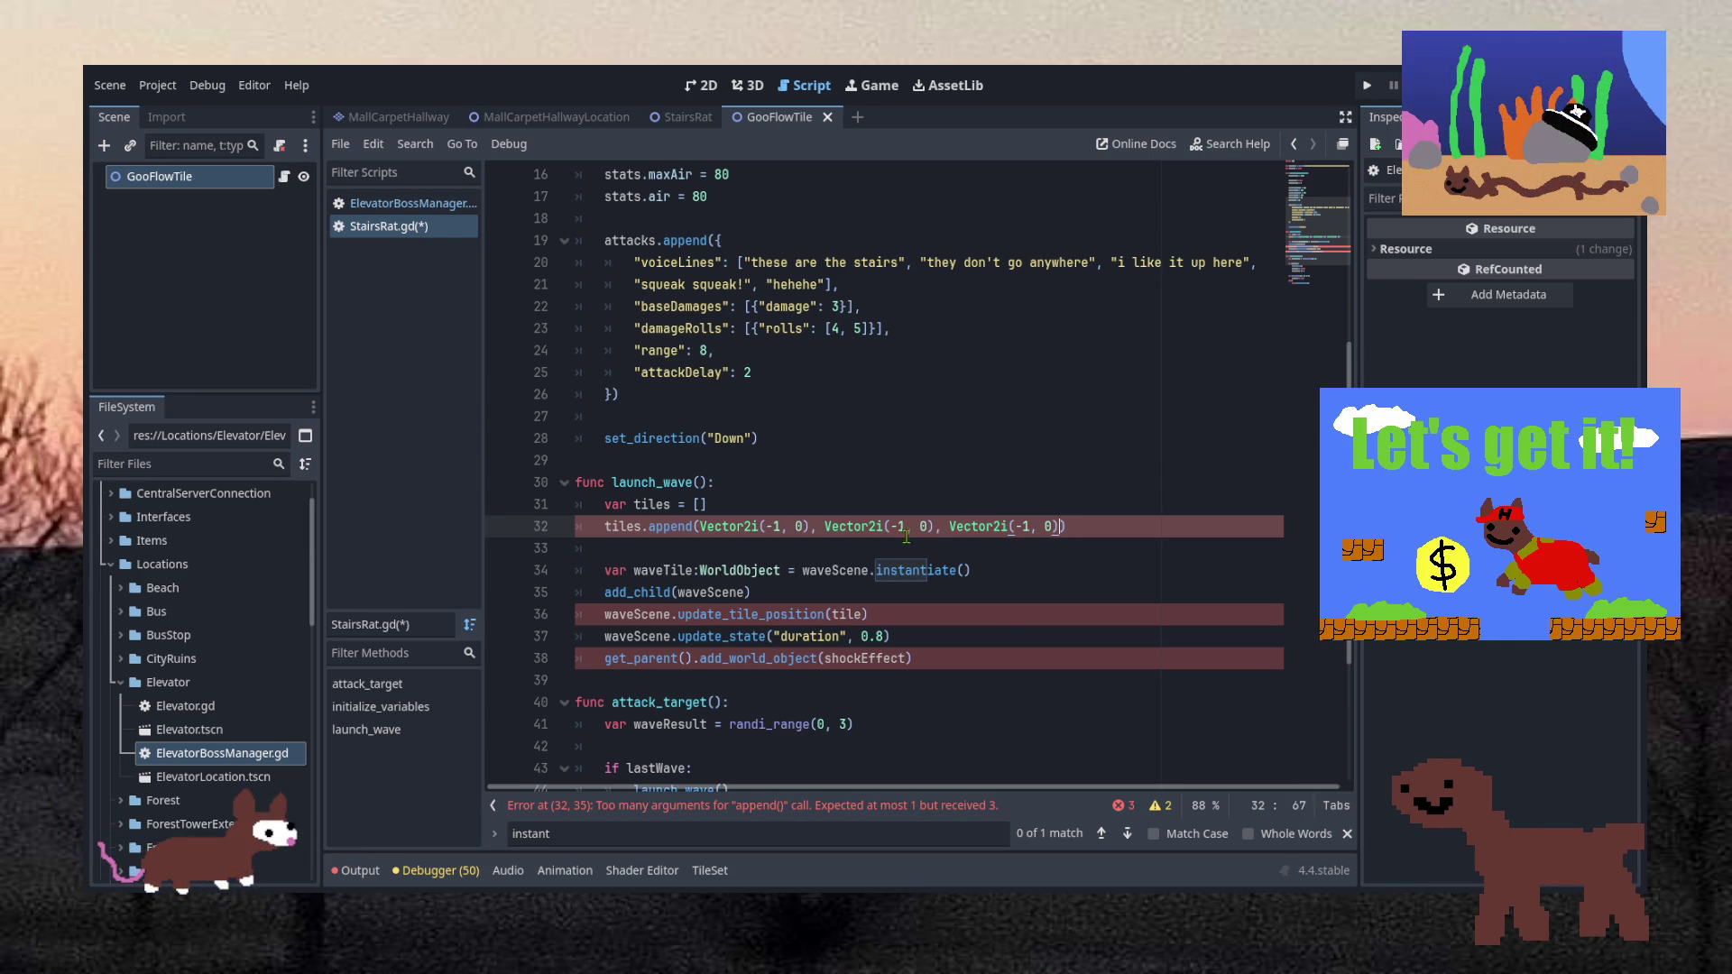
{"action": "key", "text": "BackSpace"}
{"action": "key", "text": "BackSpace"}
{"action": "type", "text": "0"}
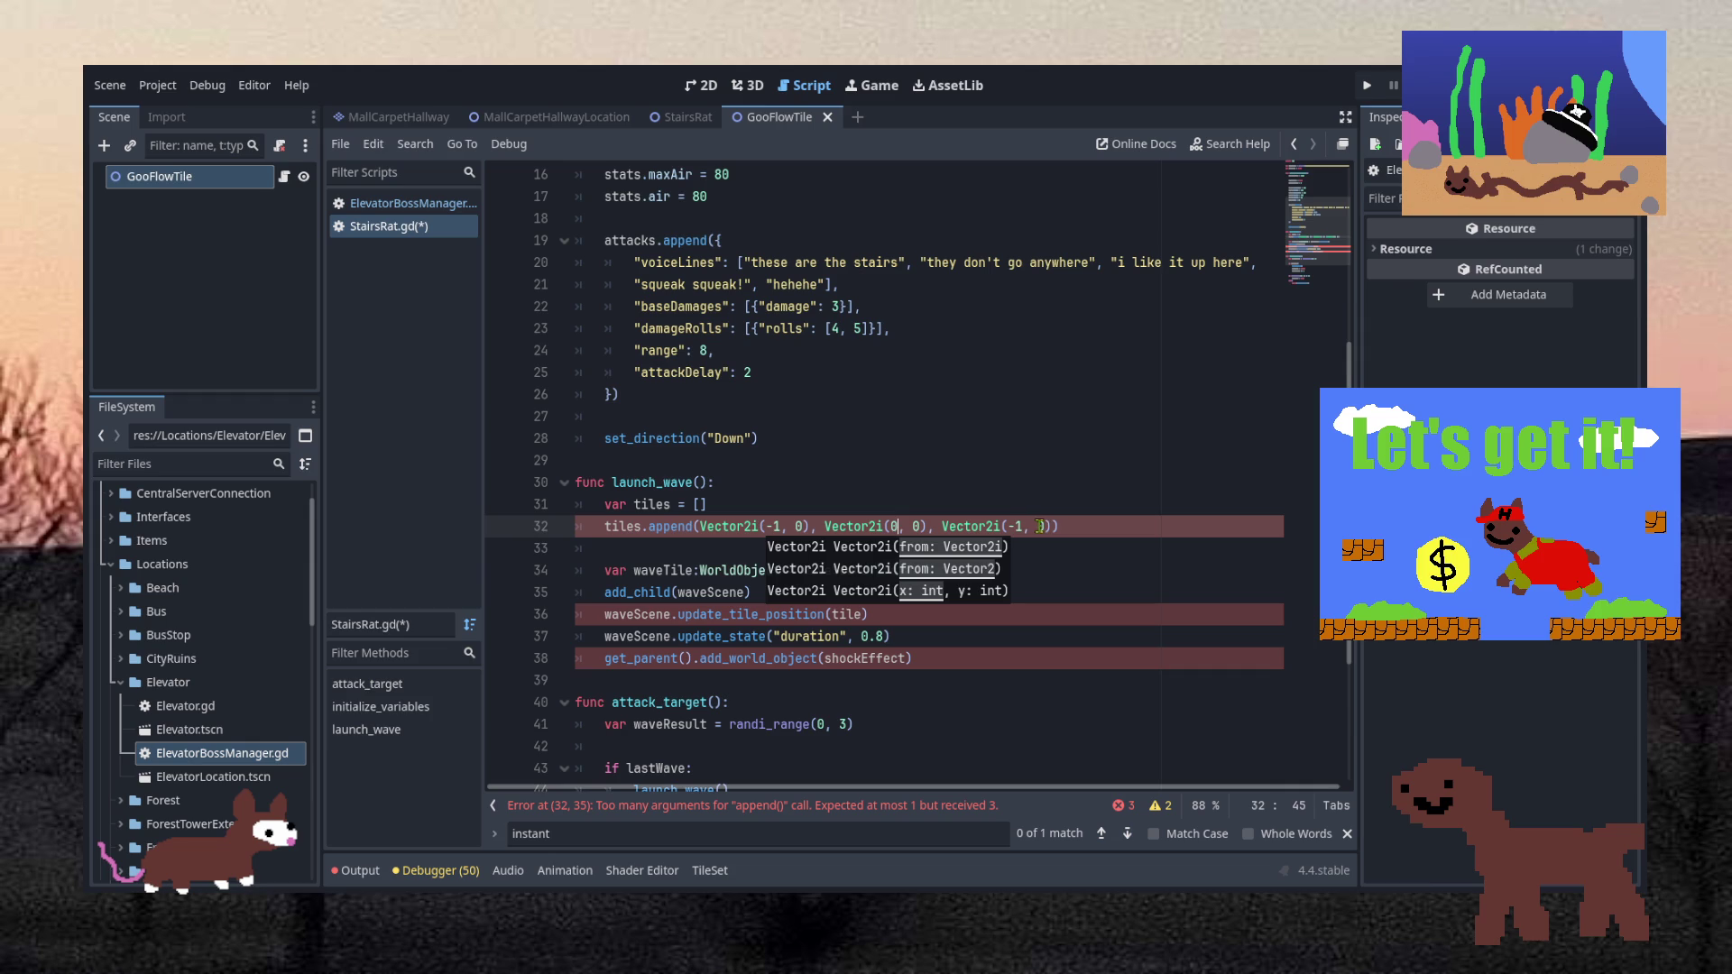
{"action": "left_click", "coordinate": [1043, 525]}
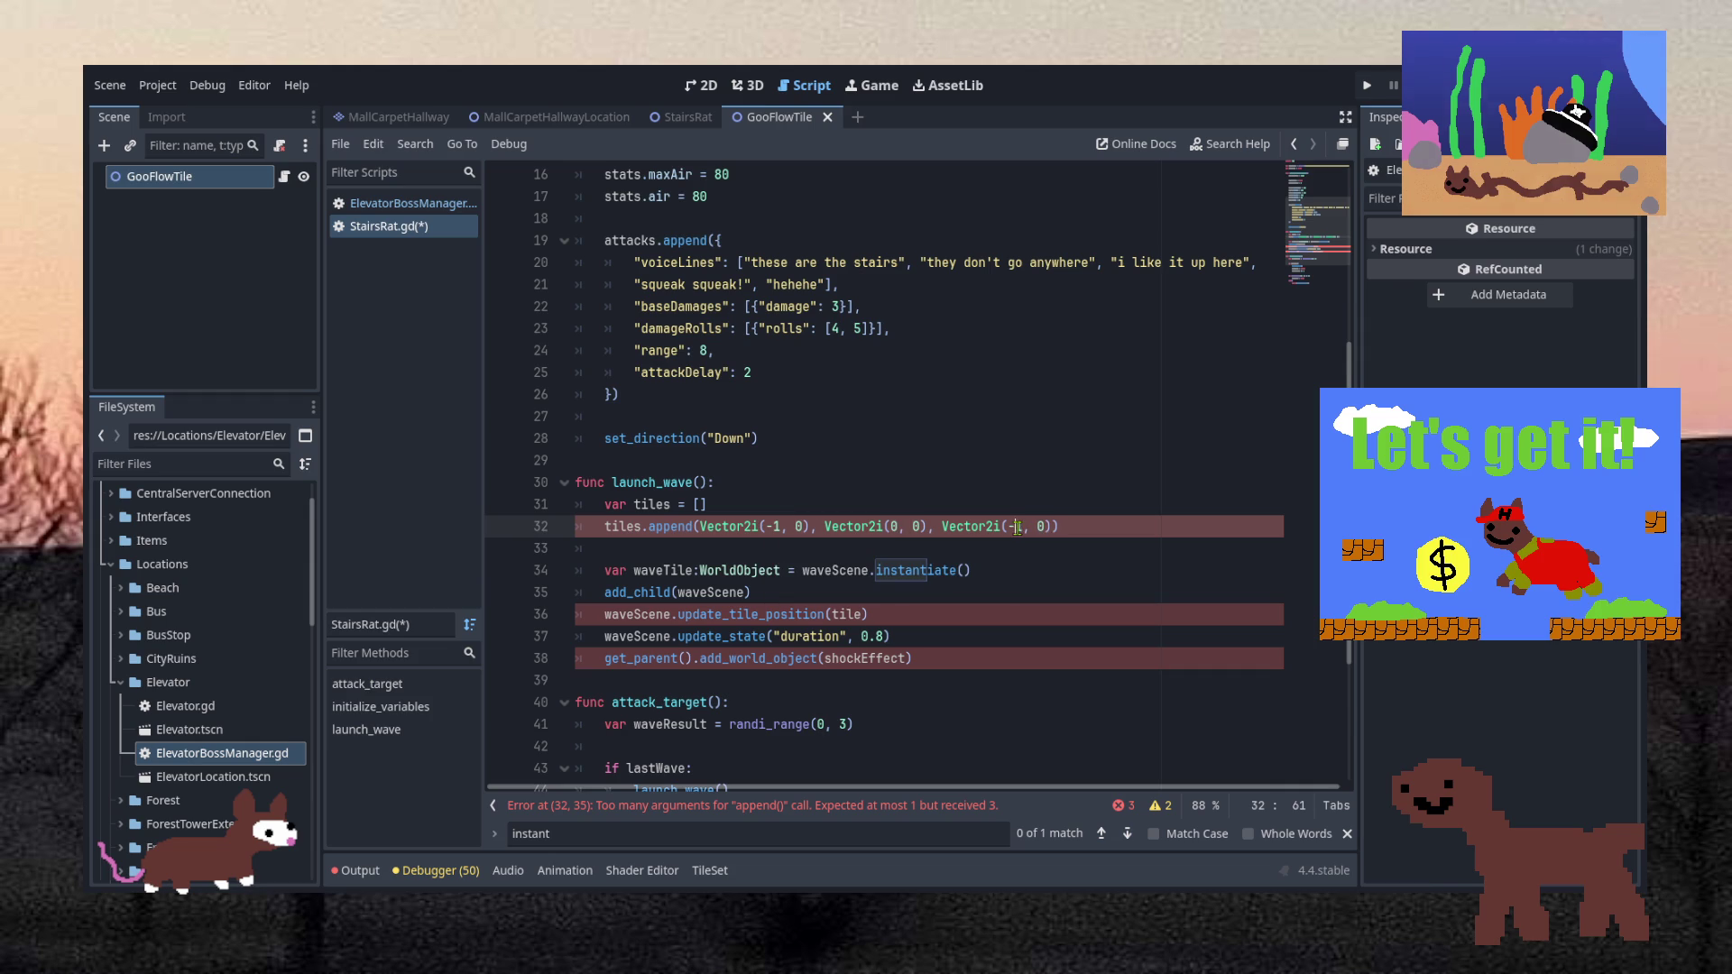
{"action": "key", "text": "Delete"}
Rename the tiles array to offsets in its declaration and append call
{"action": "double_click", "coordinate": [655, 504]}
{"action": "type", "text": "offsets"}
{"action": "double_click", "coordinate": [659, 505]}
{"action": "key", "text": "ctrl+c"}
{"action": "double_click", "coordinate": [622, 526]}
{"action": "key", "text": "ctrl+v"}
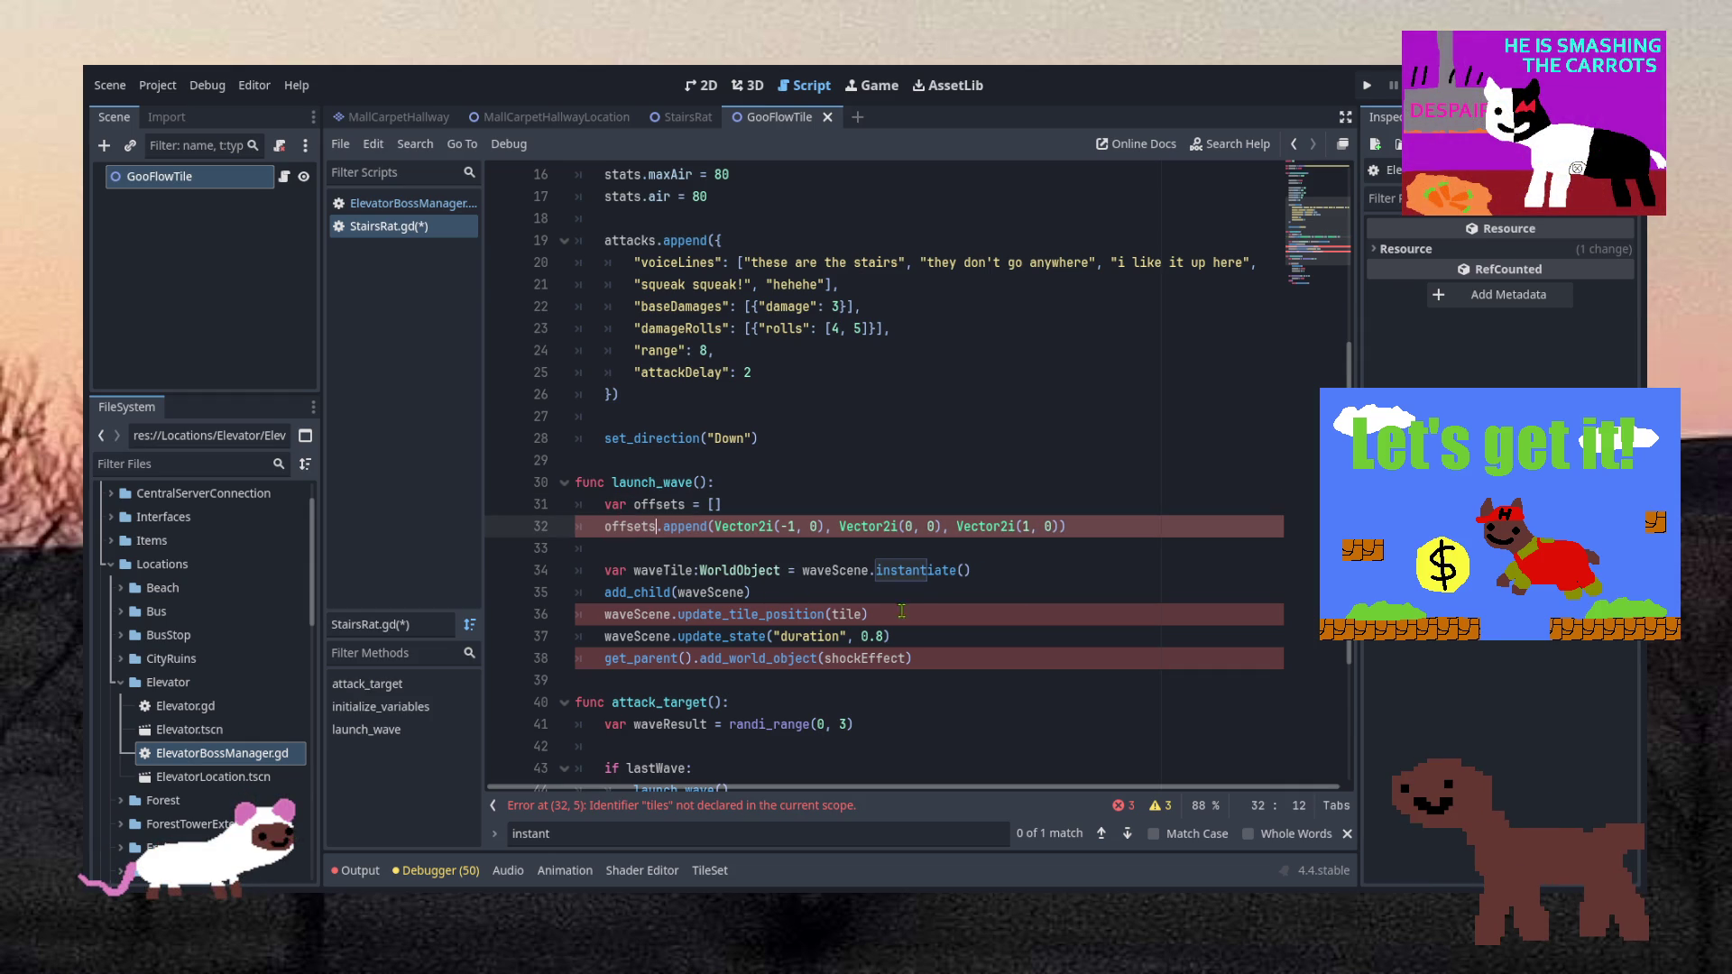
Duplicate the offsets.append call onto two new lines below it
{"action": "left_click", "coordinate": [796, 592]}
{"action": "scroll", "coordinate": [812, 586], "scroll_direction": "down", "scroll_amount": 3}
{"action": "scroll", "coordinate": [812, 582], "scroll_direction": "up", "scroll_amount": 4}
{"action": "scroll", "coordinate": [827, 575], "scroll_direction": "down", "scroll_amount": 3}
{"action": "scroll", "coordinate": [828, 575], "scroll_direction": "up", "scroll_amount": 1}
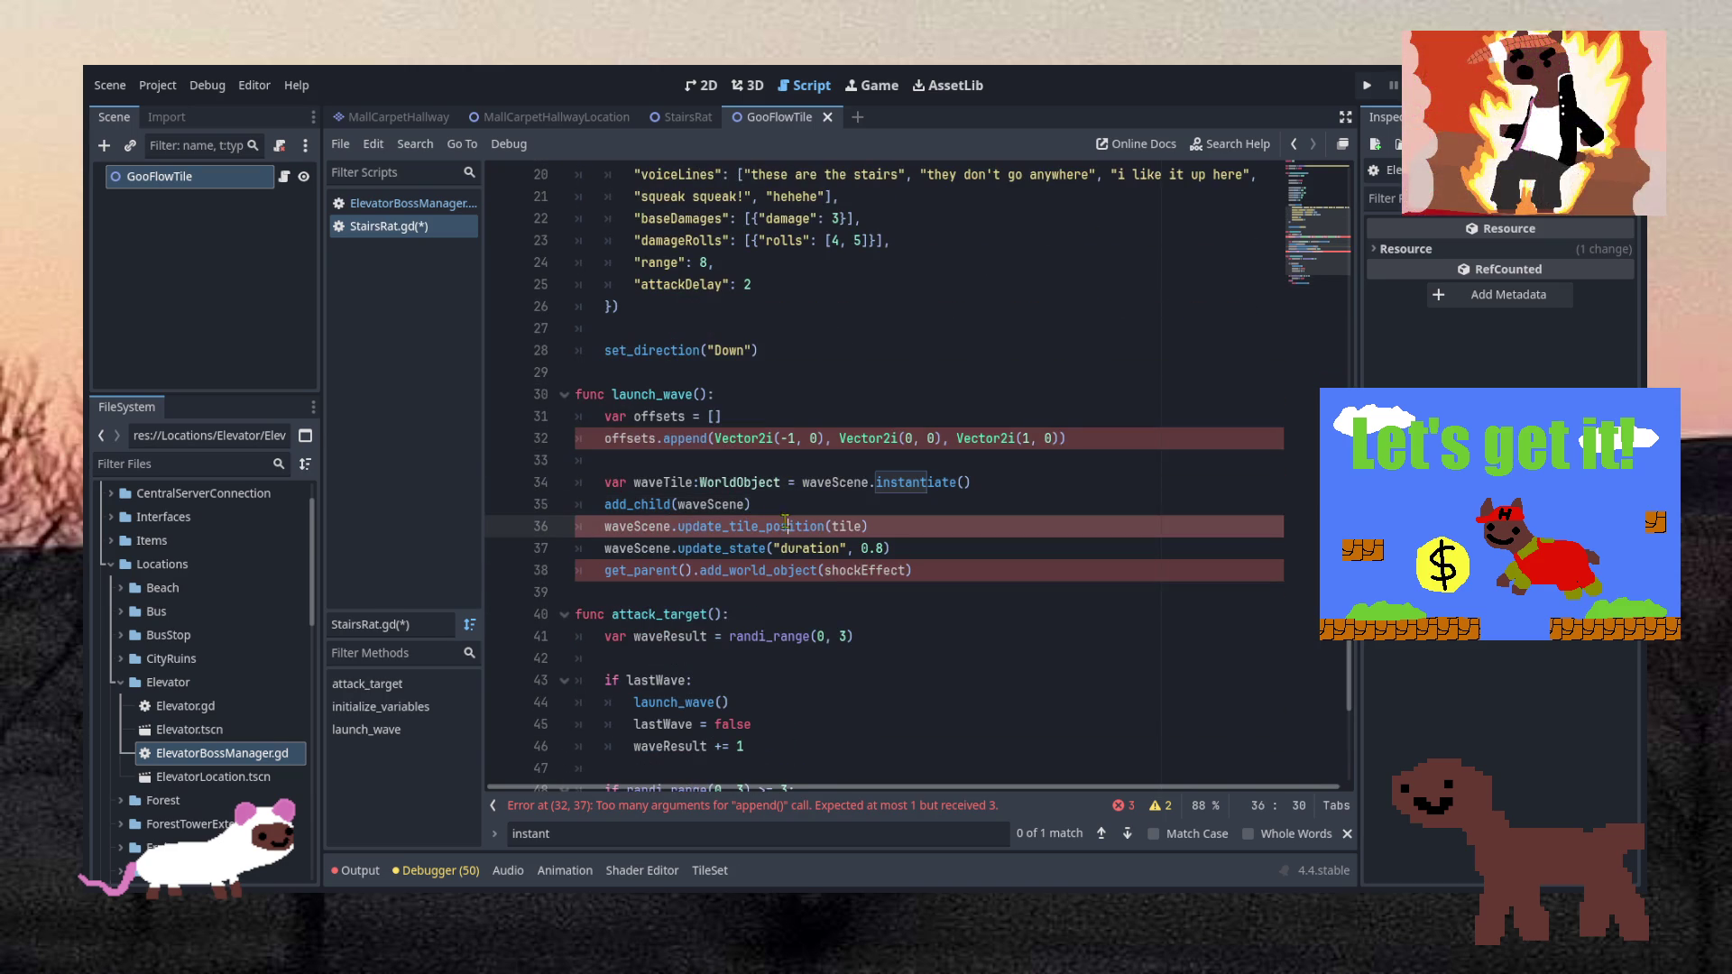
{"action": "key", "text": "Up"}
{"action": "key", "text": "Up"}
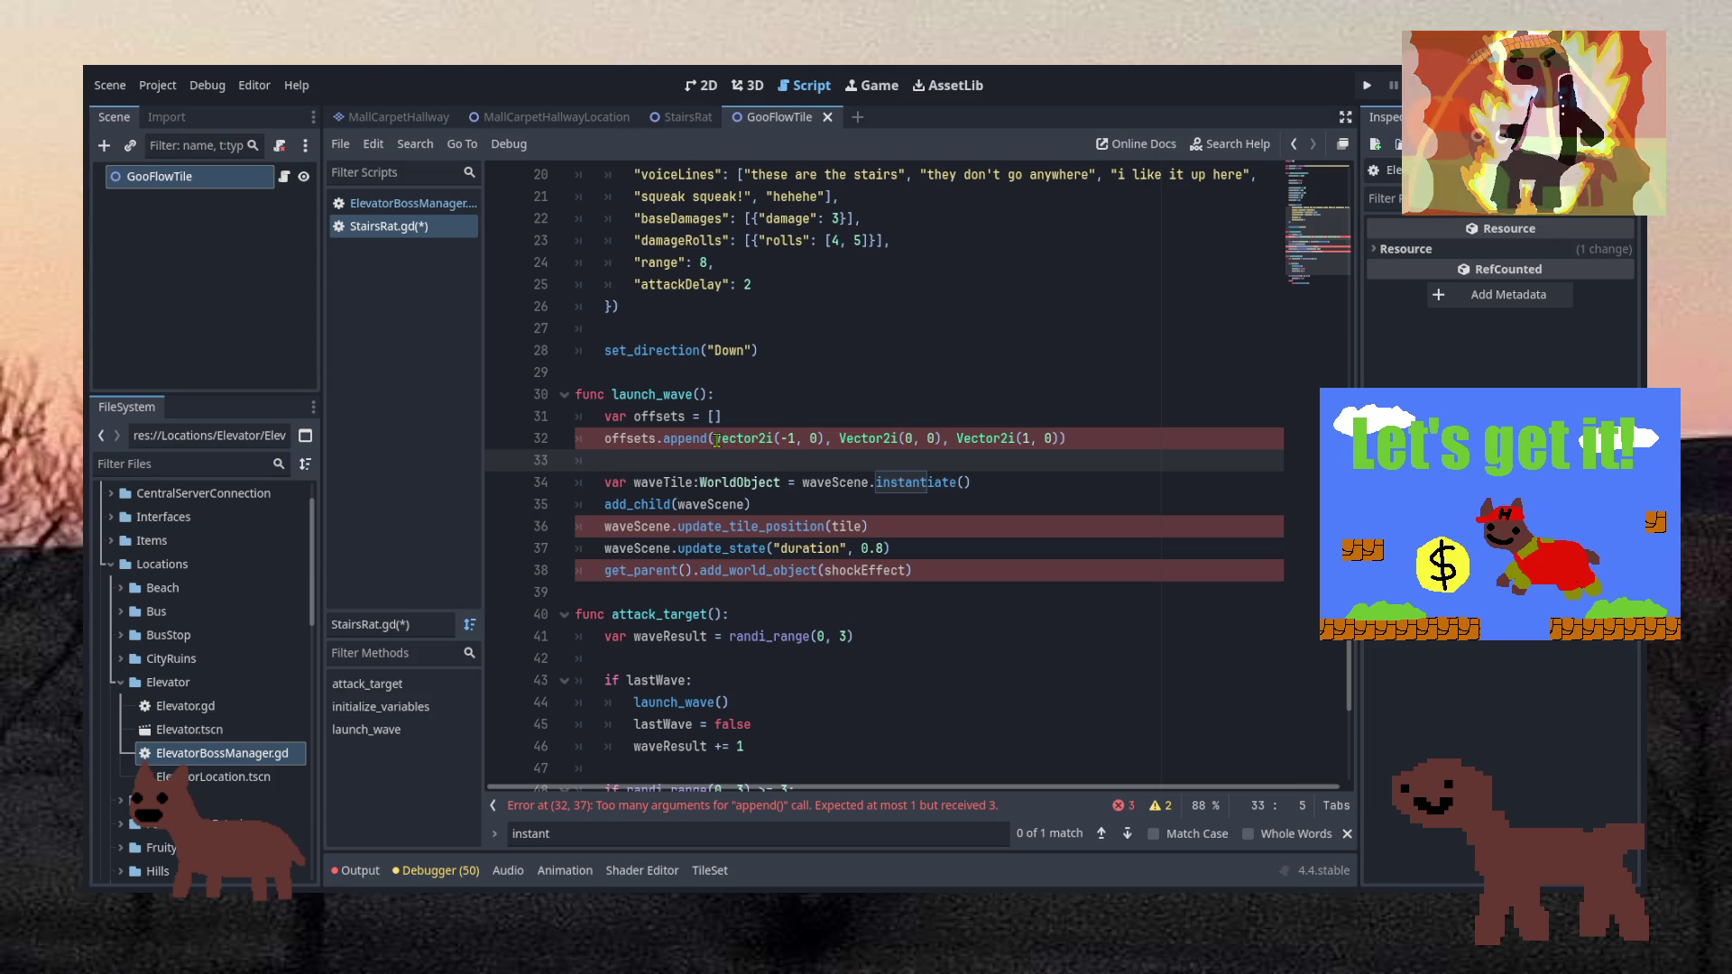
{"action": "left_click_drag", "start_coordinate": [823, 438], "coordinate": [605, 438]}
{"action": "key", "text": "ctrl+c"}
{"action": "left_click", "coordinate": [1087, 436]}
{"action": "key", "text": "Return"}
{"action": "key", "text": "ctrl+v"}
{"action": "key", "text": "Return"}
{"action": "key", "text": "ctrl+v"}
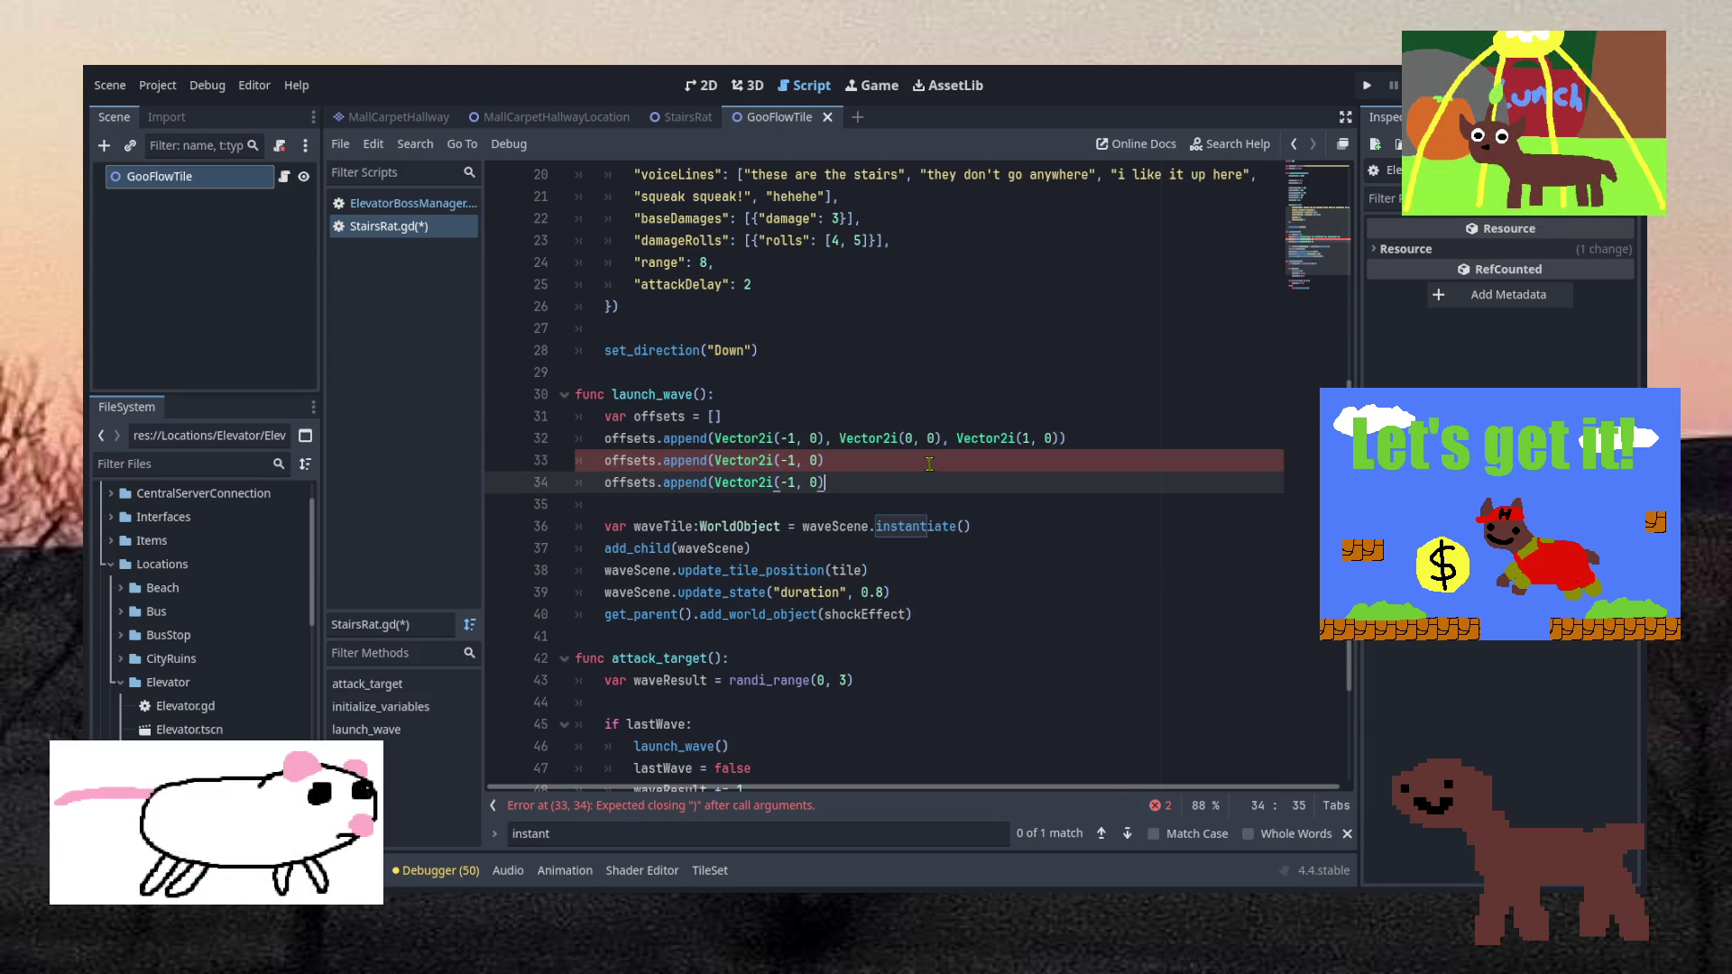
Make the three calls append (-1, 0), (0, 0) and (1, 0) separately, then save StairsRat.gd
{"action": "type", "text": ")"}
{"action": "left_click", "coordinate": [858, 460]}
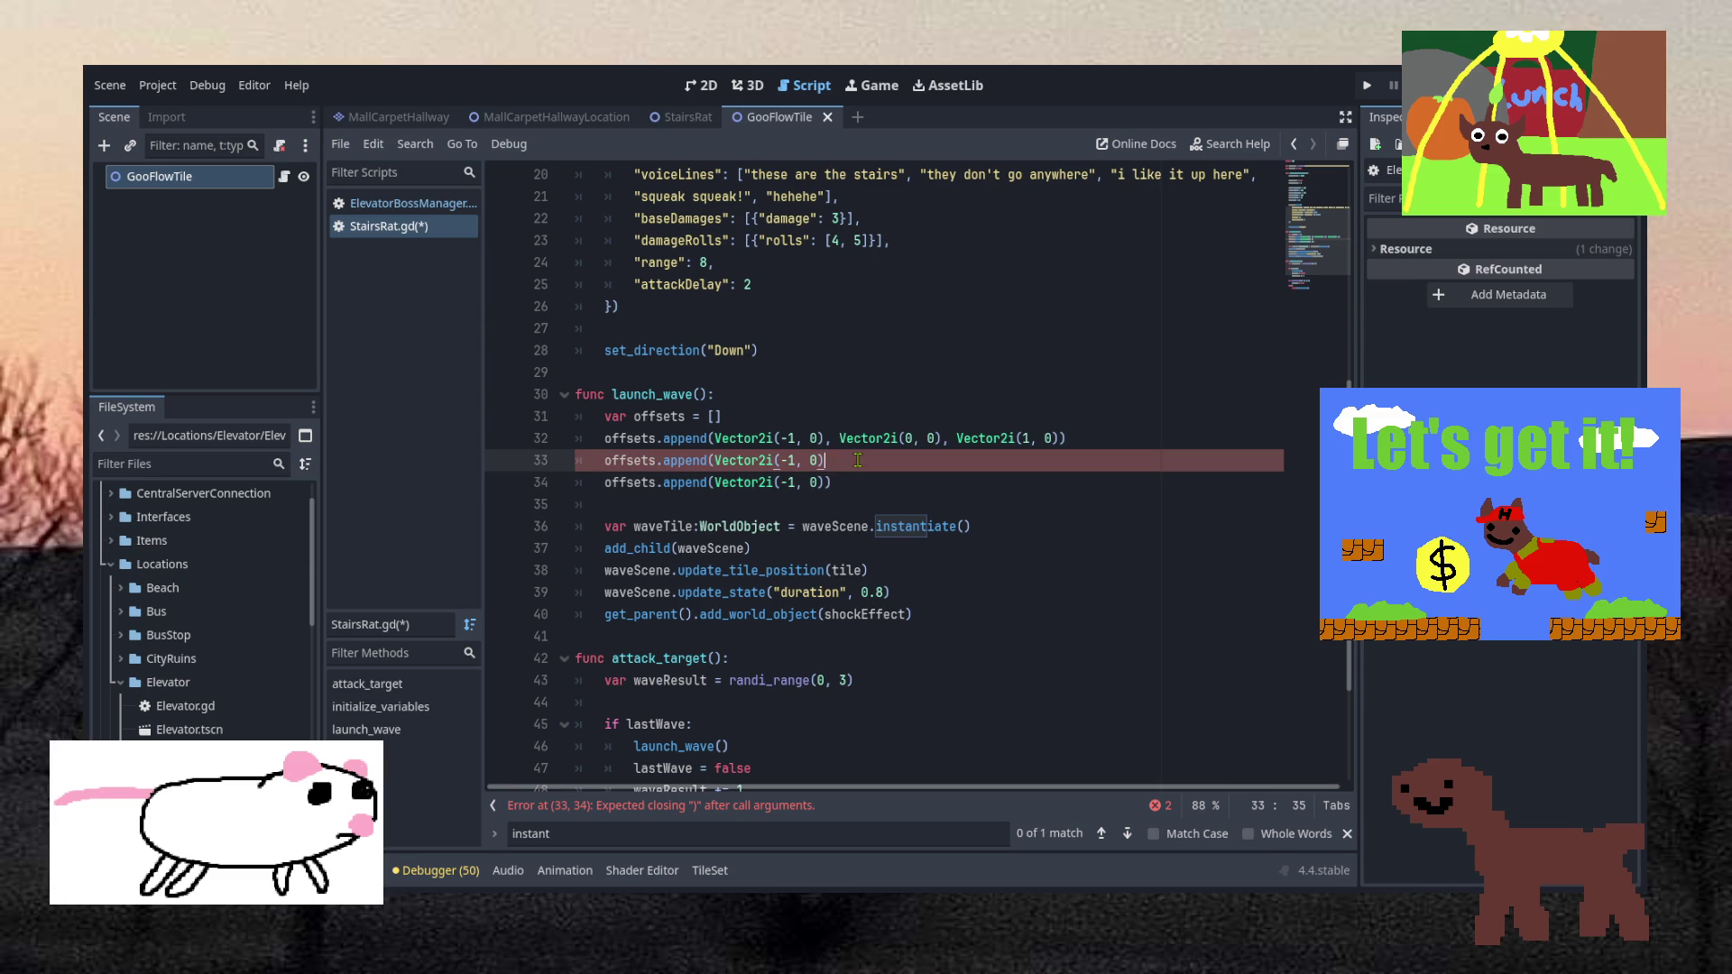
{"action": "key", "text": "BackSpace"}
{"action": "key", "text": "BackSpace"}
{"action": "type", "text": "0"}
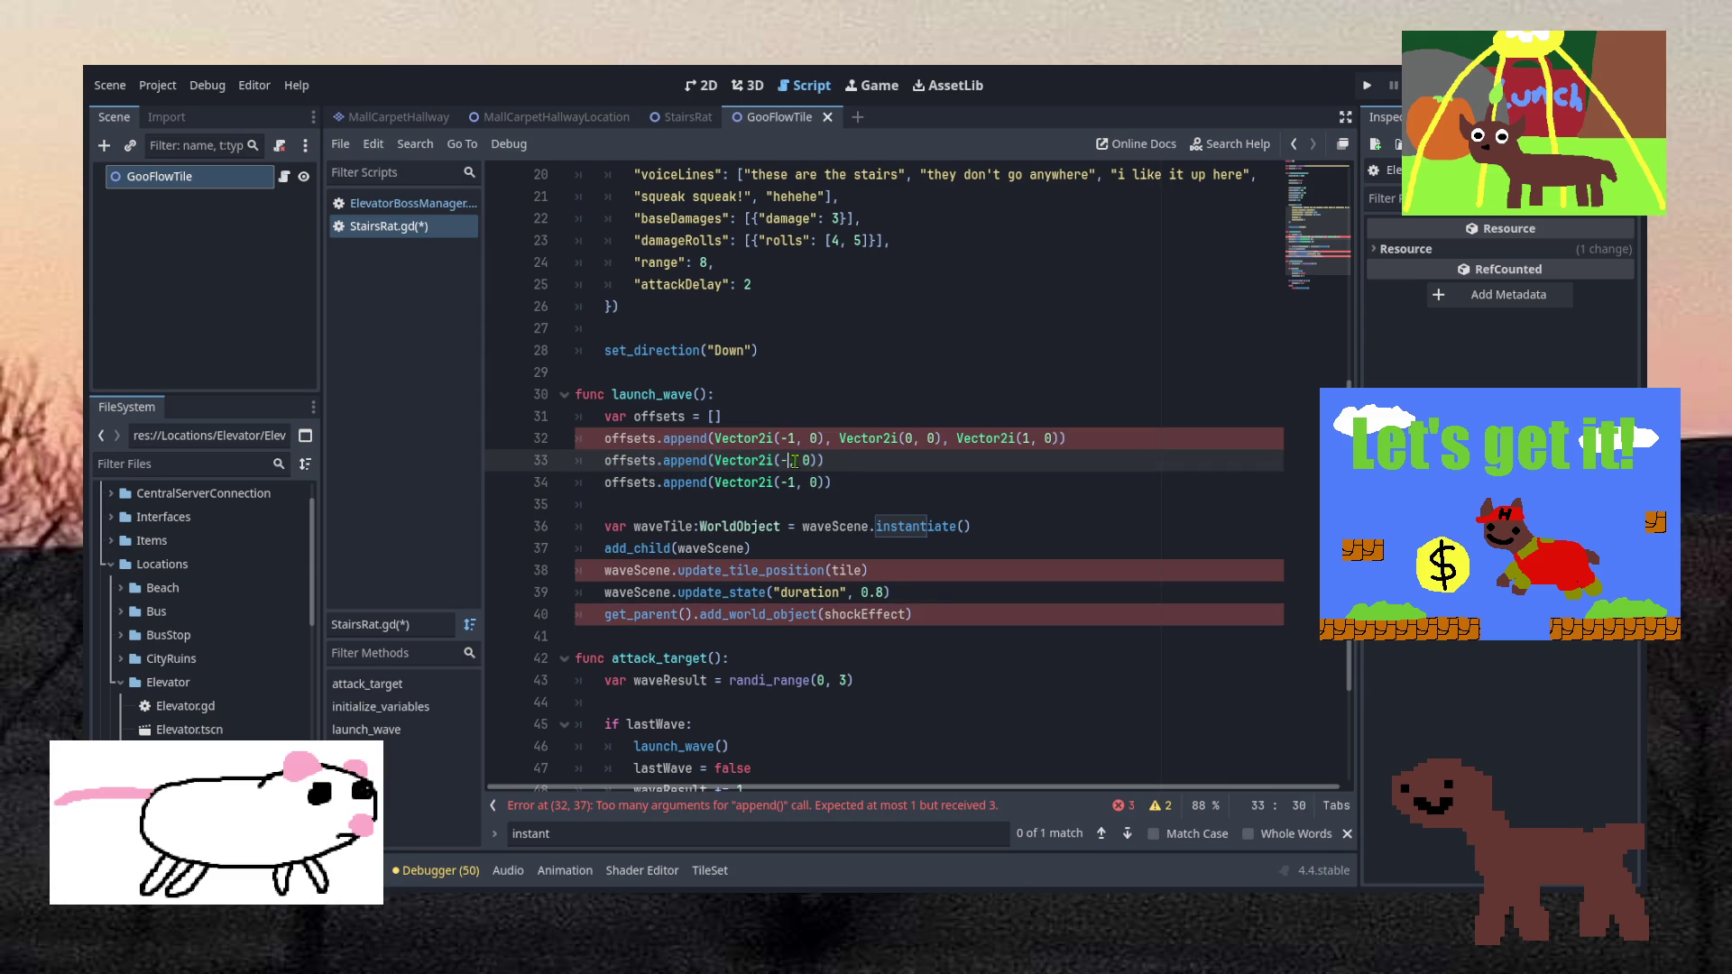
{"action": "key", "text": "Down"}
{"action": "key", "text": "BackSpace"}
{"action": "left_click_drag", "start_coordinate": [830, 438], "coordinate": [1065, 439]}
{"action": "key", "text": "BackSpace"}
{"action": "key", "text": "Down"}
{"action": "key", "text": "Down"}
{"action": "key", "text": "Down"}
{"action": "left_click", "coordinate": [874, 465]}
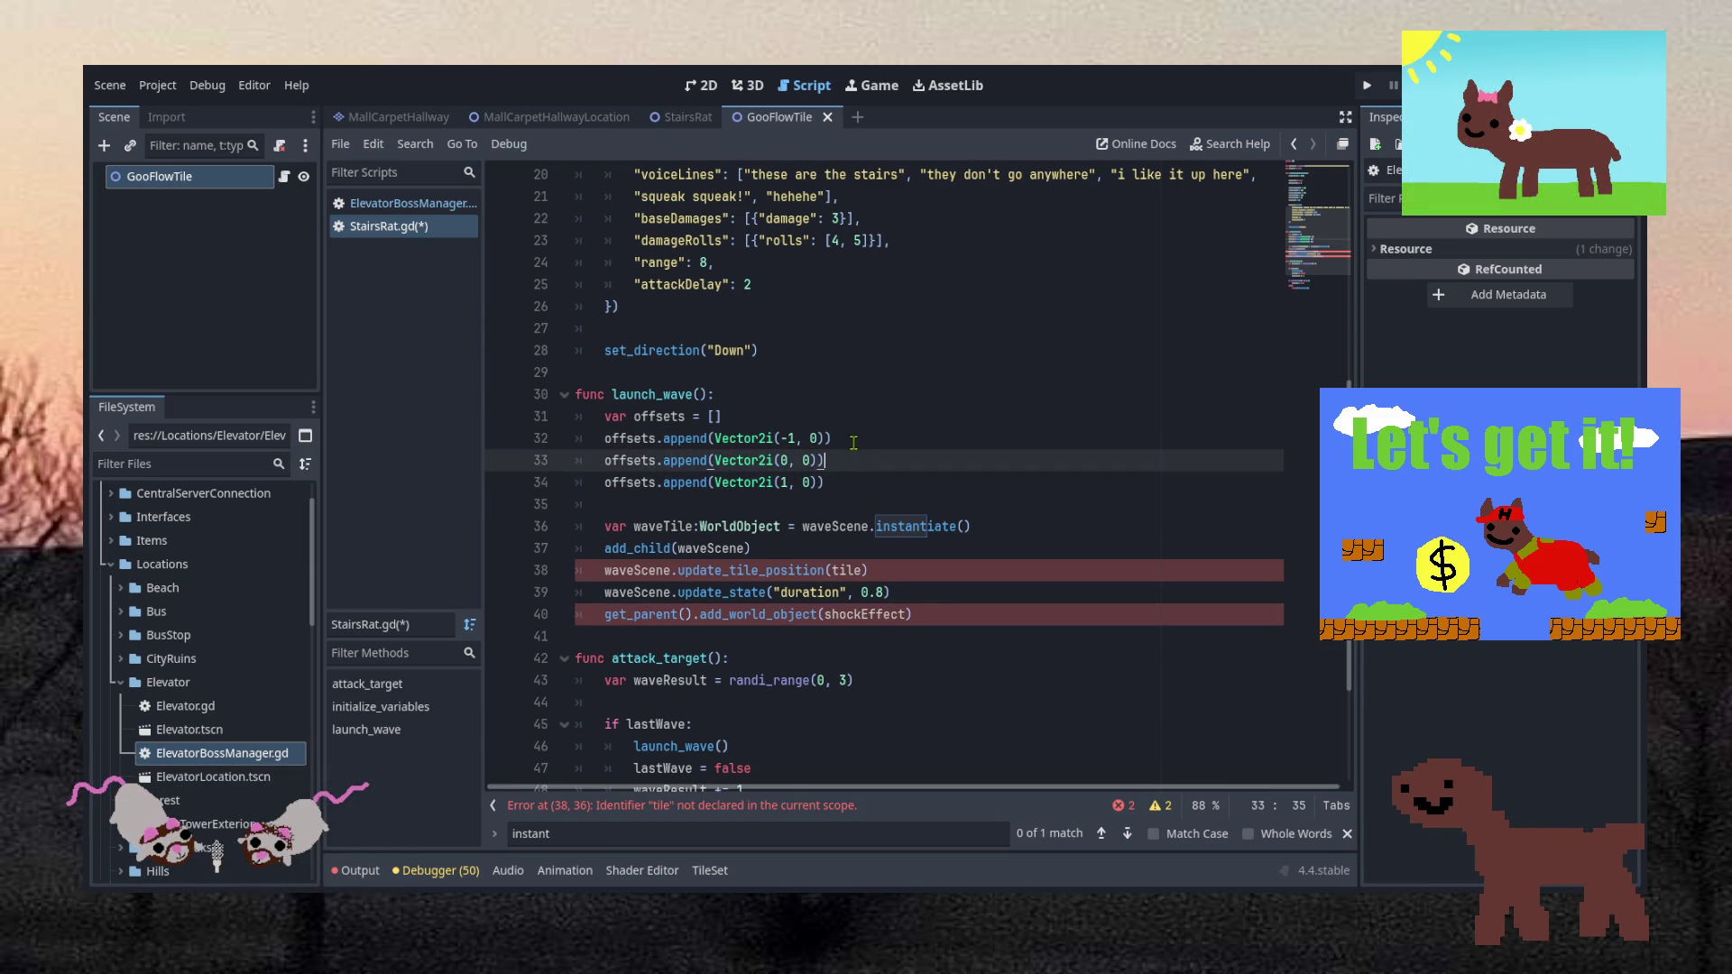
{"action": "key", "text": "ctrl+s"}
{"action": "left_click", "coordinate": [819, 485]}
{"action": "scroll", "coordinate": [812, 478], "scroll_direction": "down", "scroll_amount": 1}
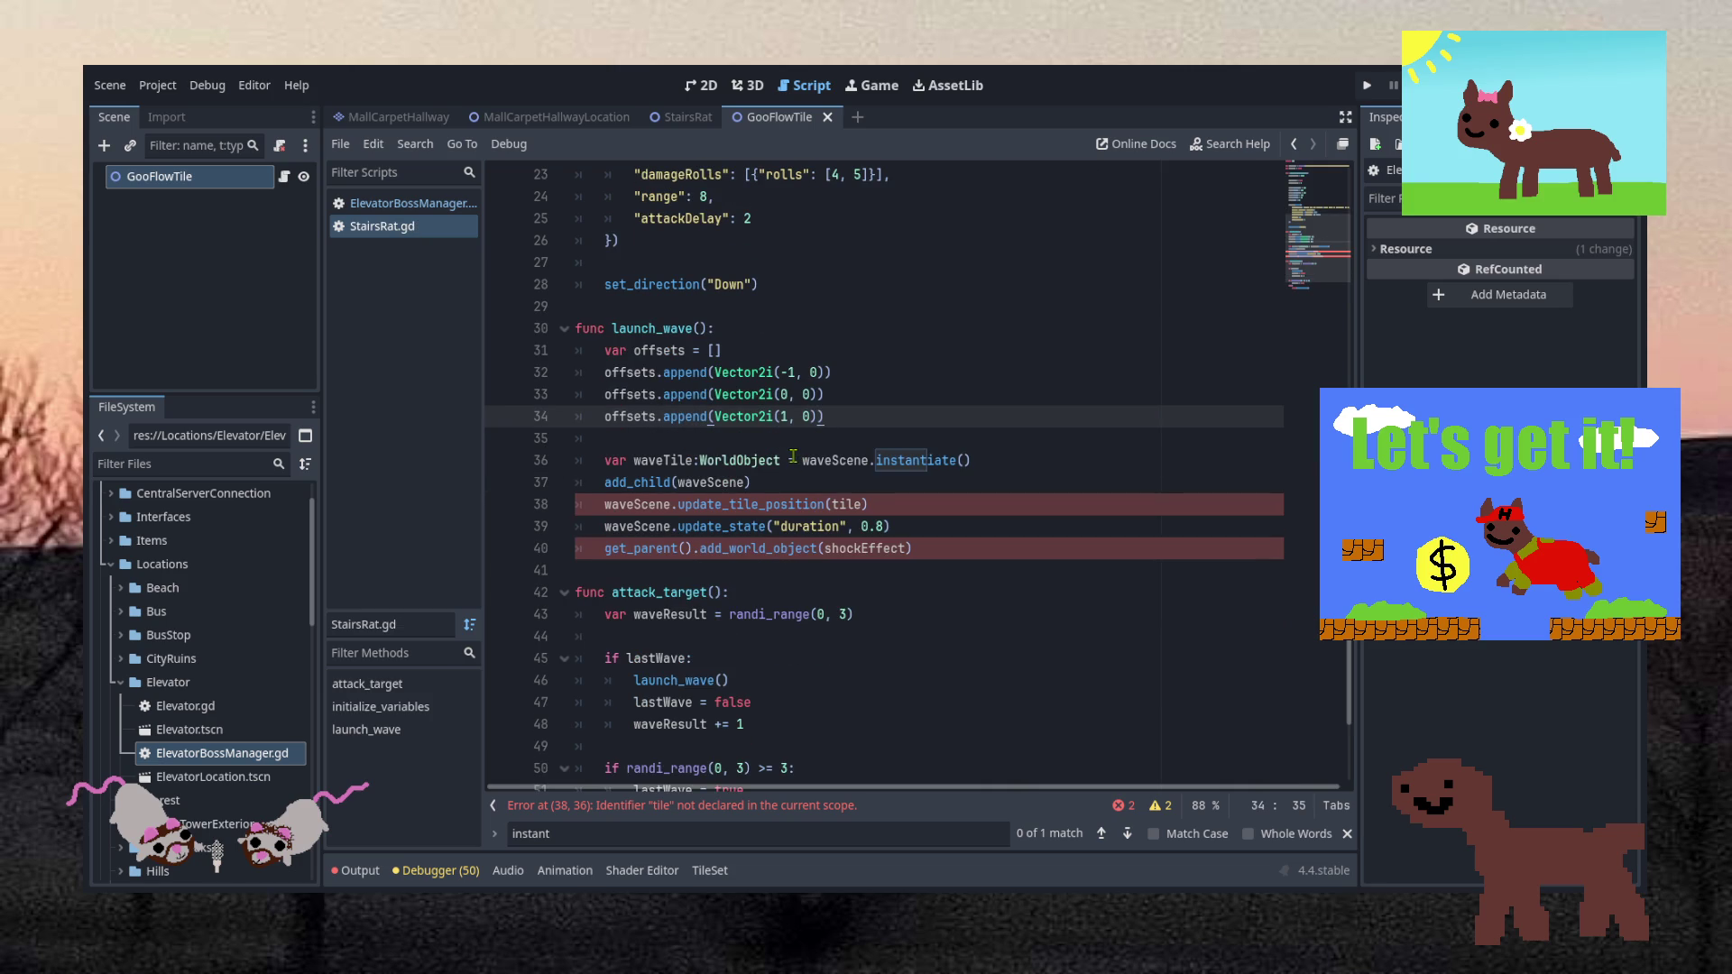
{"action": "left_click", "coordinate": [792, 455]}
{"action": "key", "text": "Up"}
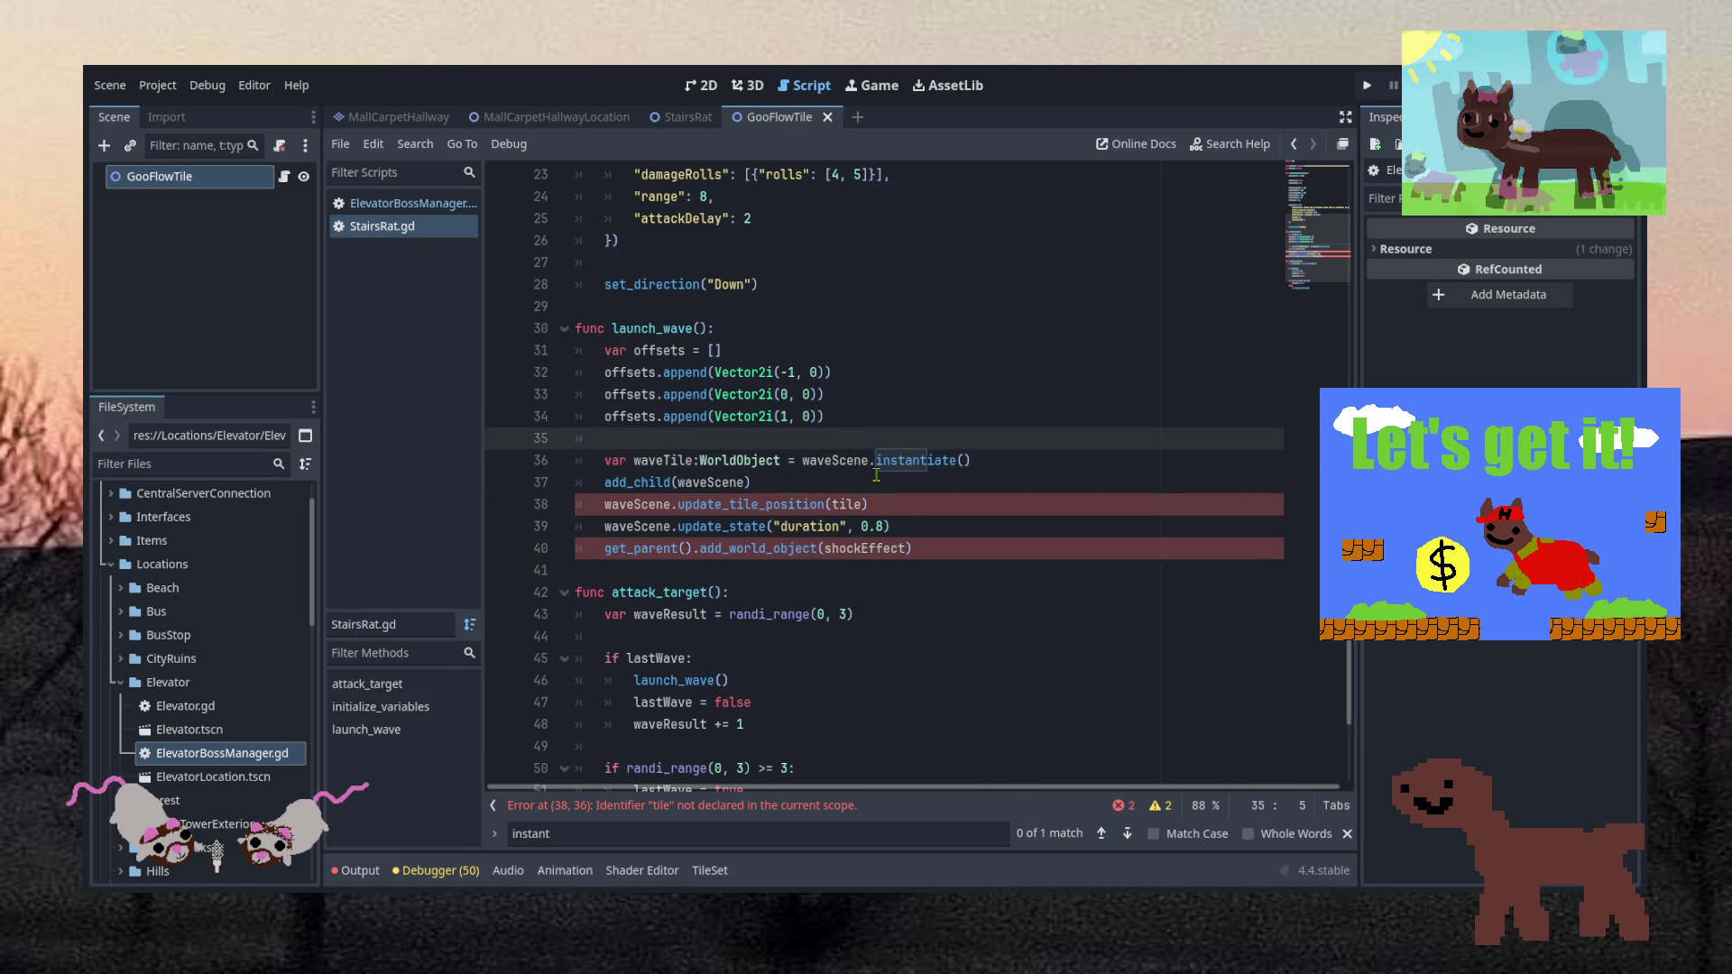
Wrap the wave-spawning lines in a 'for offset in offsets:' loop
{"action": "key", "text": "Return"}
{"action": "type", "text": "for offsets"}
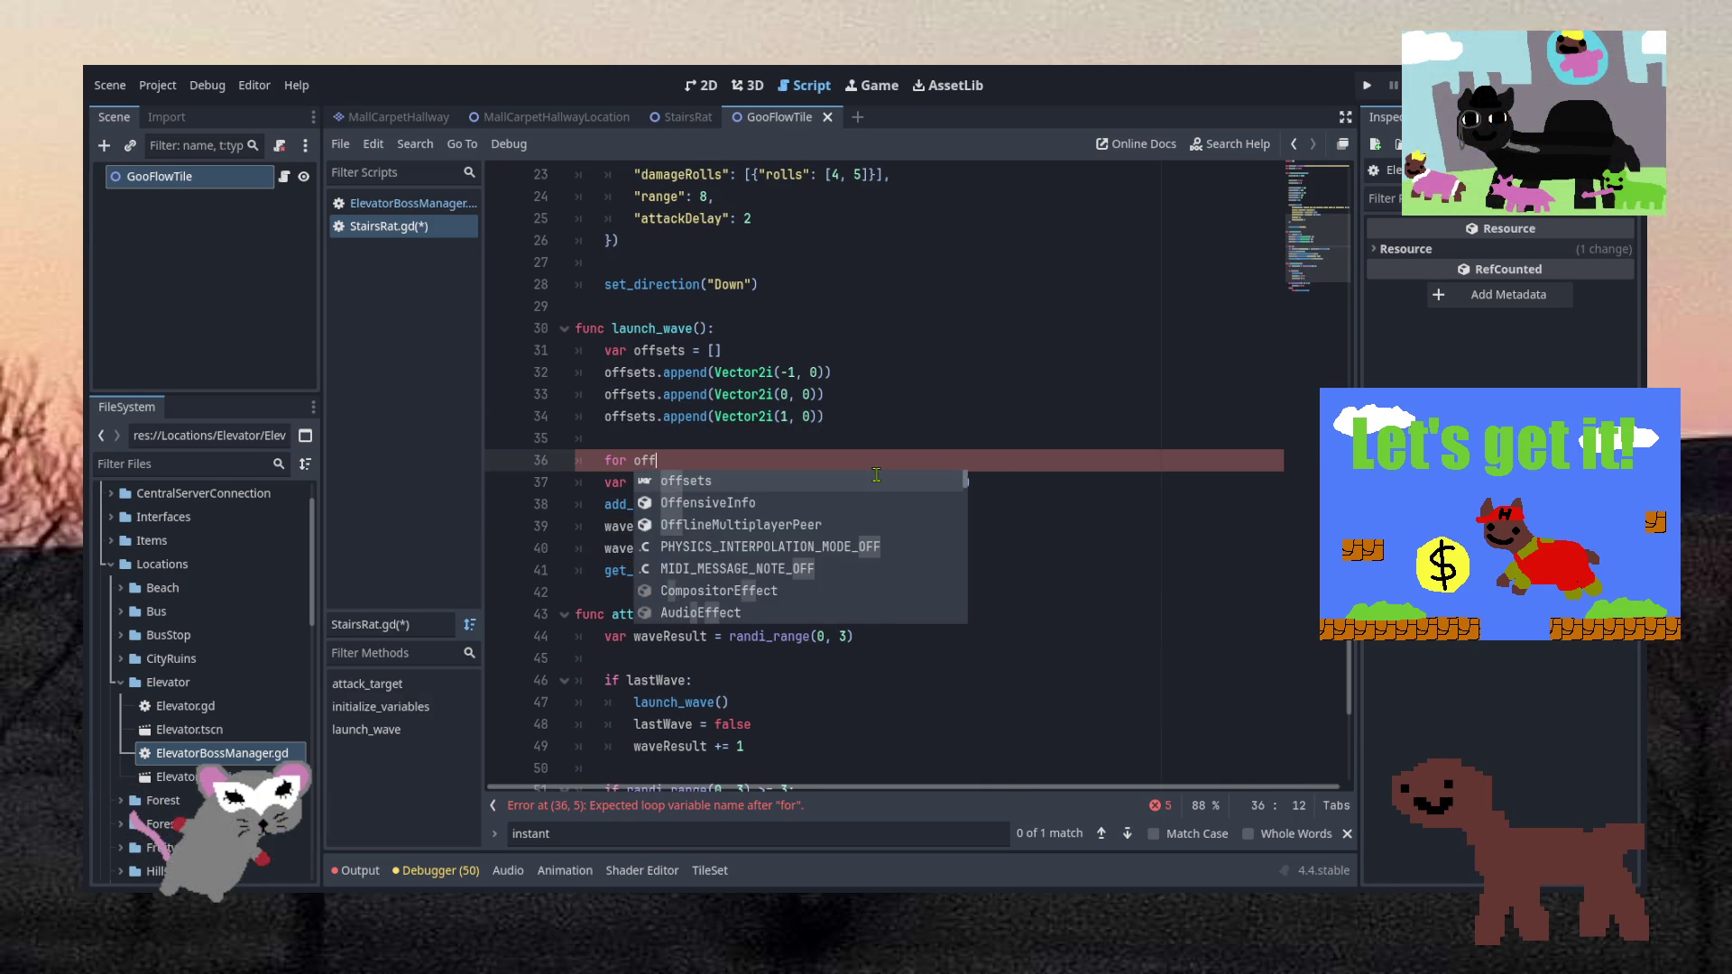
{"action": "type", "text": "in offsets:"}
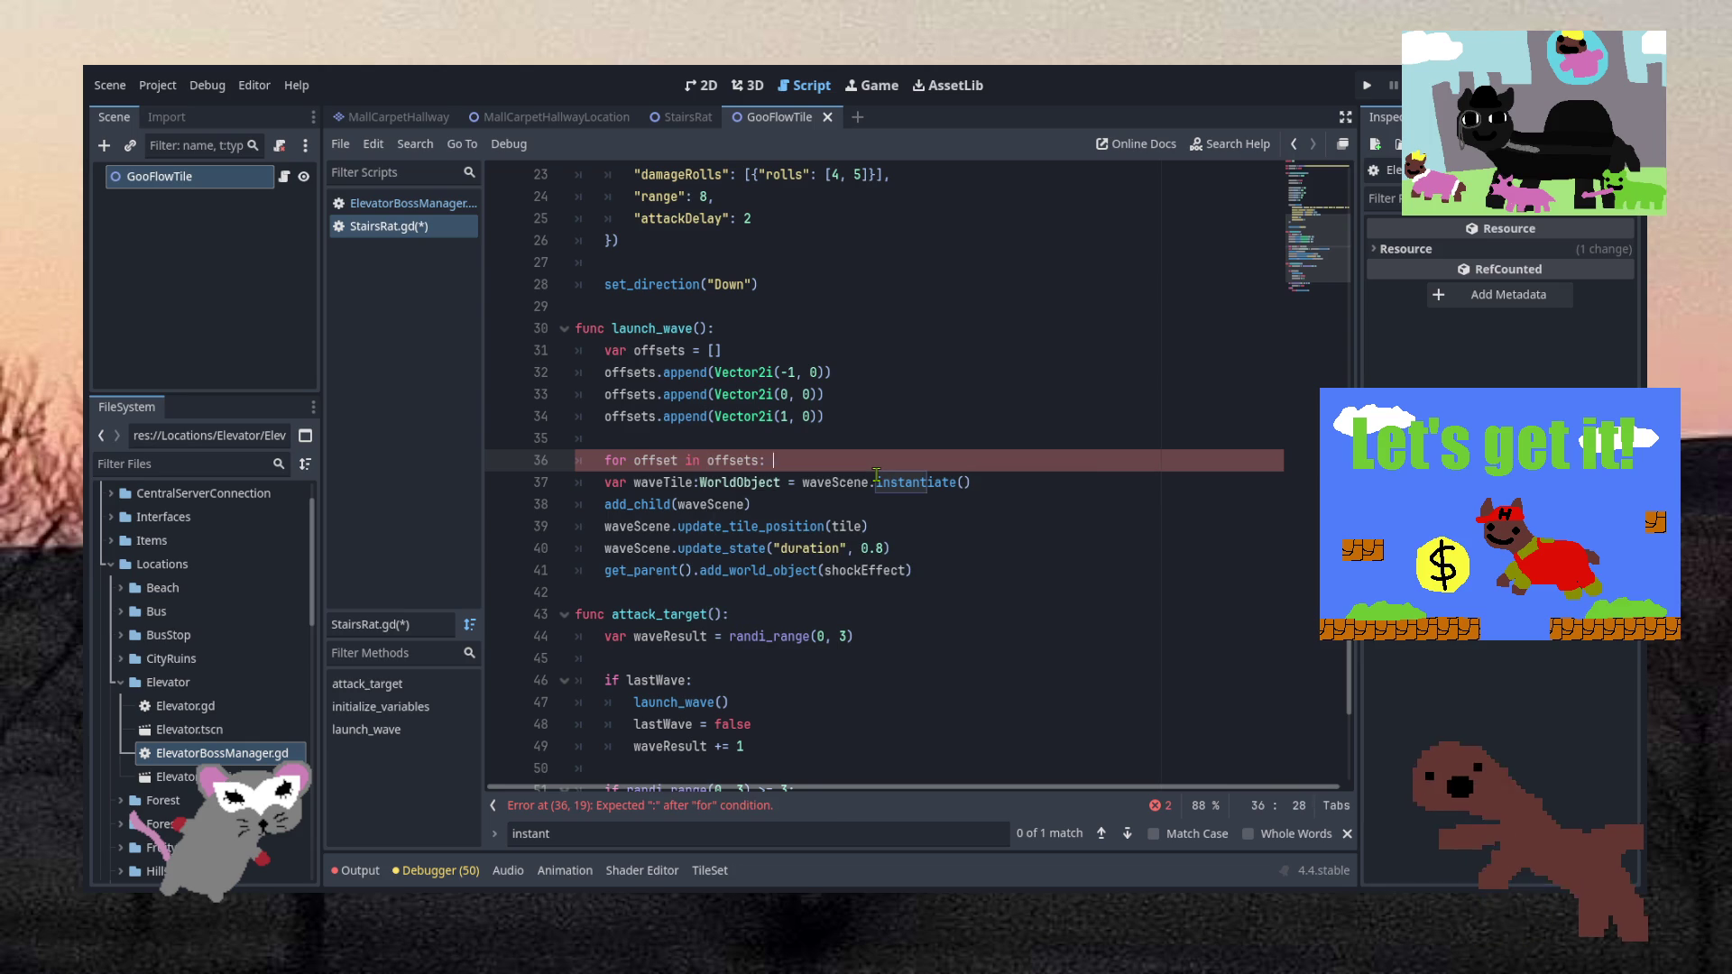
{"action": "left_click_drag", "start_coordinate": [978, 599], "coordinate": [1009, 499]}
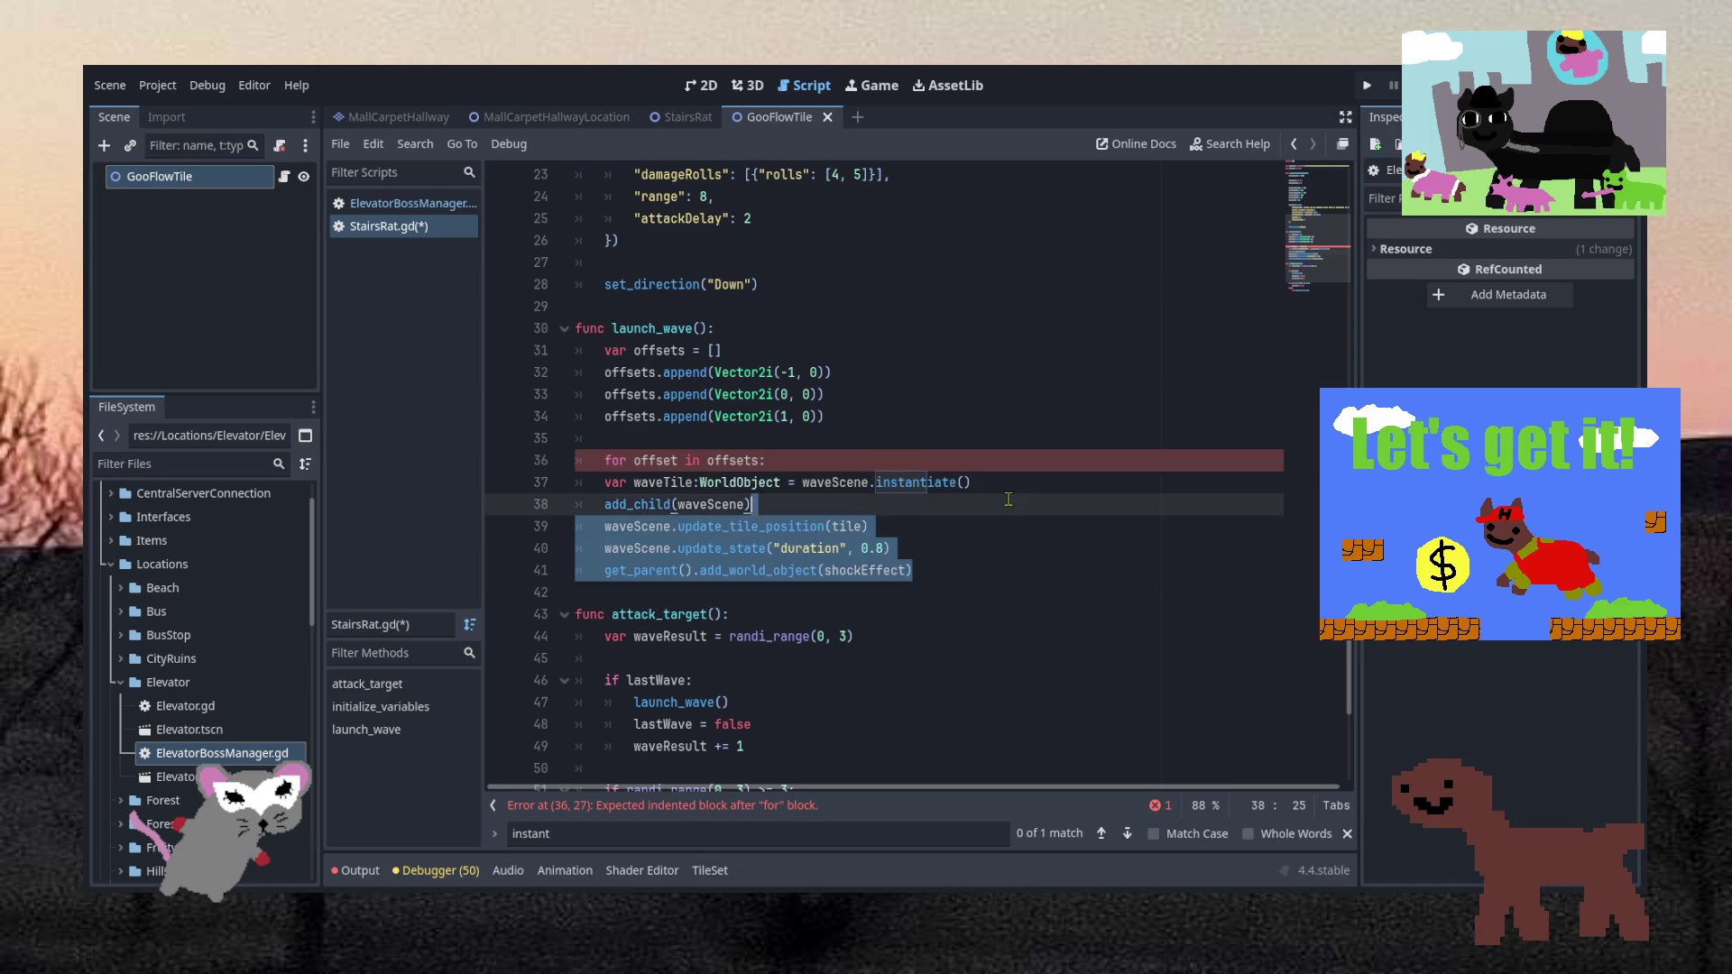
{"action": "key", "text": "Tab"}
Position each wave tile at tilePosition + offset instead of the undeclared tile
{"action": "left_click", "coordinate": [797, 507]}
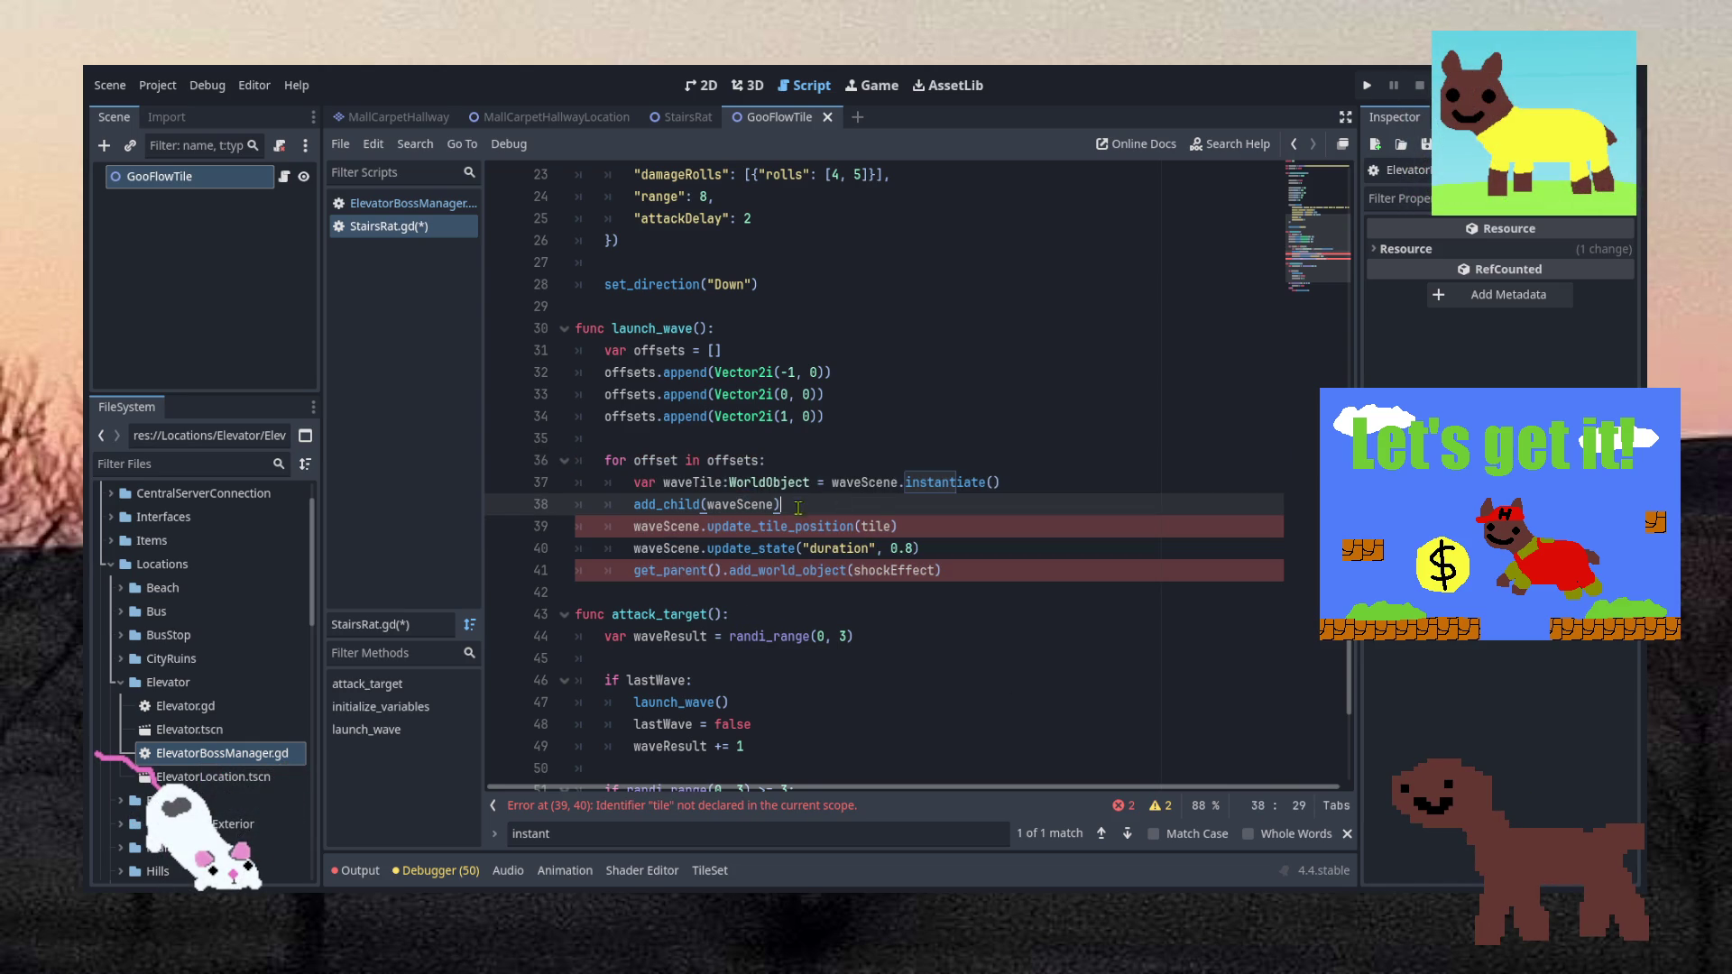
{"action": "double_click", "coordinate": [875, 525]}
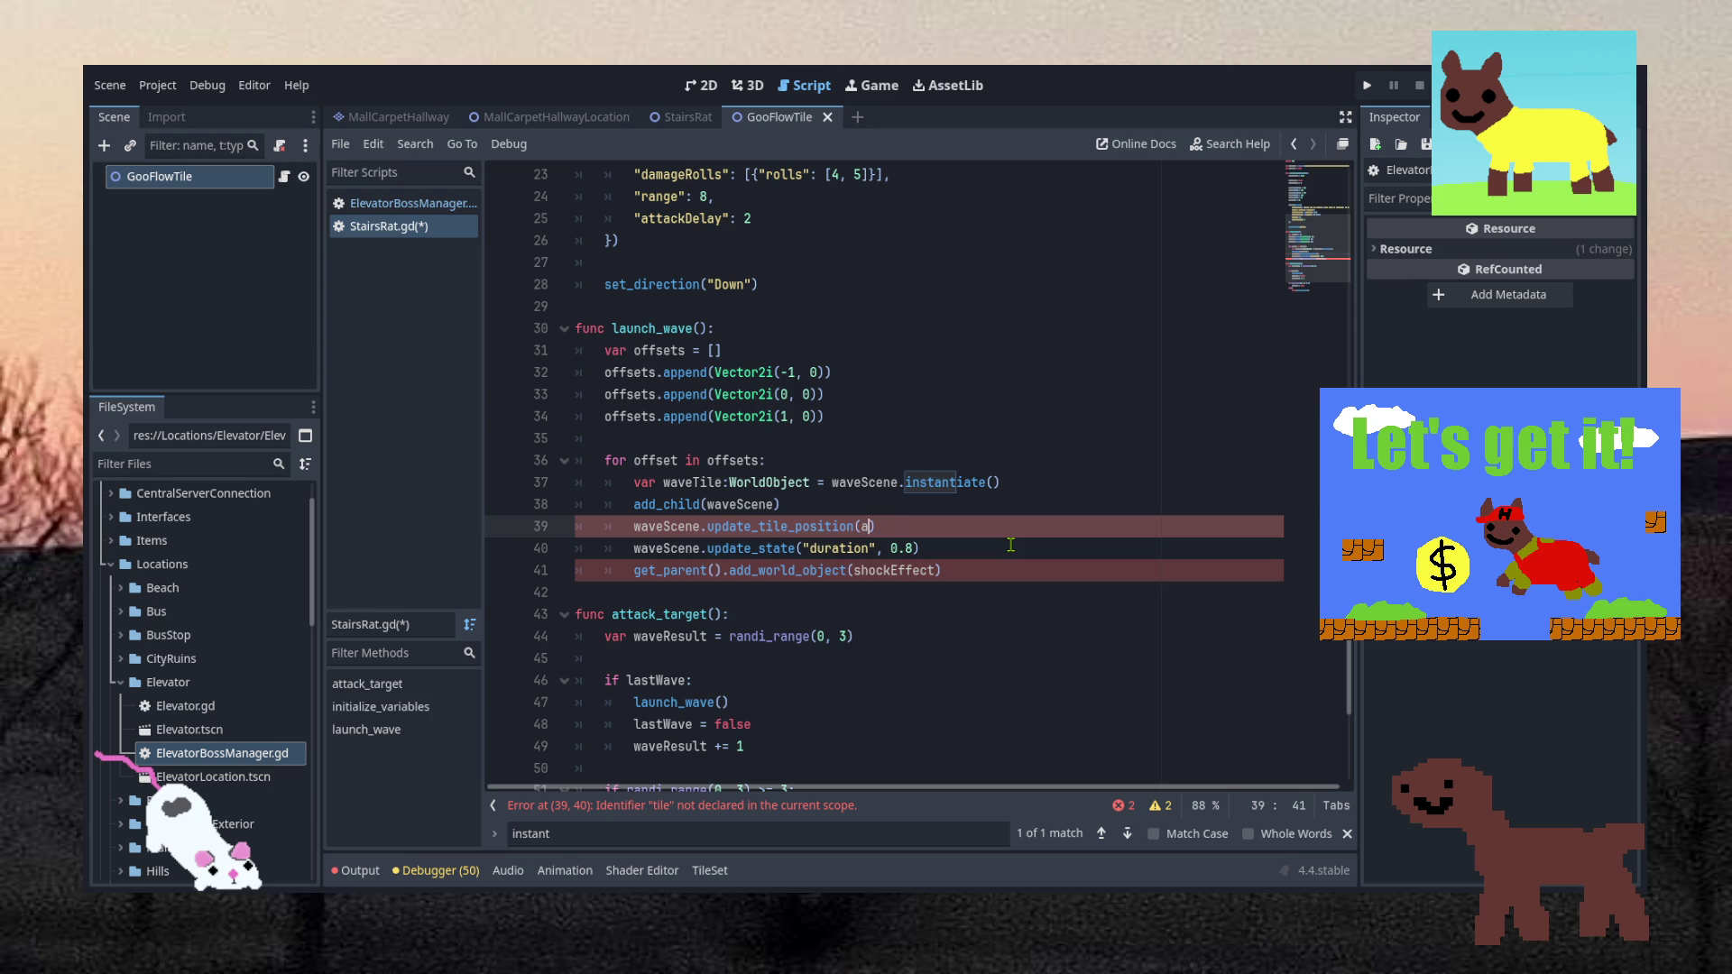
{"action": "type", "text": "are"}
{"action": "key", "text": "BackSpace"}
{"action": "key", "text": "BackSpace"}
{"action": "key", "text": "BackSpace"}
{"action": "type", "text": "ti"}
{"action": "key", "text": "Return"}
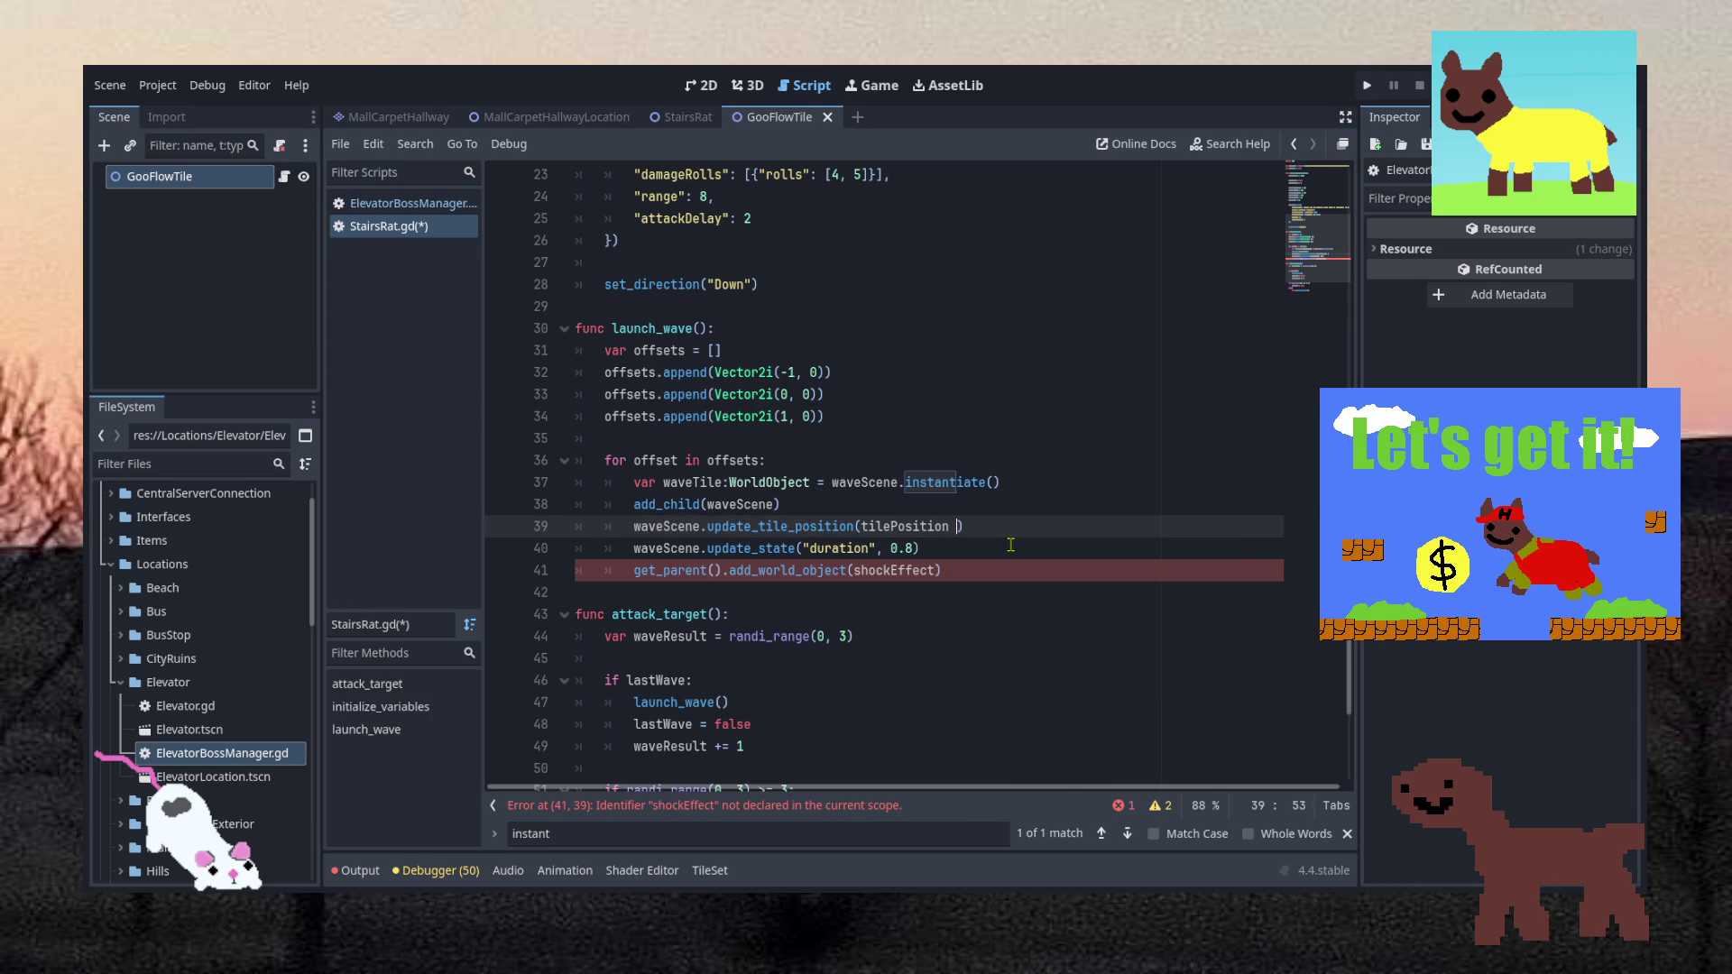
{"action": "type", "text": "+ offset"}
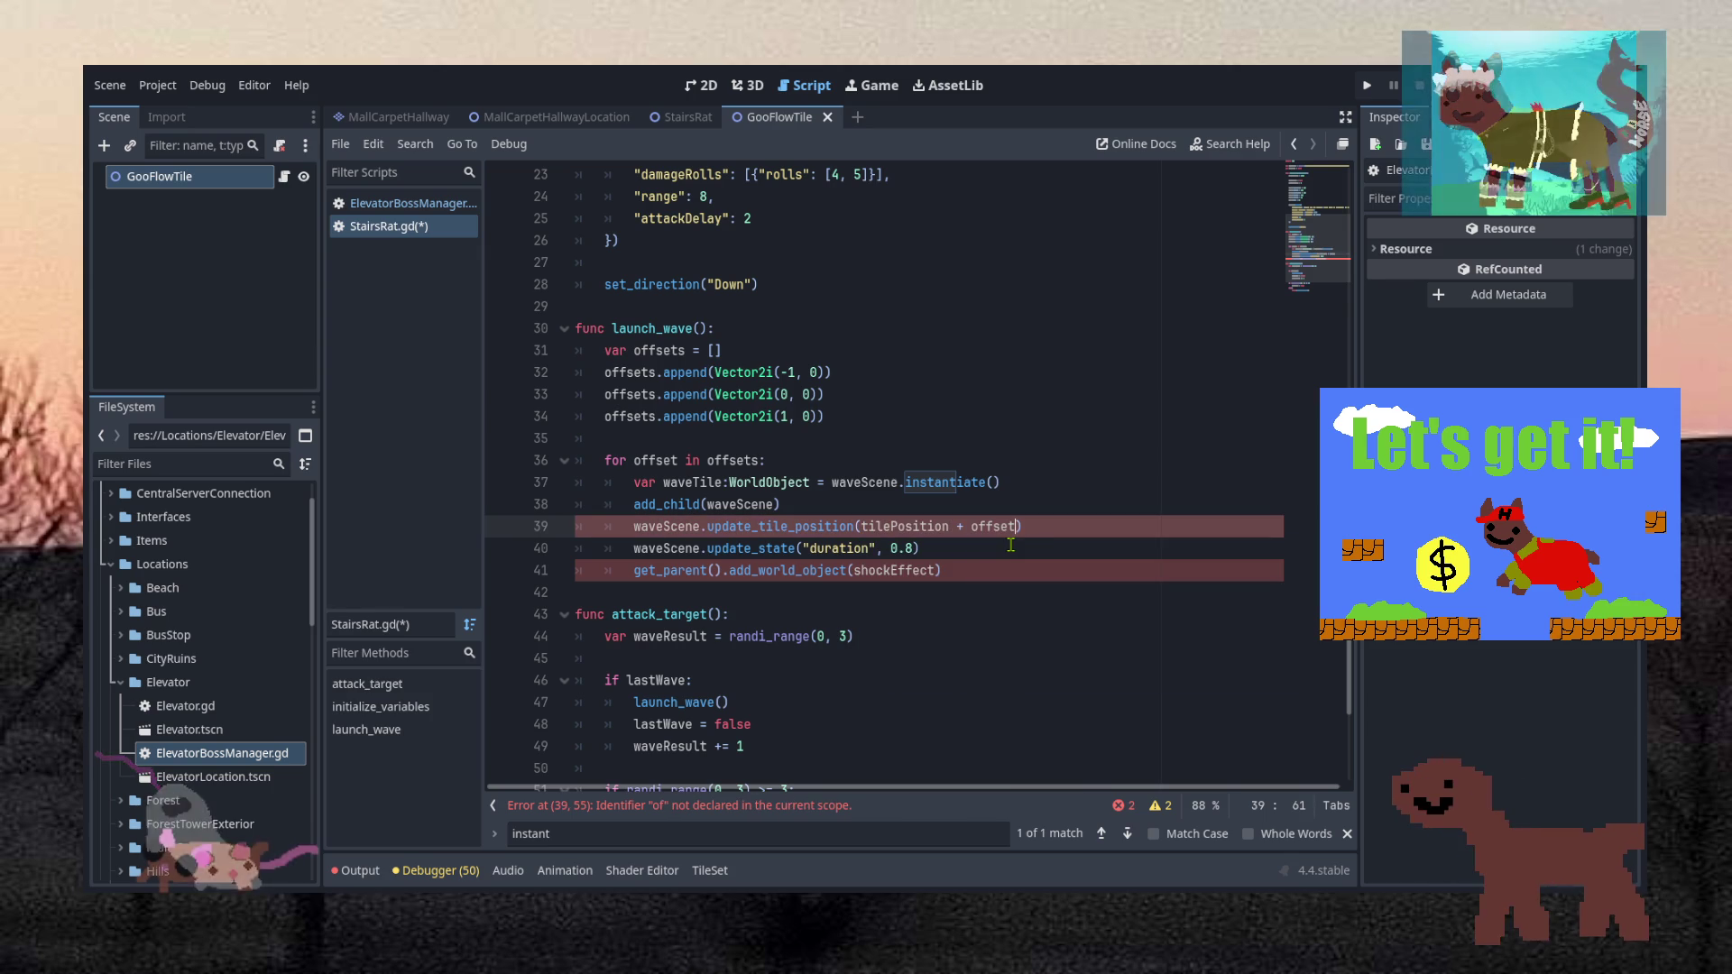
Delete the update_state line, pass waveScene instead of shockEffect, and save the script
{"action": "mouse_move", "coordinate": [1010, 545]}
{"action": "left_mouse_down"}
{"action": "mouse_move", "coordinate": [1024, 570]}
{"action": "mouse_move", "coordinate": [1044, 536]}
{"action": "left_mouse_up"}
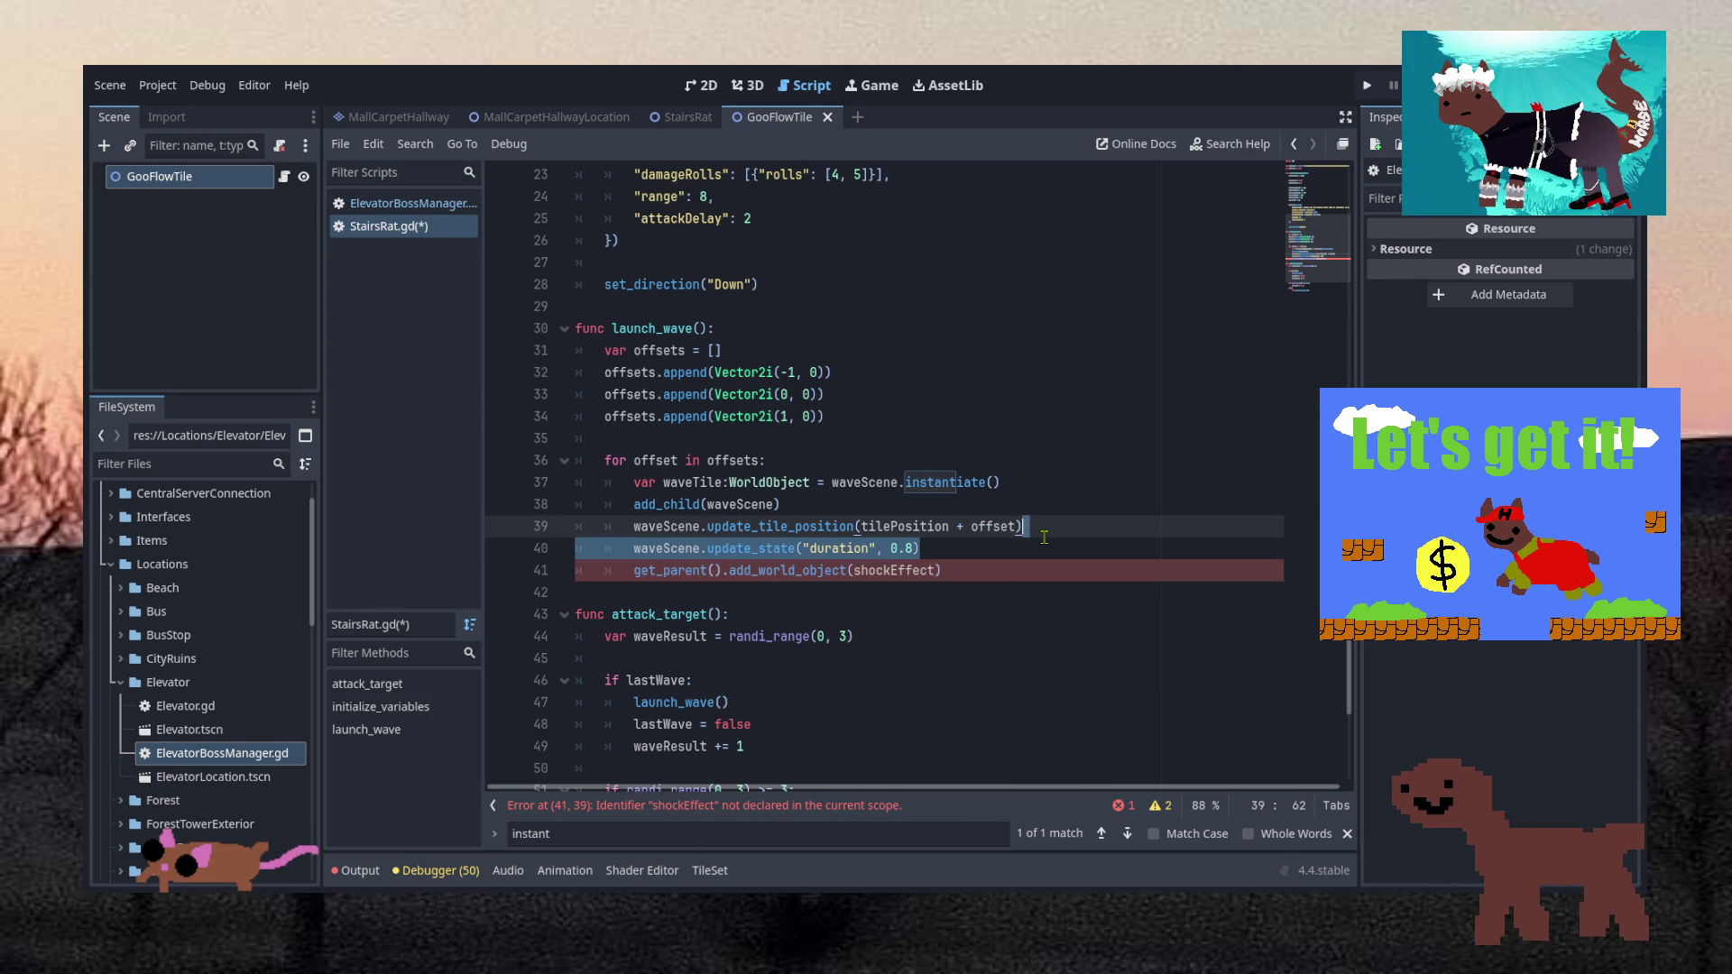
{"action": "key", "text": "BackSpace"}
{"action": "left_click", "coordinate": [966, 547]}
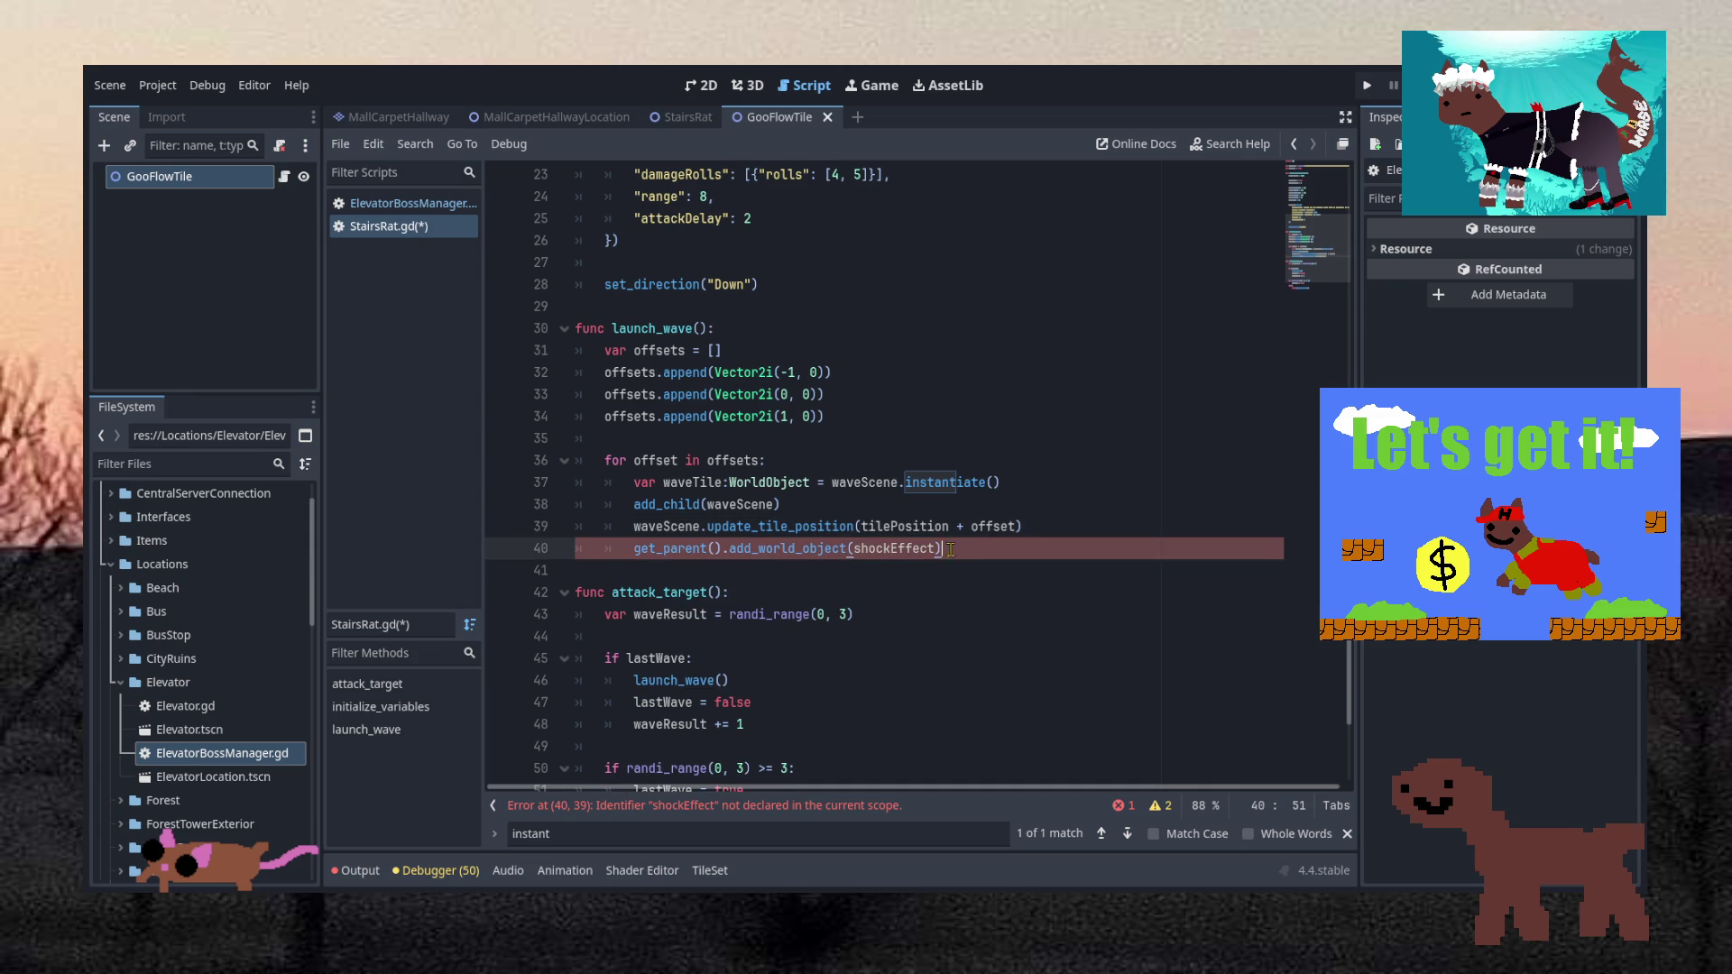
{"action": "double_click", "coordinate": [668, 525]}
{"action": "key", "text": "ctrl+c"}
{"action": "double_click", "coordinate": [893, 548]}
{"action": "key", "text": "ctrl+v"}
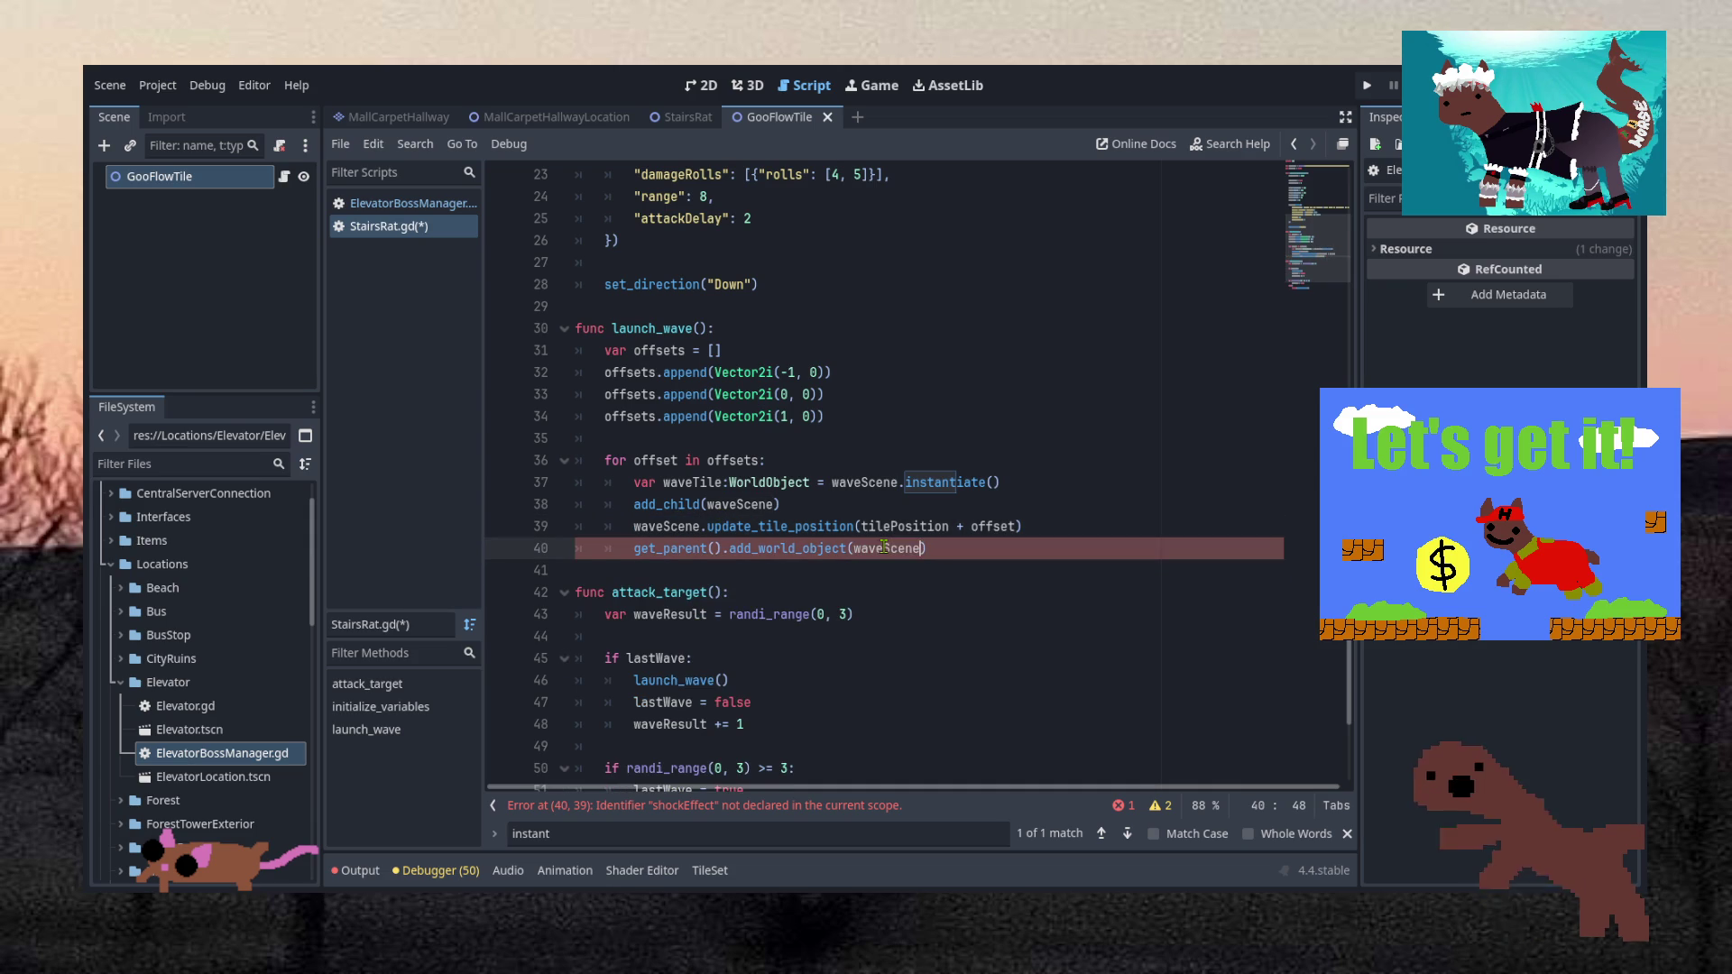
{"action": "key", "text": "ctrl+s"}
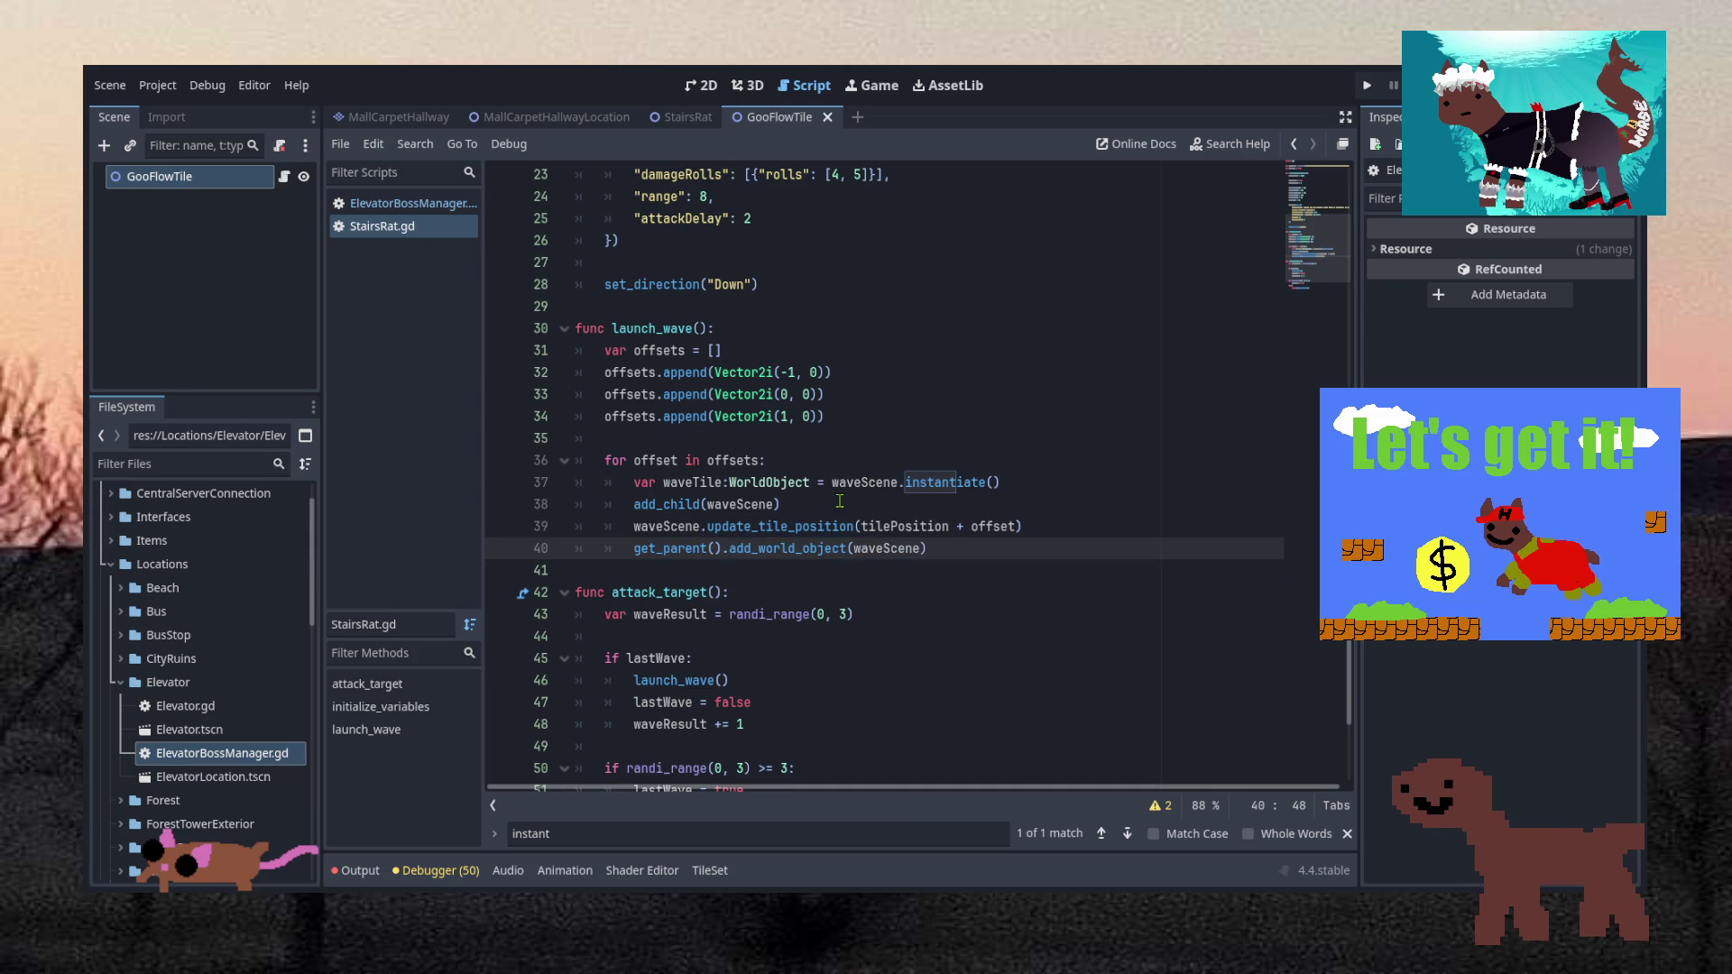
{"action": "left_click", "coordinate": [839, 502]}
{"action": "left_click", "coordinate": [838, 487]}
{"action": "left_click", "coordinate": [838, 439]}
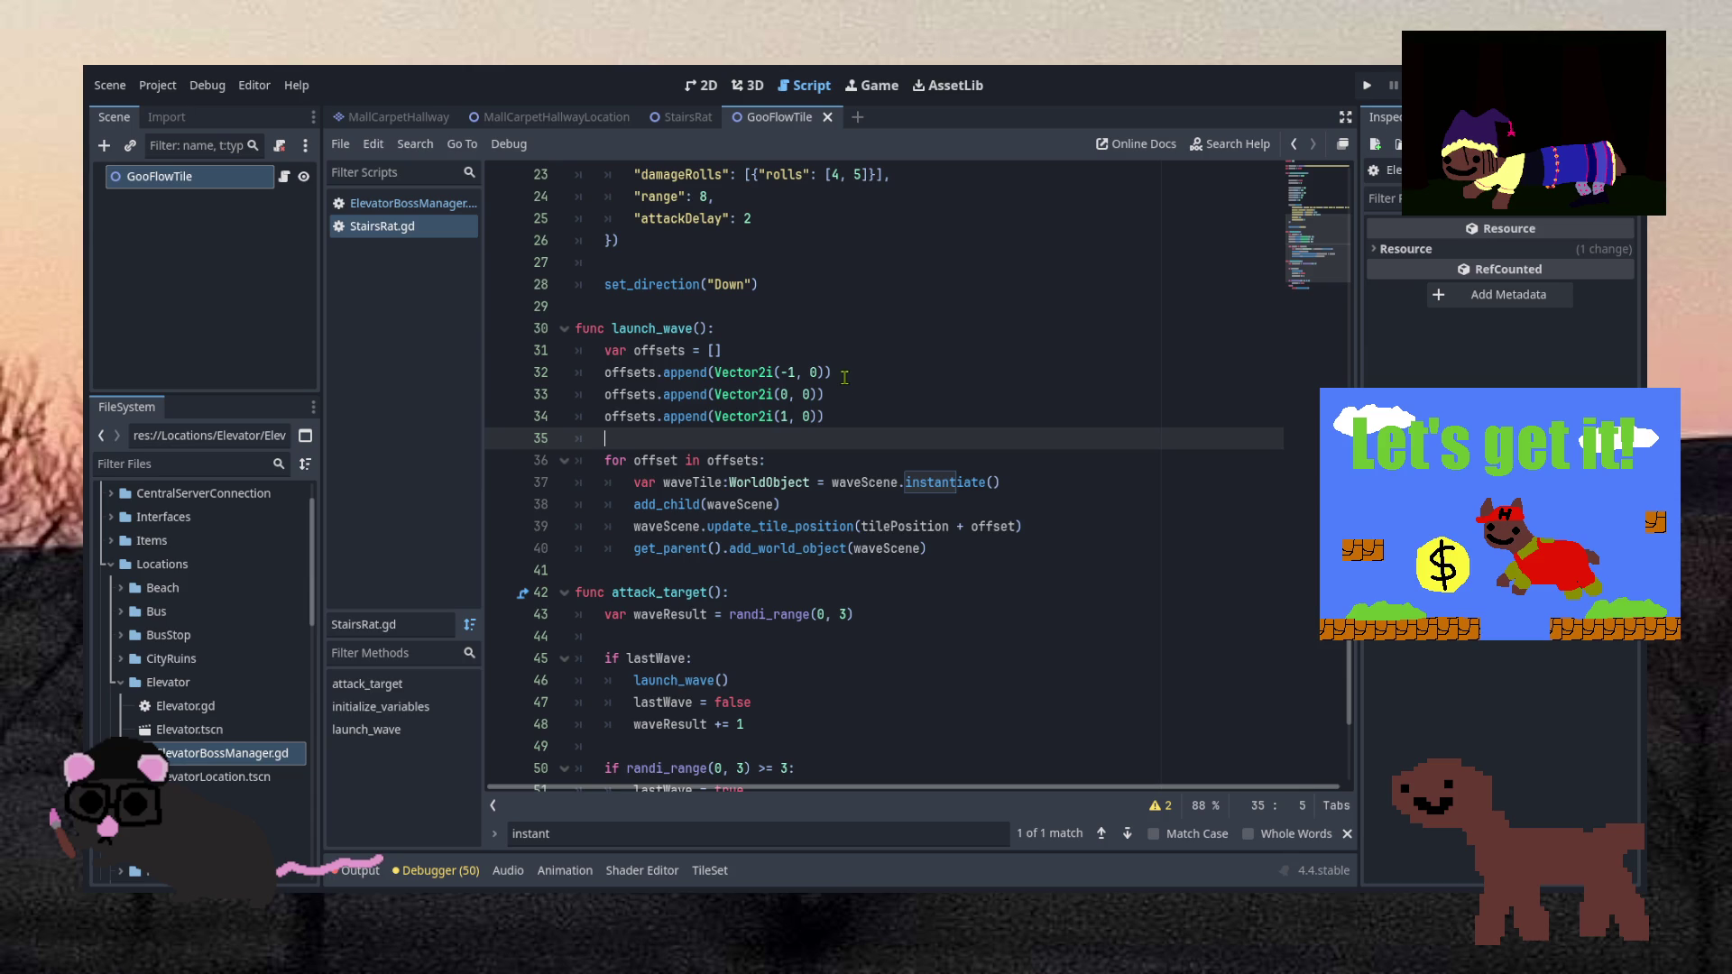
Insert an empty line after 'lastWave = true' on line 51 in attack_target
{"action": "scroll", "coordinate": [844, 376], "scroll_direction": "down", "scroll_amount": 2}
{"action": "scroll", "coordinate": [841, 406], "scroll_direction": "up", "scroll_amount": 2}
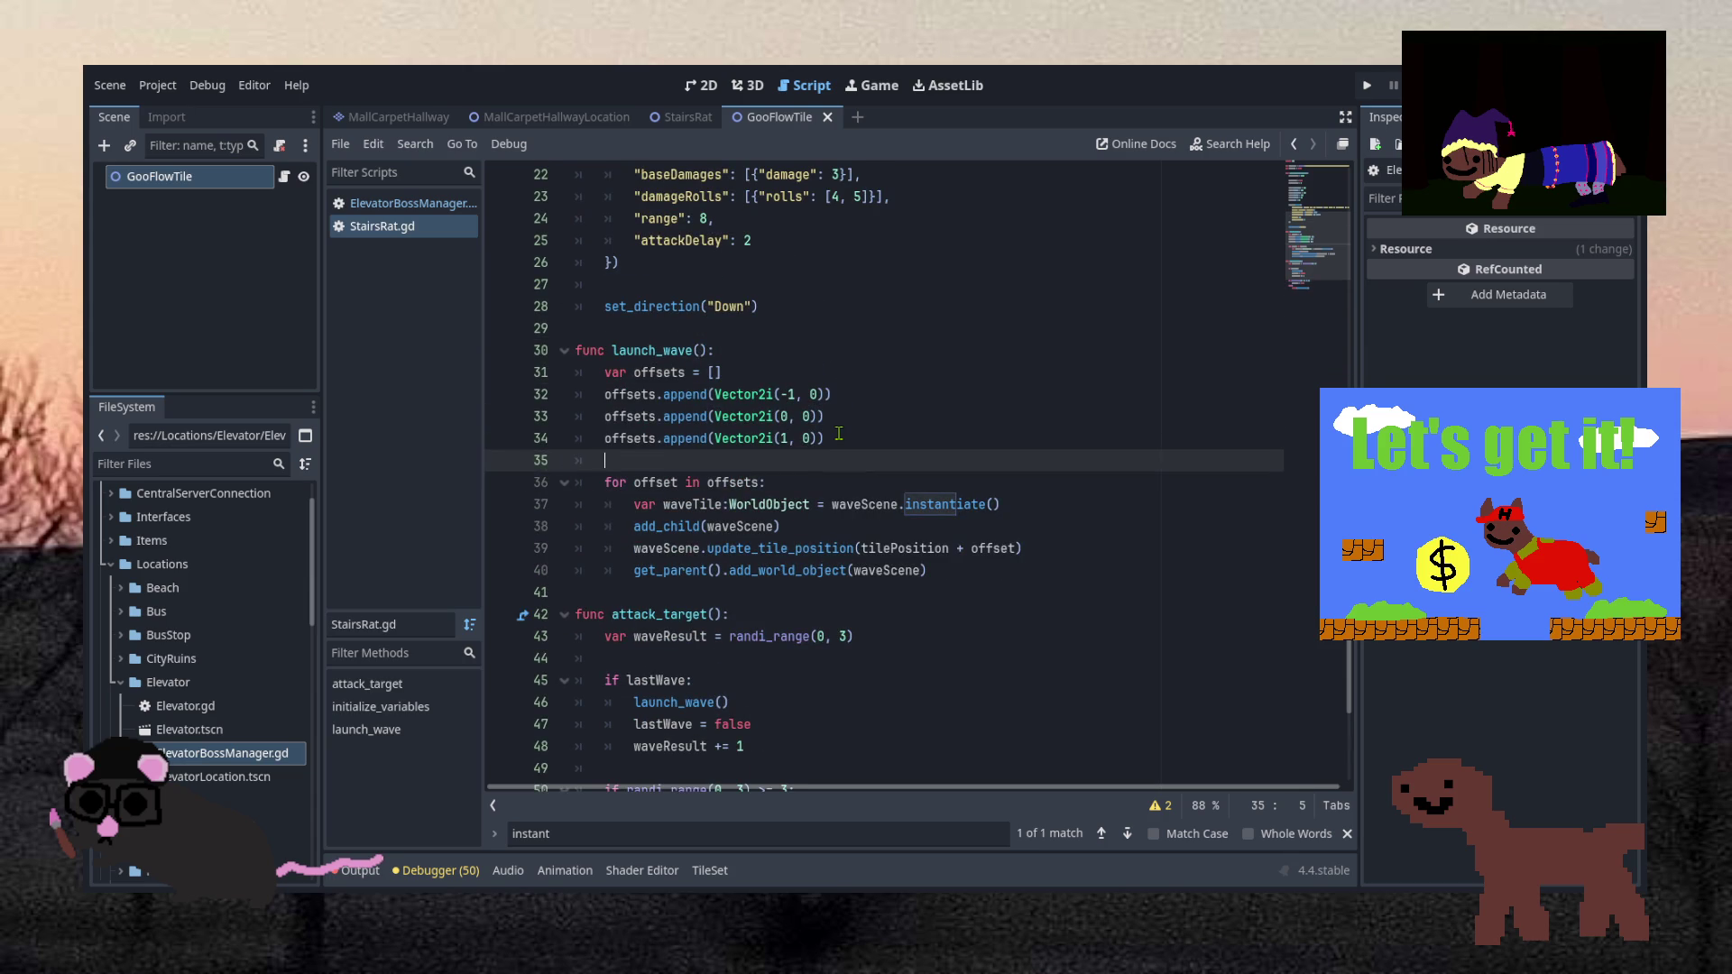
{"action": "scroll", "coordinate": [838, 434], "scroll_direction": "down", "scroll_amount": 2}
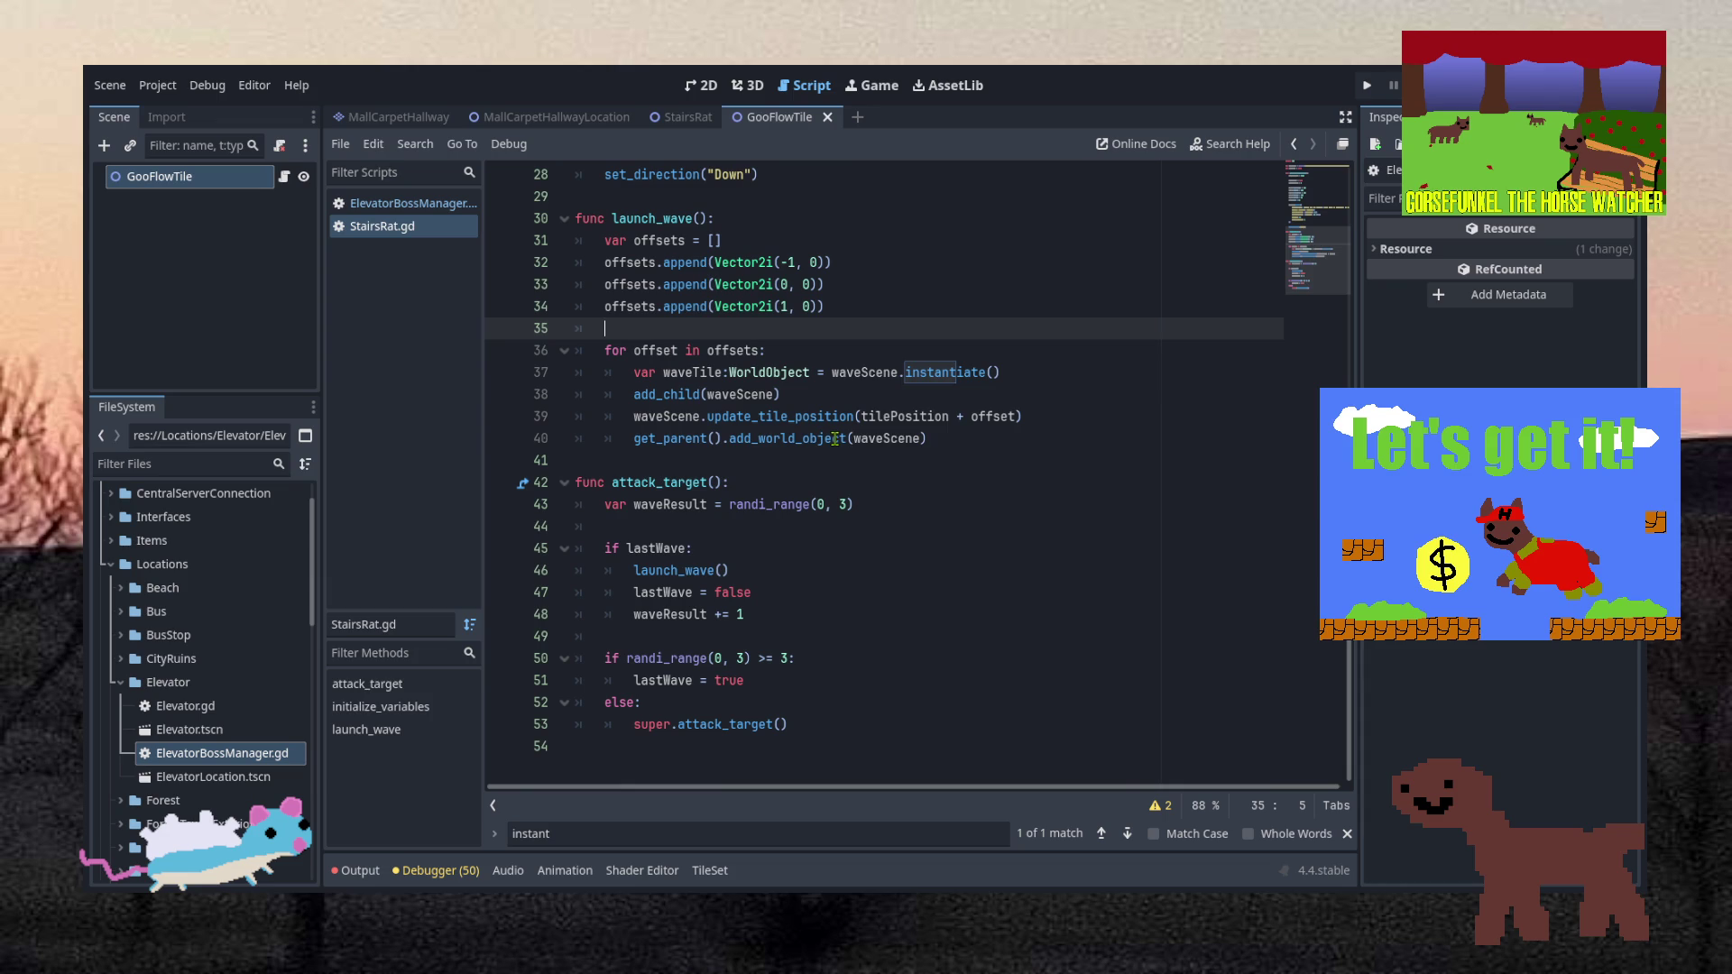
{"action": "scroll", "coordinate": [839, 433], "scroll_direction": "up", "scroll_amount": 7}
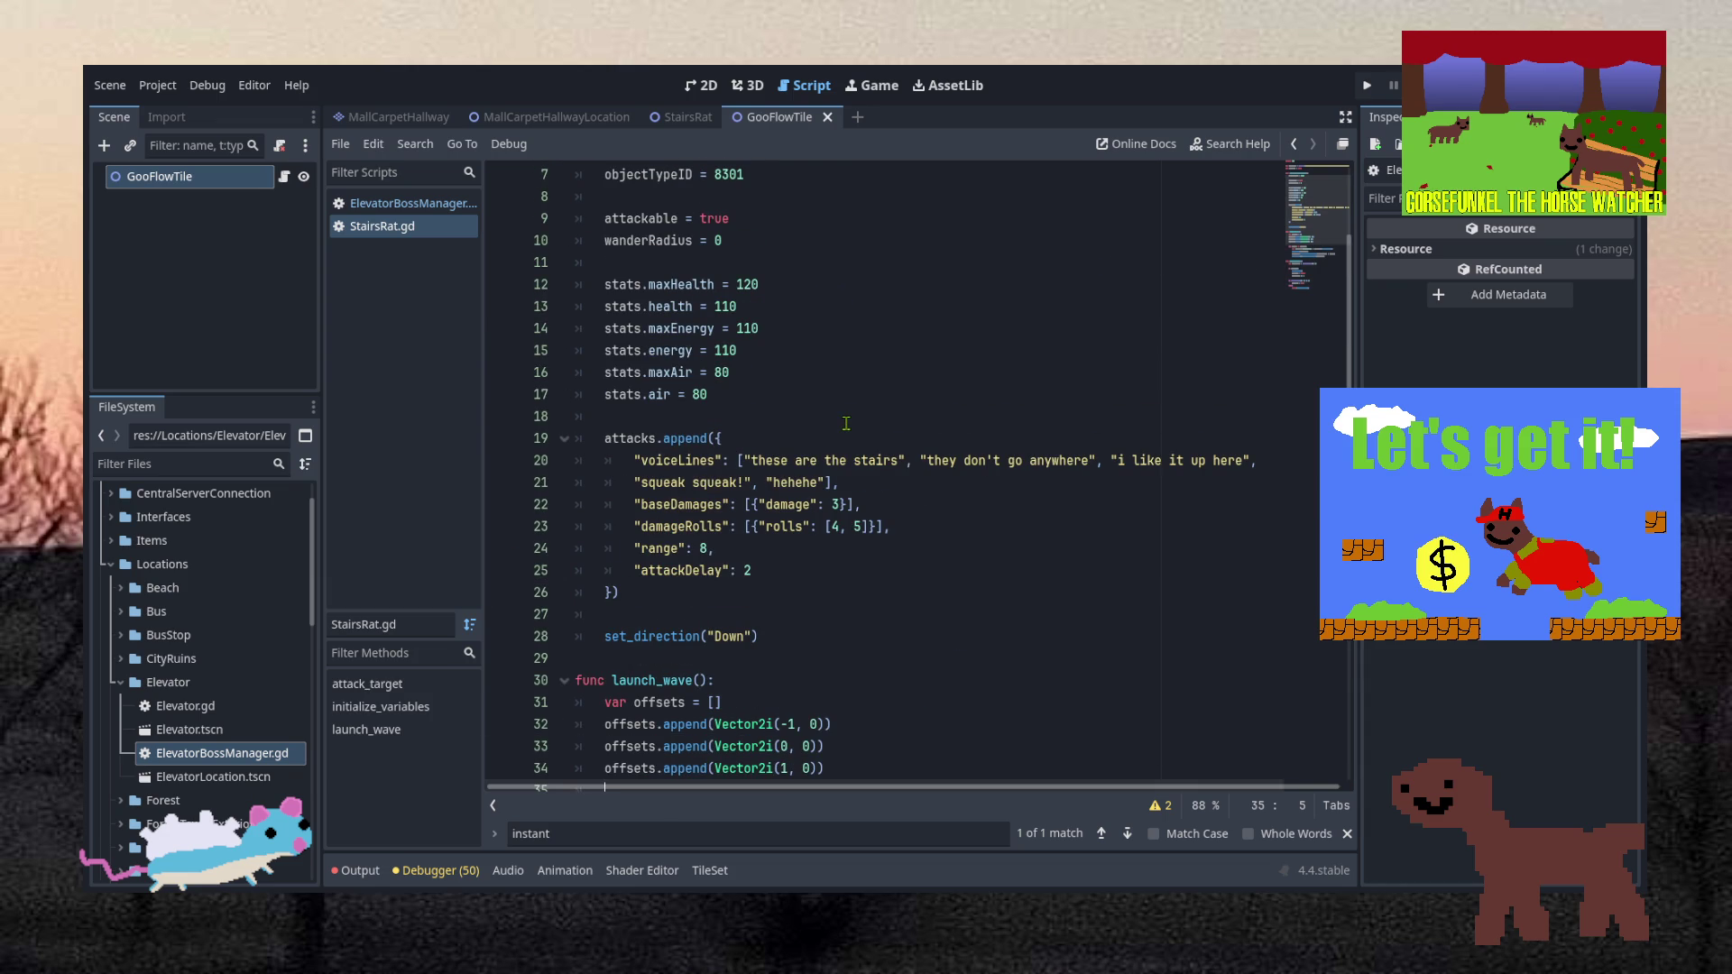
{"action": "scroll", "coordinate": [846, 423], "scroll_direction": "down", "scroll_amount": 7}
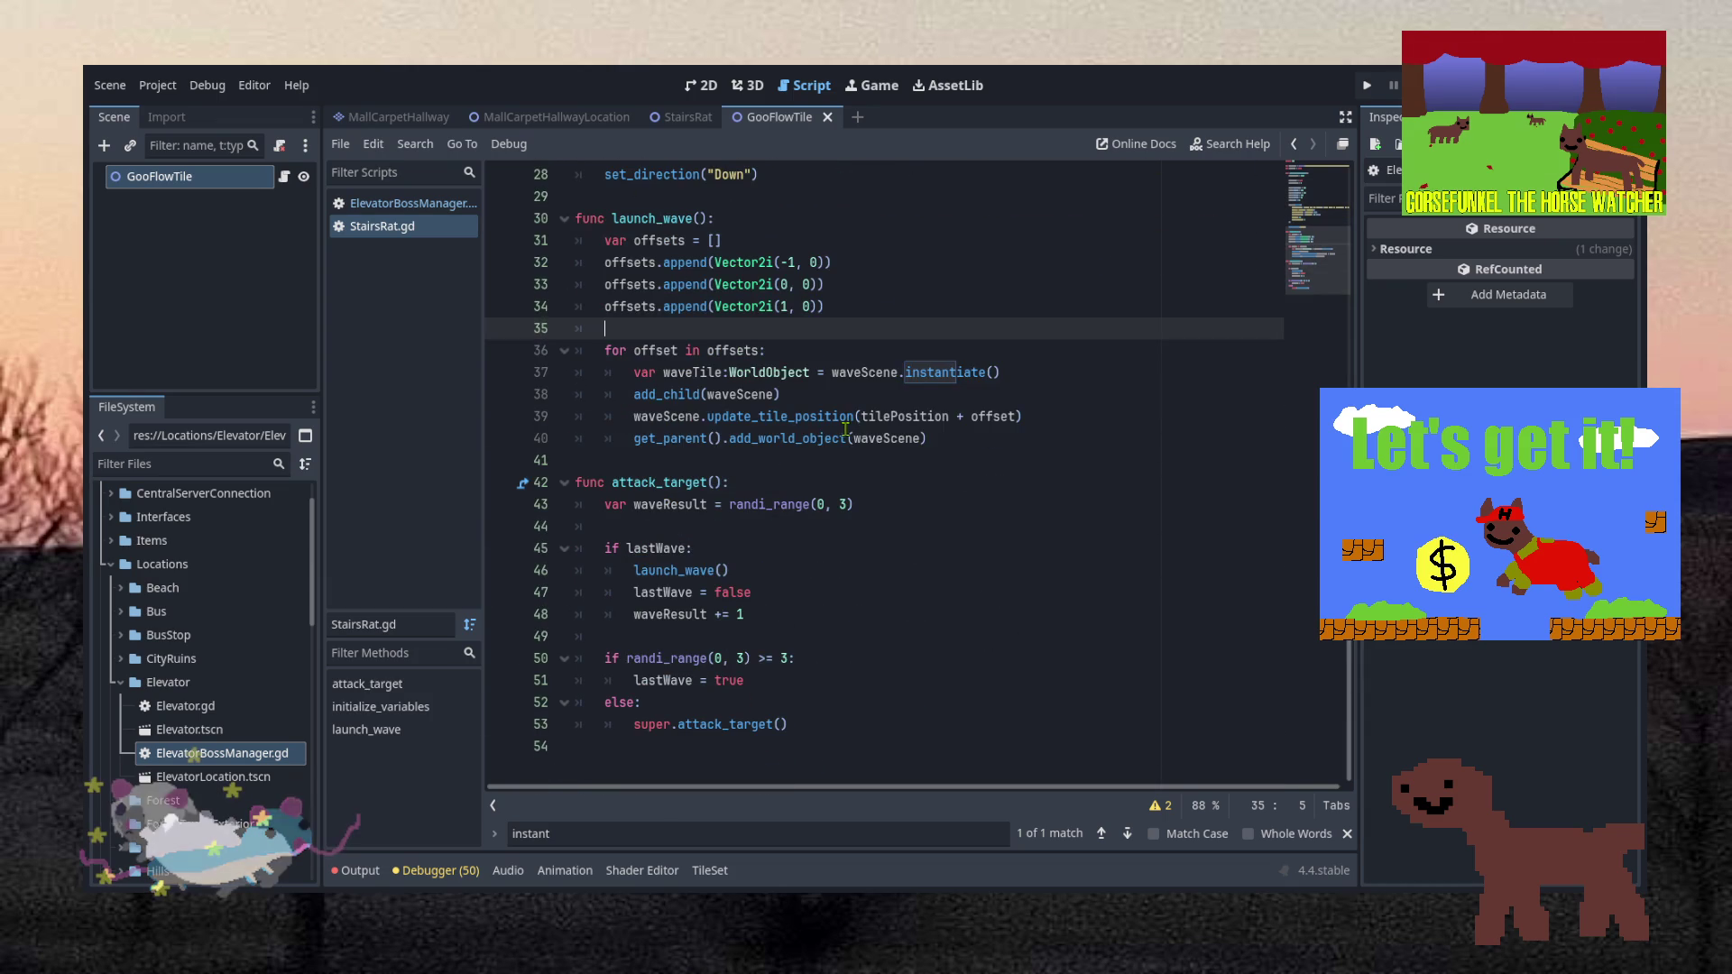
{"action": "left_click", "coordinate": [741, 569]}
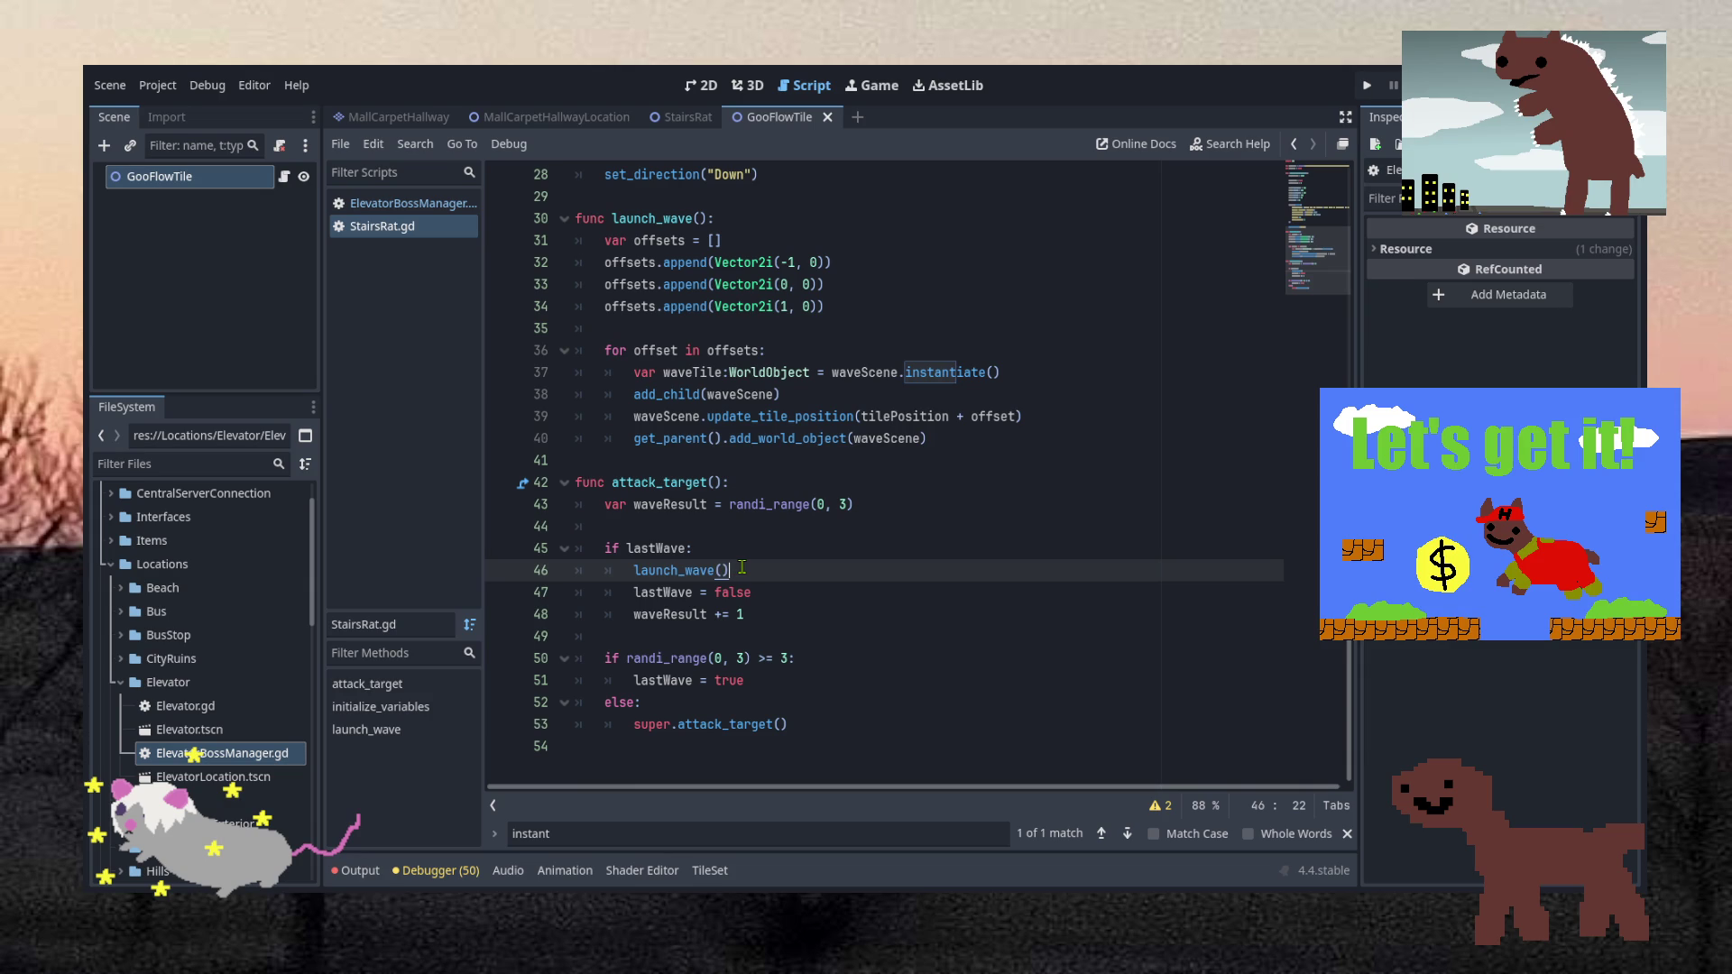
{"action": "left_click", "coordinate": [780, 681]}
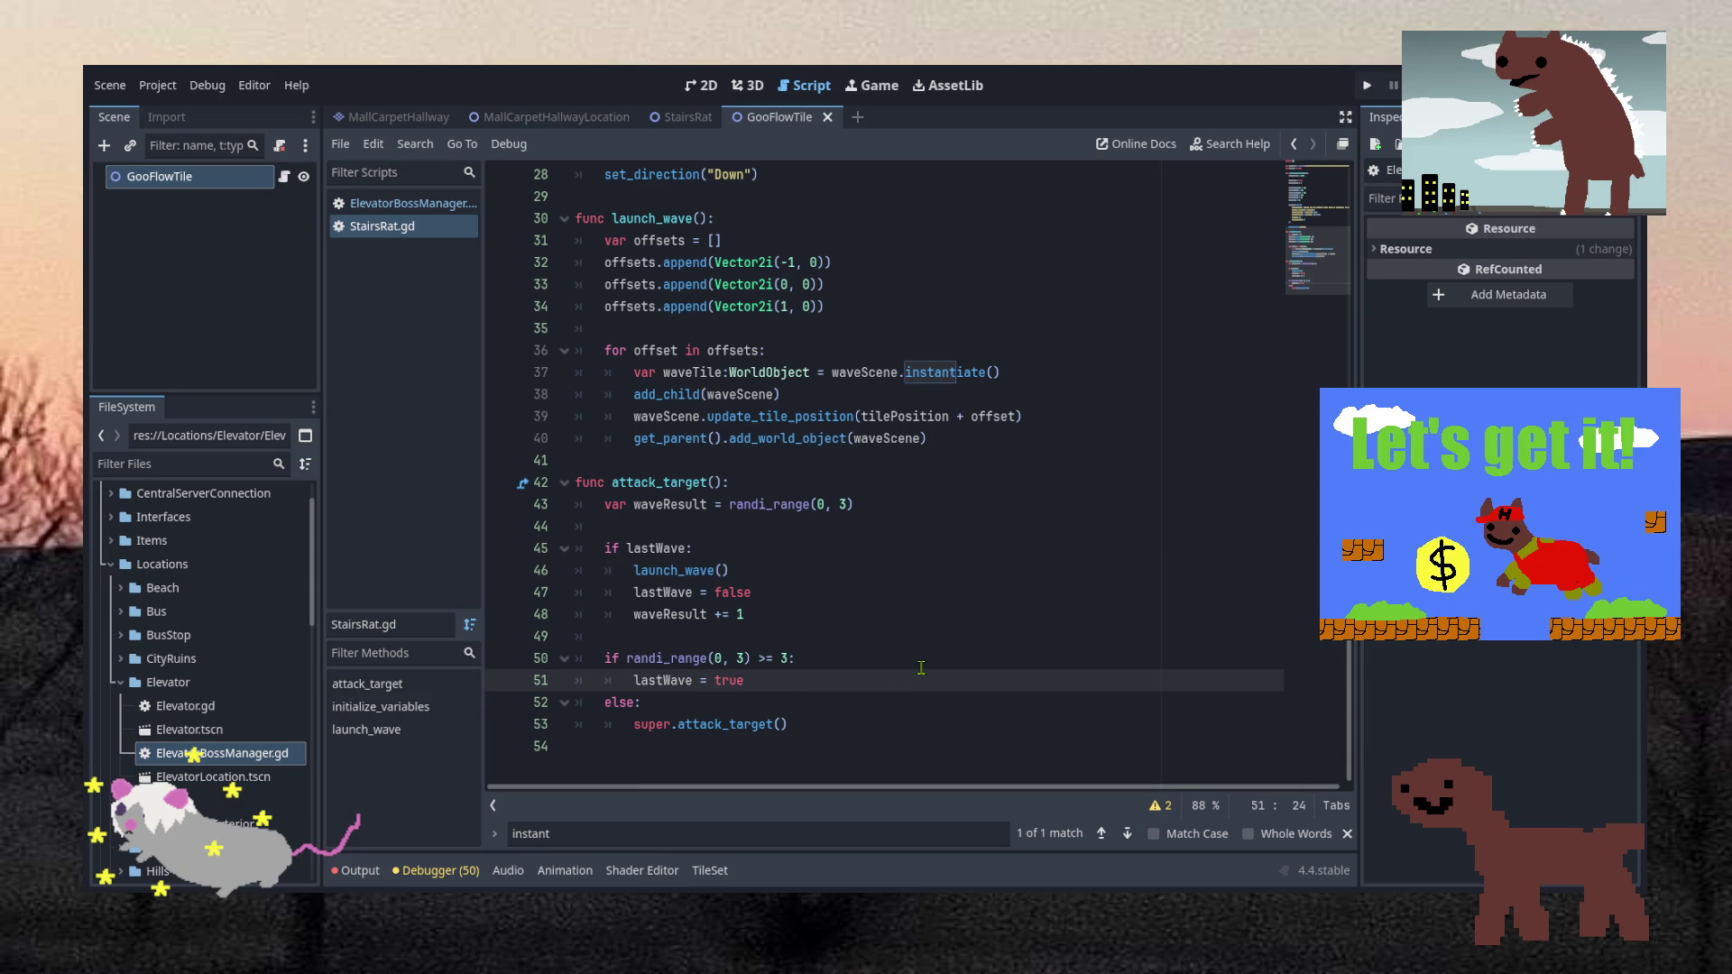
{"action": "key", "text": "Return"}
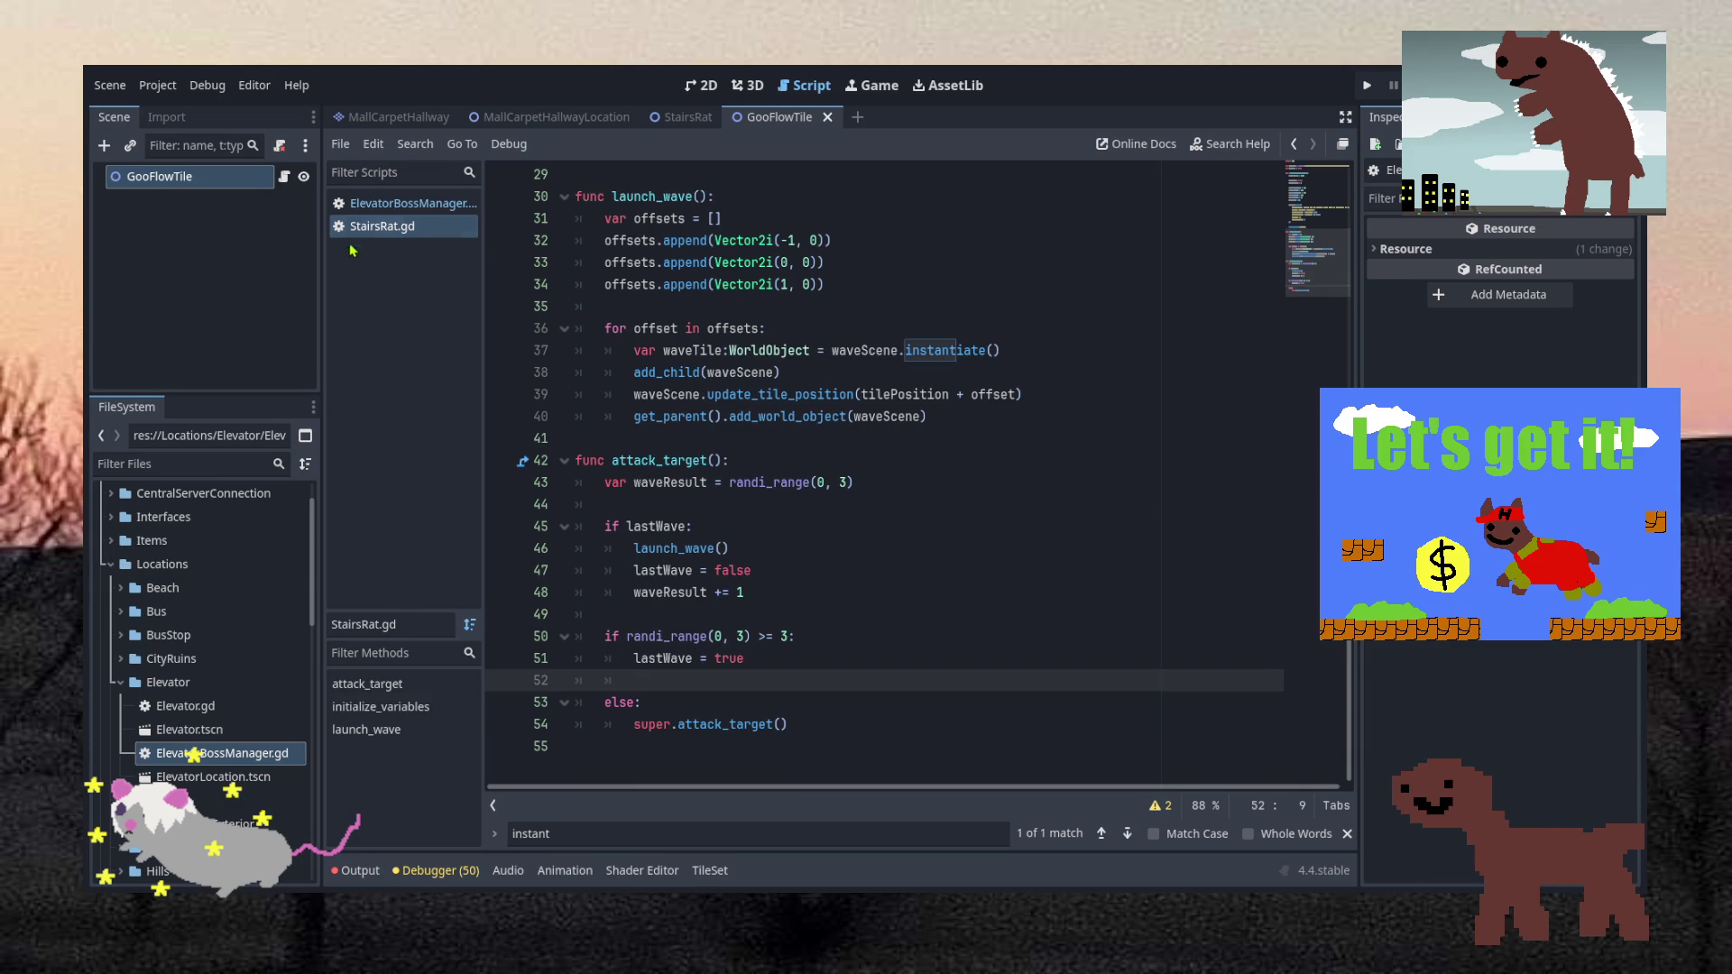
{"action": "left_click", "coordinate": [110, 565]}
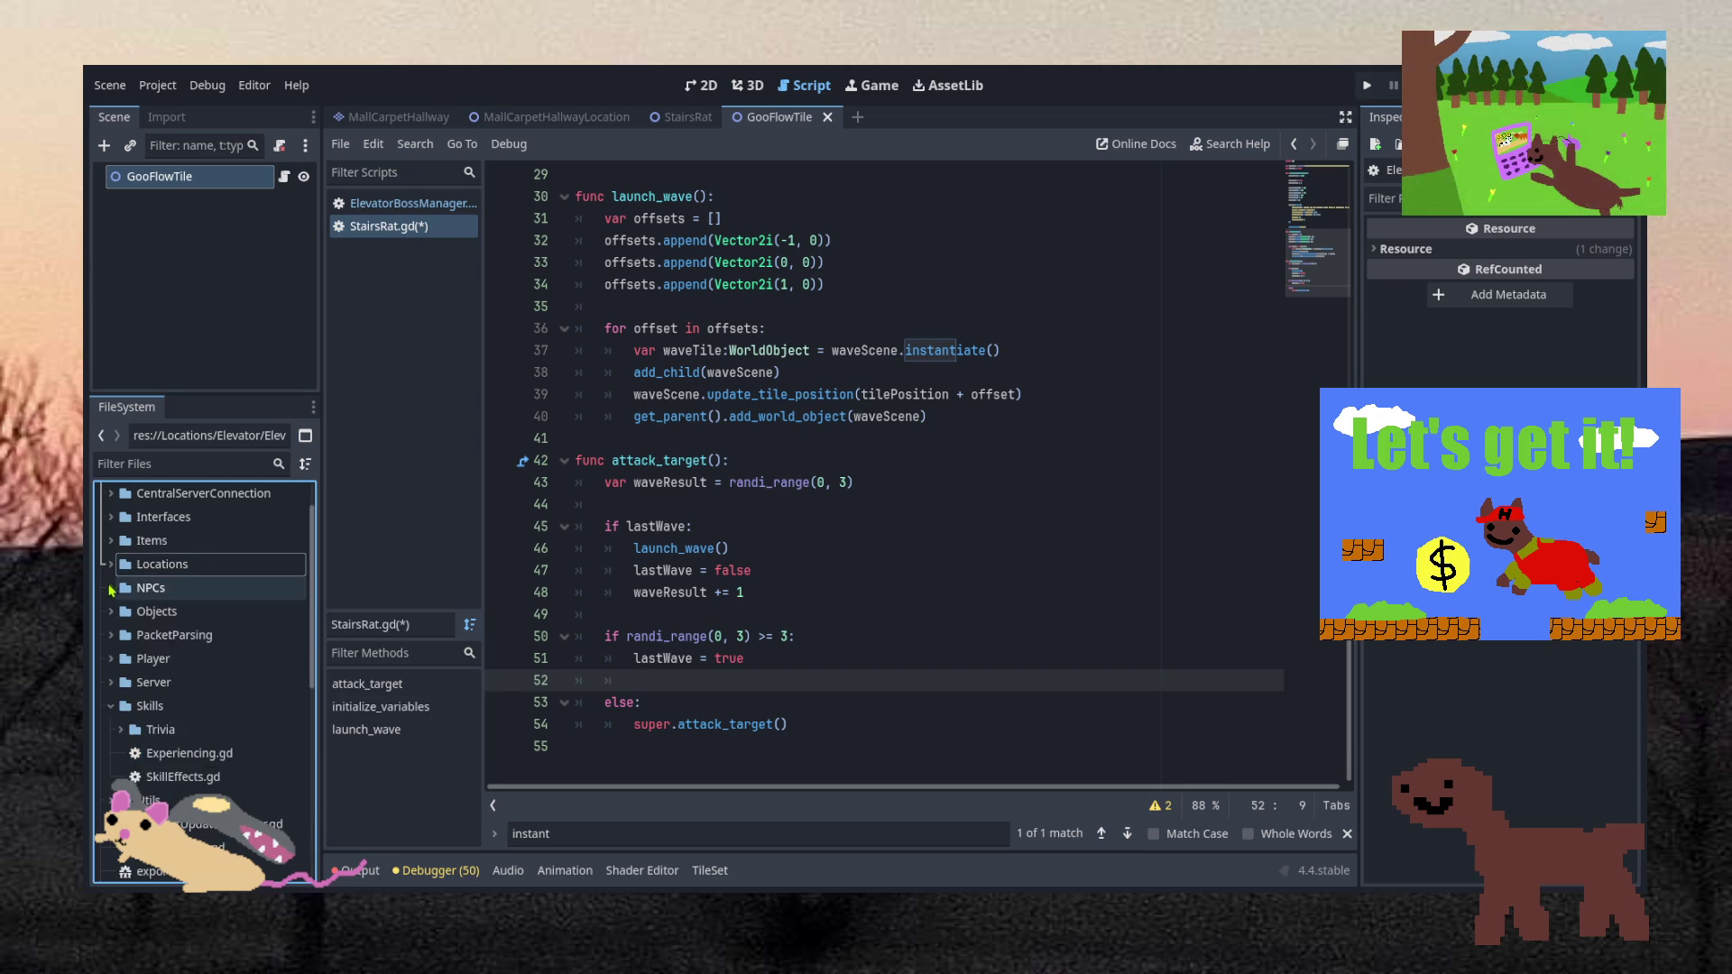
Open NPC.gd, select the attackAnimationData dictionary in get_attack_animation, and return to StairsRat.gd
{"action": "left_click", "coordinate": [121, 706]}
{"action": "left_click", "coordinate": [177, 636]}
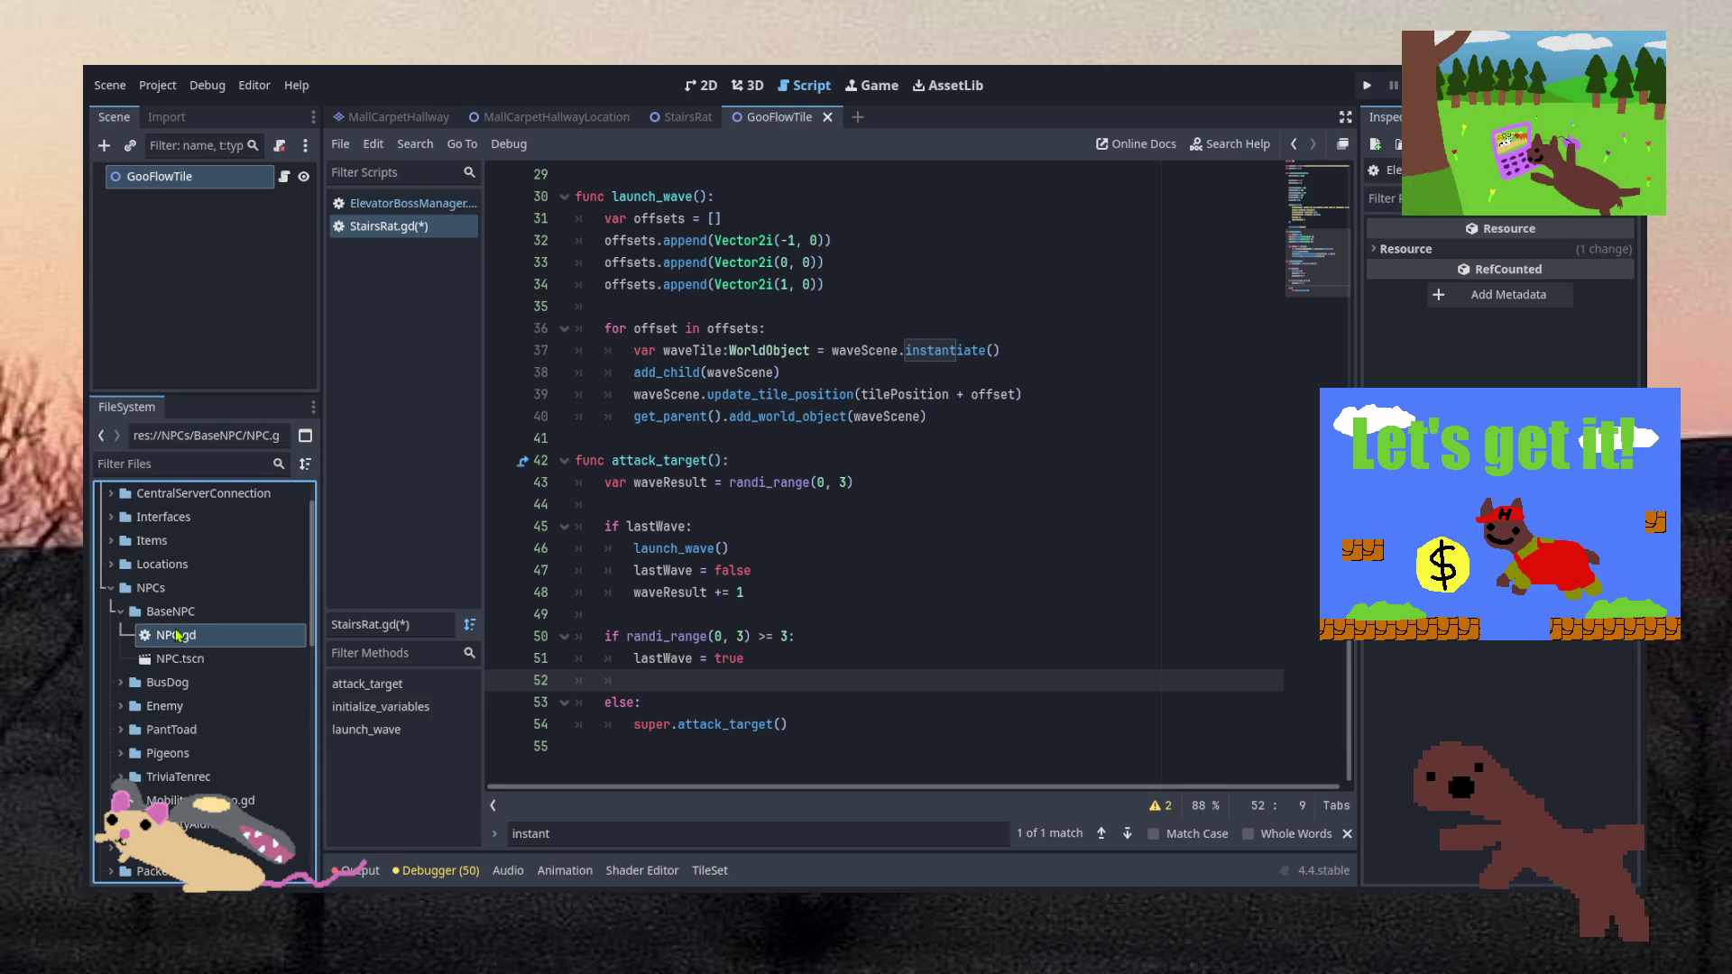
{"action": "double_click", "coordinate": [228, 636]}
{"action": "scroll", "coordinate": [1322, 270], "scroll_direction": "down", "scroll_amount": 6}
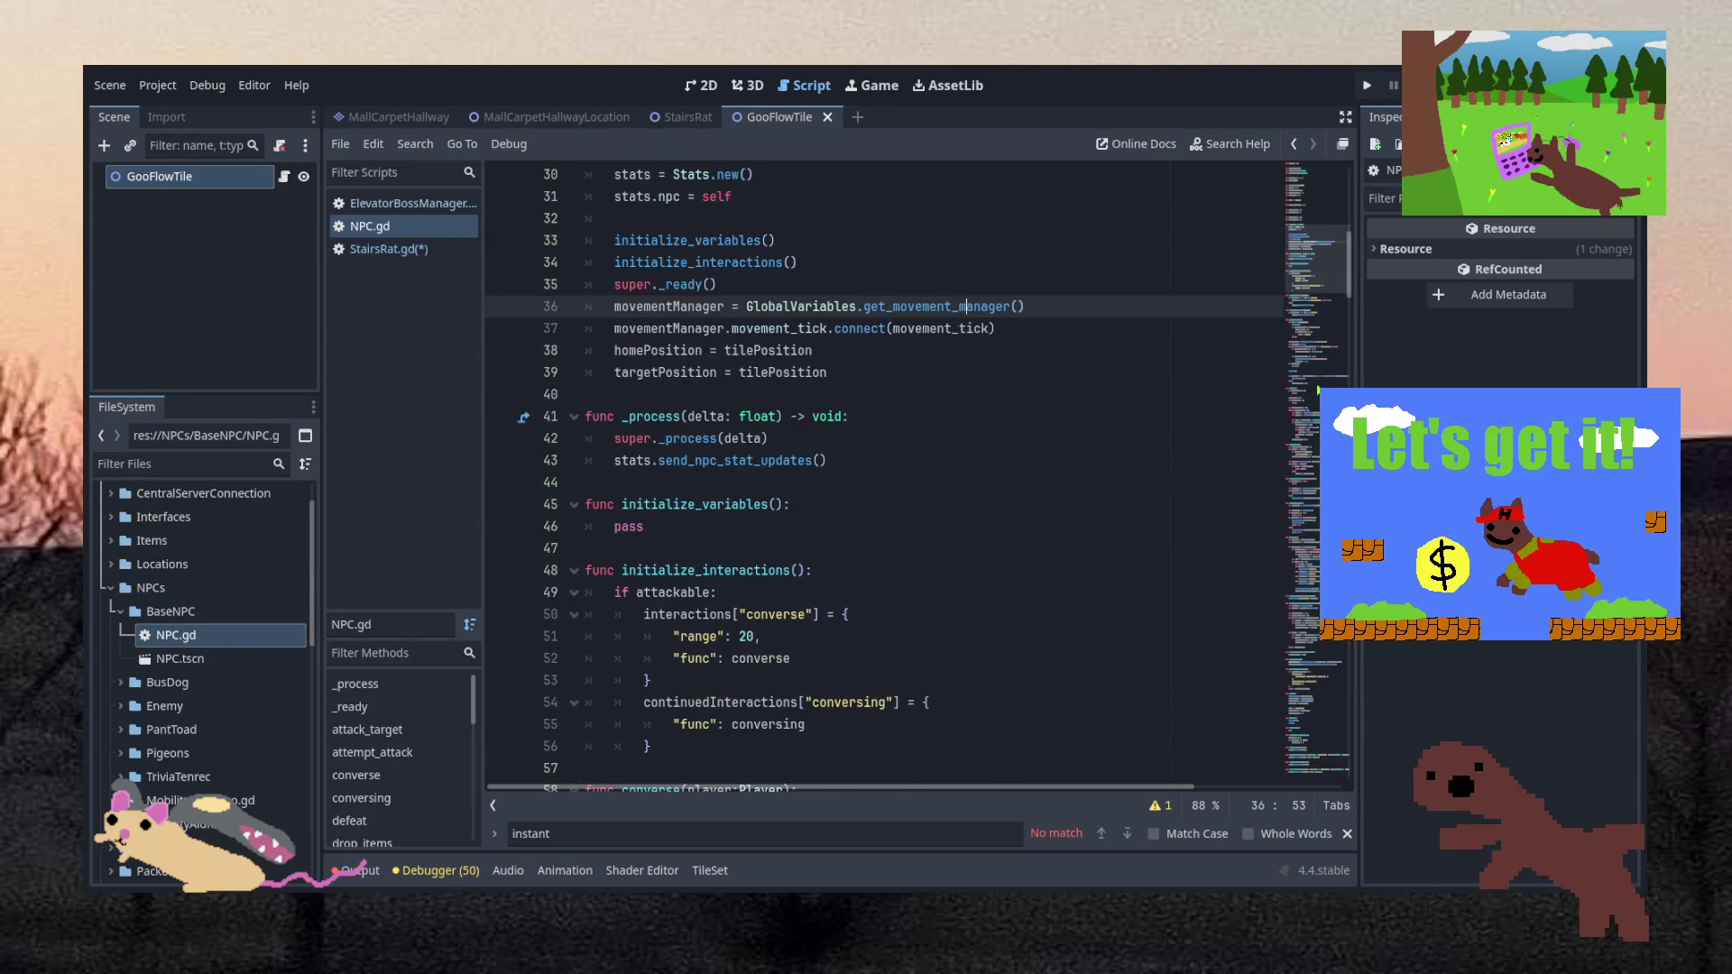
{"action": "left_click_drag", "start_coordinate": [1321, 306], "coordinate": [1305, 752]}
{"action": "scroll", "coordinate": [1305, 751], "scroll_direction": "down", "scroll_amount": 3}
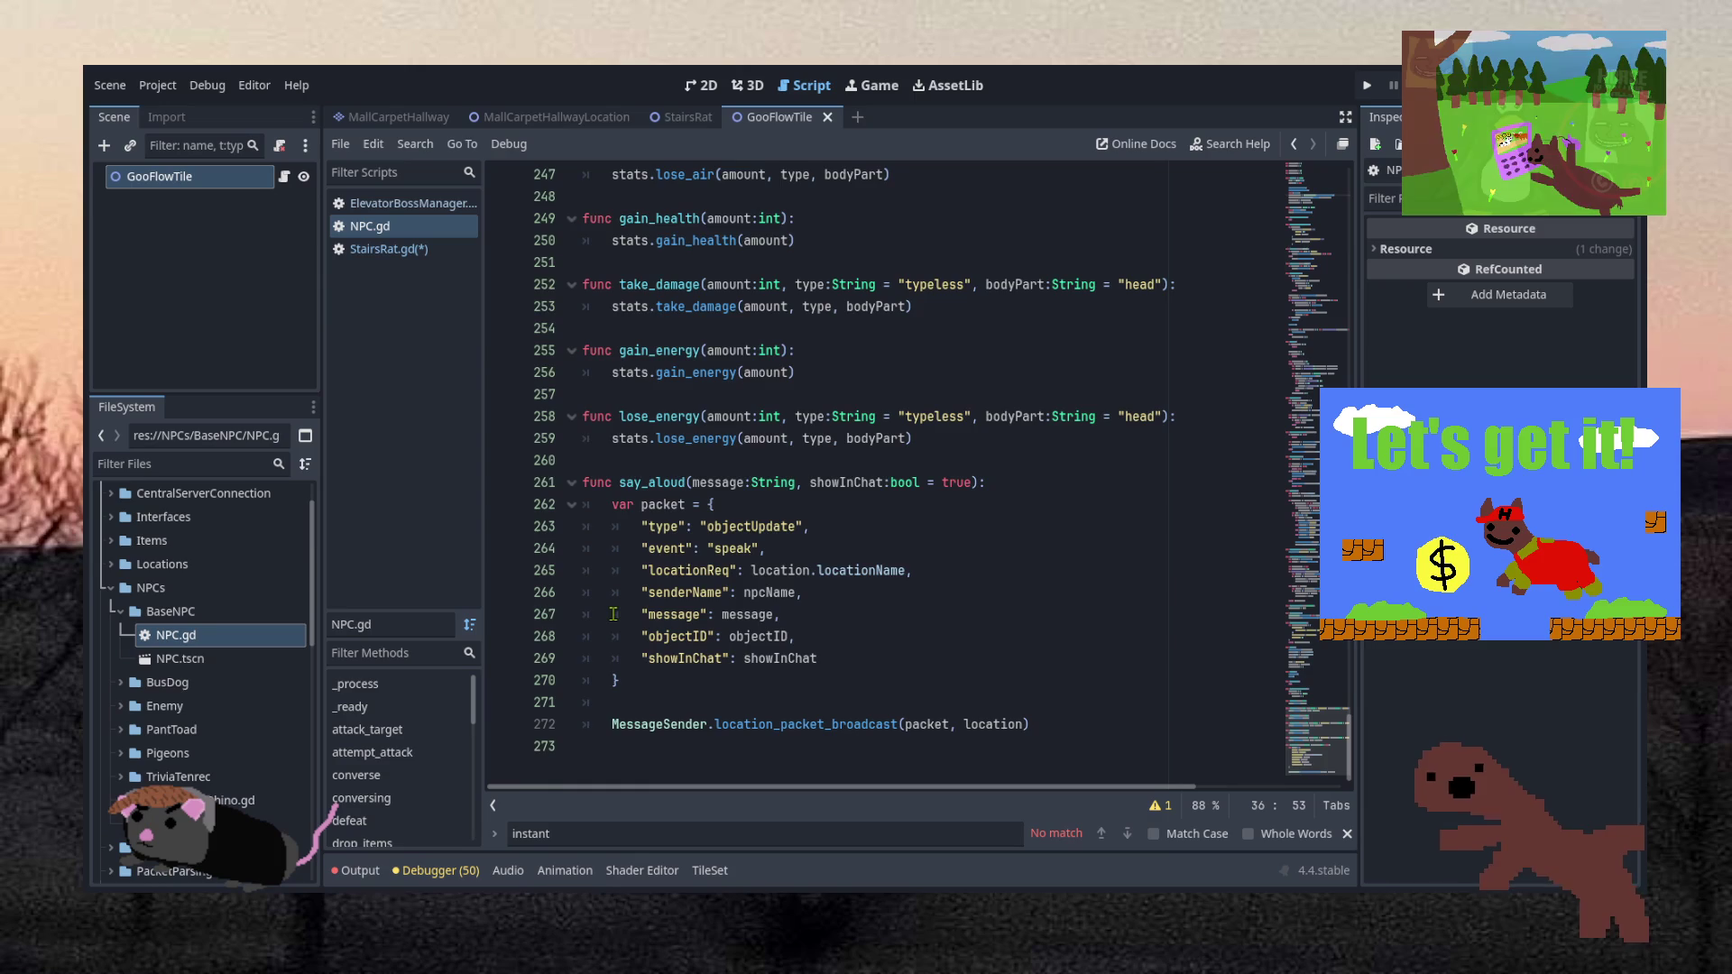
{"action": "scroll", "coordinate": [876, 607], "scroll_direction": "up", "scroll_amount": 15}
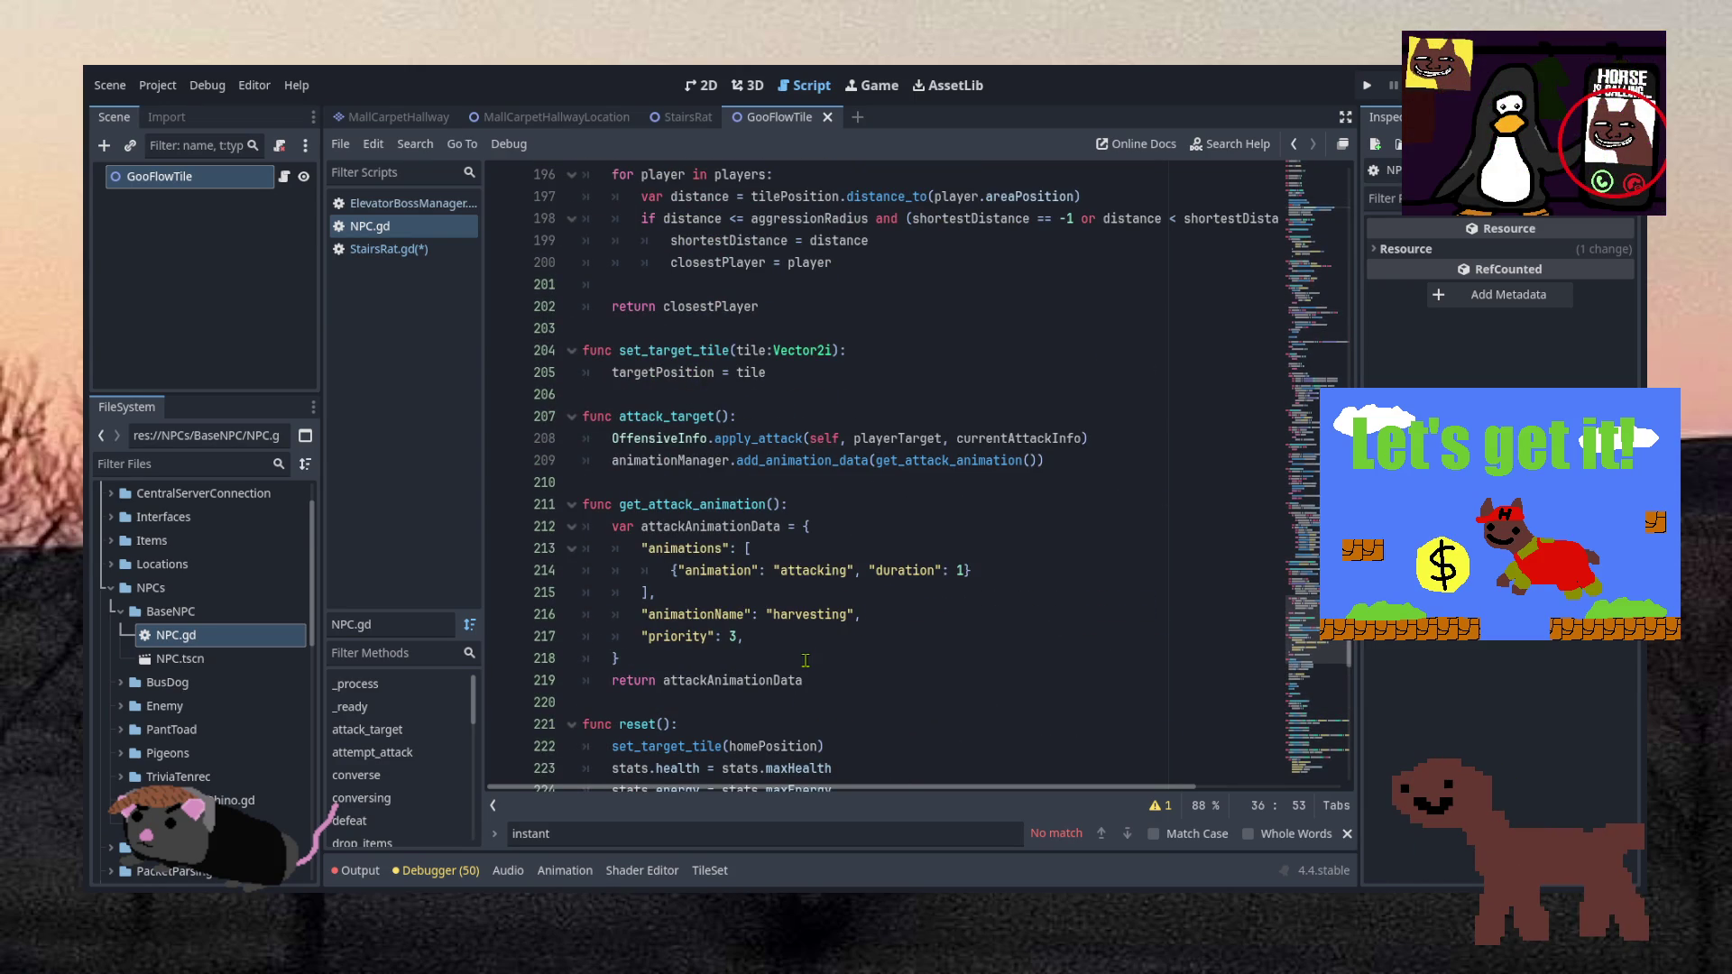
{"action": "left_click_drag", "start_coordinate": [804, 664], "coordinate": [831, 515]}
{"action": "key", "text": "ctrl+c"}
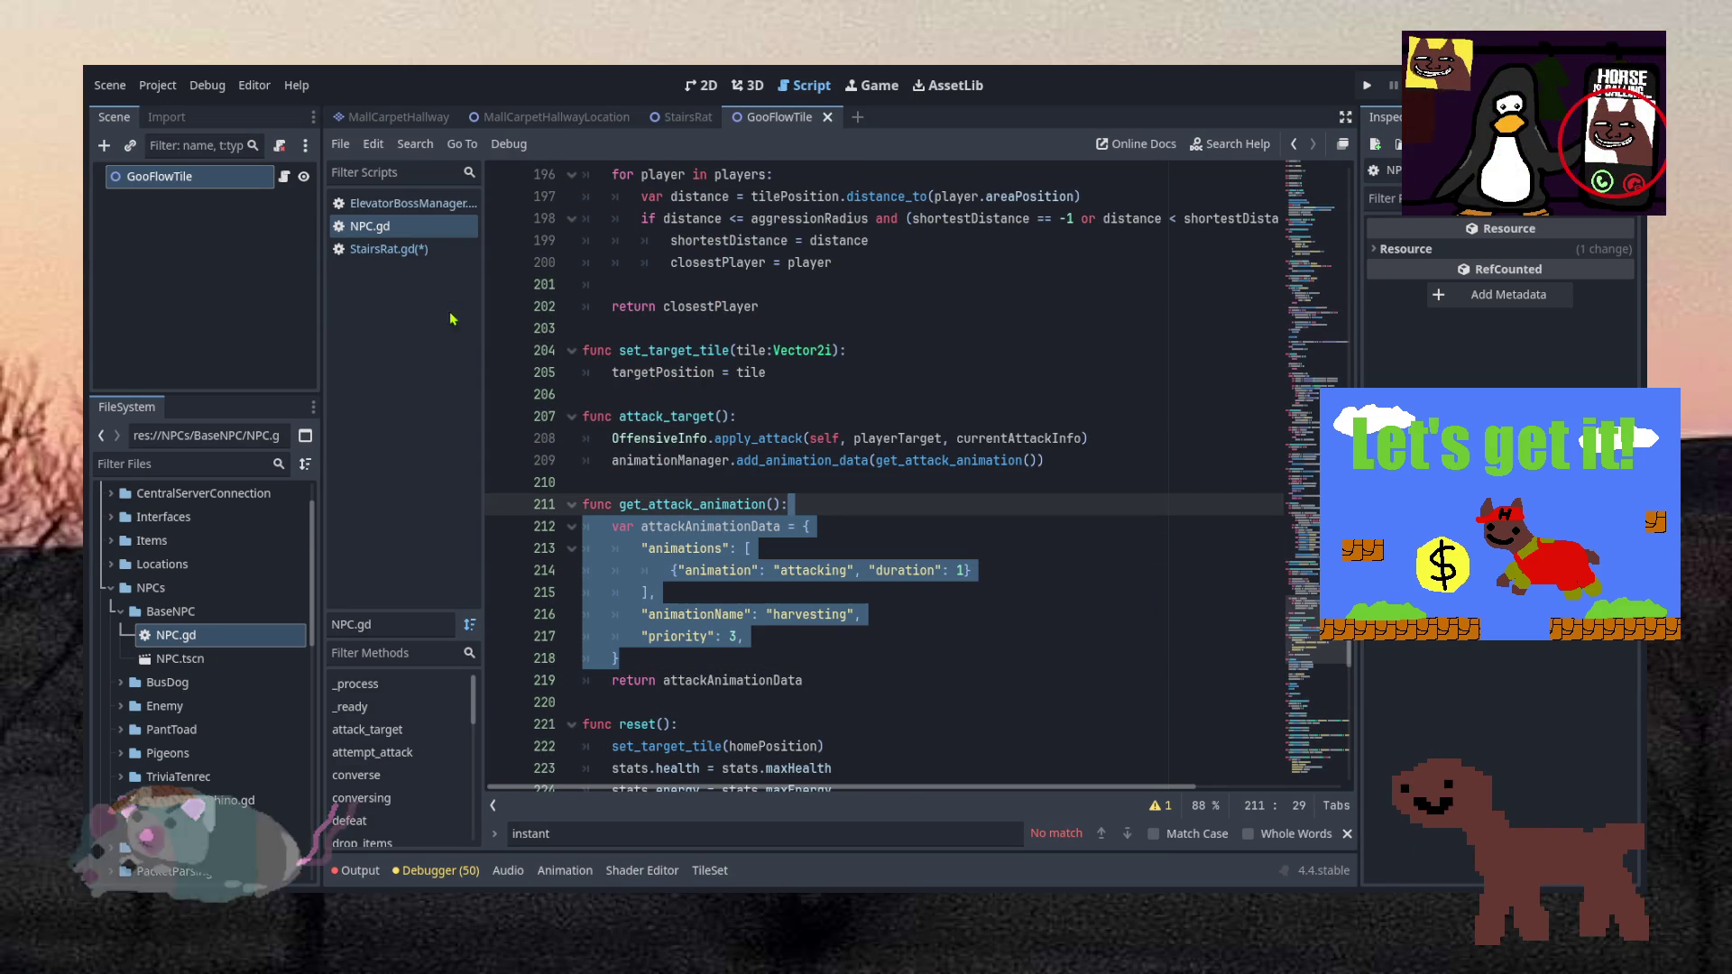
{"action": "left_click", "coordinate": [389, 249]}
{"action": "key", "text": "BackSpace"}
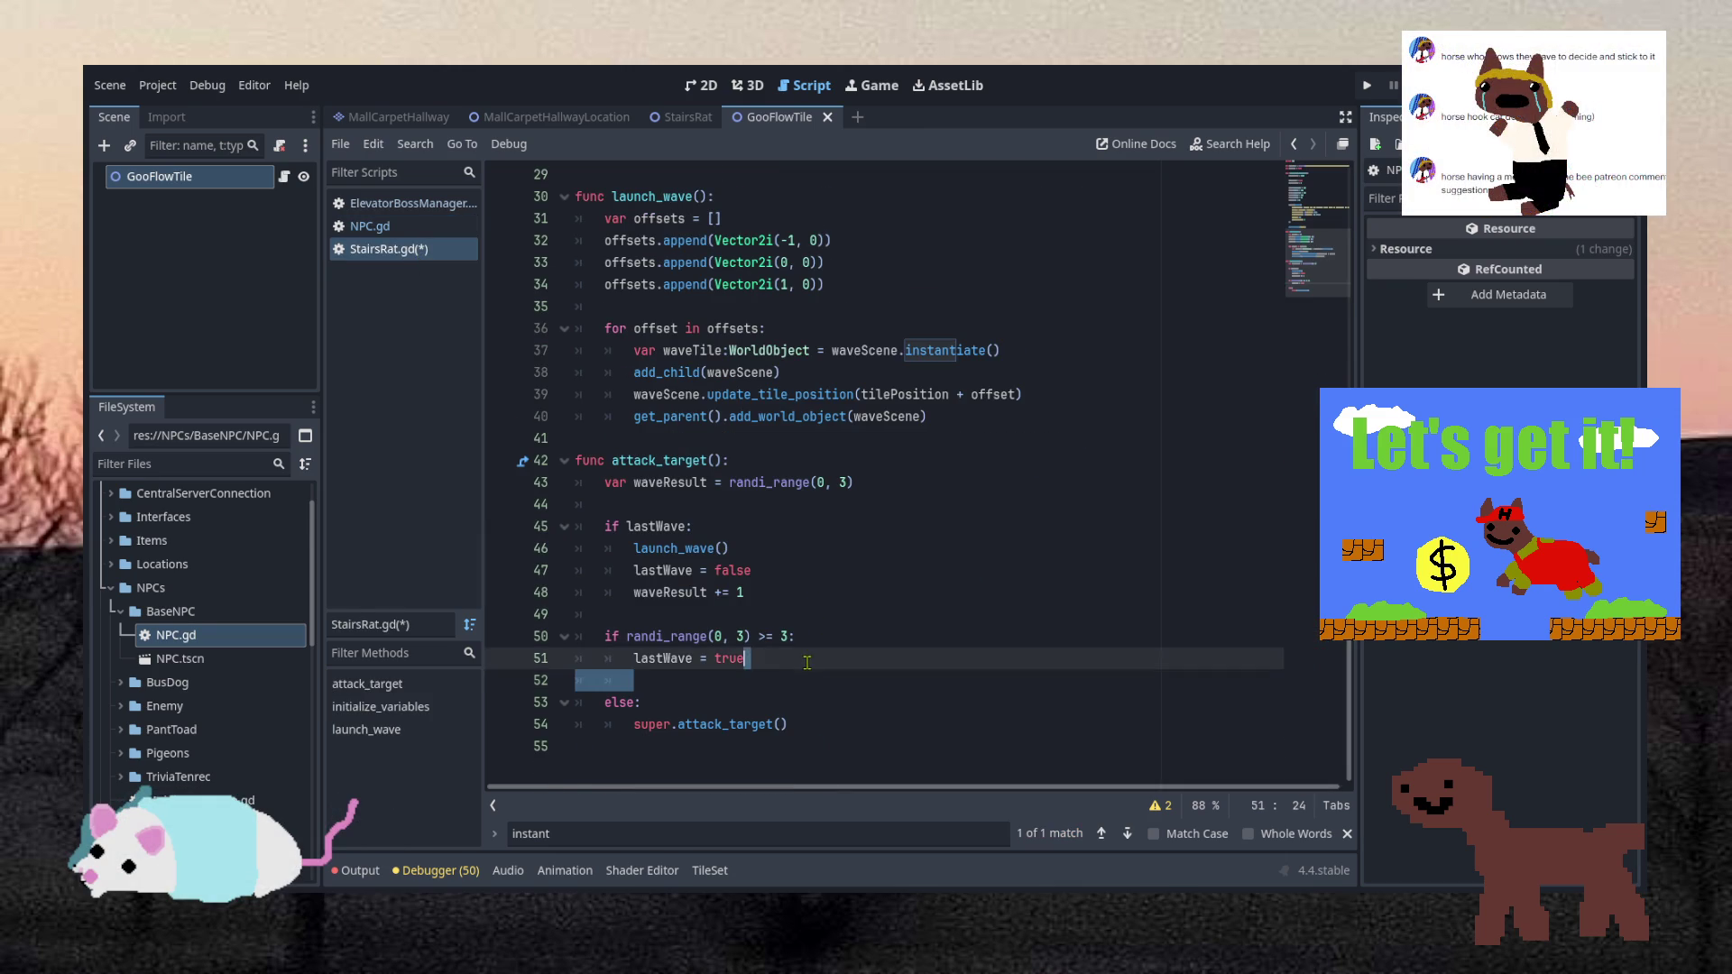
Paste the dictionary under lastWave = true, indent it, and rename it gooAnimationData
{"action": "key", "text": "ctrl+v"}
{"action": "mouse_move", "coordinate": [751, 671]}
{"action": "left_mouse_down"}
{"action": "mouse_move", "coordinate": [605, 548]}
{"action": "mouse_move", "coordinate": [665, 552]}
{"action": "left_mouse_up"}
{"action": "key", "text": "Tab"}
{"action": "left_click", "coordinate": [692, 550]}
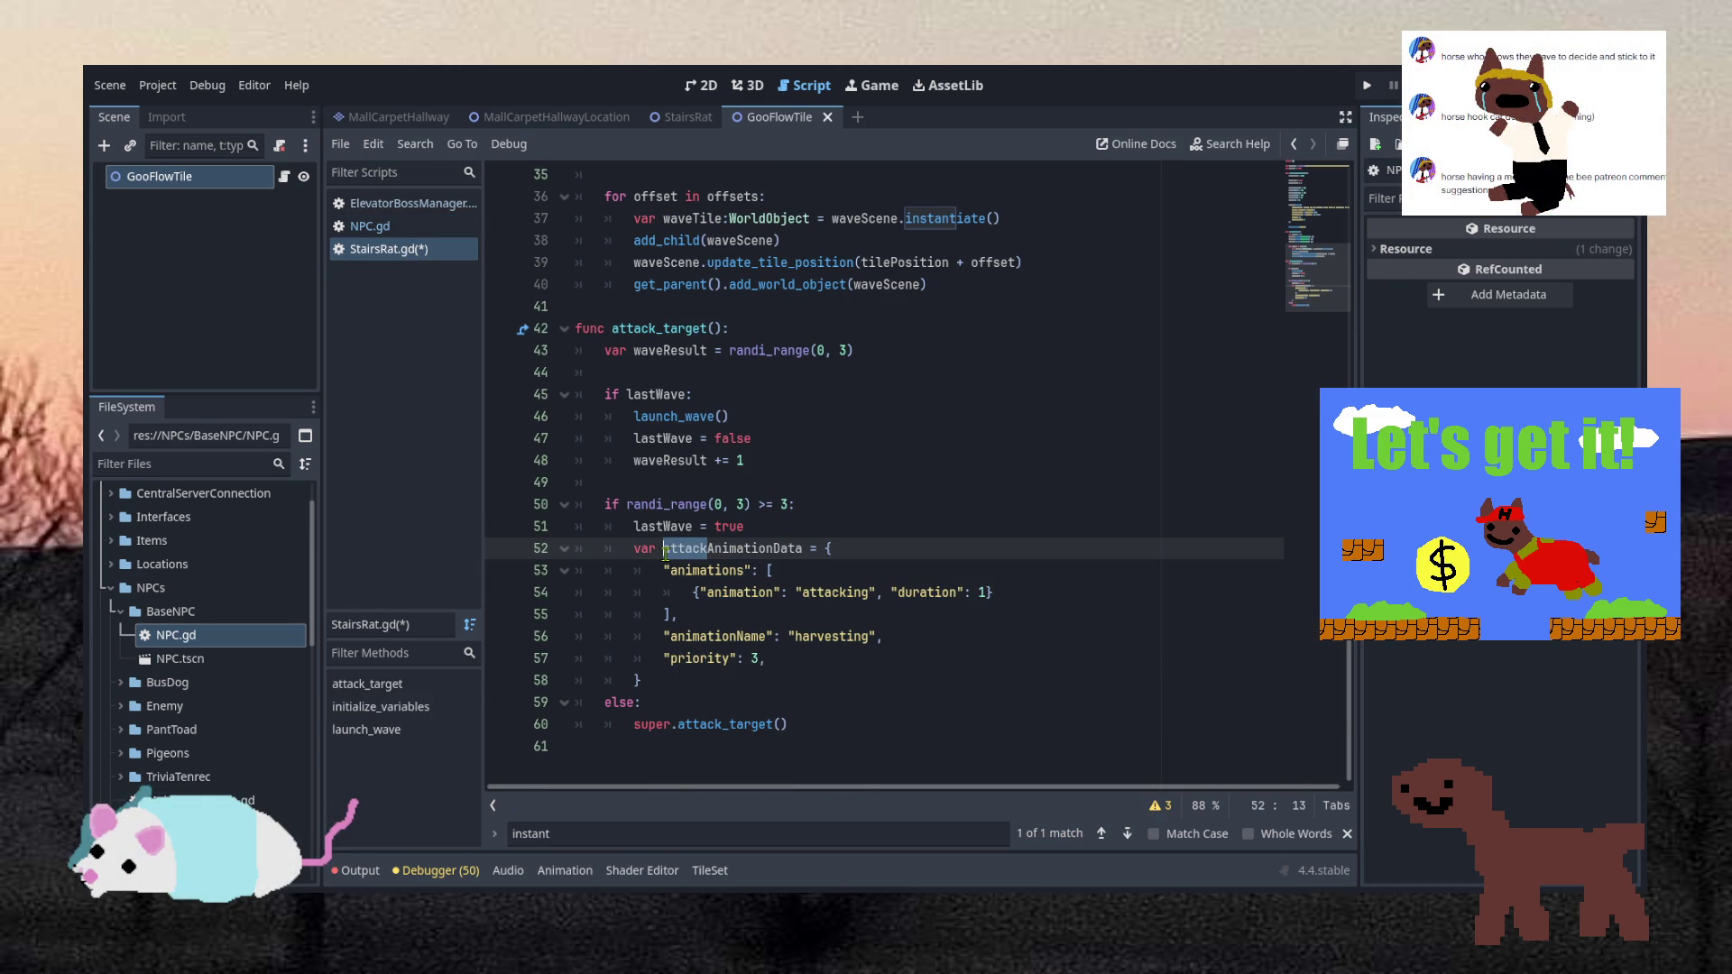
{"action": "type", "text": "goo"}
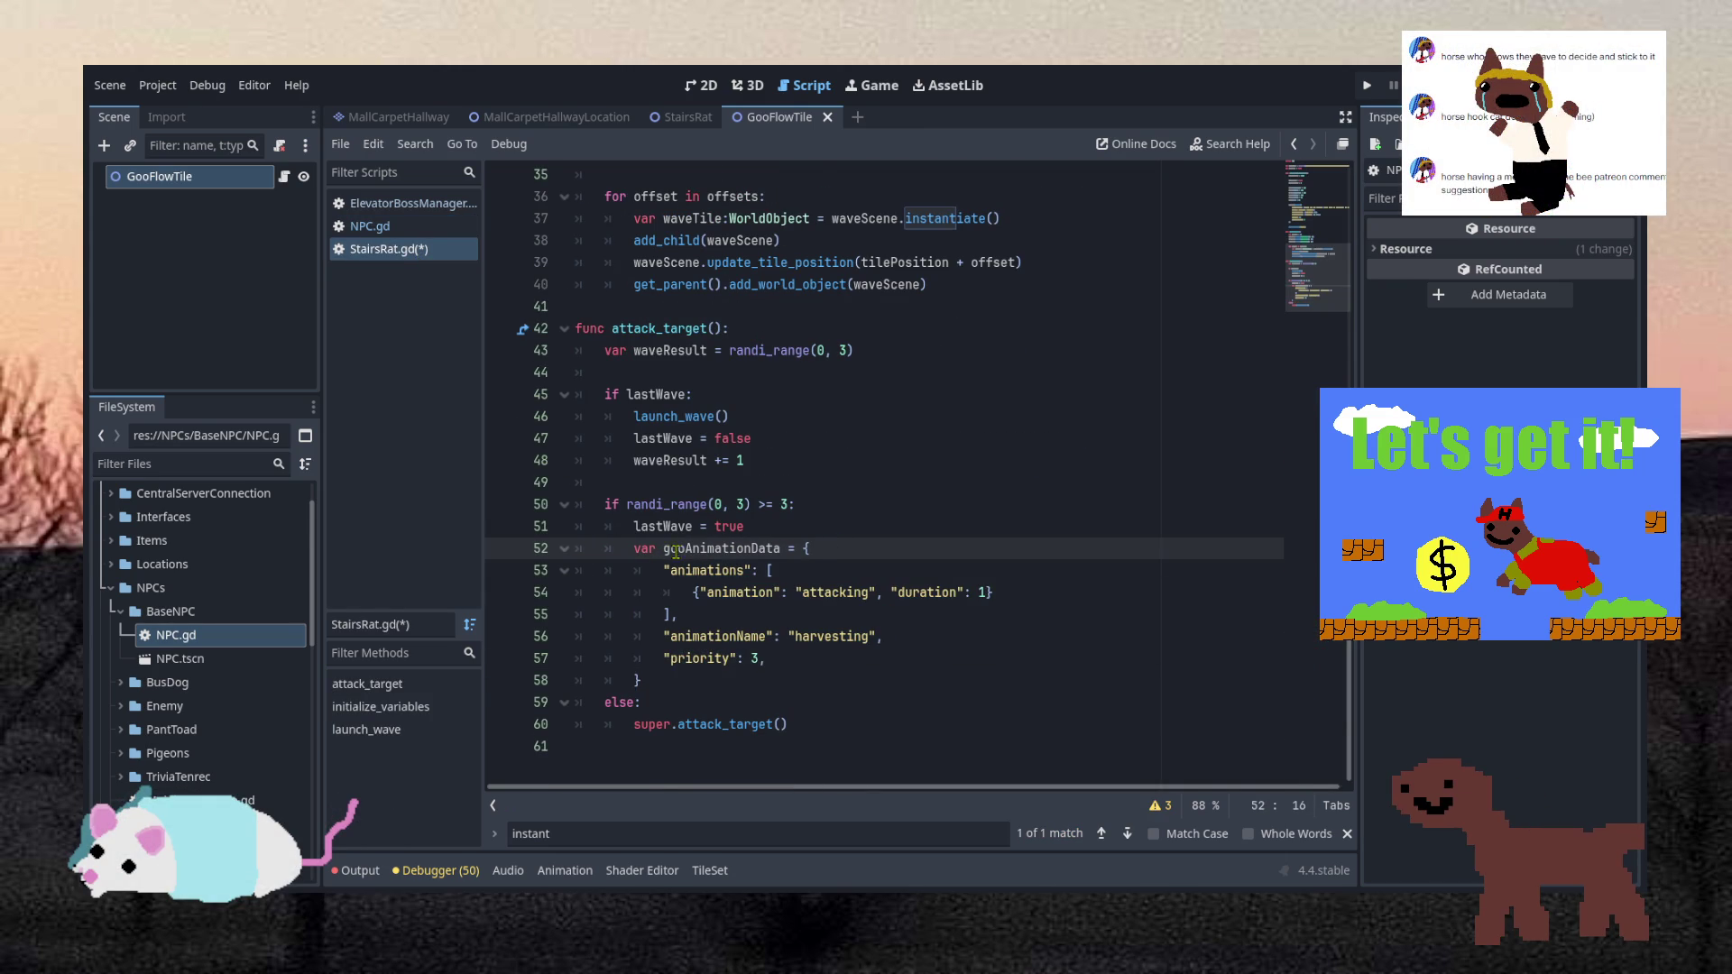
Replace the attacking entry with walking and walking2 at 0.25 duration and save
{"action": "left_click", "coordinate": [675, 615]}
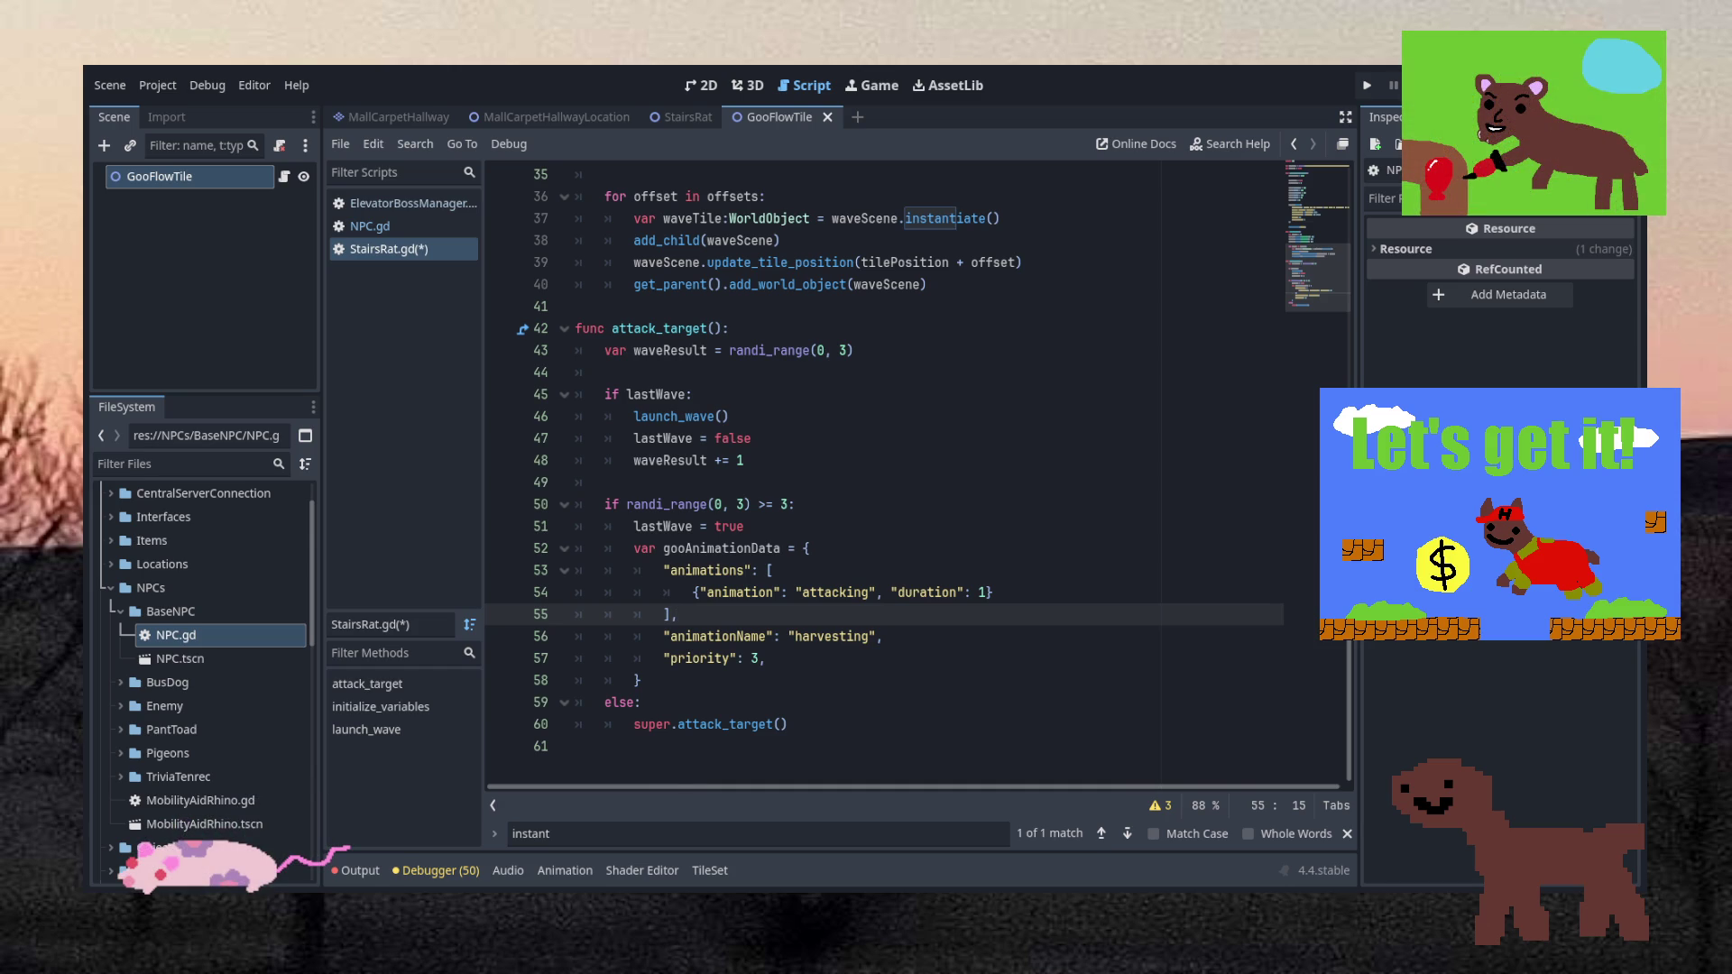
{"action": "double_click", "coordinate": [844, 592]}
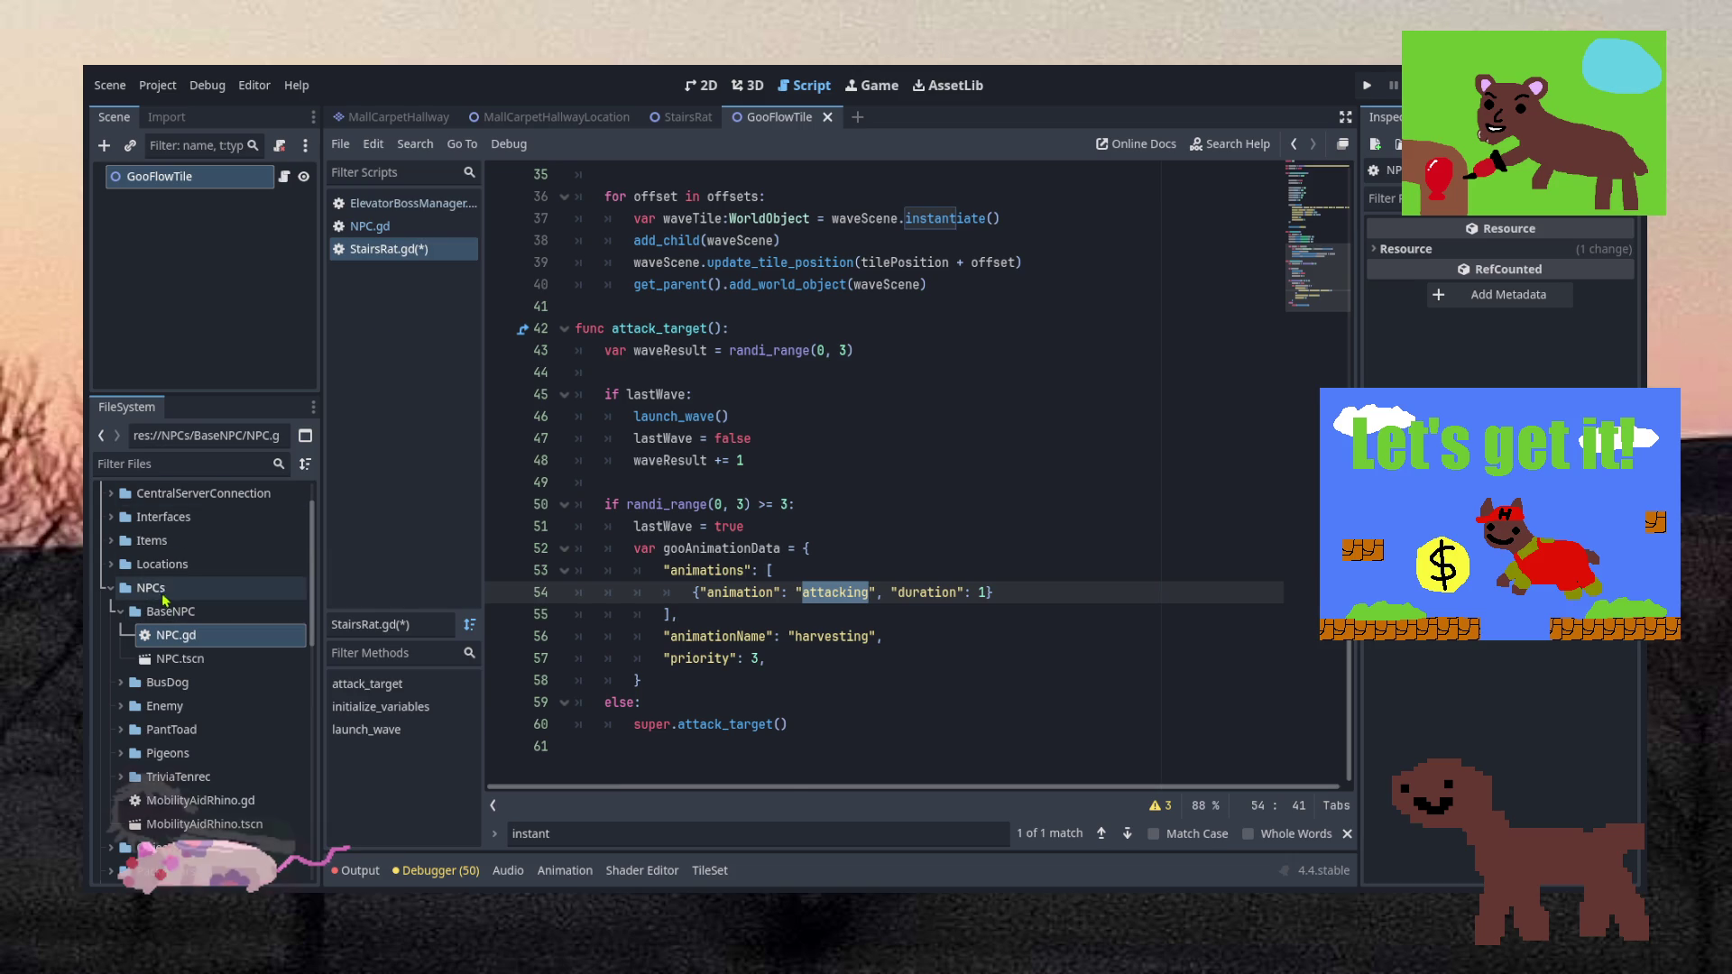
{"action": "left_click", "coordinate": [397, 227]}
{"action": "left_click", "coordinate": [397, 249]}
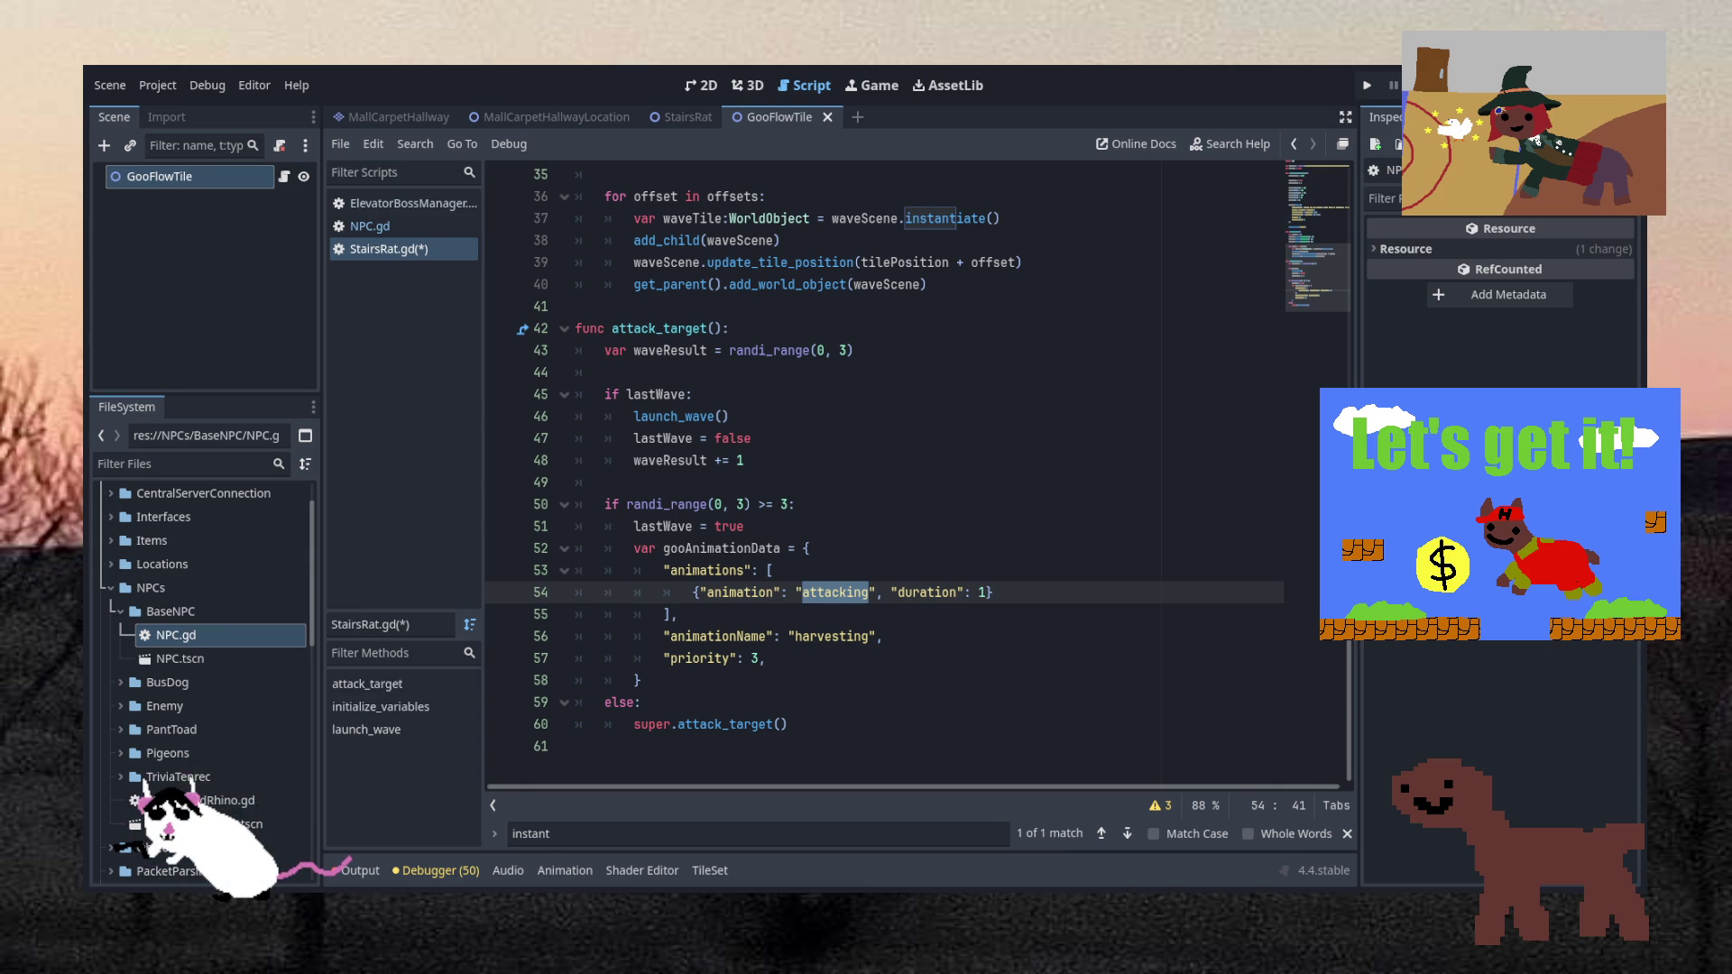
{"action": "left_click_drag", "start_coordinate": [998, 592], "coordinate": [1030, 573]}
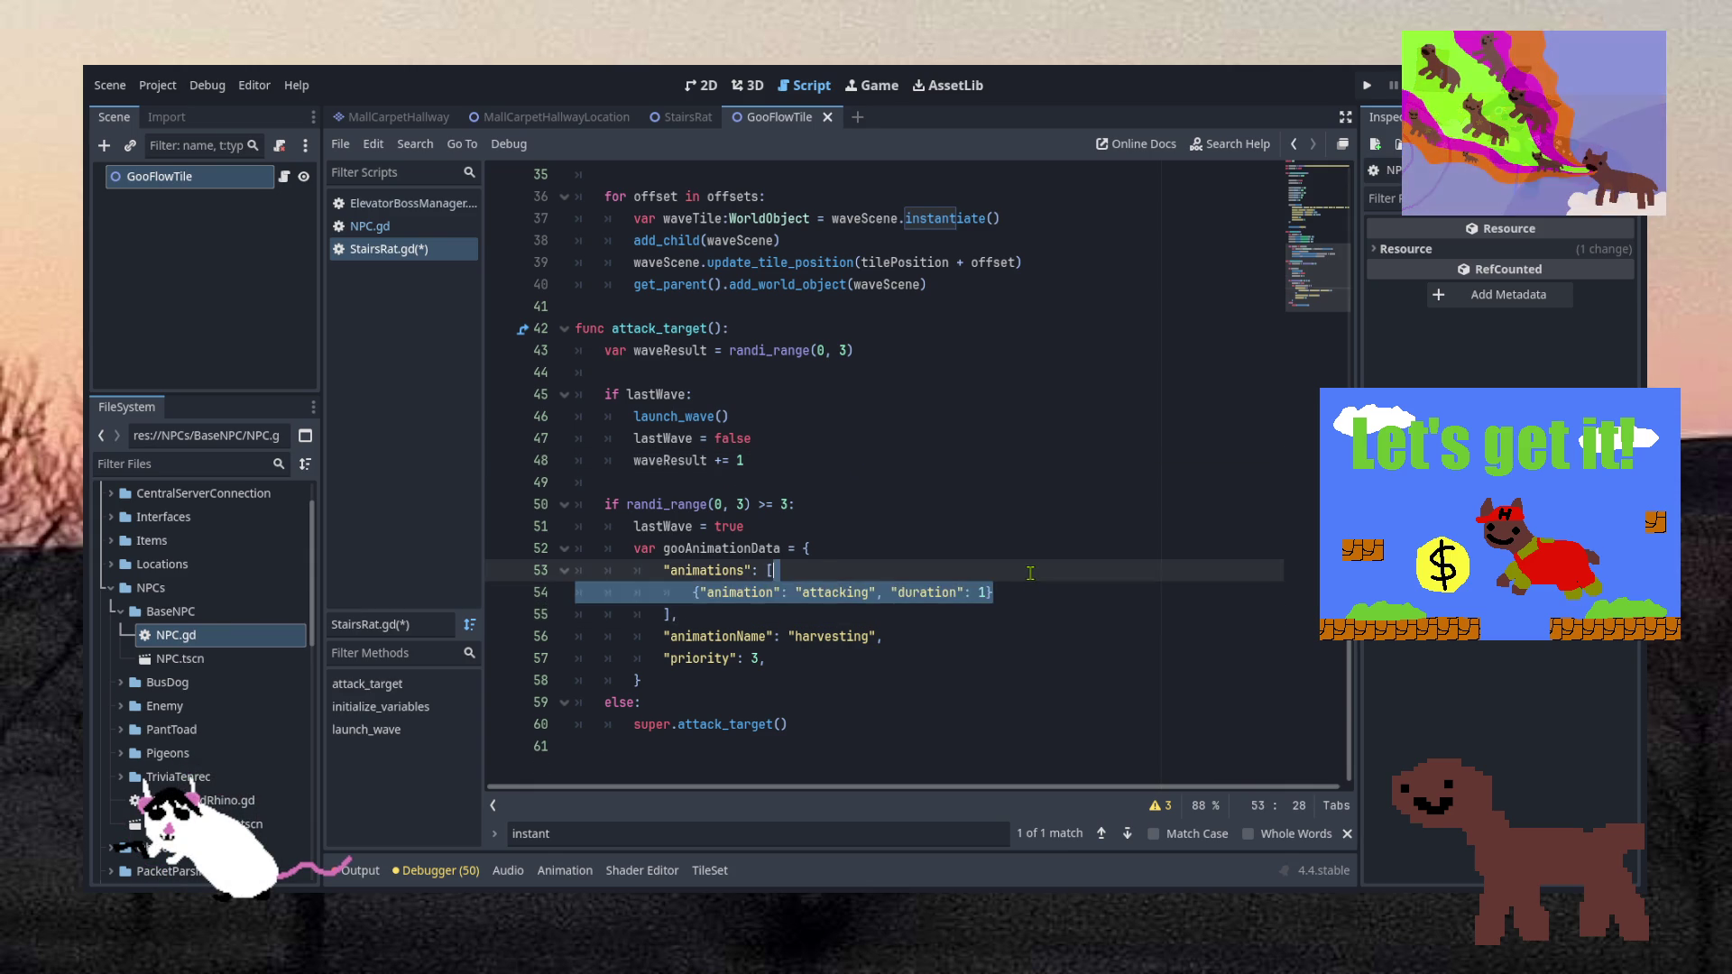
{"action": "type", "text": "{\"animation\": \"walking\", \"duration\": 0.233}, \t\t\t\t\t{\"animation\": \"walking2\", \"duration\": 0.233},"}
{"action": "key", "text": "shift+Up"}
{"action": "key", "text": "shift+Tab"}
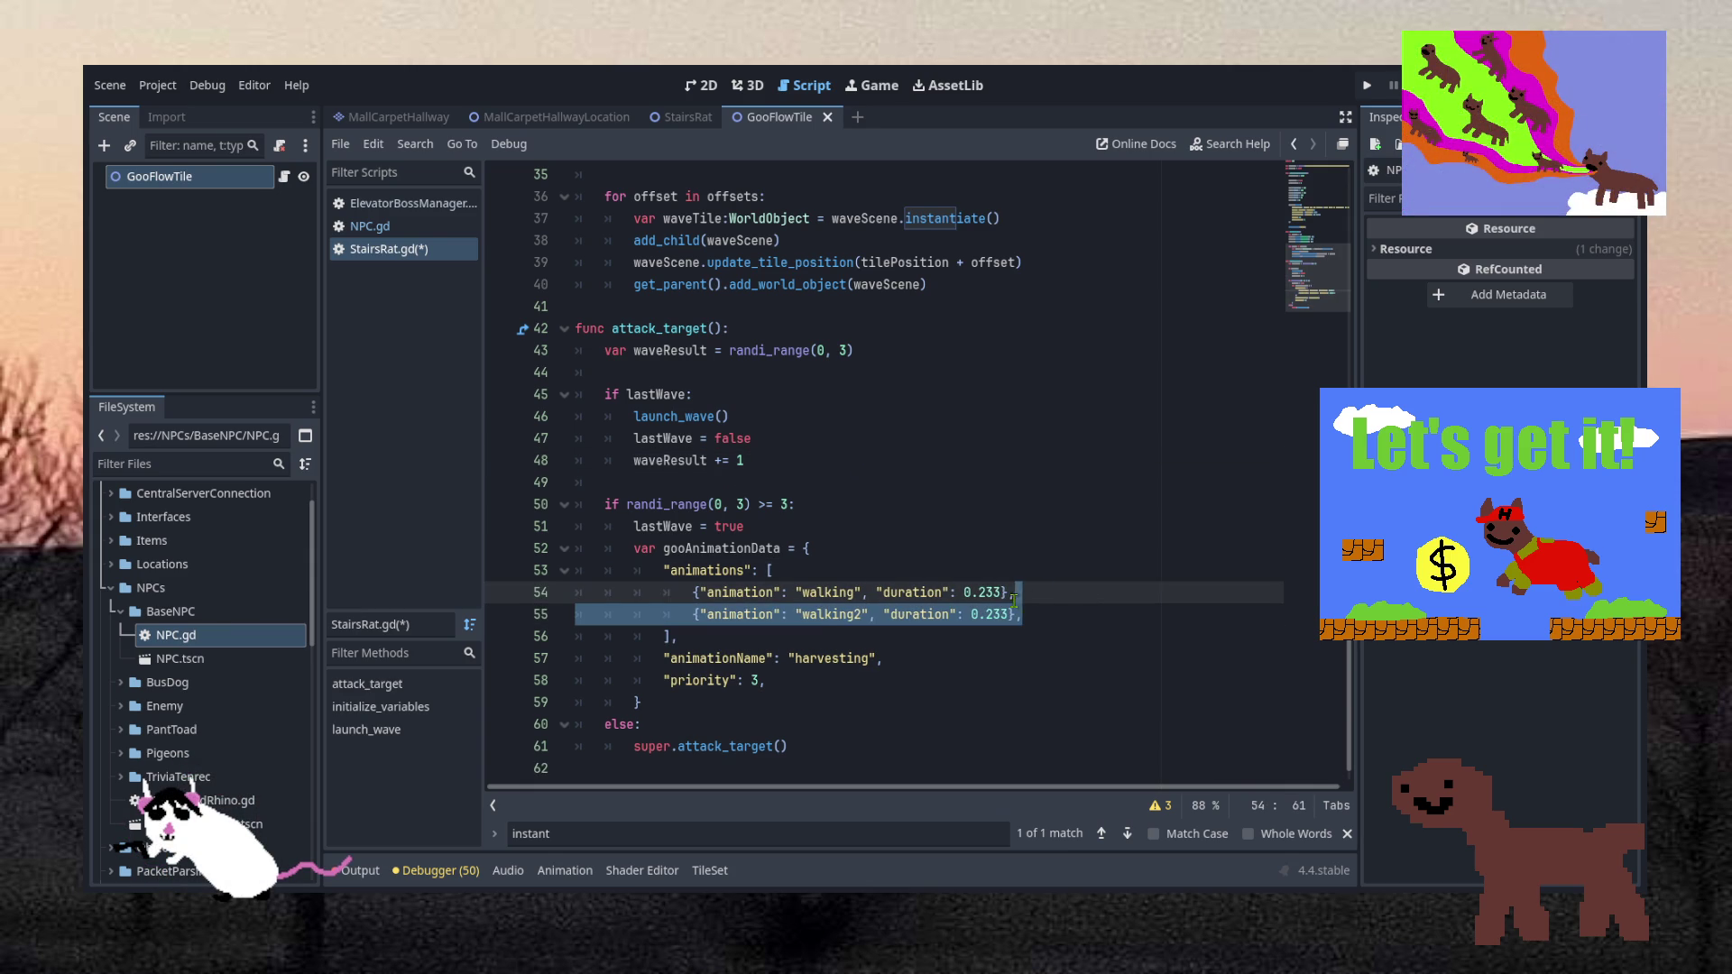
{"action": "left_click", "coordinate": [996, 593]}
{"action": "key", "text": "Left"}
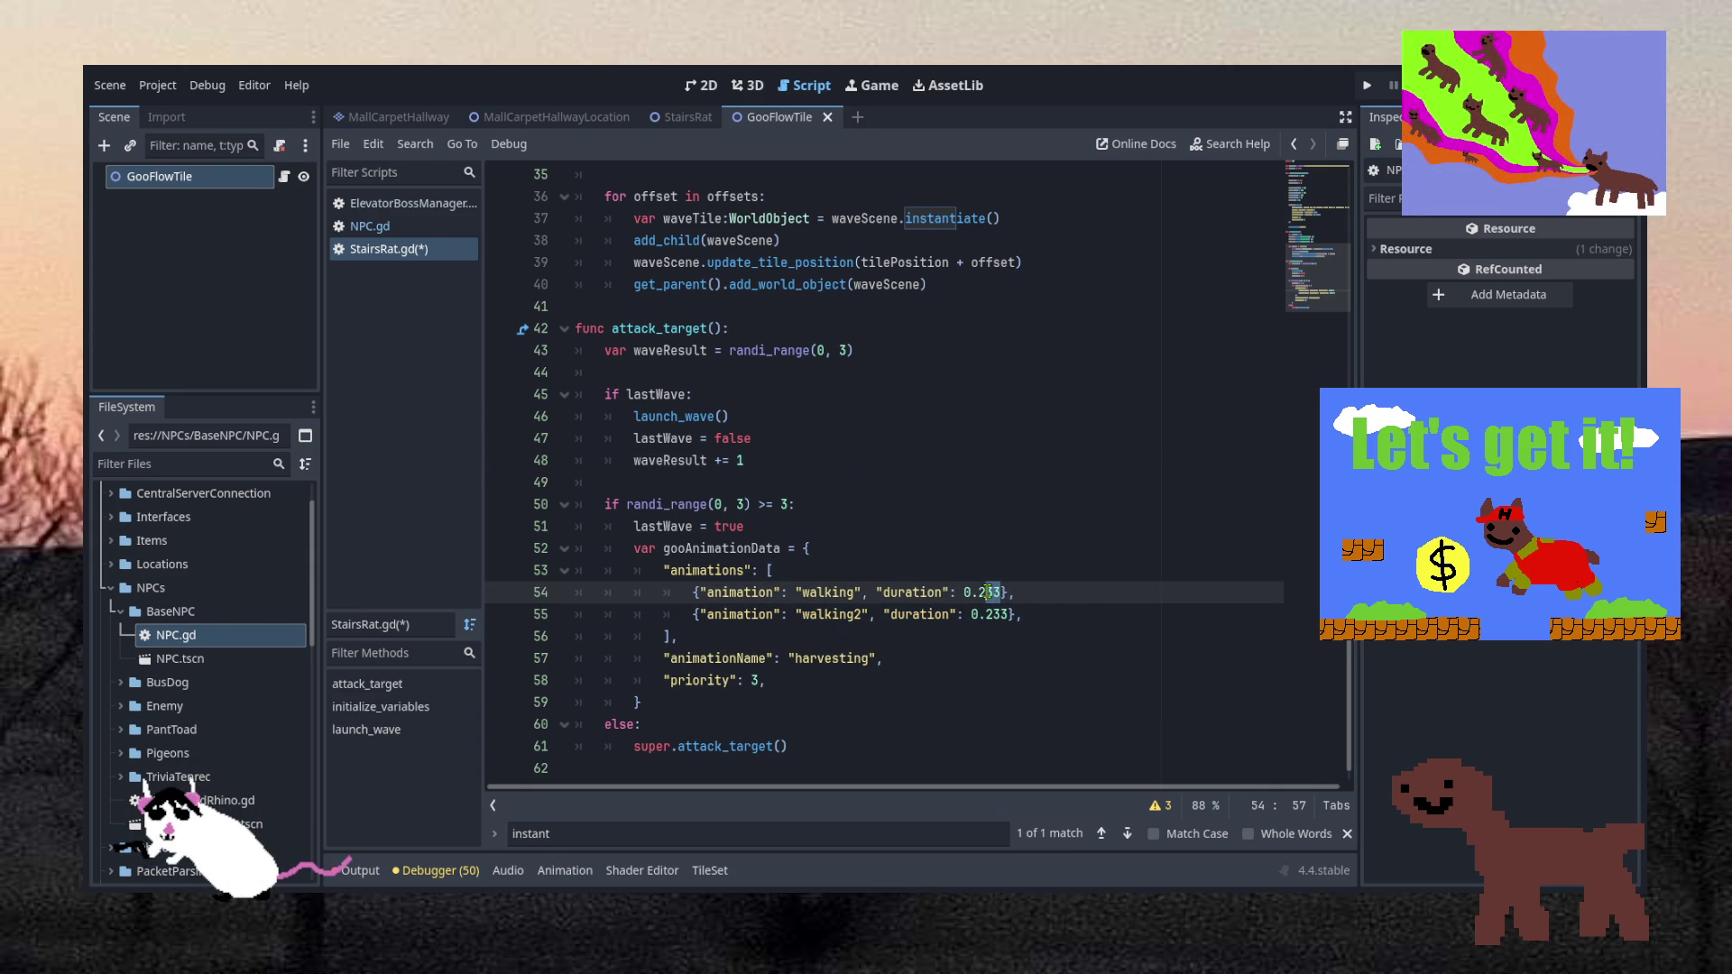
{"action": "type", "text": "5"}
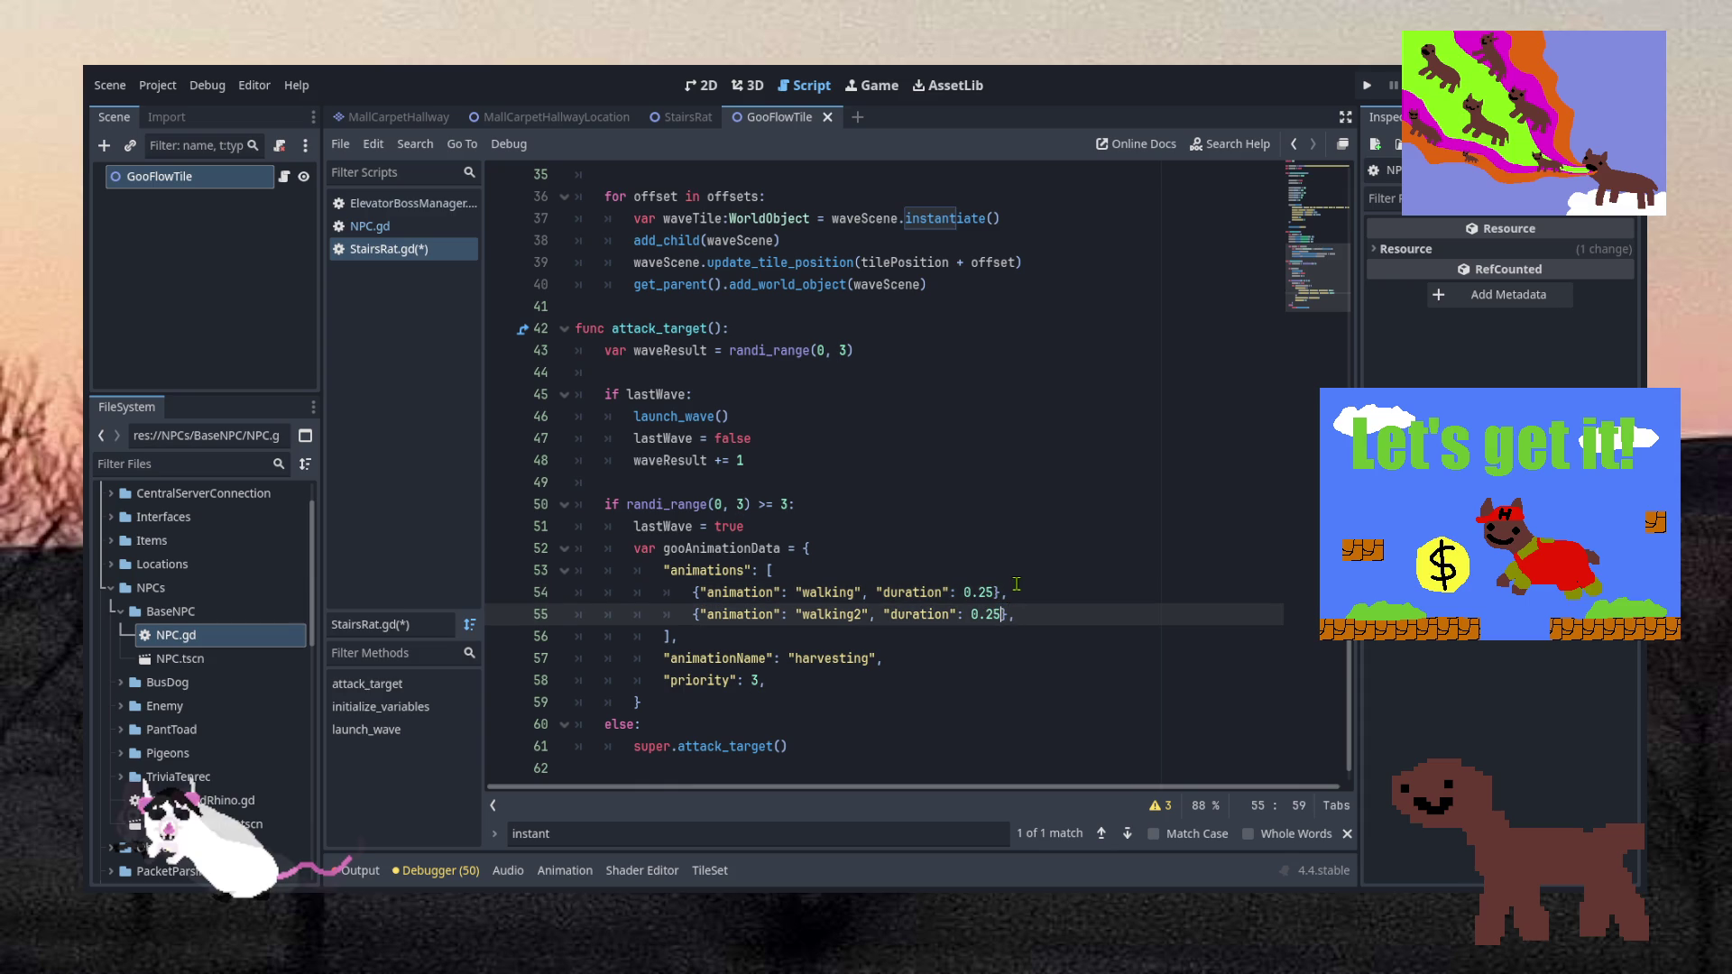
{"action": "left_click", "coordinate": [1017, 584]}
{"action": "key", "text": "ctrl+s"}
Change the dictionary's animationName from harvesting to gooDropping
{"action": "scroll", "coordinate": [939, 516], "scroll_direction": "down", "scroll_amount": 1}
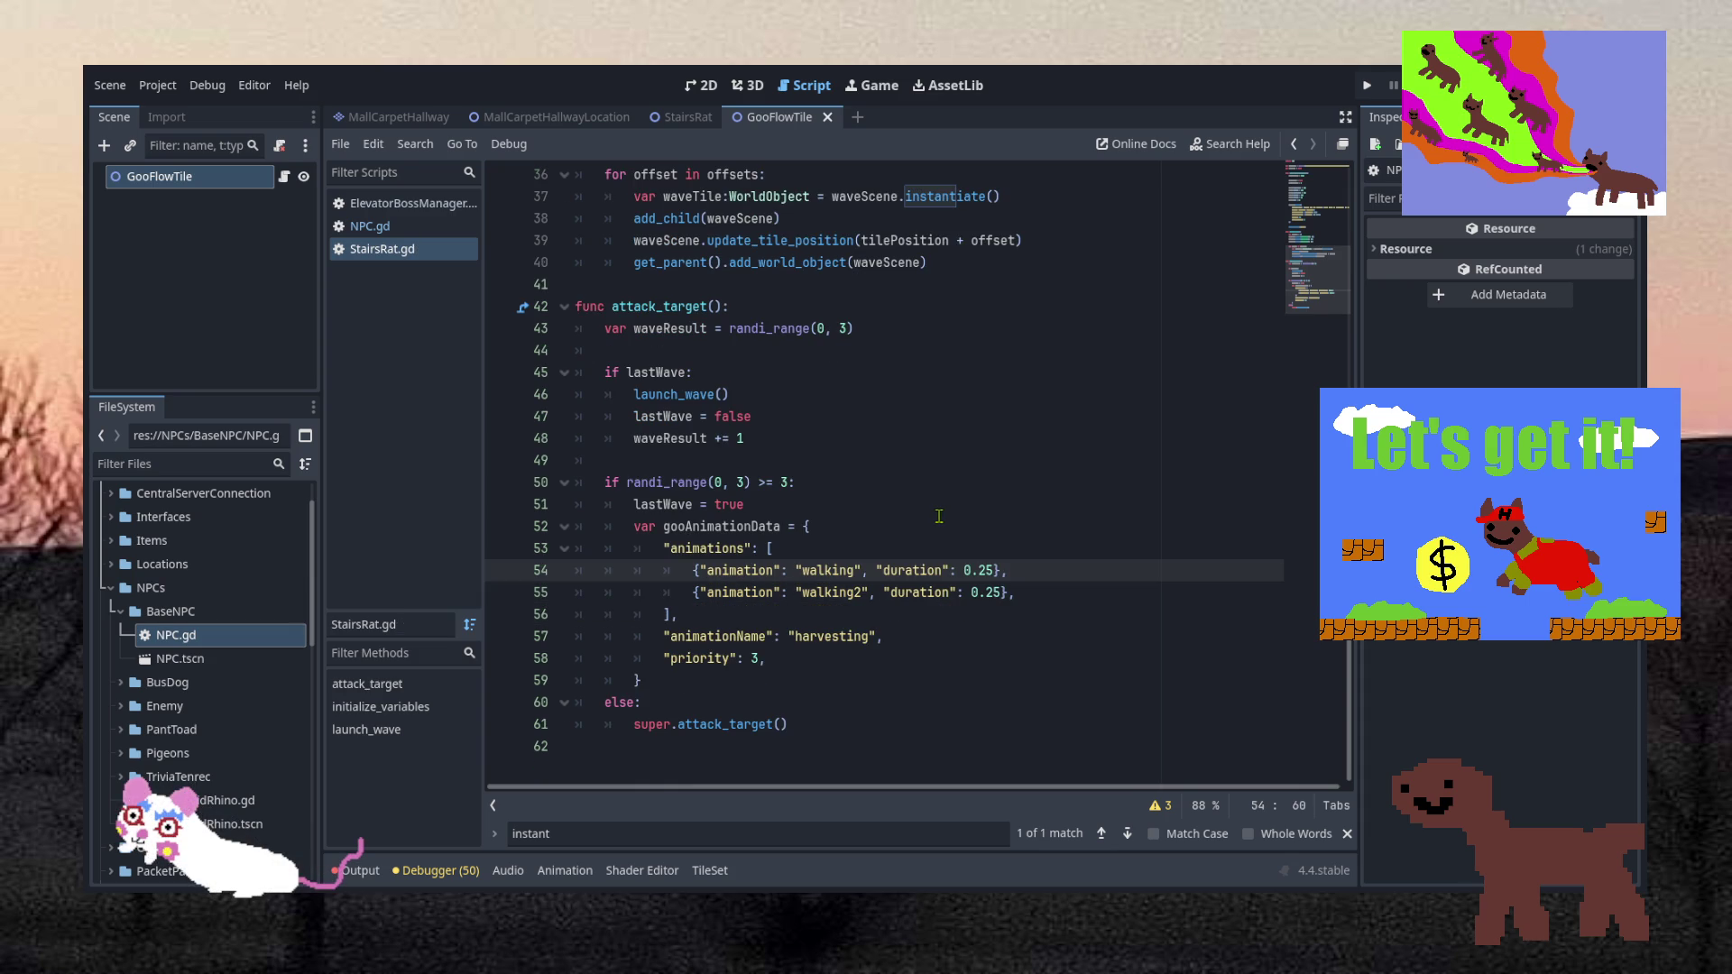
{"action": "double_click", "coordinate": [836, 636]}
{"action": "type", "text": "gooD"}
{"action": "type", "text": "ropping"}
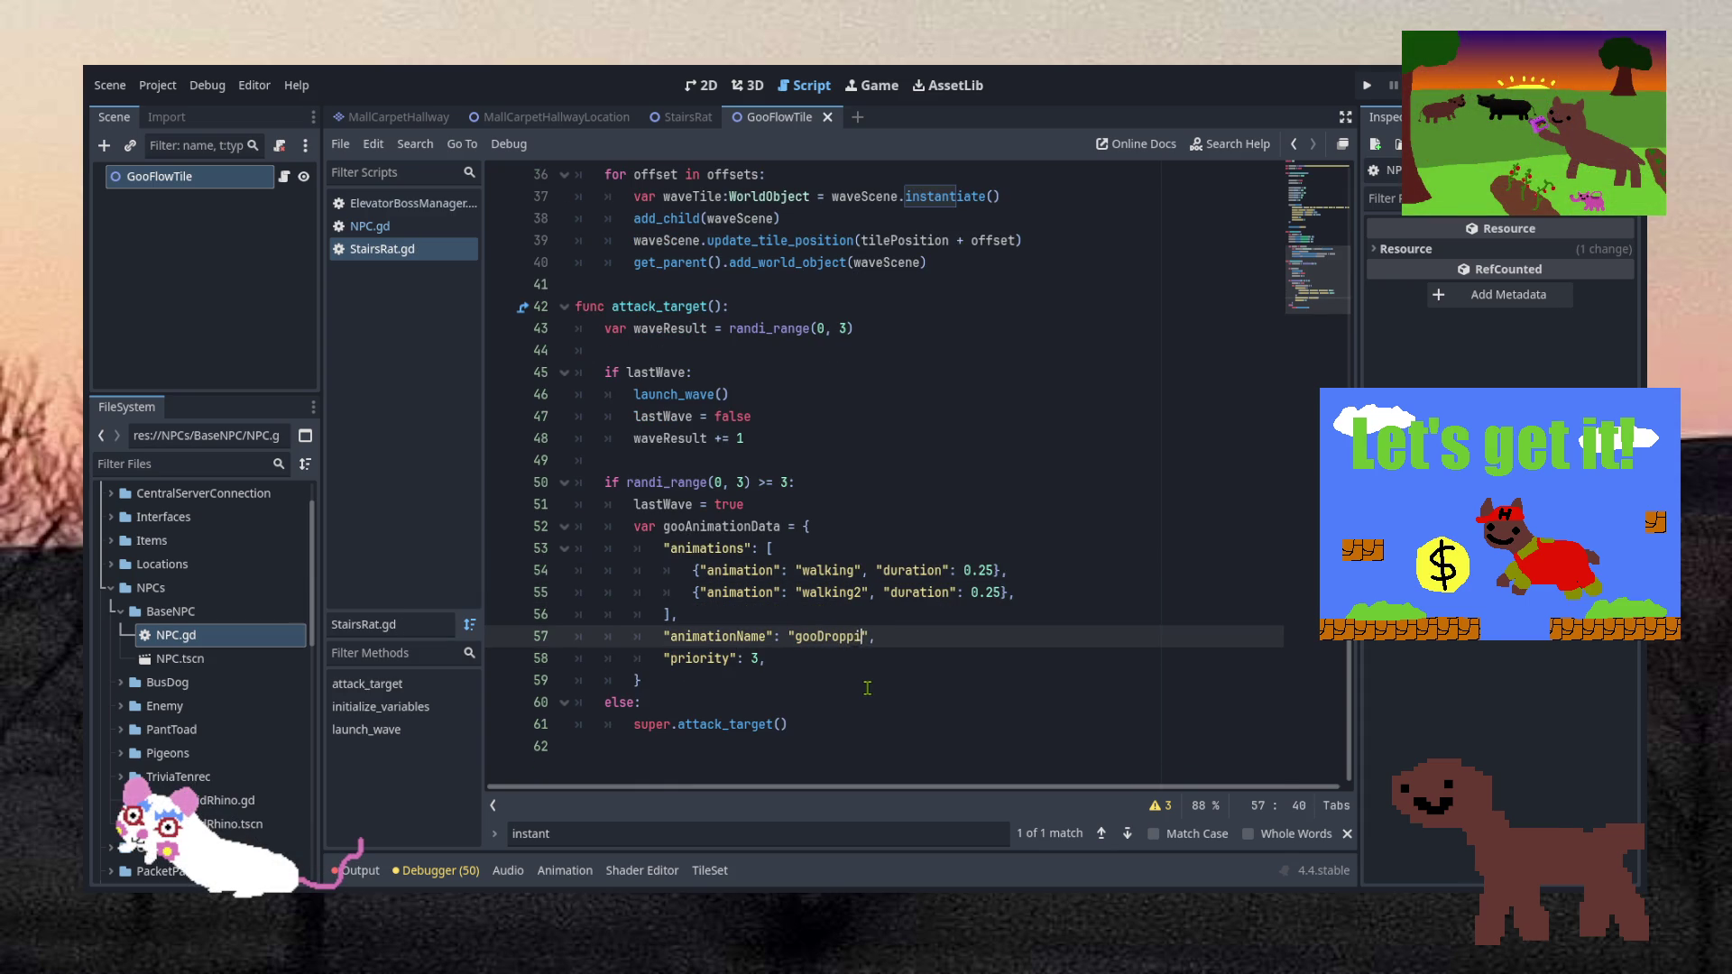
{"action": "left_click", "coordinate": [818, 679]}
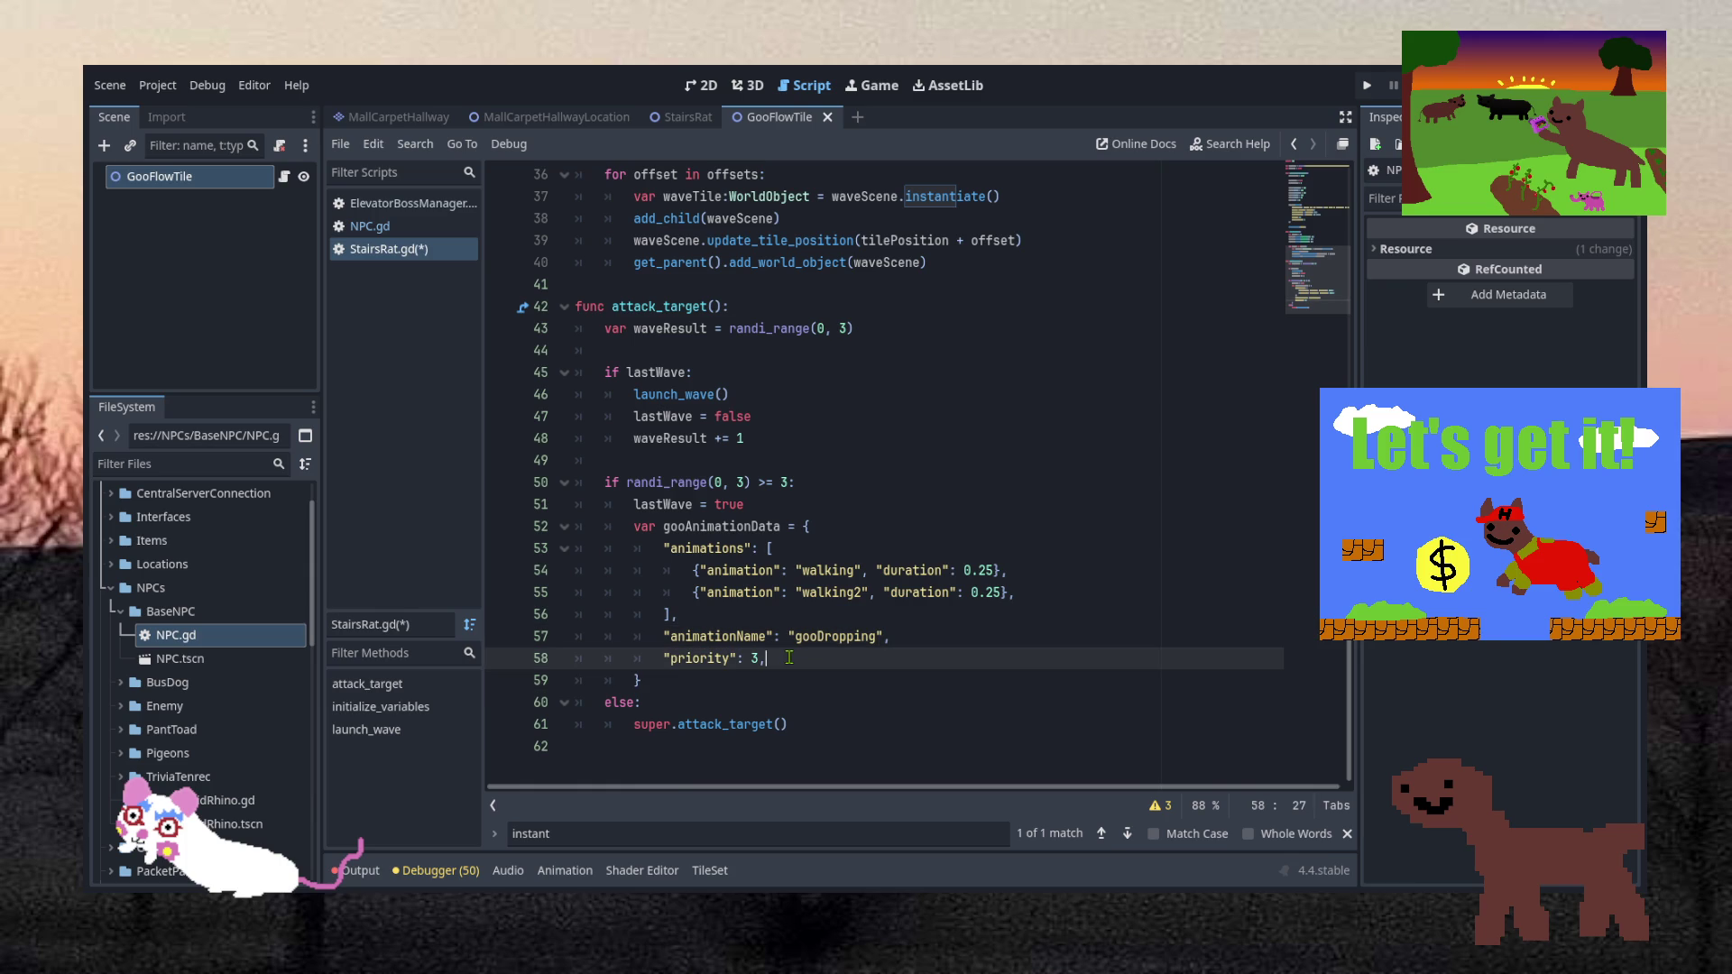
{"action": "left_click", "coordinate": [796, 610]}
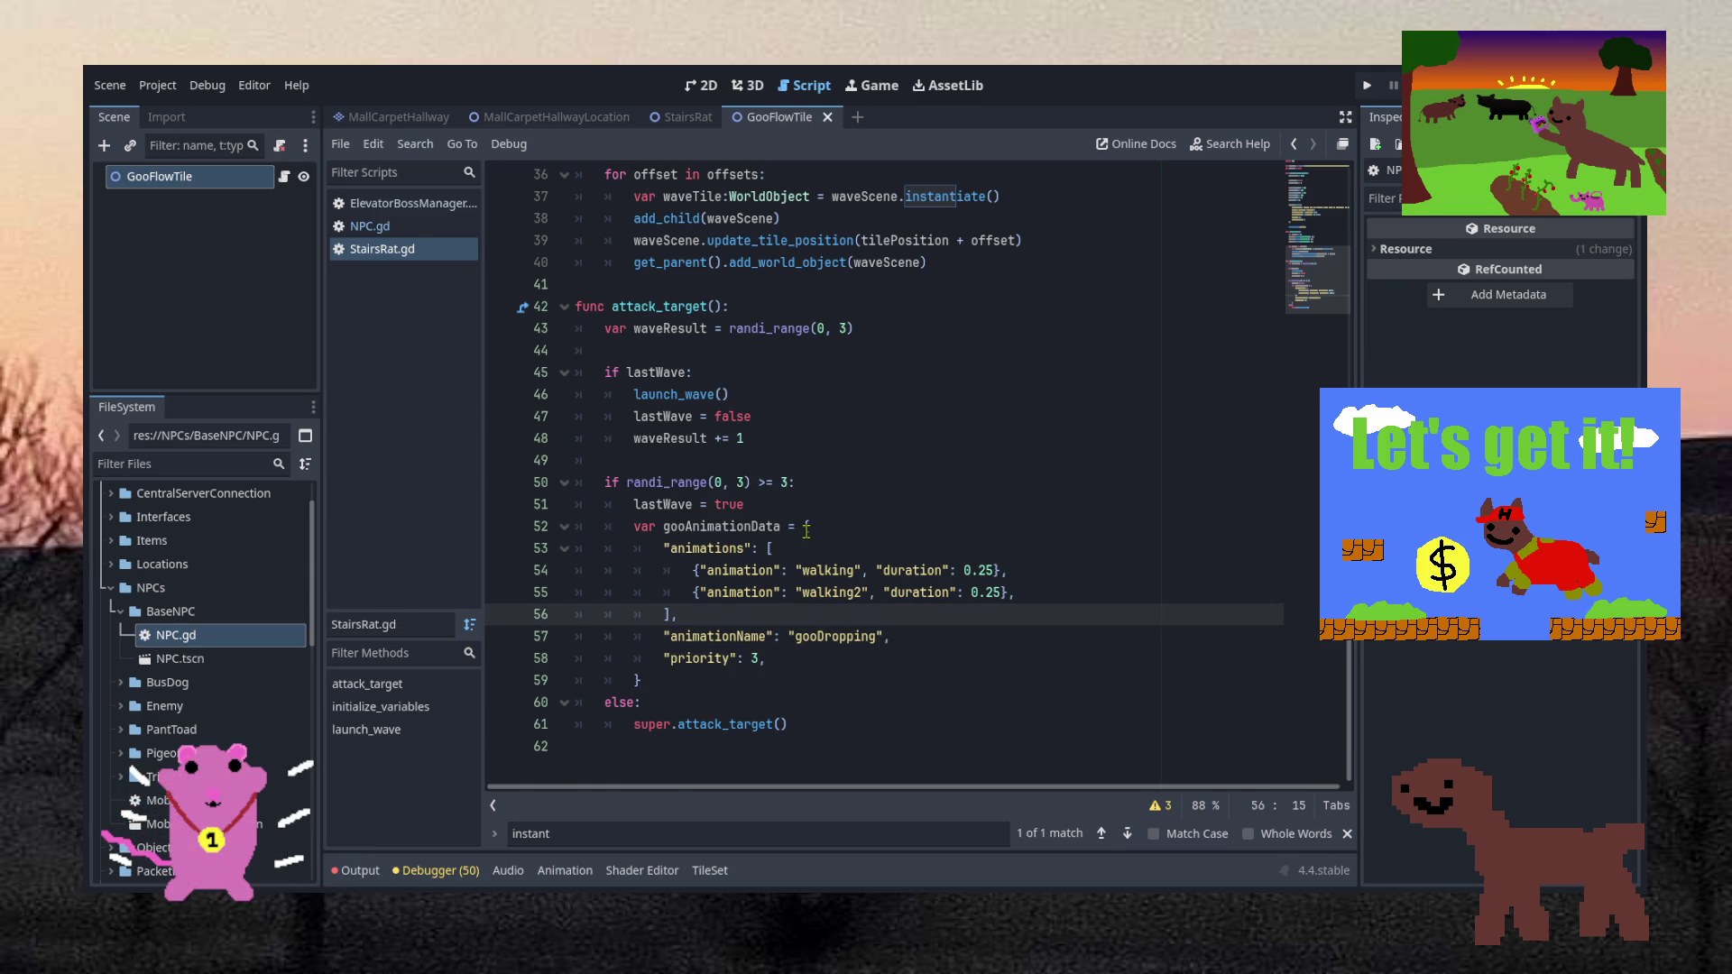
{"action": "left_click", "coordinate": [769, 682]}
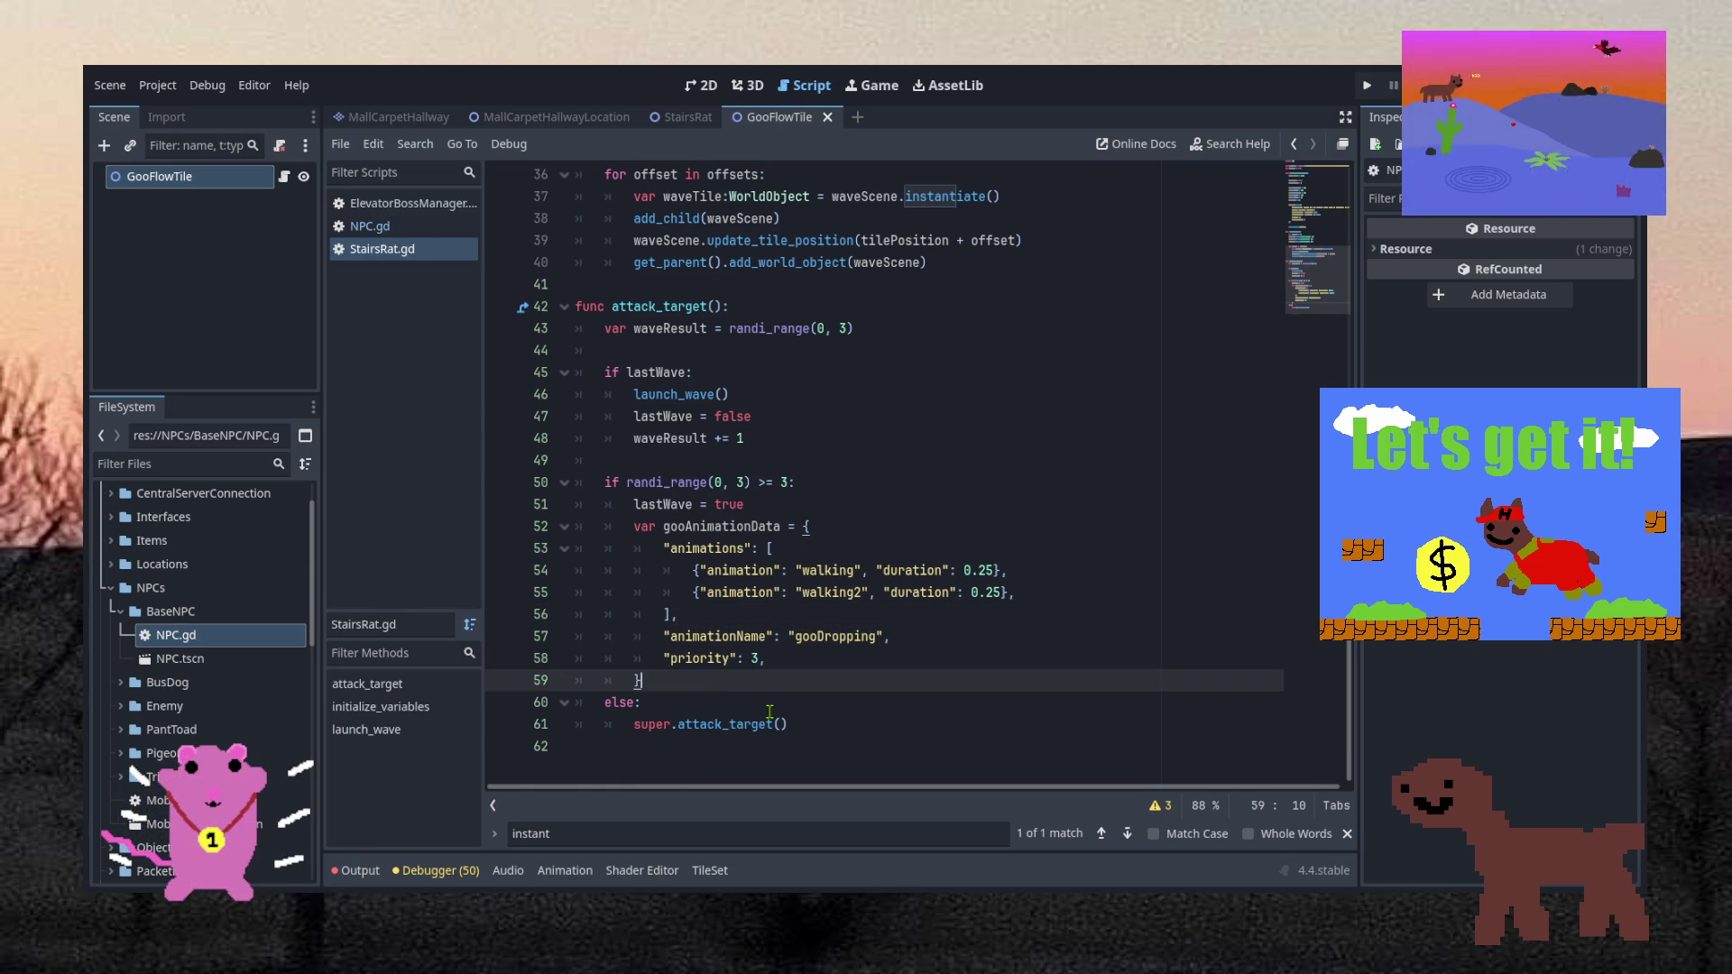
On a new line after the goo dictionary, autocomplete animationManager.add_ as the start of the call
{"action": "key", "text": "Return"}
{"action": "type", "text": "add_ani"}
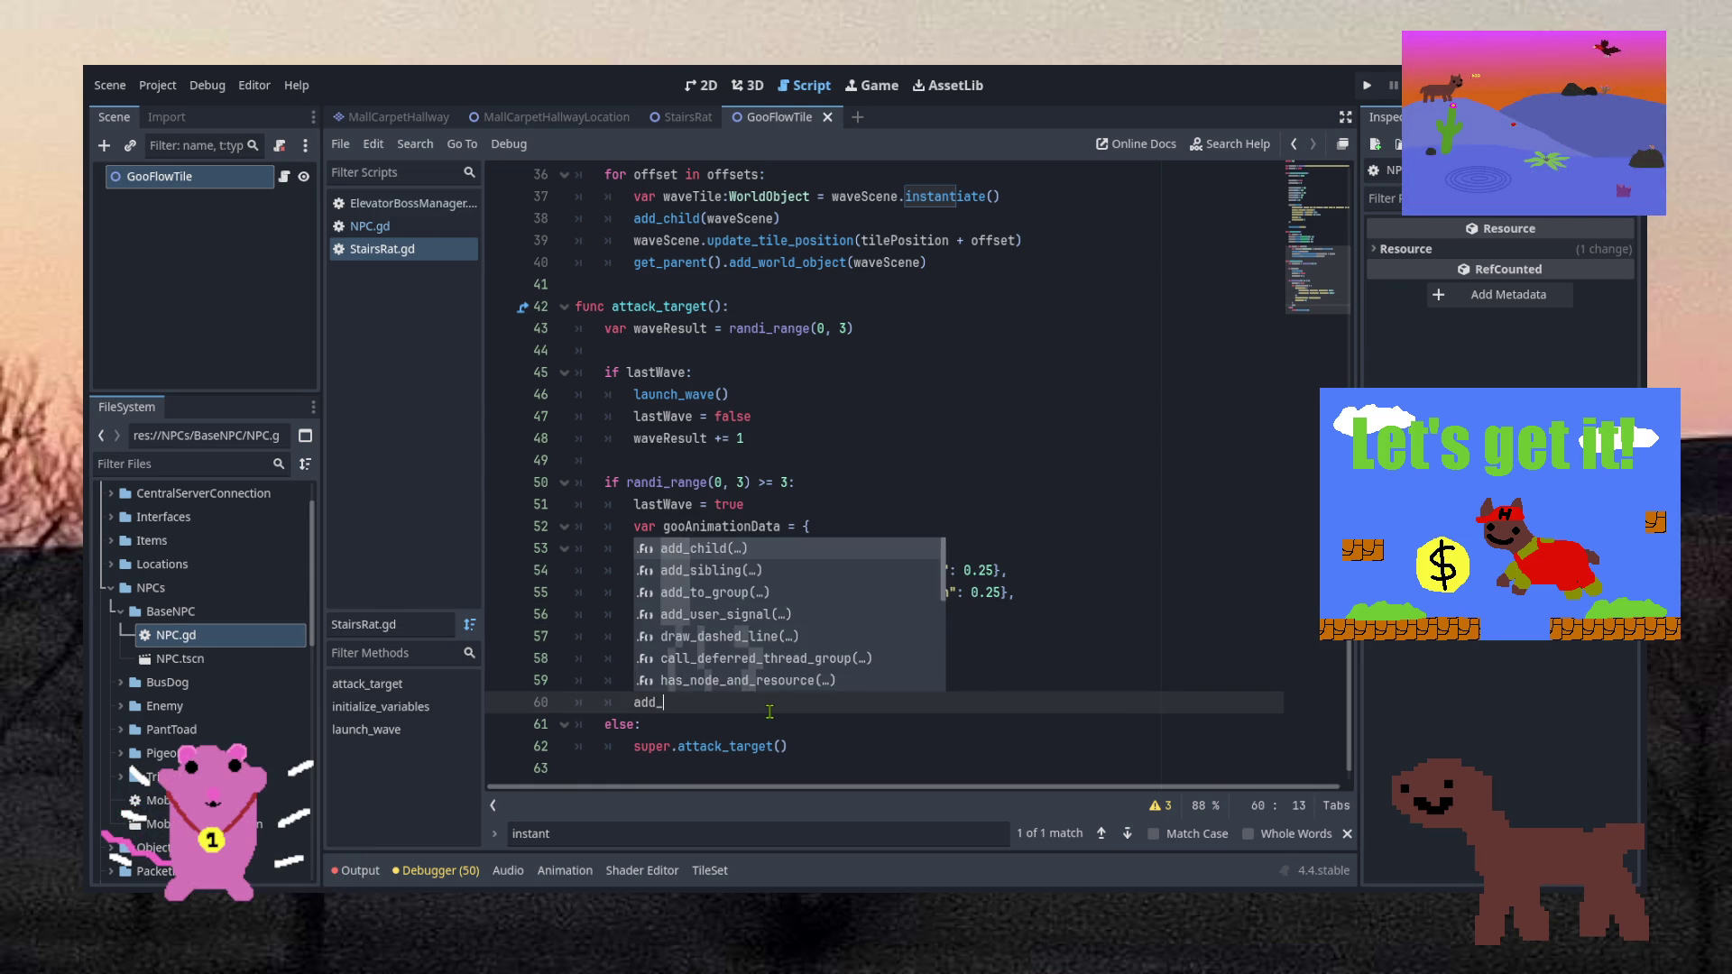
{"action": "key", "text": "BackSpace"}
{"action": "key", "text": "BackSpace"}
{"action": "key", "text": "BackSpace"}
{"action": "type", "text": "ani"}
{"action": "key", "text": "Return"}
{"action": "type", "text": ".add"}
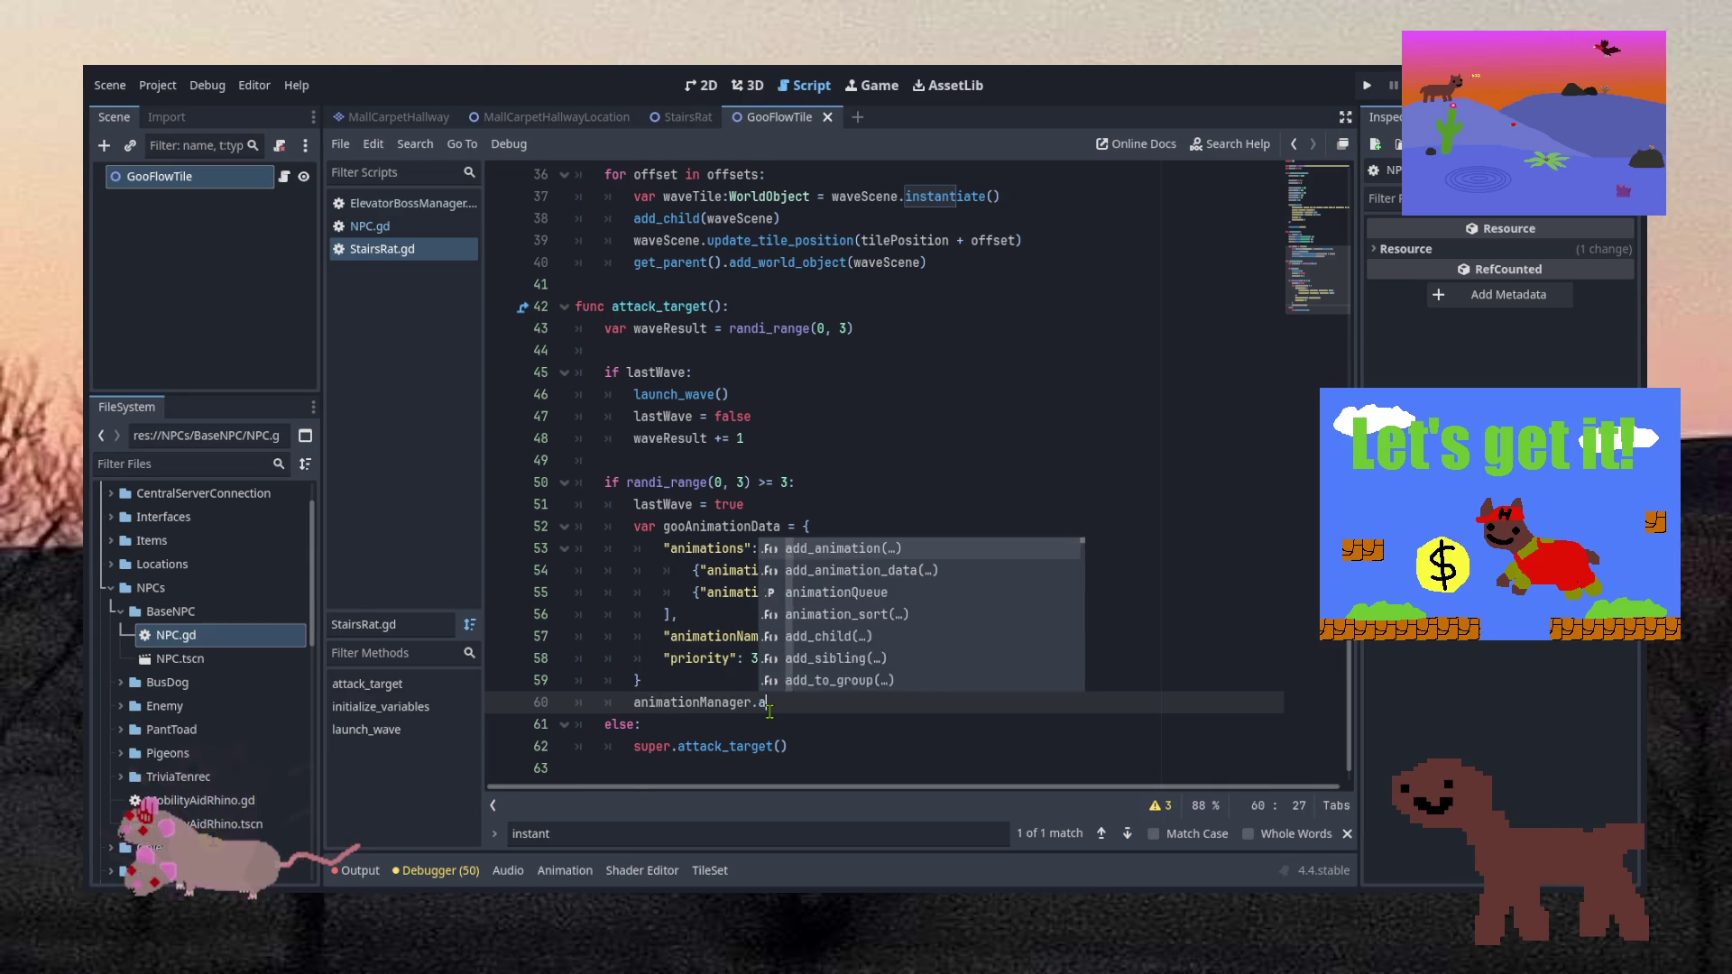
{"action": "key", "text": "Return"}
Complete the line as add_animation_data(gooAnimationData) and review the surrounding block
{"action": "type", "text": "goo"}
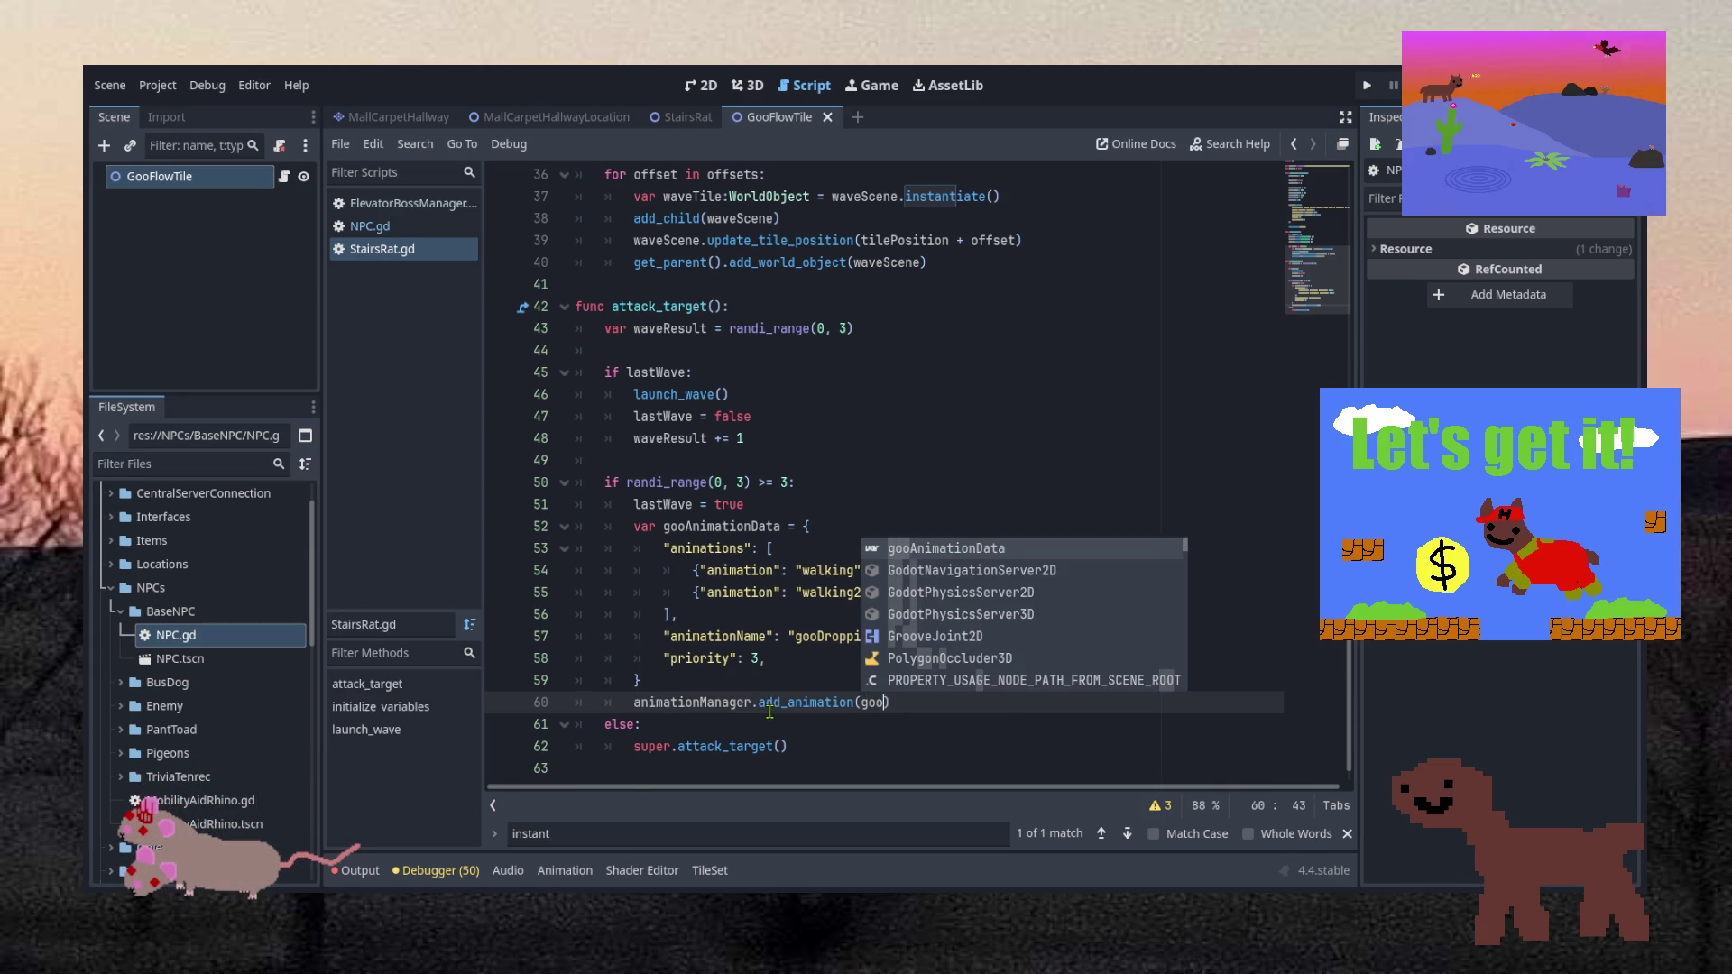
{"action": "key", "text": "BackSpace"}
{"action": "key", "text": "BackSpace"}
{"action": "key", "text": "BackSpace"}
{"action": "type", "text": "_d"}
{"action": "key", "text": "Return"}
{"action": "type", "text": "f"}
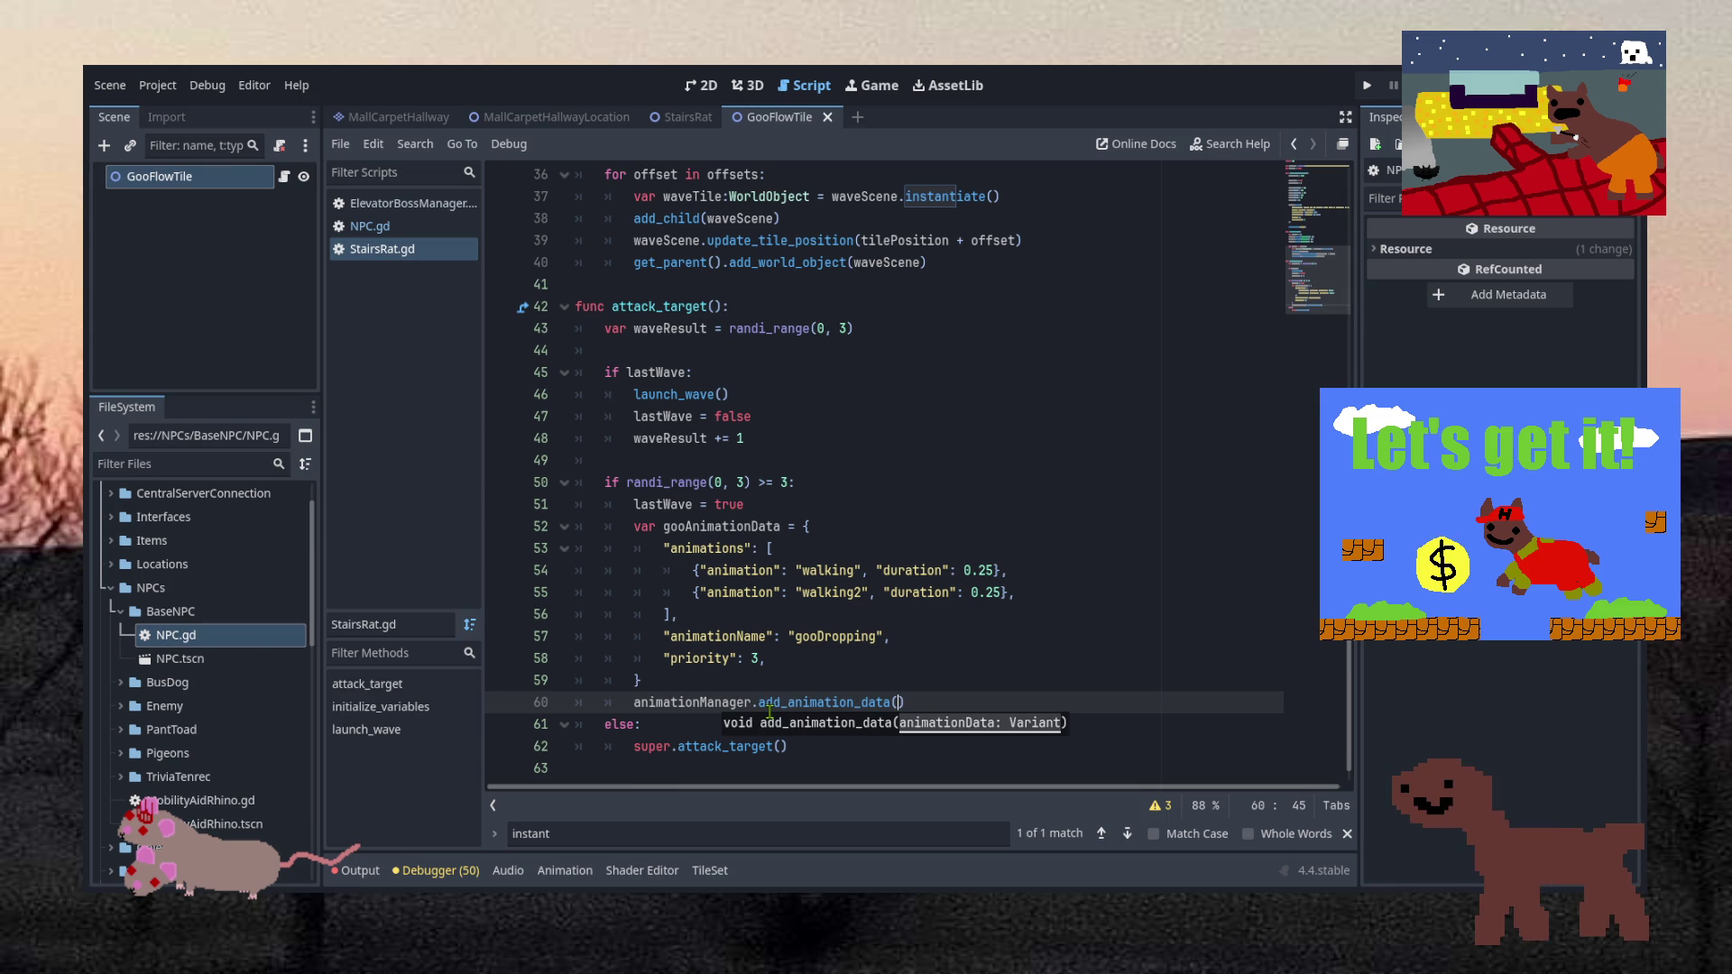
{"action": "key", "text": "BackSpace"}
{"action": "type", "text": "goo"}
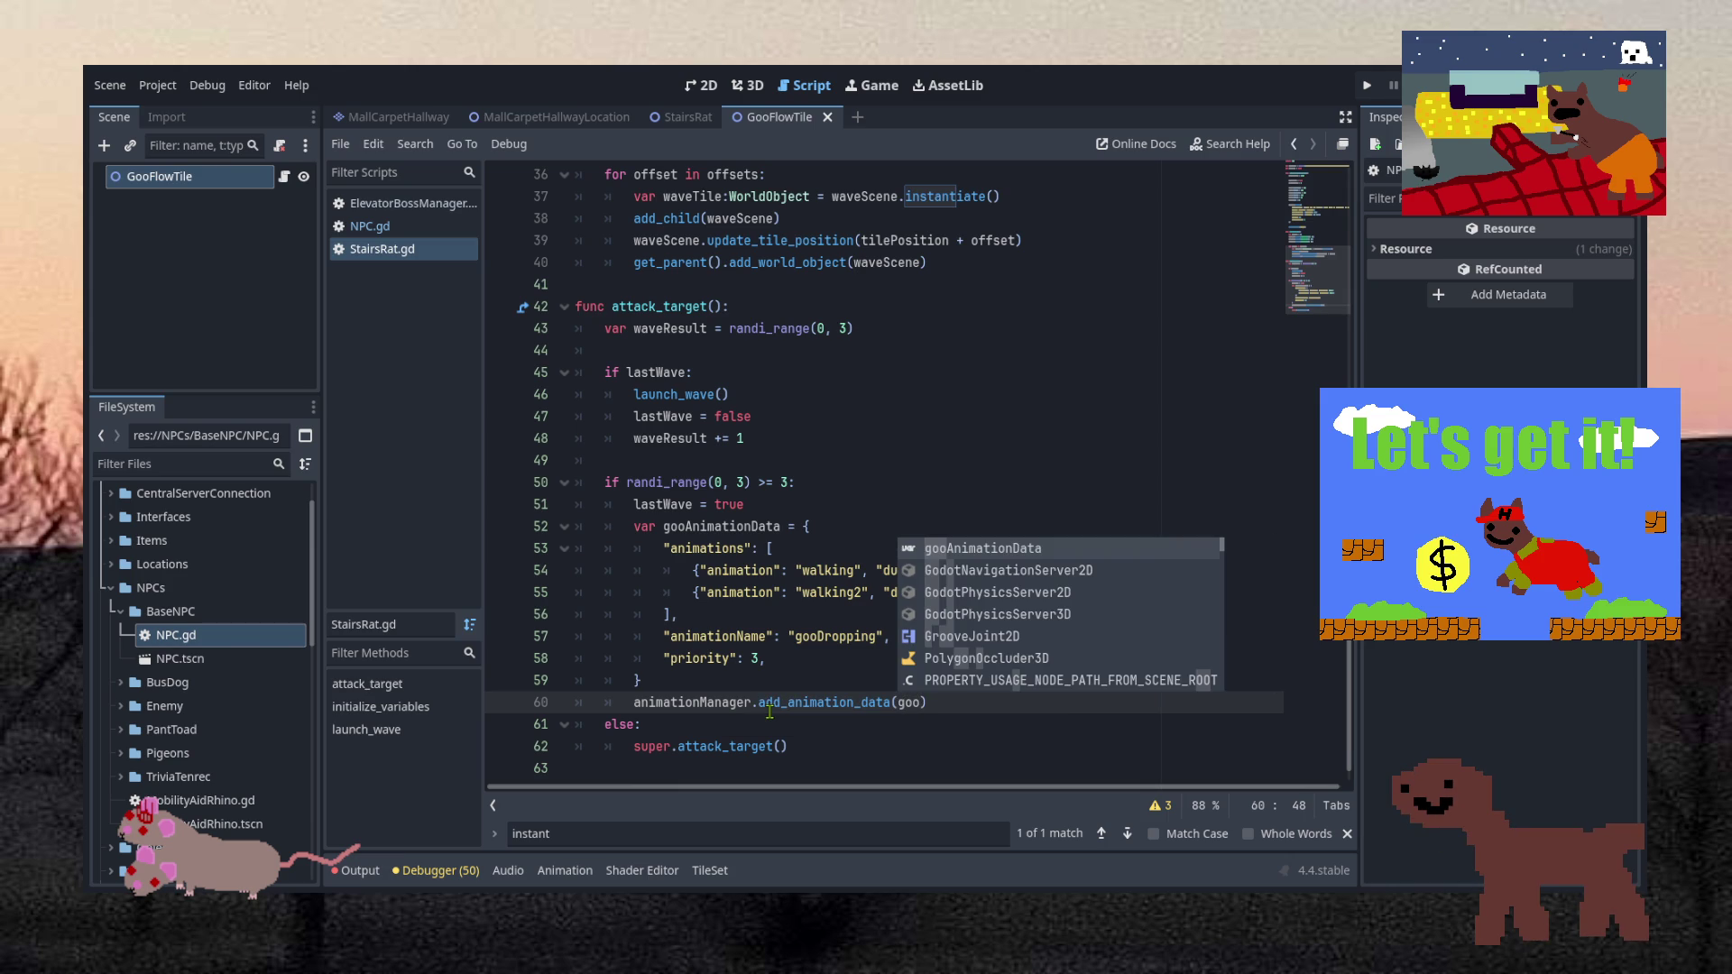
{"action": "key", "text": "Return"}
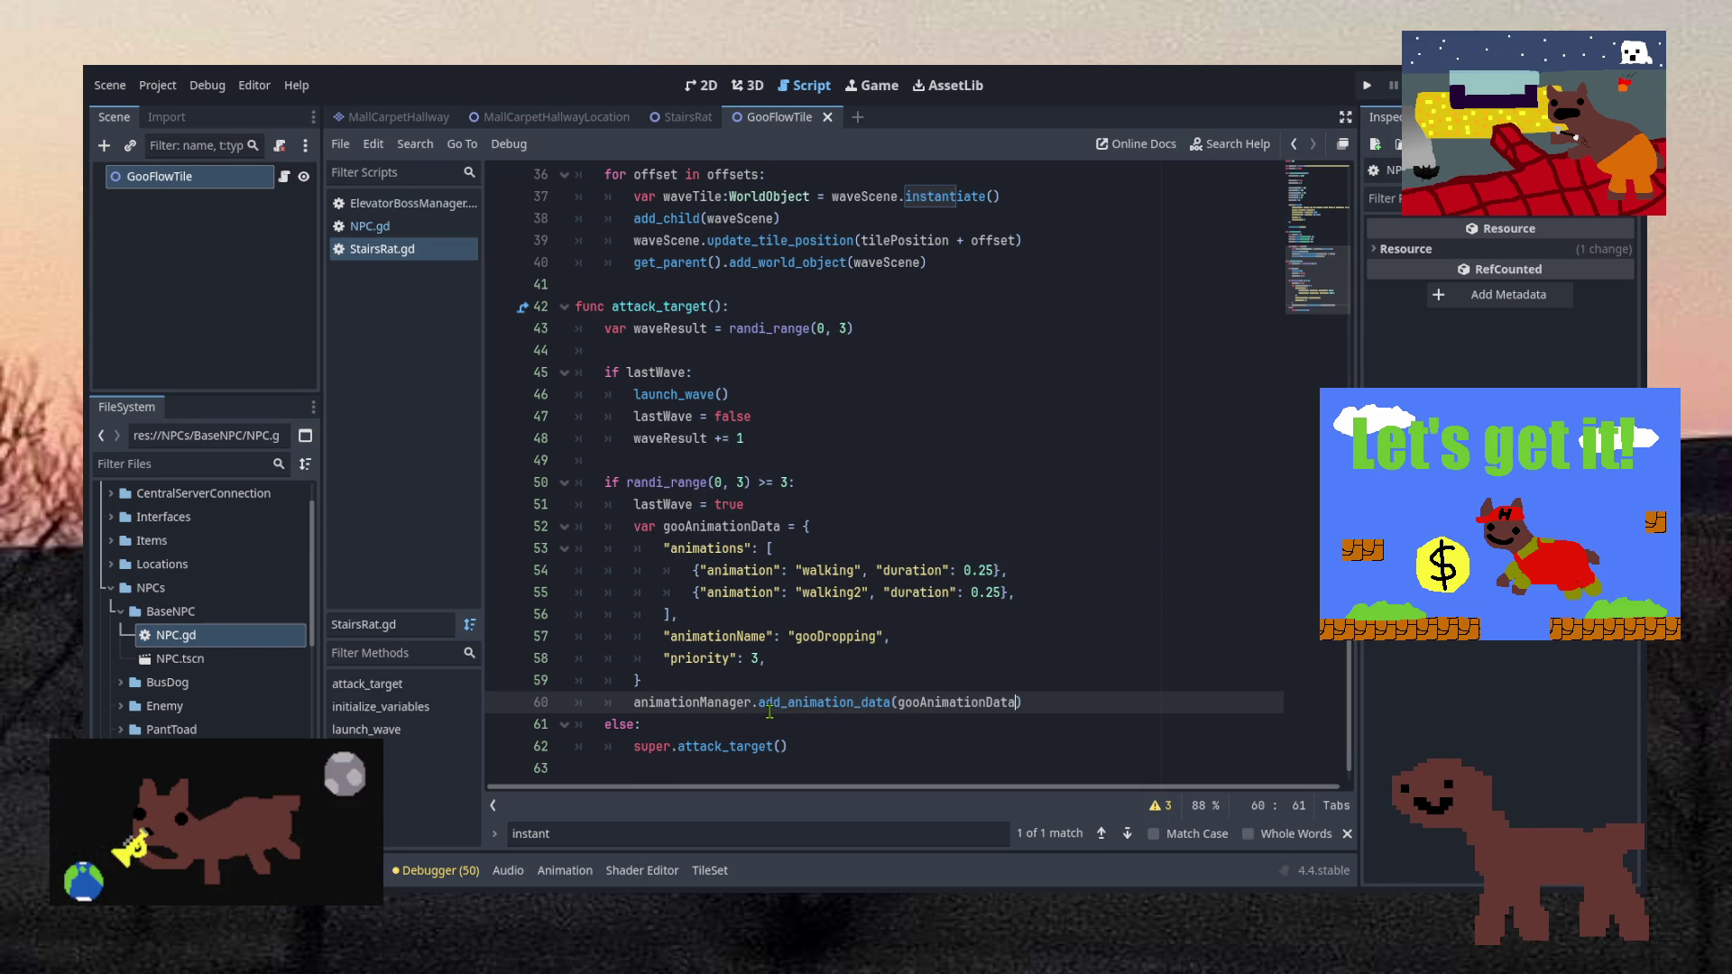
{"action": "left_click", "coordinate": [783, 683]}
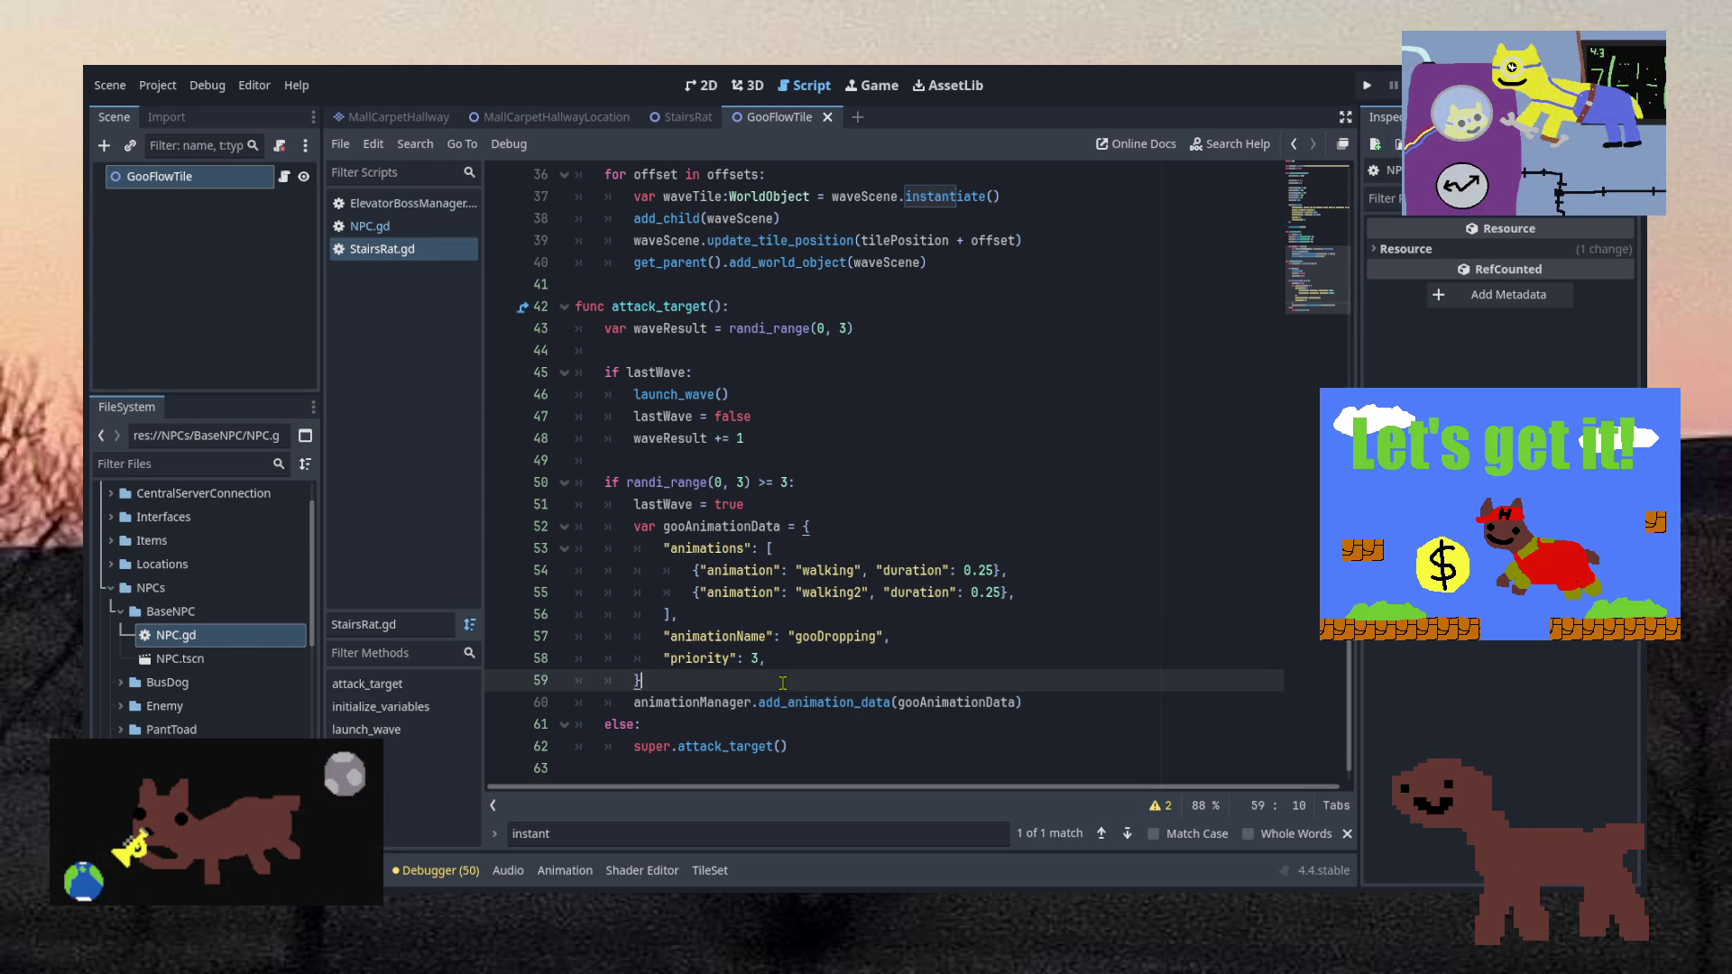
{"action": "key", "text": "Up"}
{"action": "key", "text": "Up"}
{"action": "key", "text": "Up"}
{"action": "left_click", "coordinate": [833, 485]}
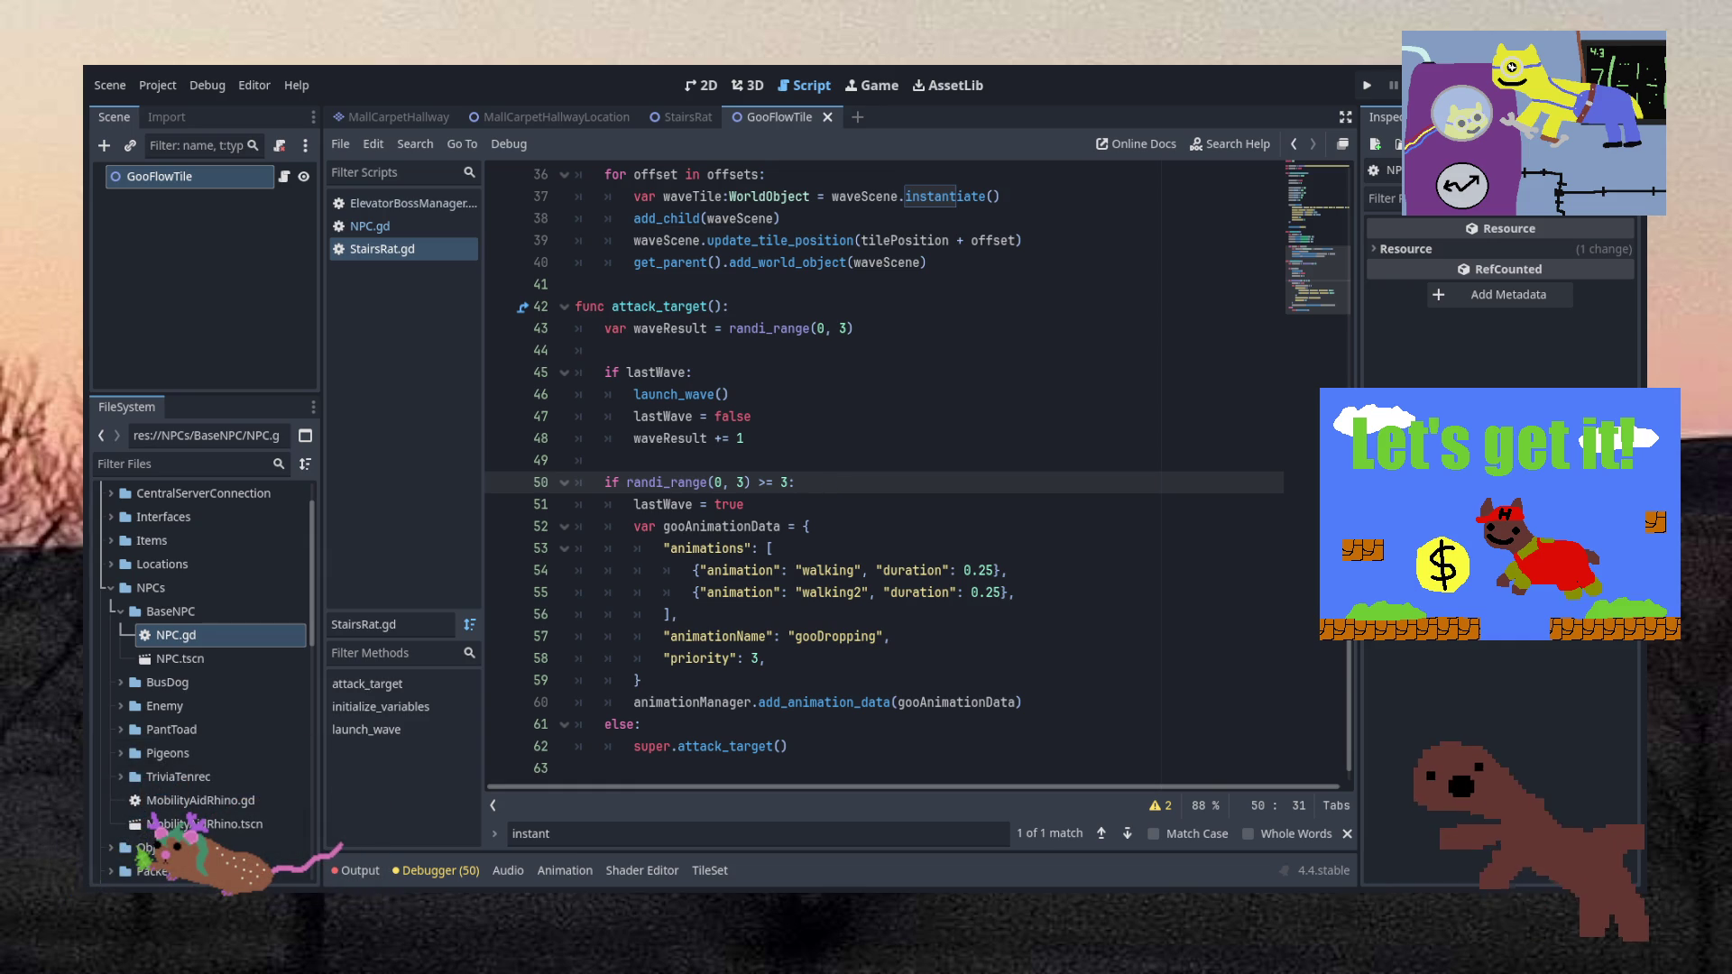
Launch the game with F5 to playtest the goo attack
{"action": "left_click", "coordinate": [1367, 86]}
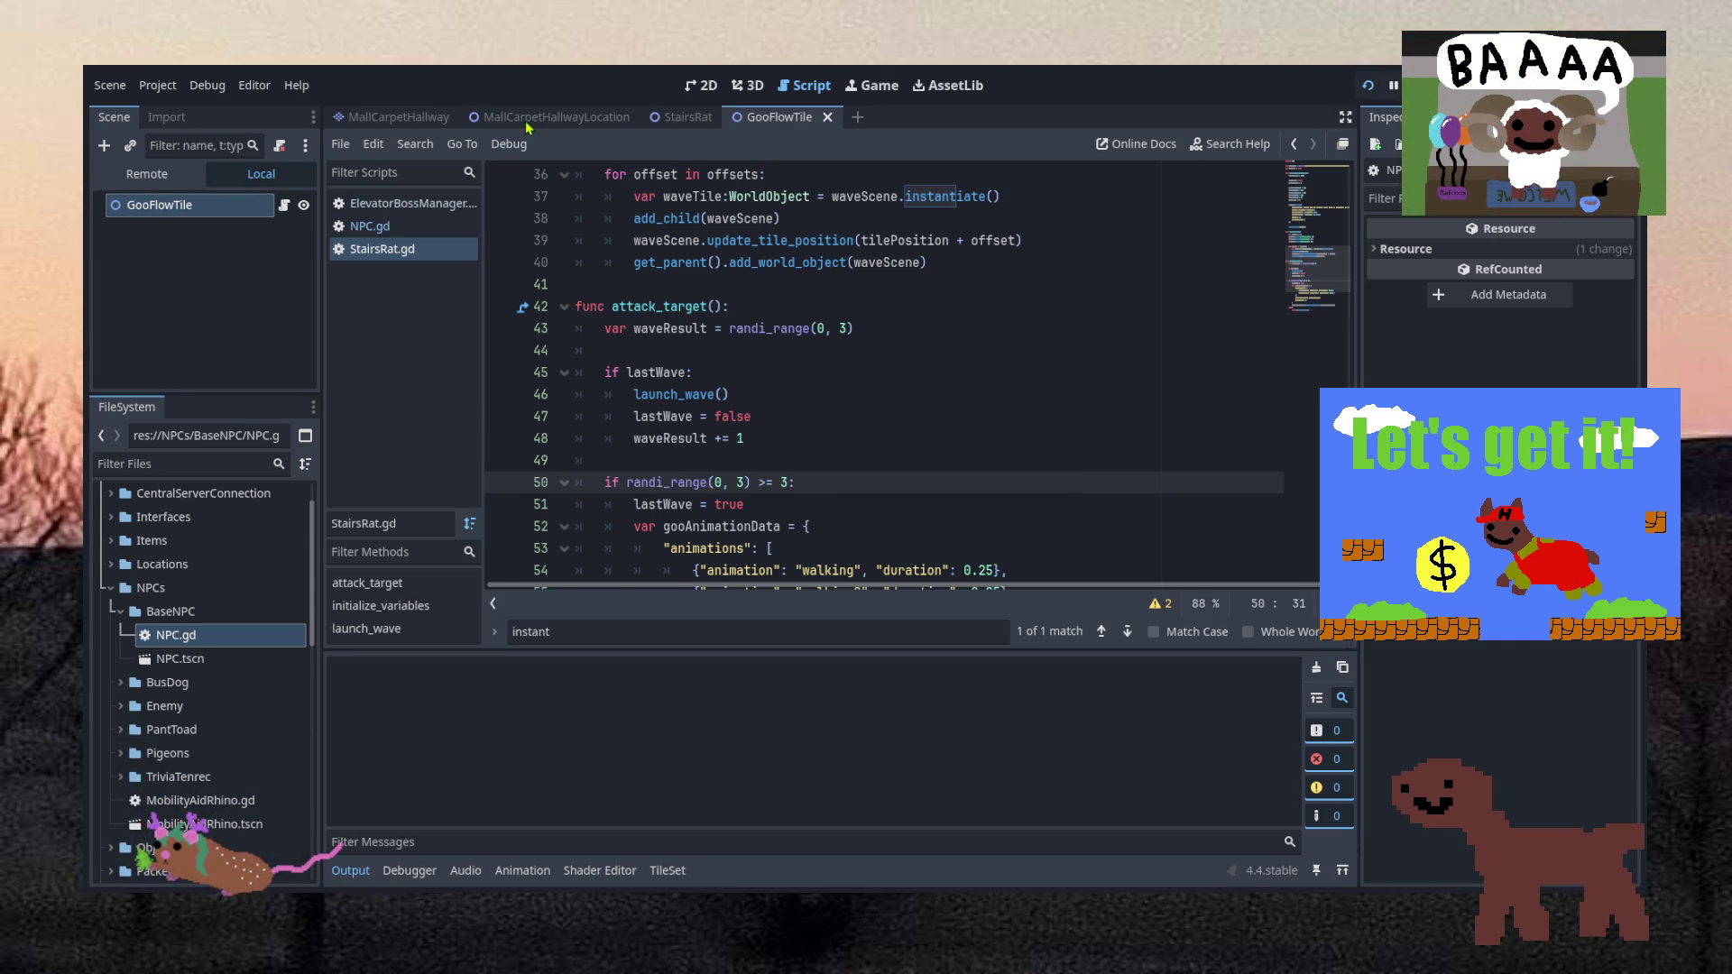
{"action": "left_click", "coordinate": [527, 122]}
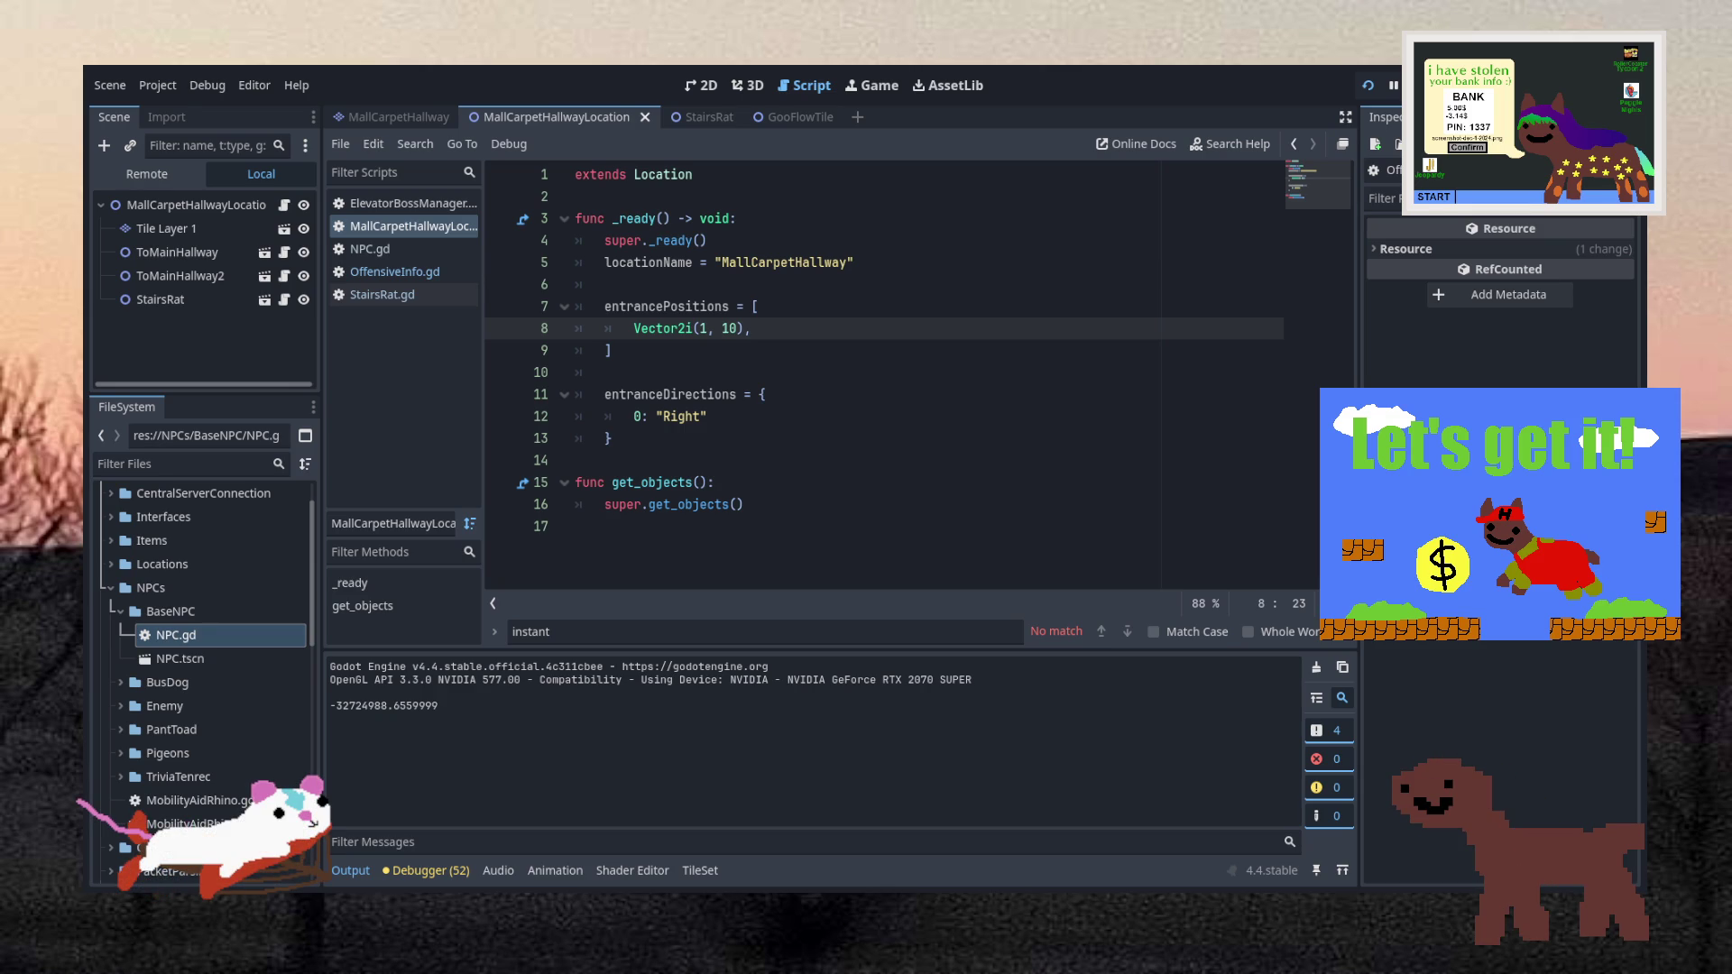
{"action": "key", "text": "F5"}
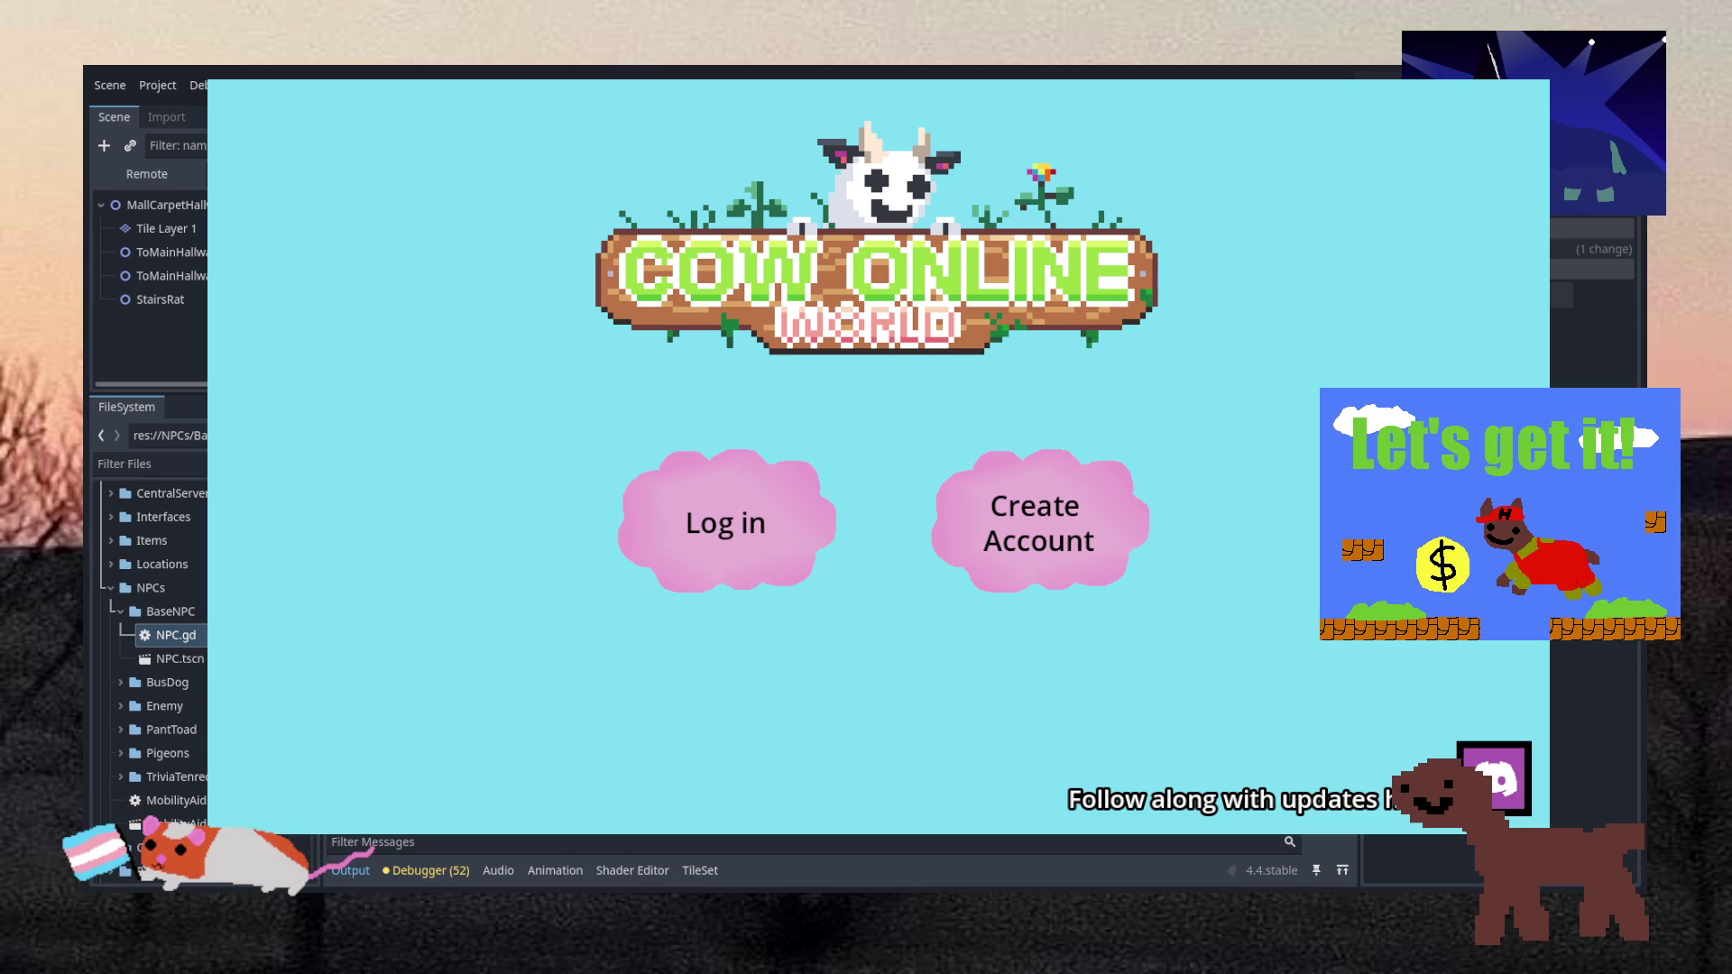
Log in with the account name and password, then enter the Cow Online World server
{"action": "left_click", "coordinate": [726, 523]}
{"action": "left_click", "coordinate": [874, 571]}
{"action": "type", "text": "bee"}
{"action": "left_click", "coordinate": [874, 640]}
{"action": "left_click", "coordinate": [936, 706]}
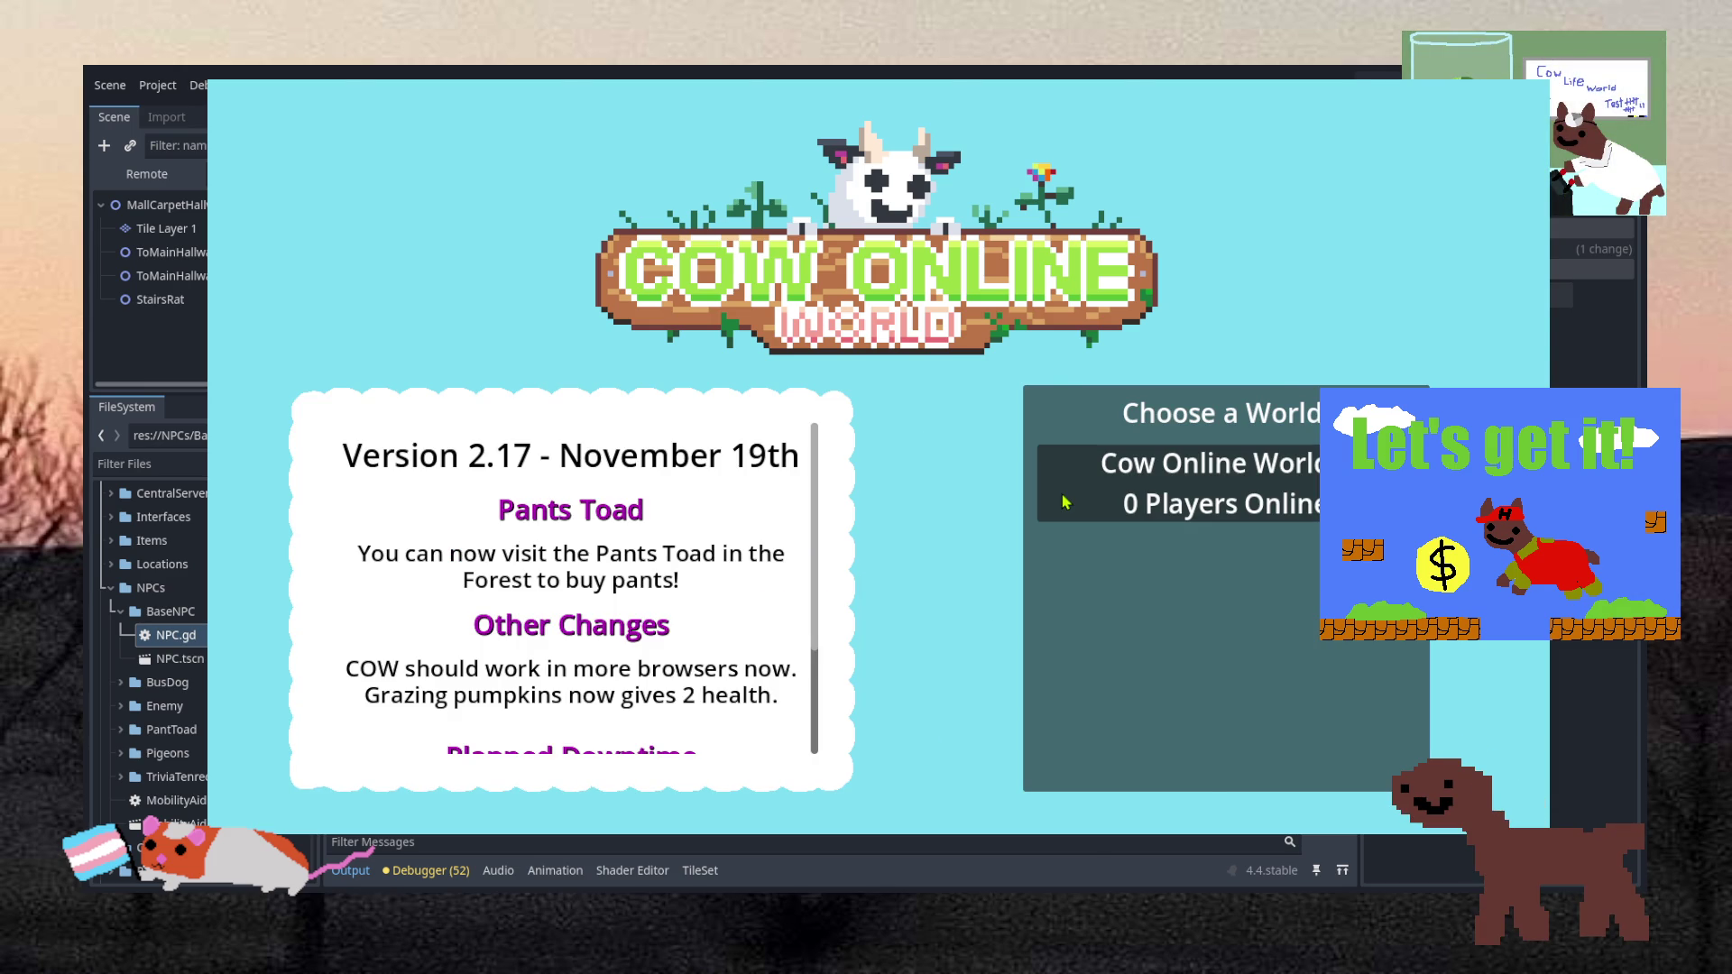
{"action": "left_click", "coordinate": [1064, 502]}
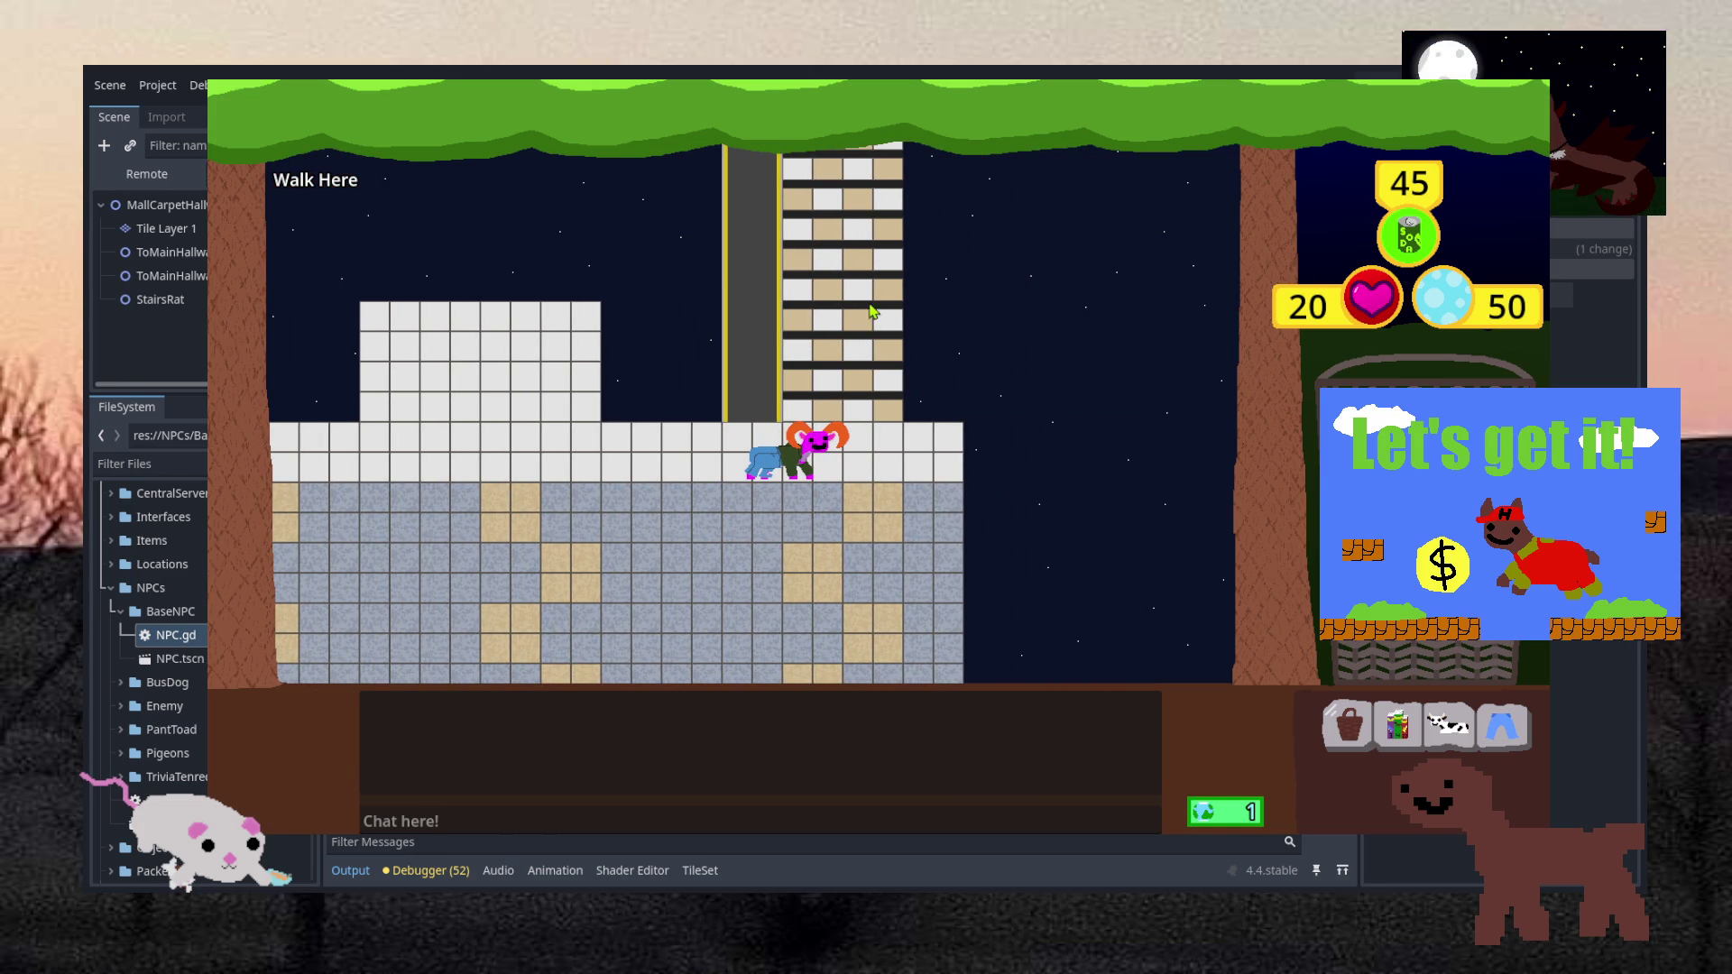
Walk the character up the tower ladder, then close the running game with Alt+F4
{"action": "left_click", "coordinate": [834, 289]}
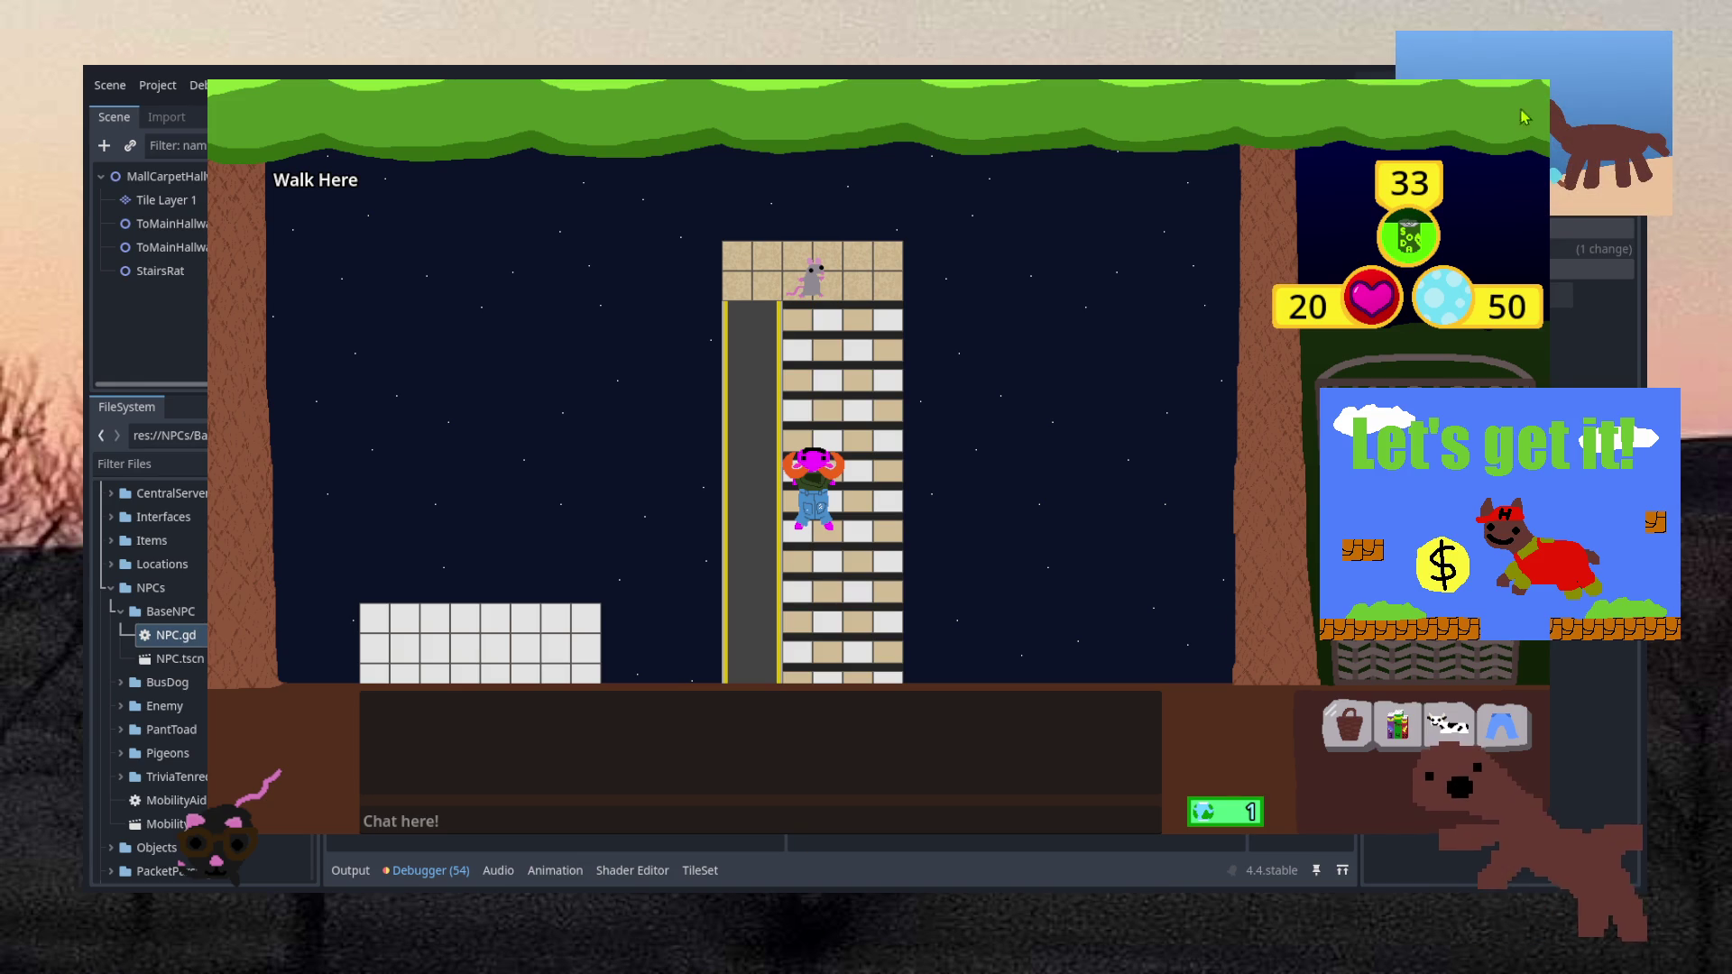
{"action": "key", "text": "alt+F4"}
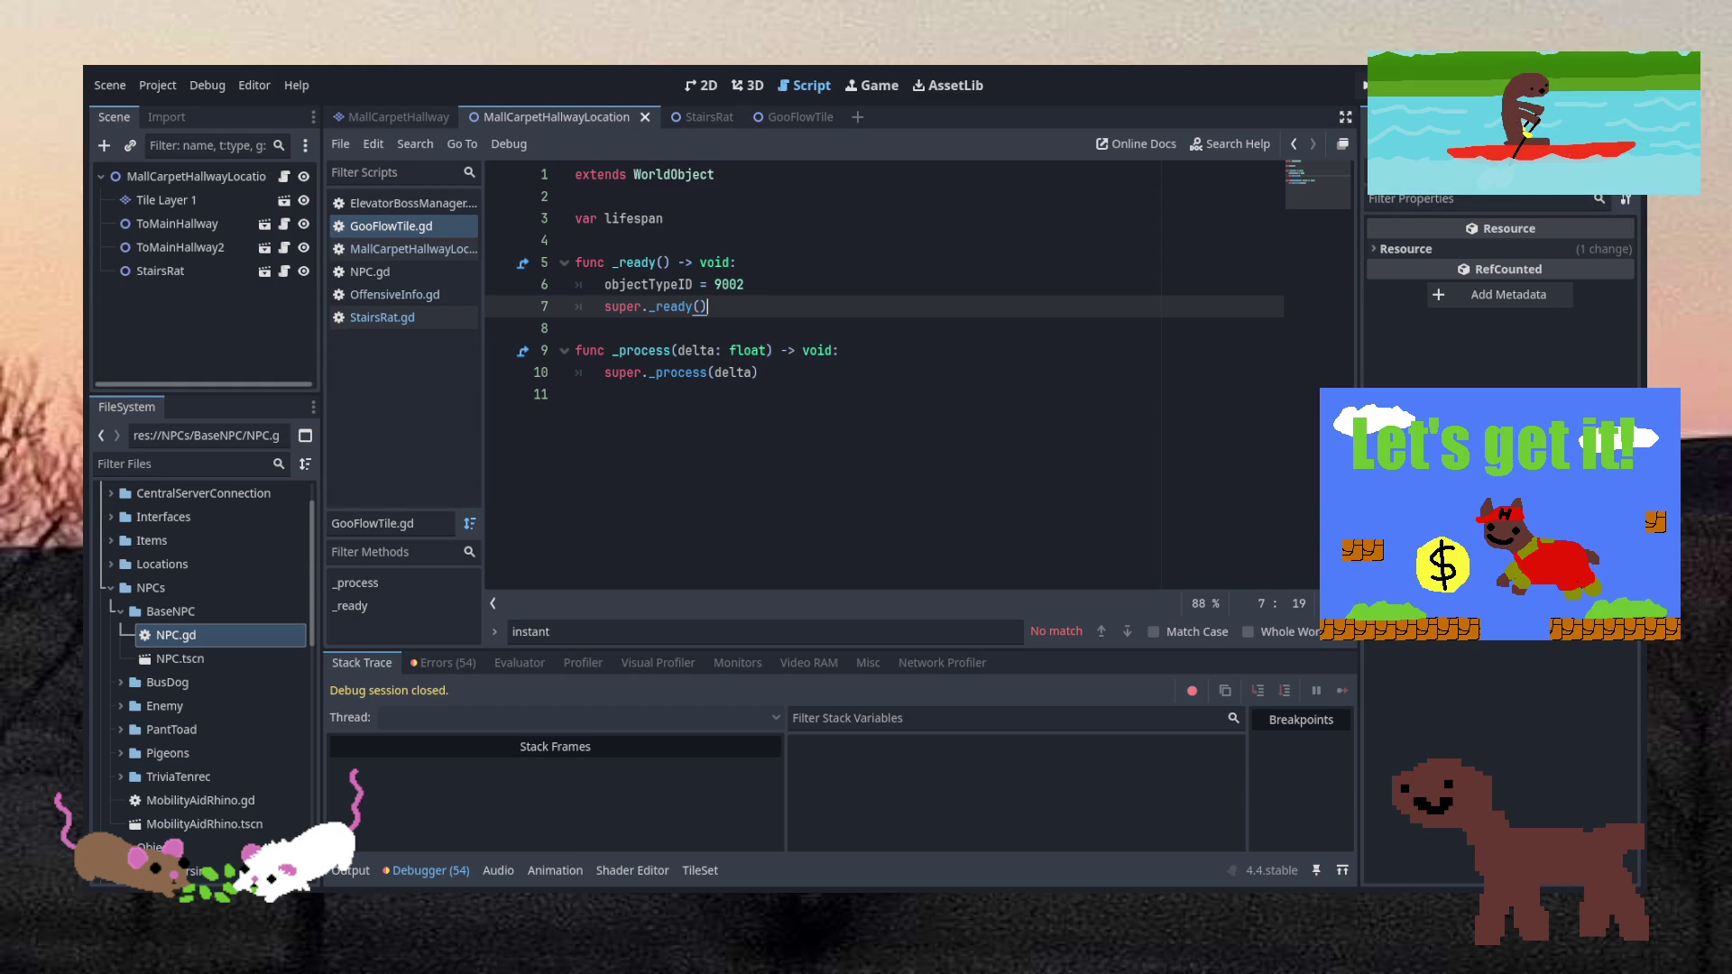
Rerun with F5, log in with the account name and password, enter Cow Online World, and focus chat
{"action": "key", "text": "F5"}
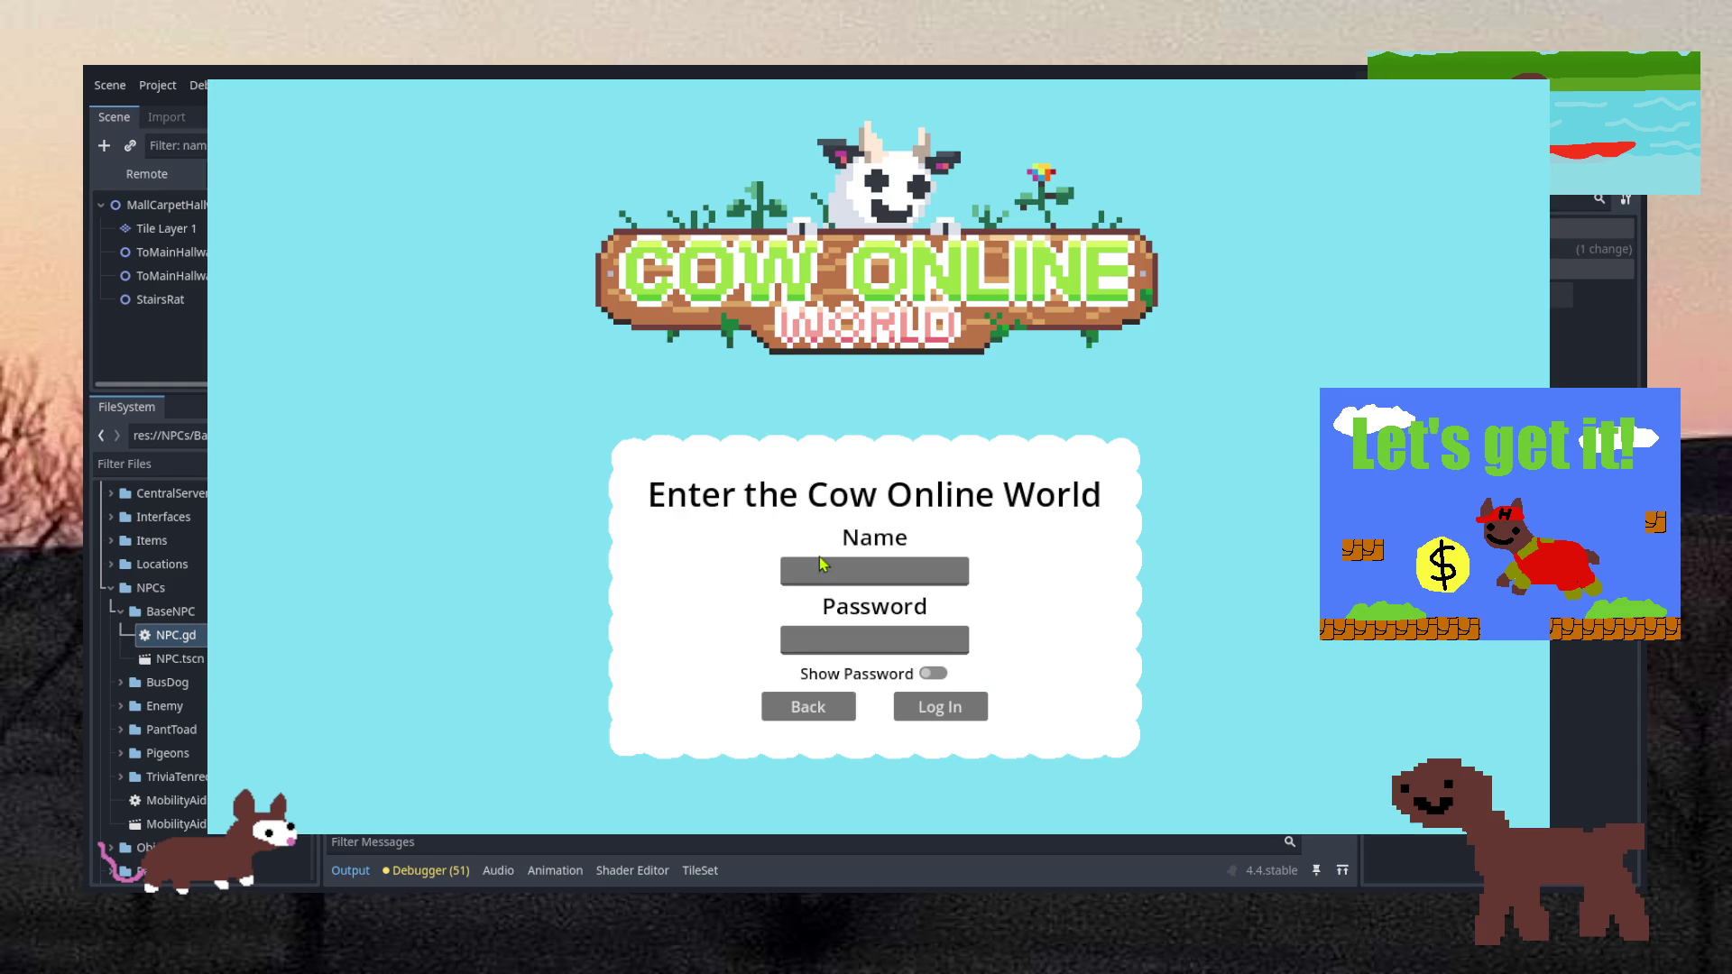
{"action": "left_click", "coordinate": [880, 572]}
{"action": "type", "text": "bee"}
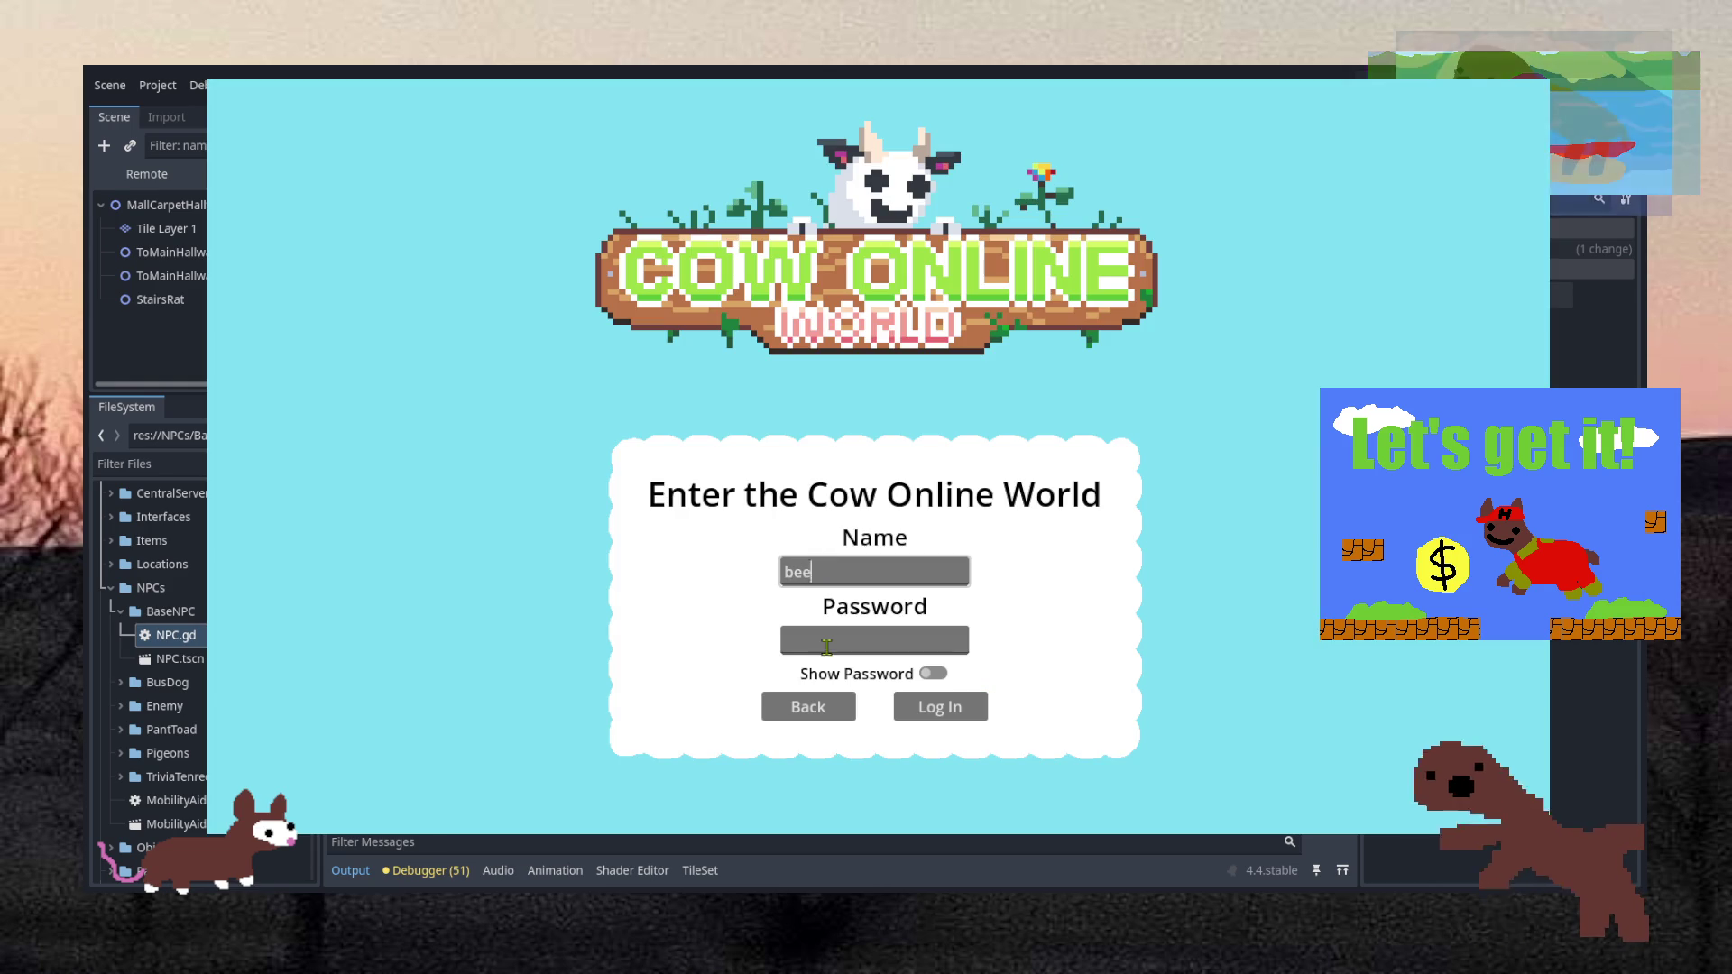
{"action": "key", "text": "Tab"}
{"action": "type", "text": "********"}
{"action": "left_click", "coordinate": [943, 720]}
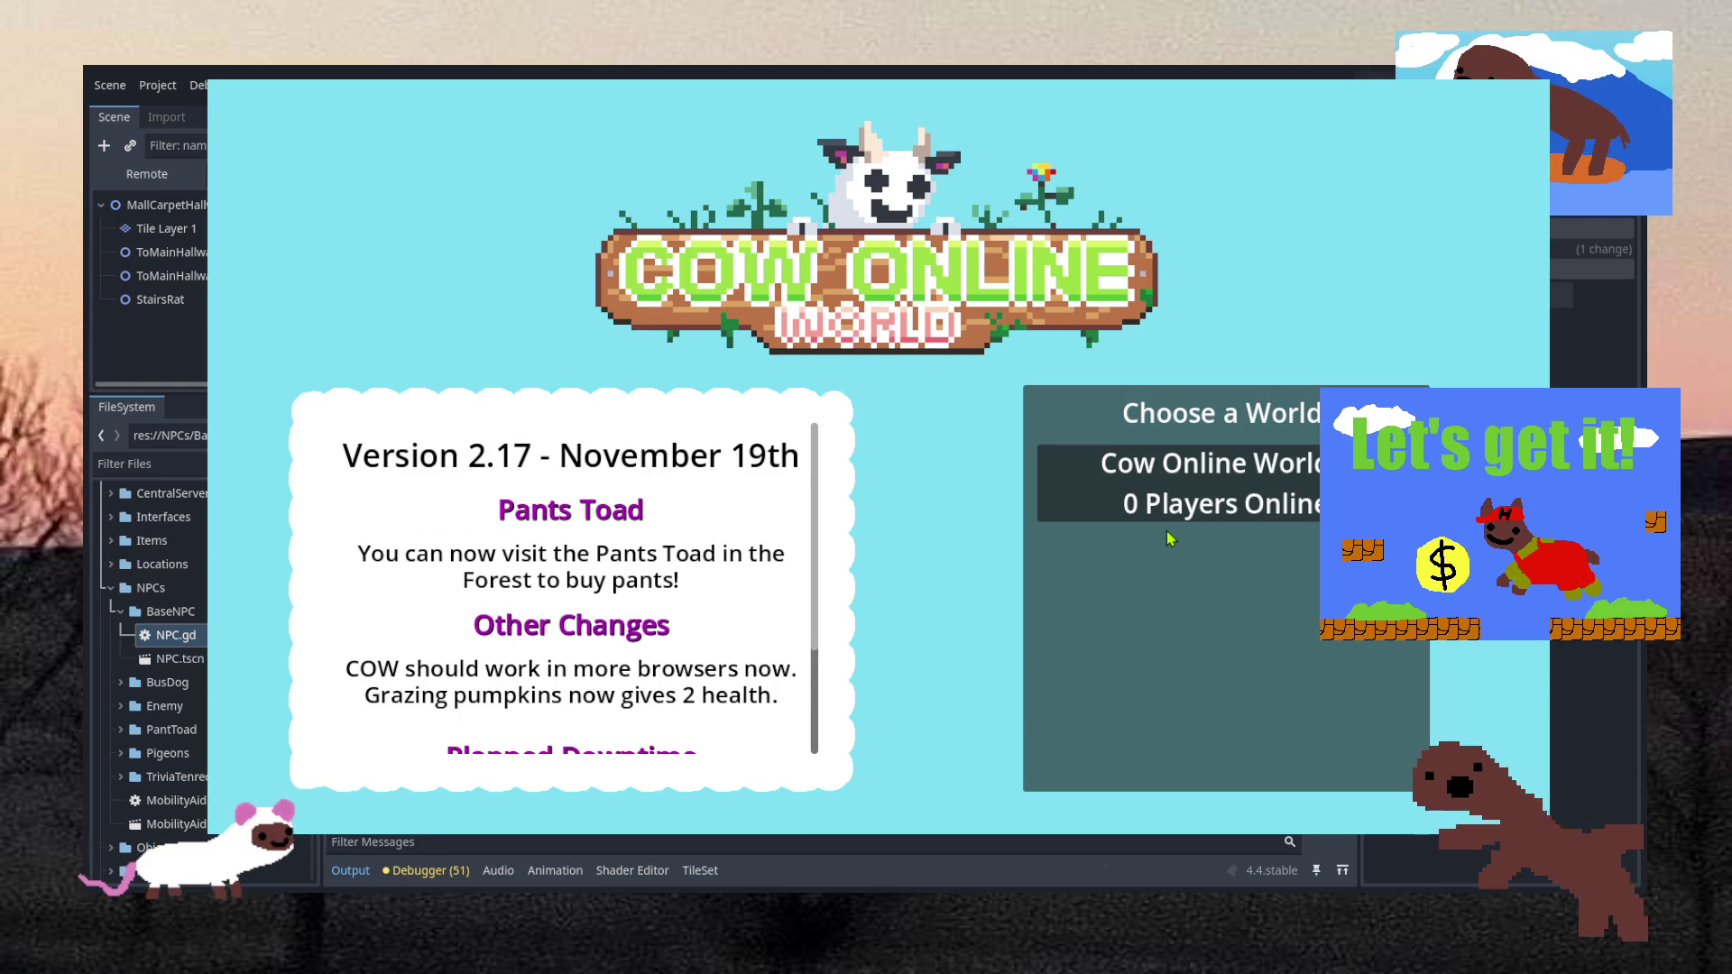
{"action": "left_click", "coordinate": [1144, 473]}
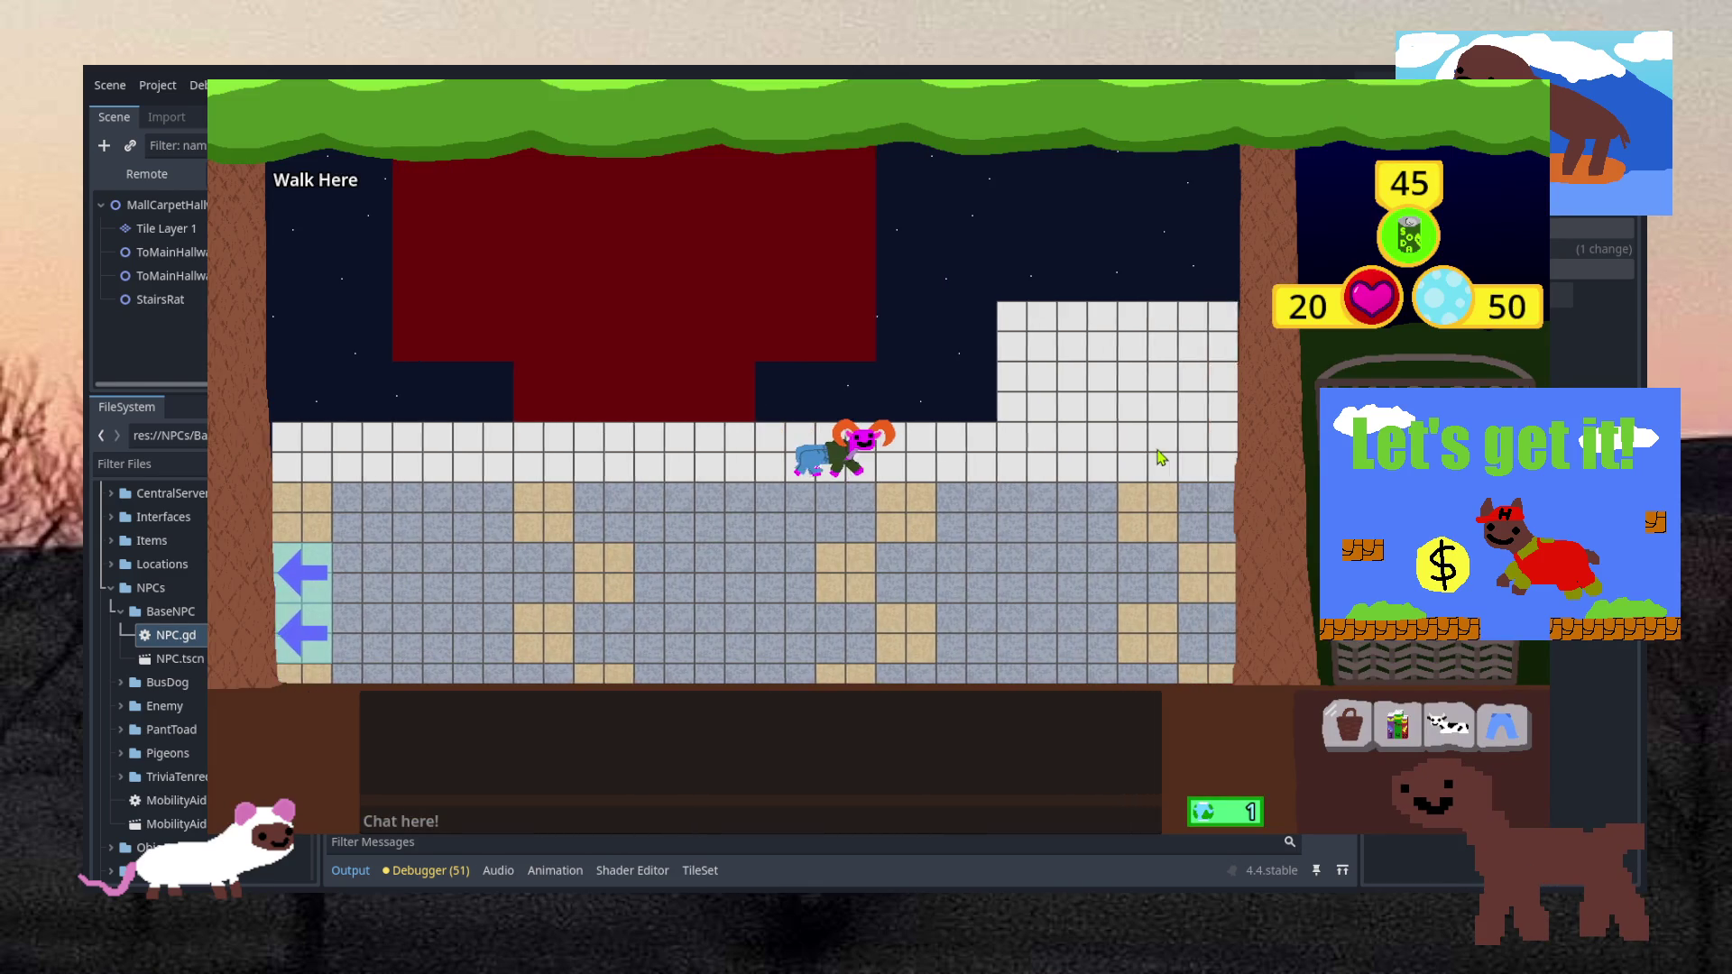
{"action": "left_click", "coordinate": [813, 816]}
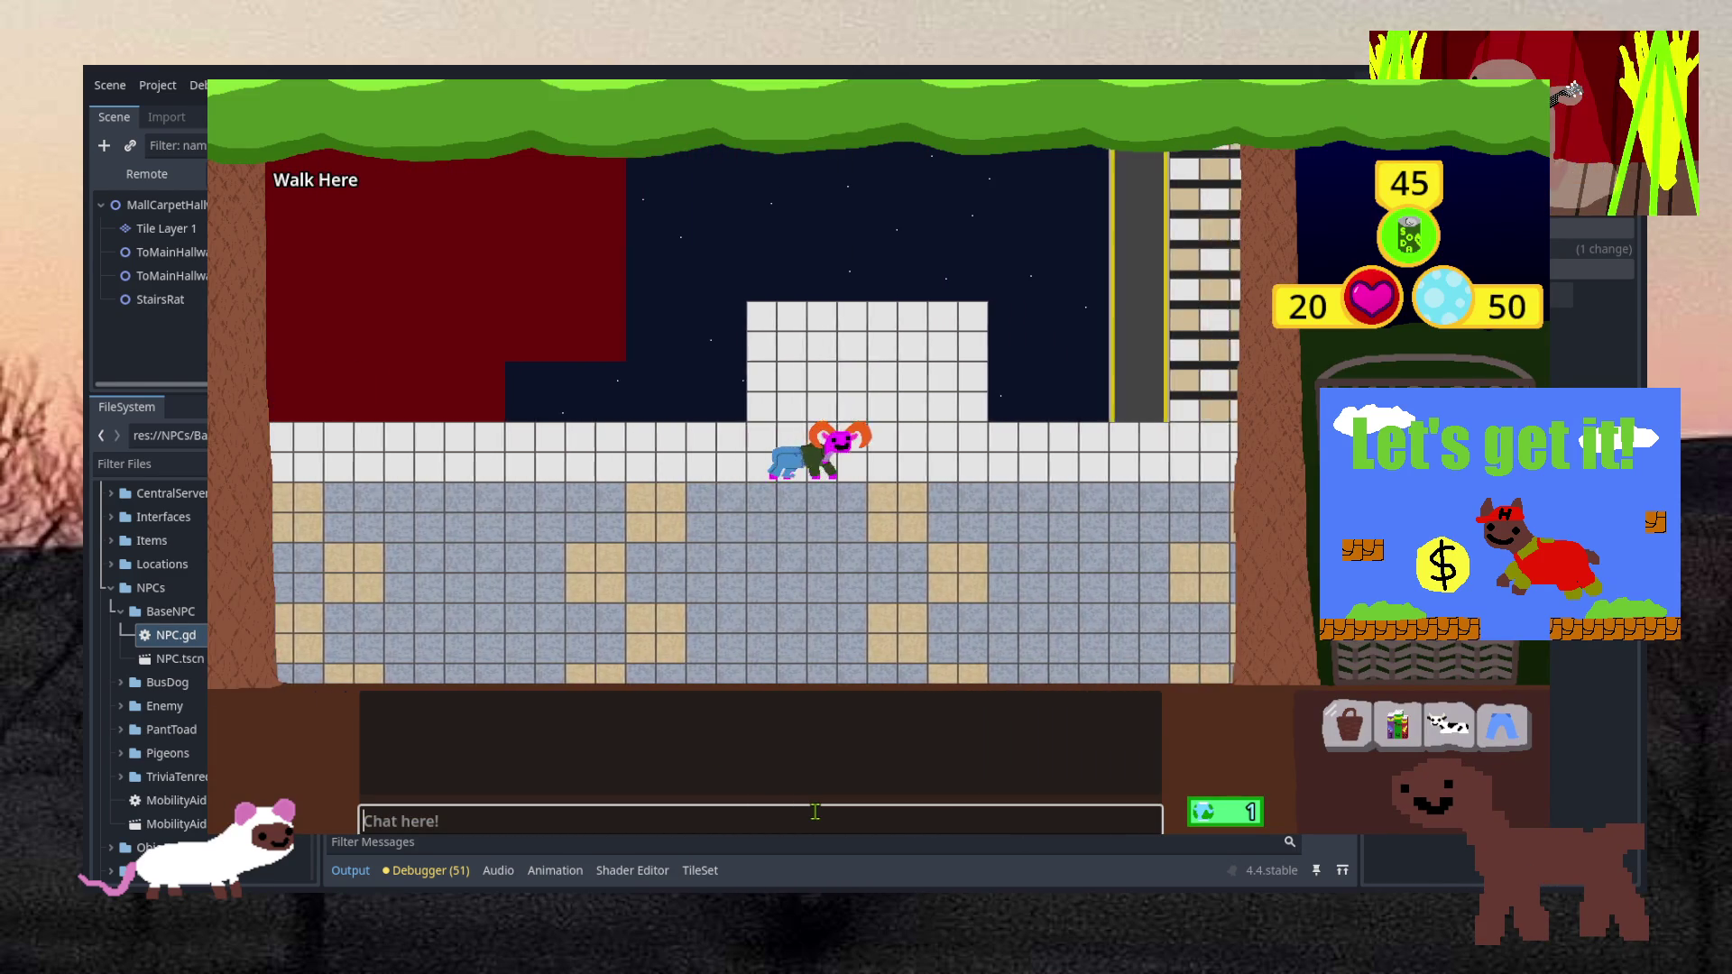
Send :giveItem 12 and :giveItem 1 chat commands, then walk the character to the right
{"action": "type", "text": ":give 1"}
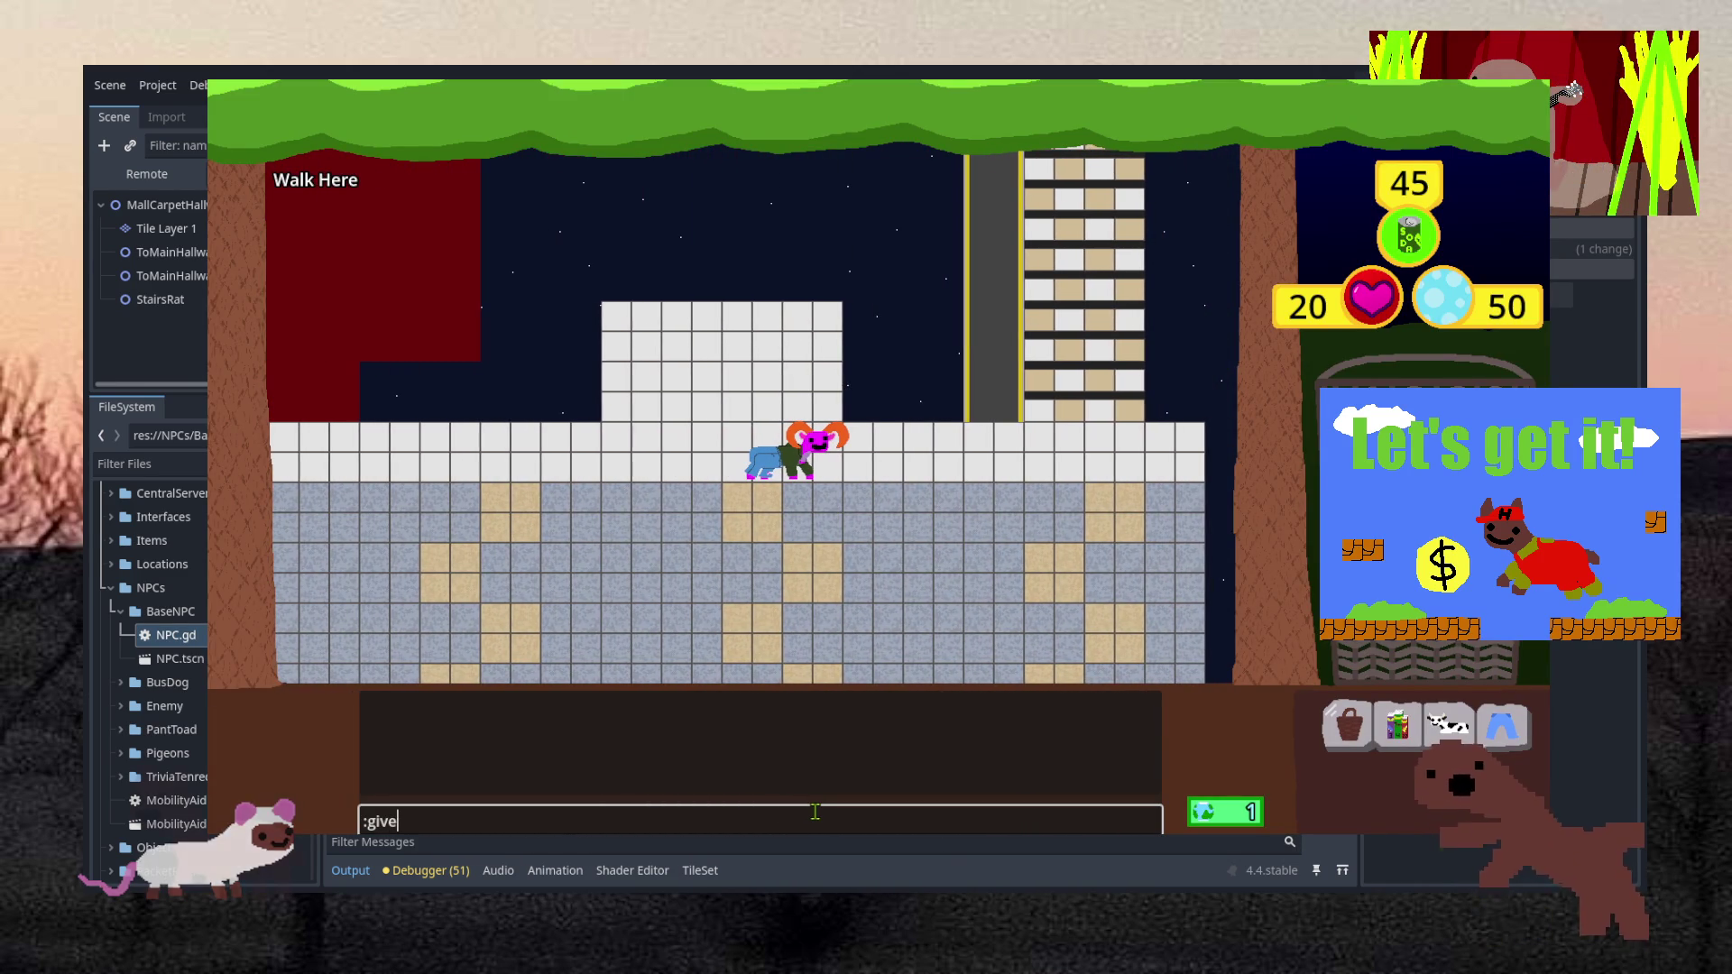
{"action": "type", "text": "2"}
{"action": "key", "text": "BackSpace"}
{"action": "key", "text": "BackSpace"}
{"action": "key", "text": "BackSpace"}
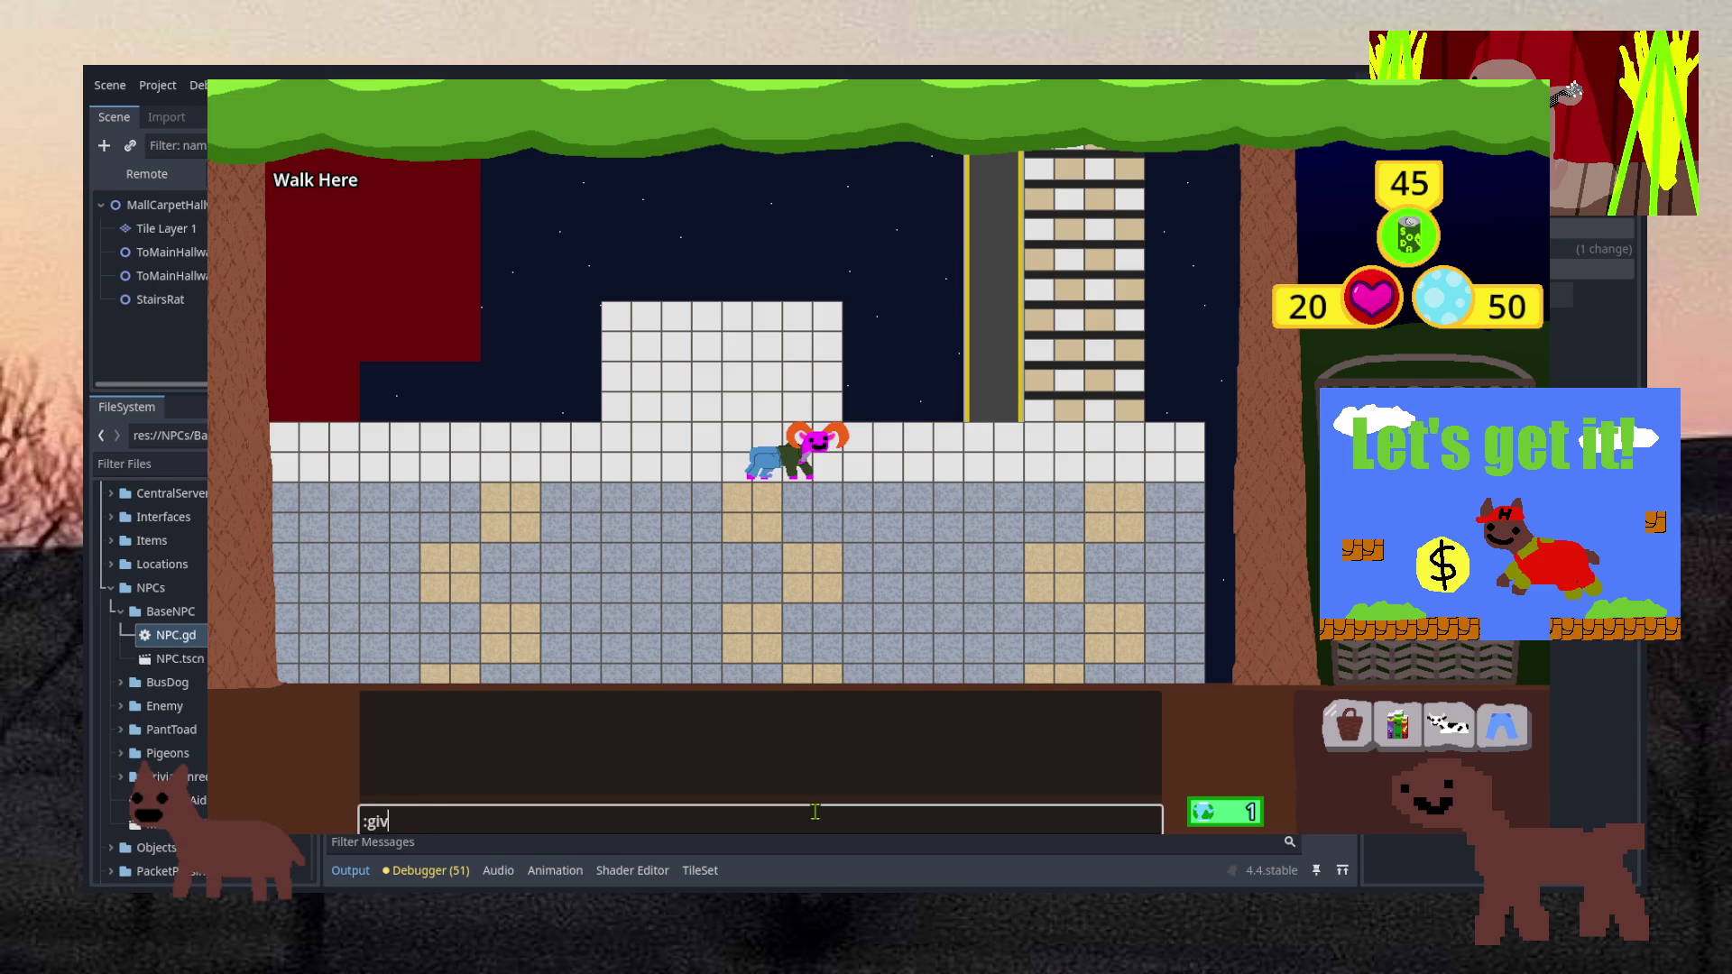
{"action": "type", "text": "eitem 12"}
{"action": "key", "text": "Return"}
{"action": "type", "text": ":giveItem"}
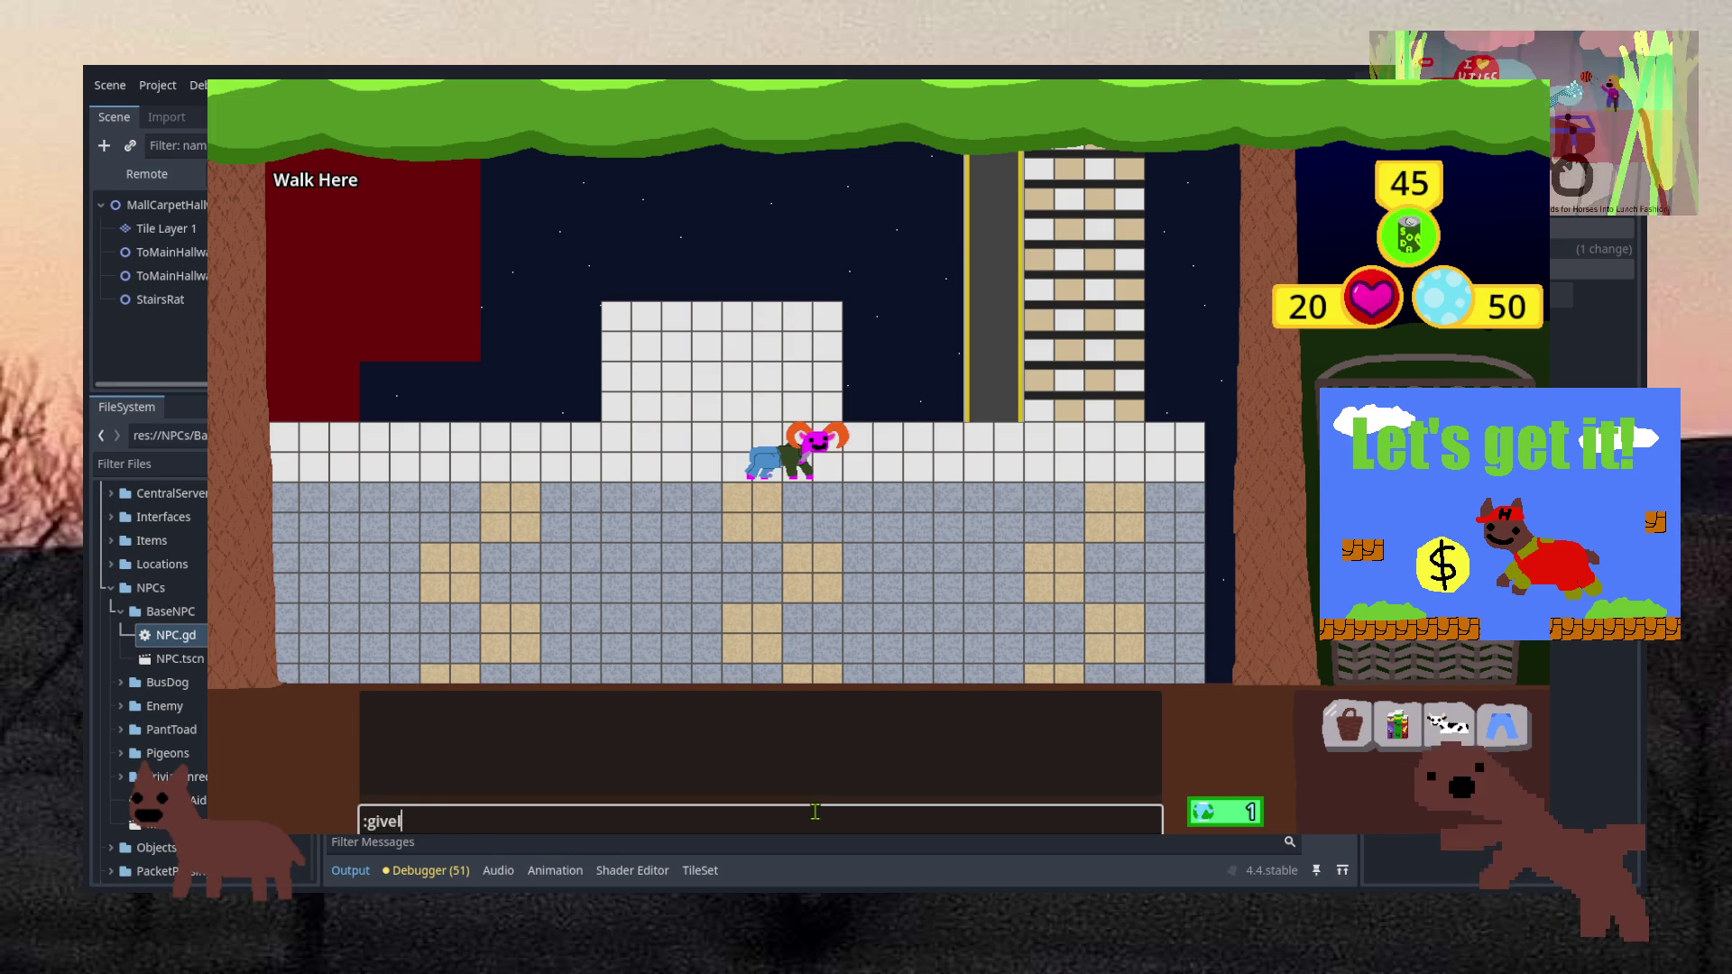
{"action": "type", "text": " 12"}
{"action": "key", "text": "Return"}
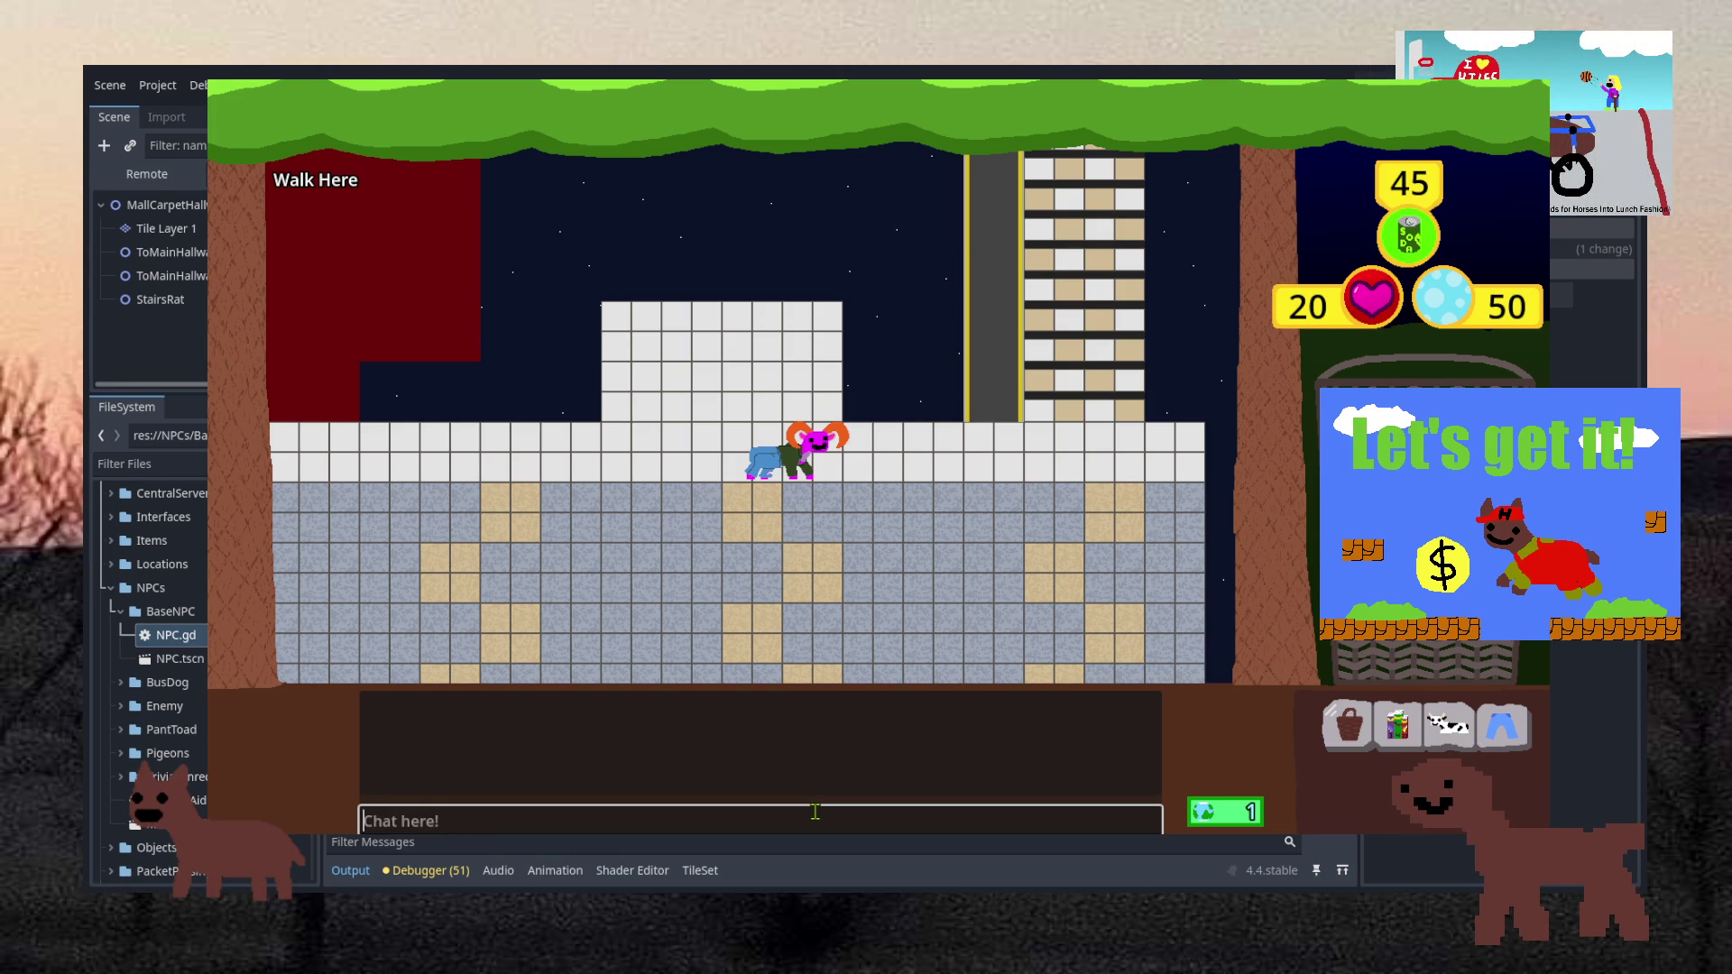
{"action": "type", "text": ":giveItem"}
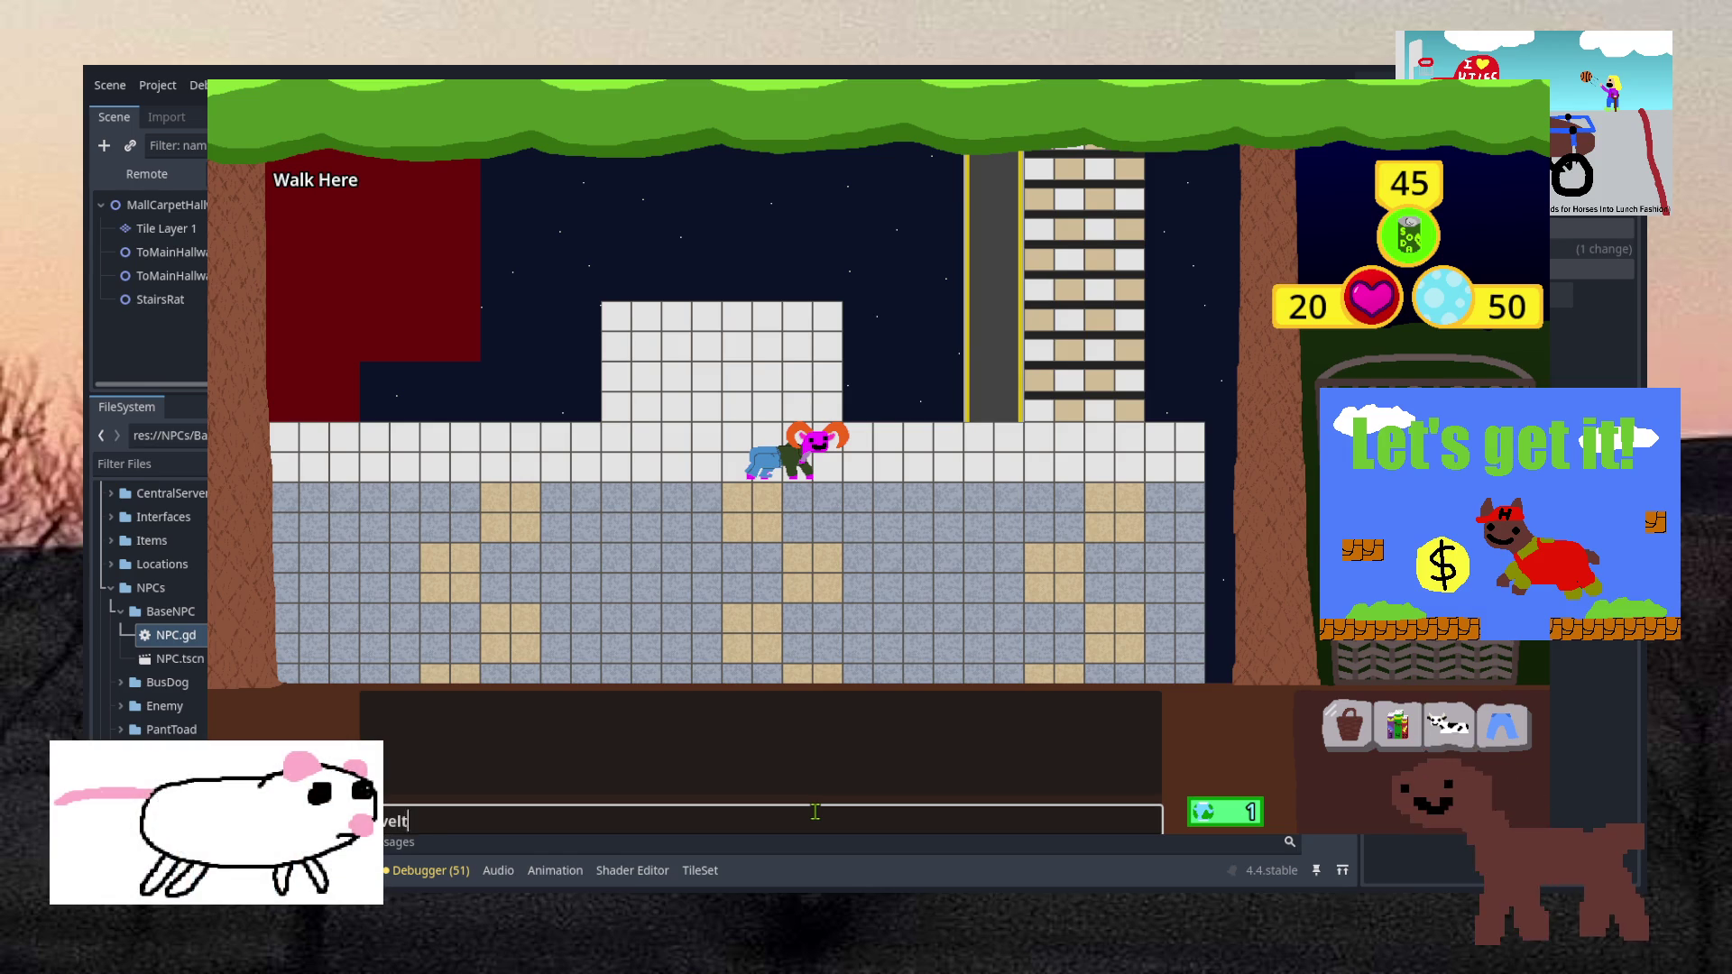
{"action": "type", "text": "1"}
{"action": "key", "text": "Return"}
{"action": "type", "text": ":giveItem 1"}
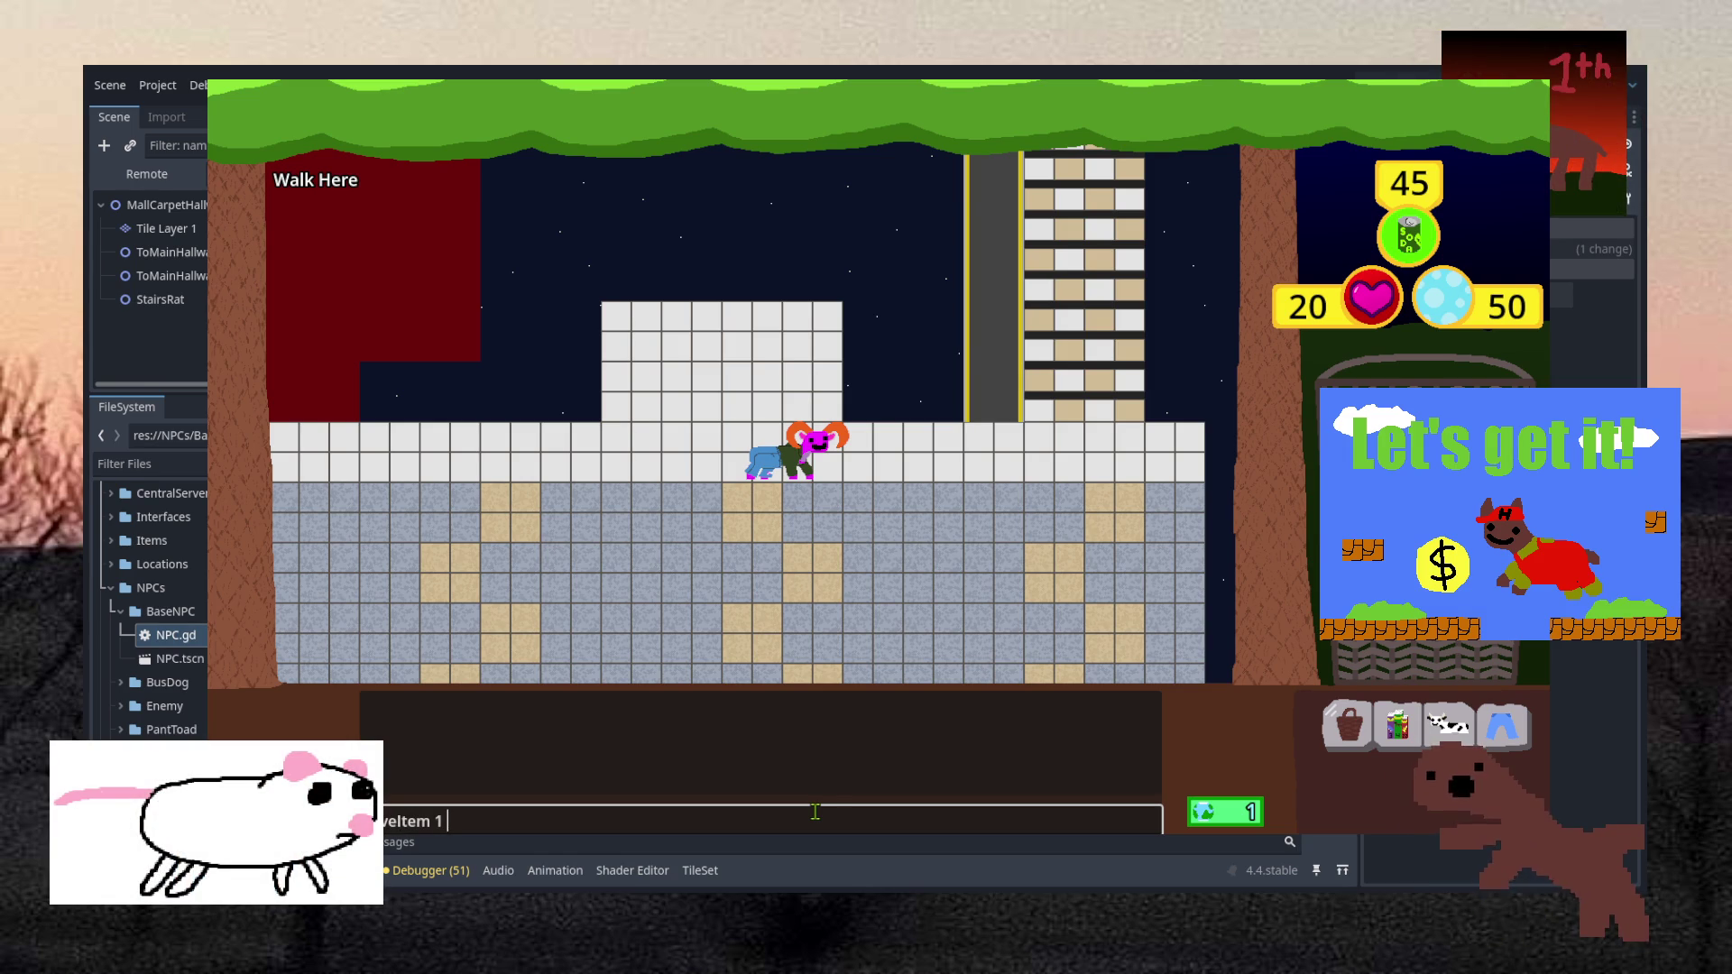
{"action": "key", "text": "Return"}
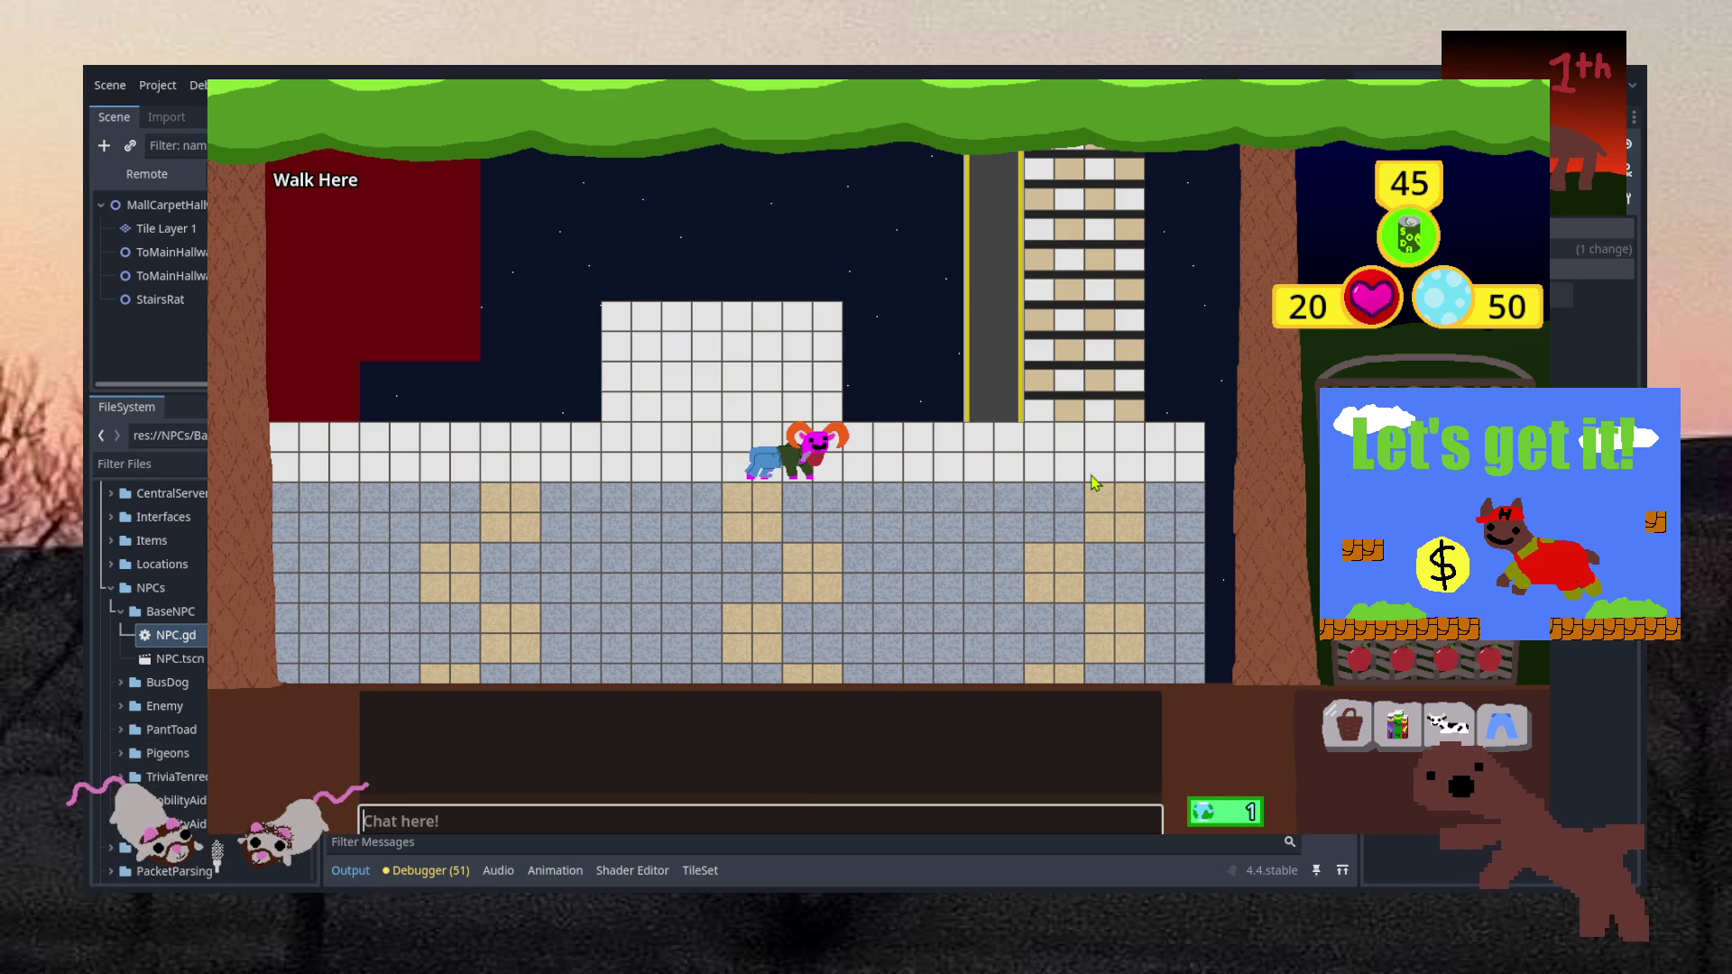
{"action": "left_click", "coordinate": [1055, 447]}
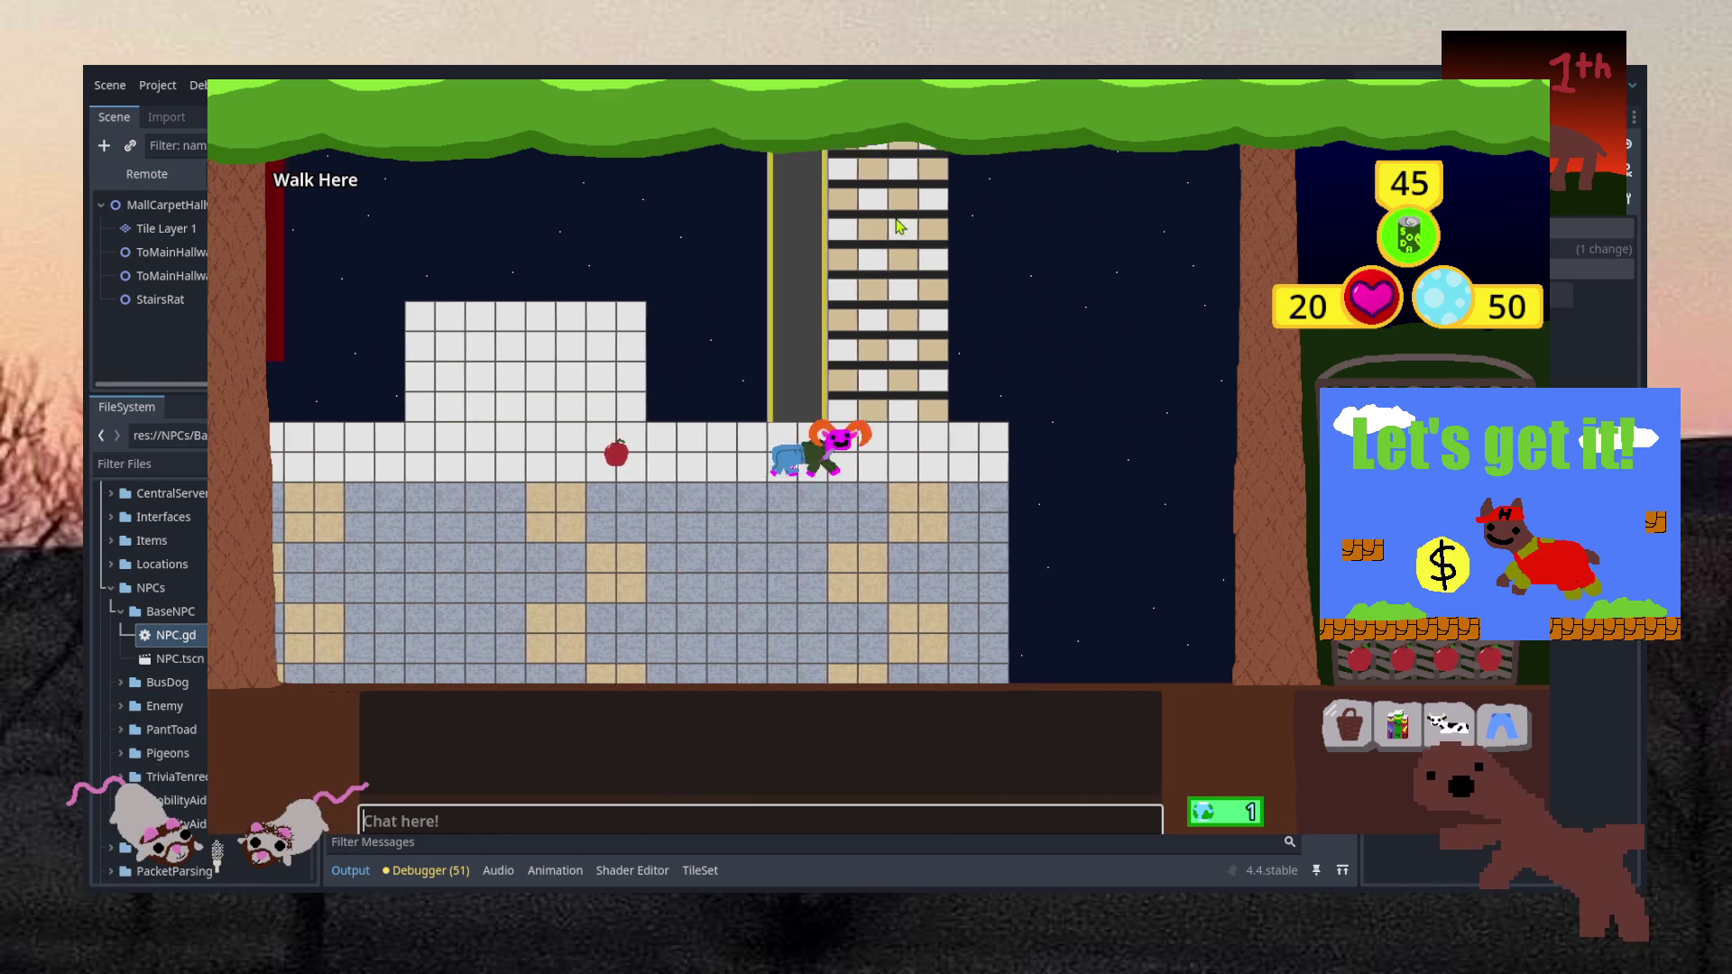
Climb the tower ladder, eat all four apples from the basket, and walk back along the hallway
{"action": "left_click", "coordinate": [872, 252]}
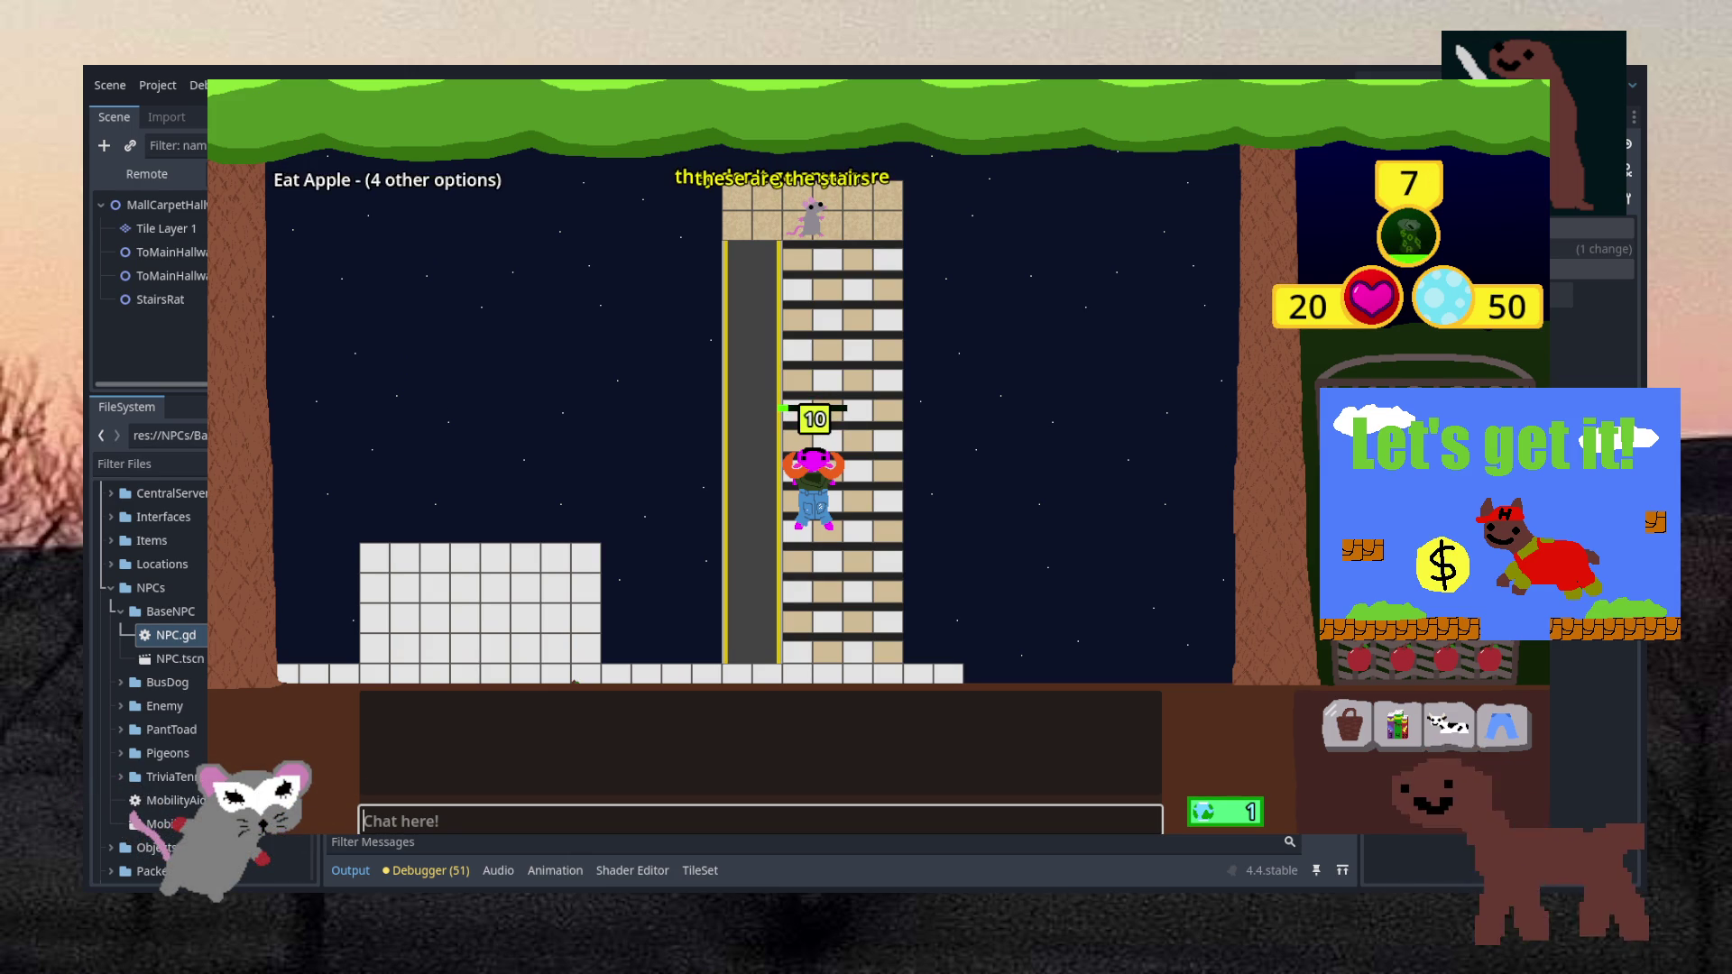
{"action": "left_click", "coordinate": [1403, 658]}
{"action": "left_click", "coordinate": [1402, 659]}
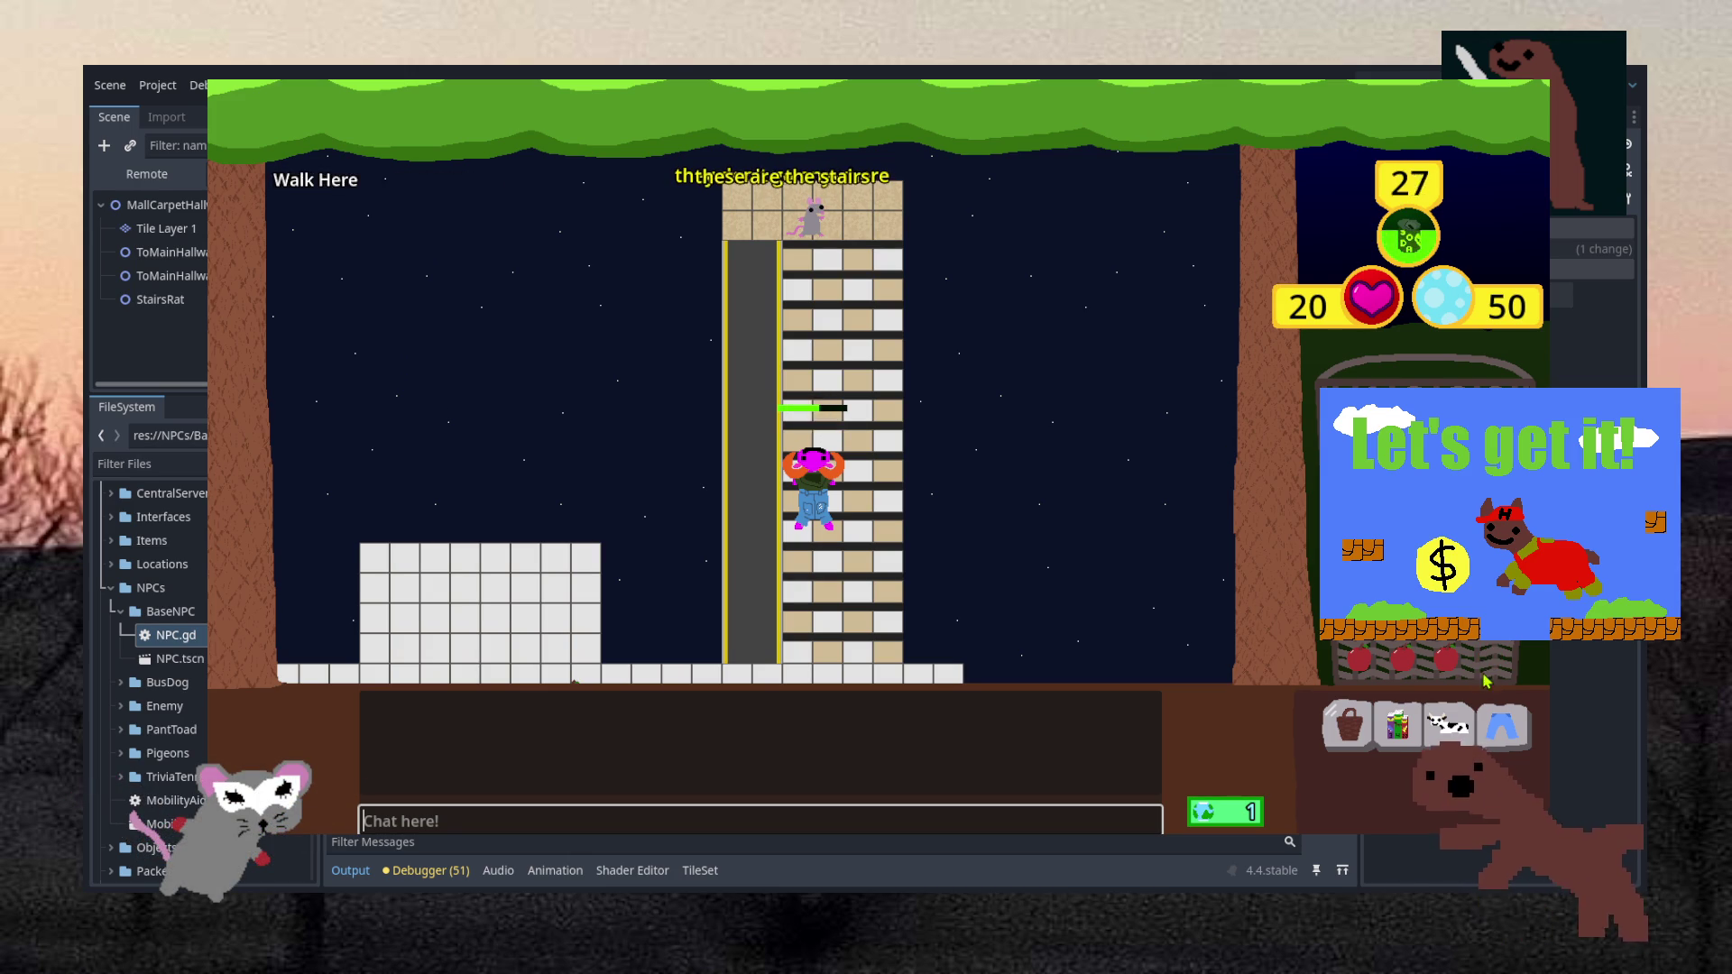
{"action": "left_click", "coordinate": [1402, 658]}
{"action": "left_click", "coordinate": [1359, 658]}
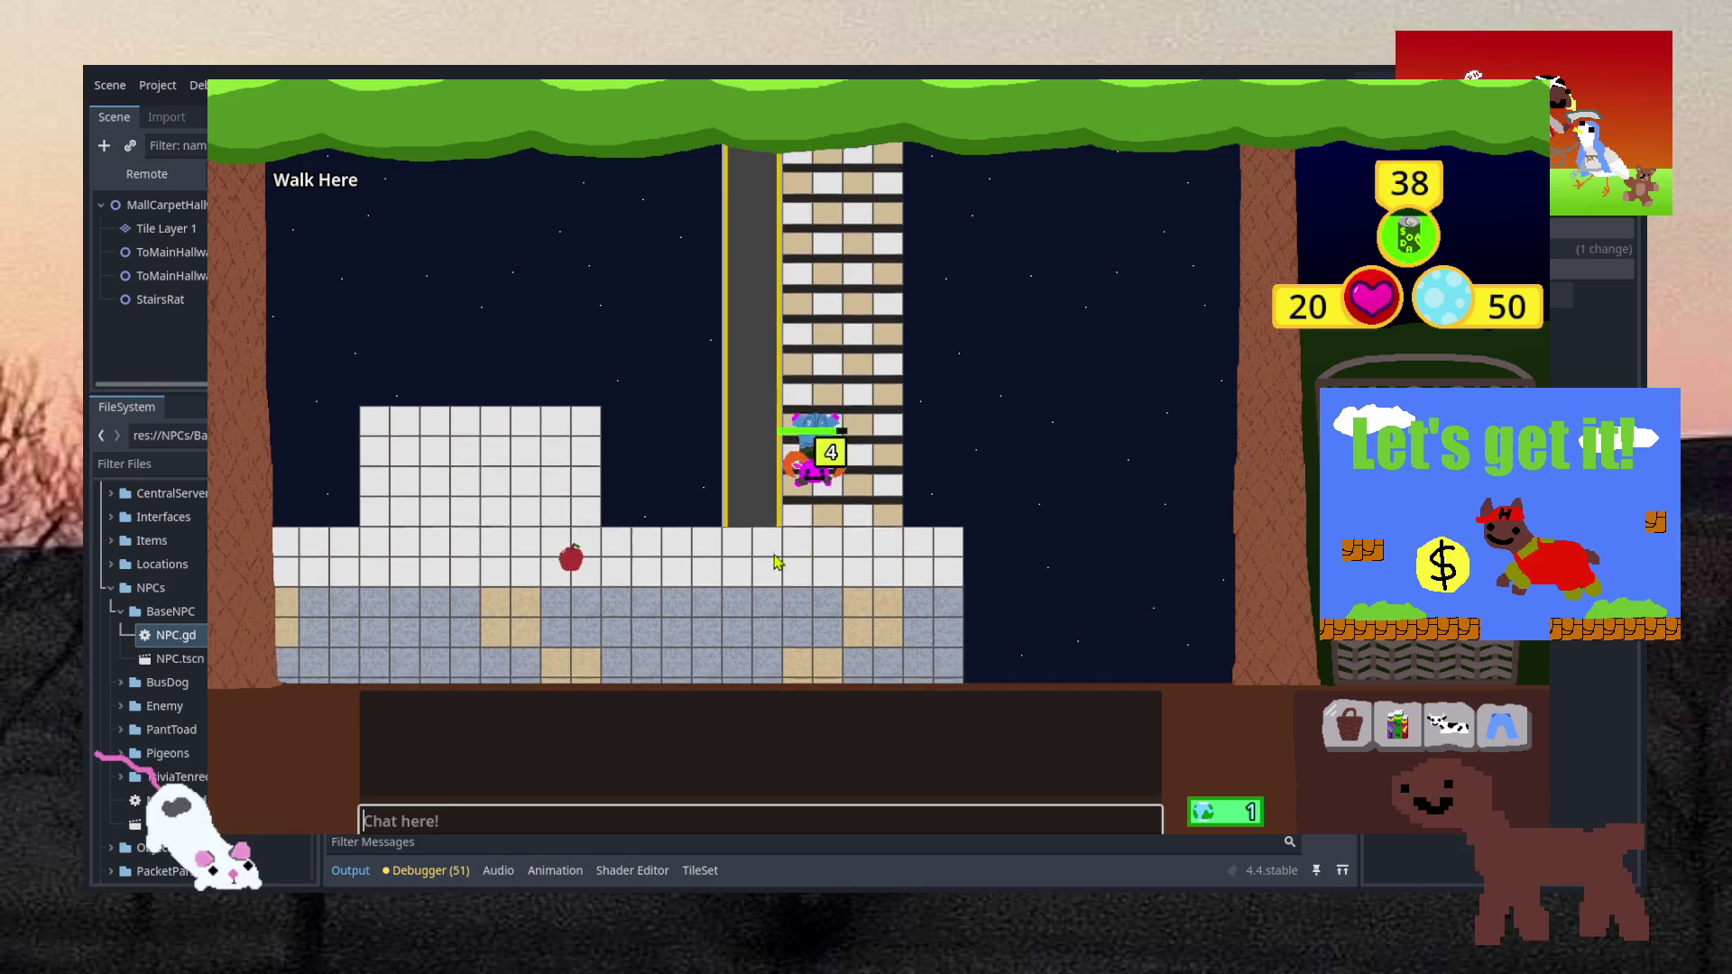
{"action": "left_click", "coordinate": [709, 515]}
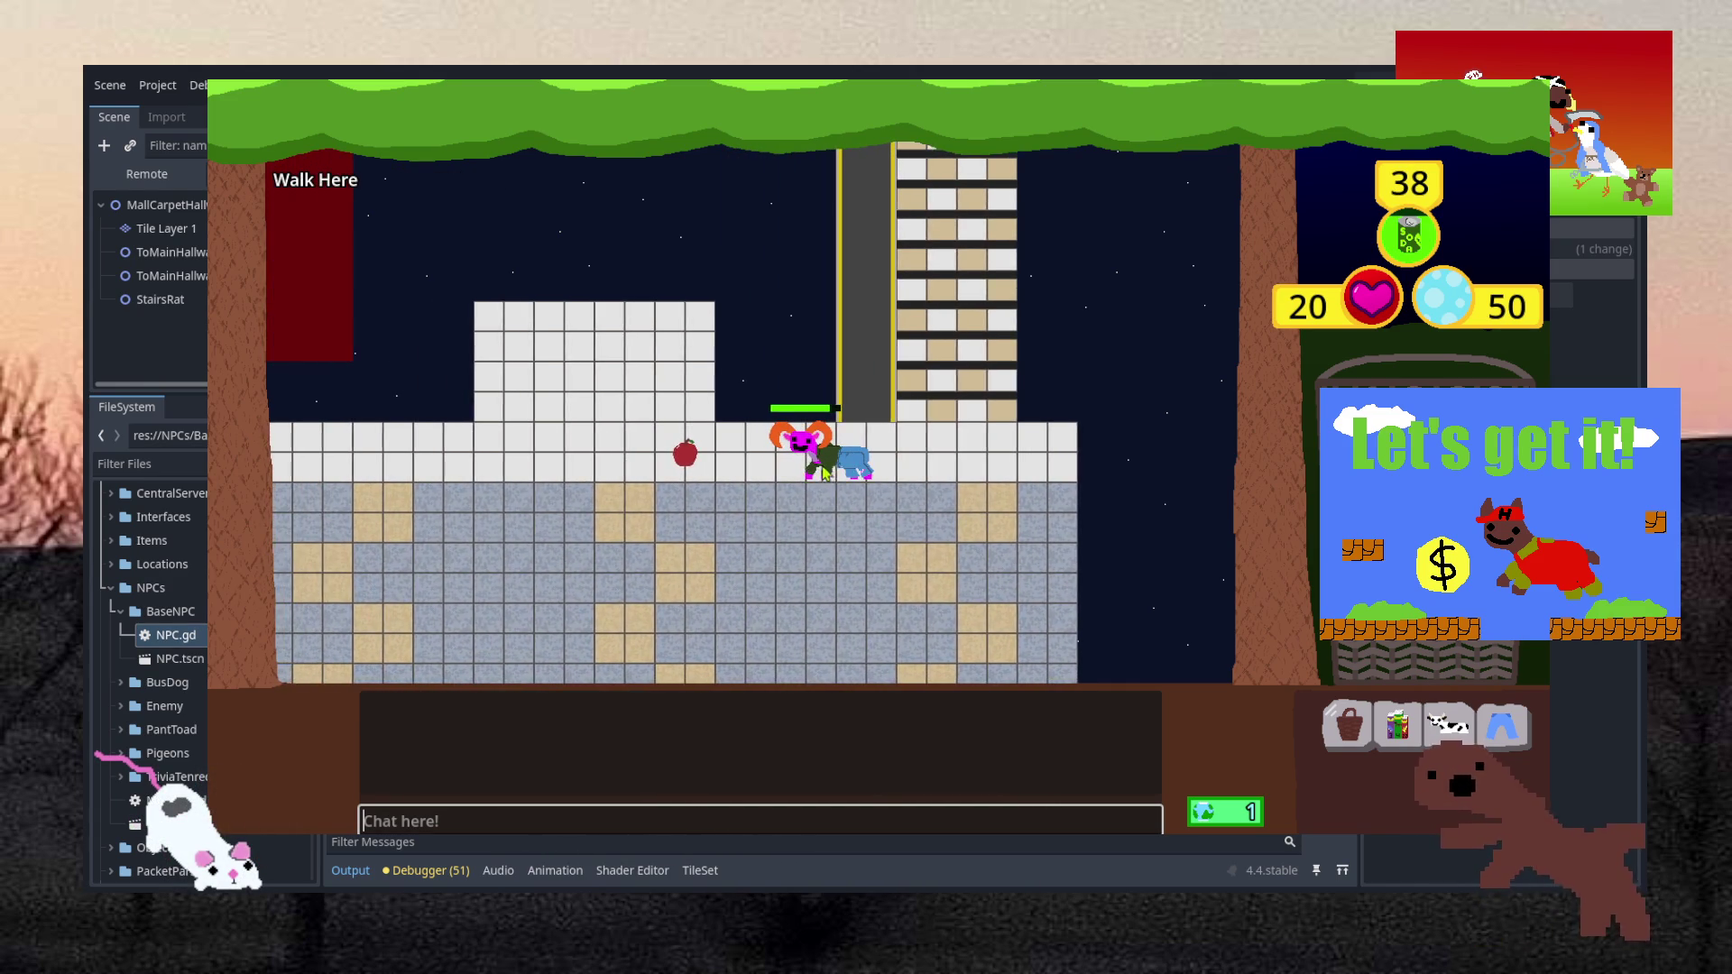
{"action": "left_click", "coordinate": [887, 467]}
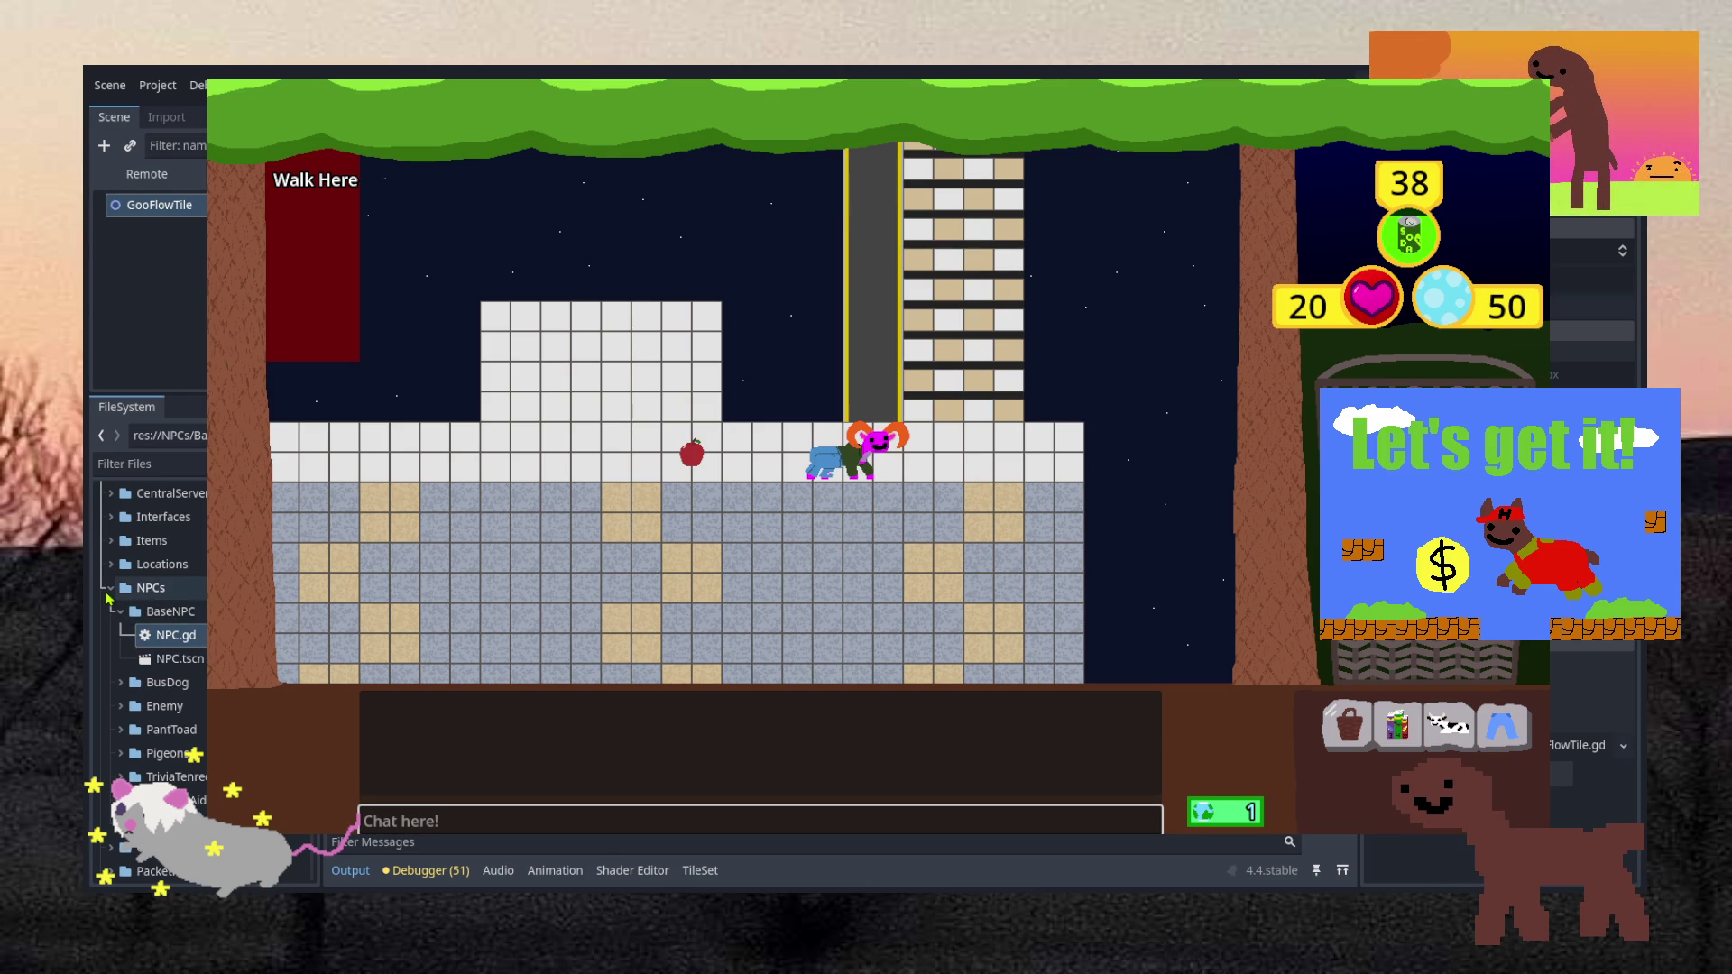
Expand Objects > EffectObjects > AttackEffects tile folders, select the GhostPoolTile script, and stop the game with F8
{"action": "left_click", "coordinate": [109, 589]}
{"action": "left_click", "coordinate": [111, 660]}
{"action": "scroll", "coordinate": [117, 672], "scroll_direction": "down", "scroll_amount": 1}
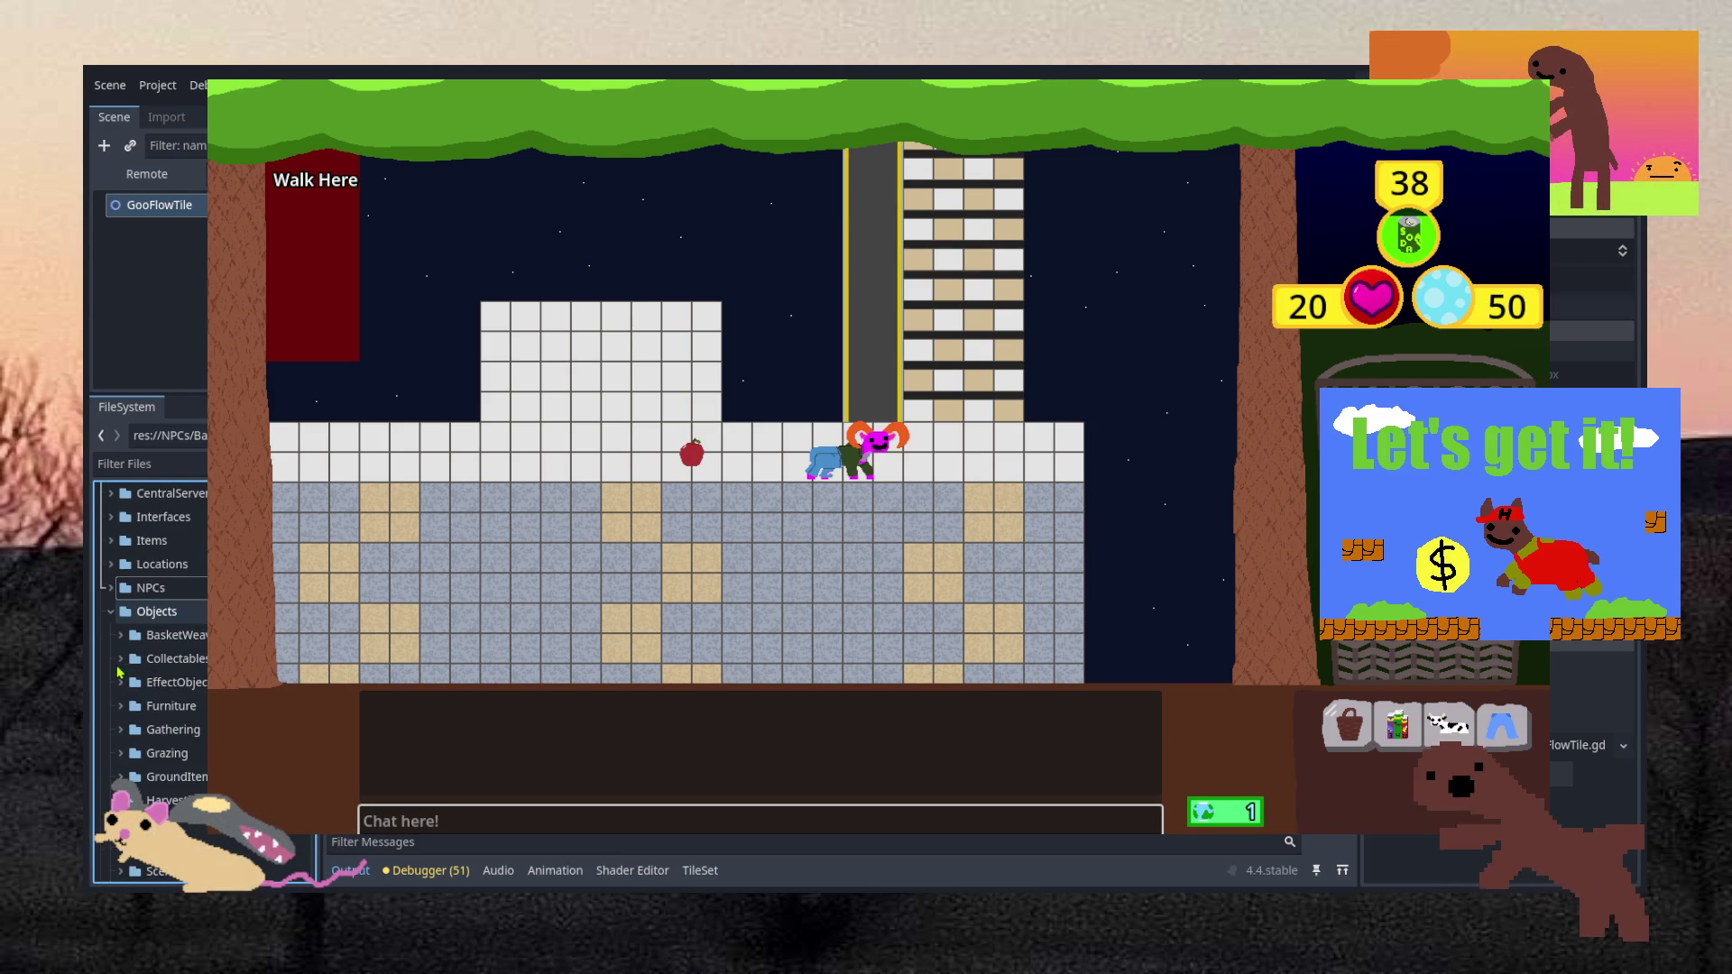
{"action": "left_click", "coordinate": [121, 682]}
{"action": "scroll", "coordinate": [125, 690], "scroll_direction": "down", "scroll_amount": 3}
{"action": "left_click", "coordinate": [129, 699]}
{"action": "left_click", "coordinate": [140, 675]}
{"action": "left_click", "coordinate": [140, 580]}
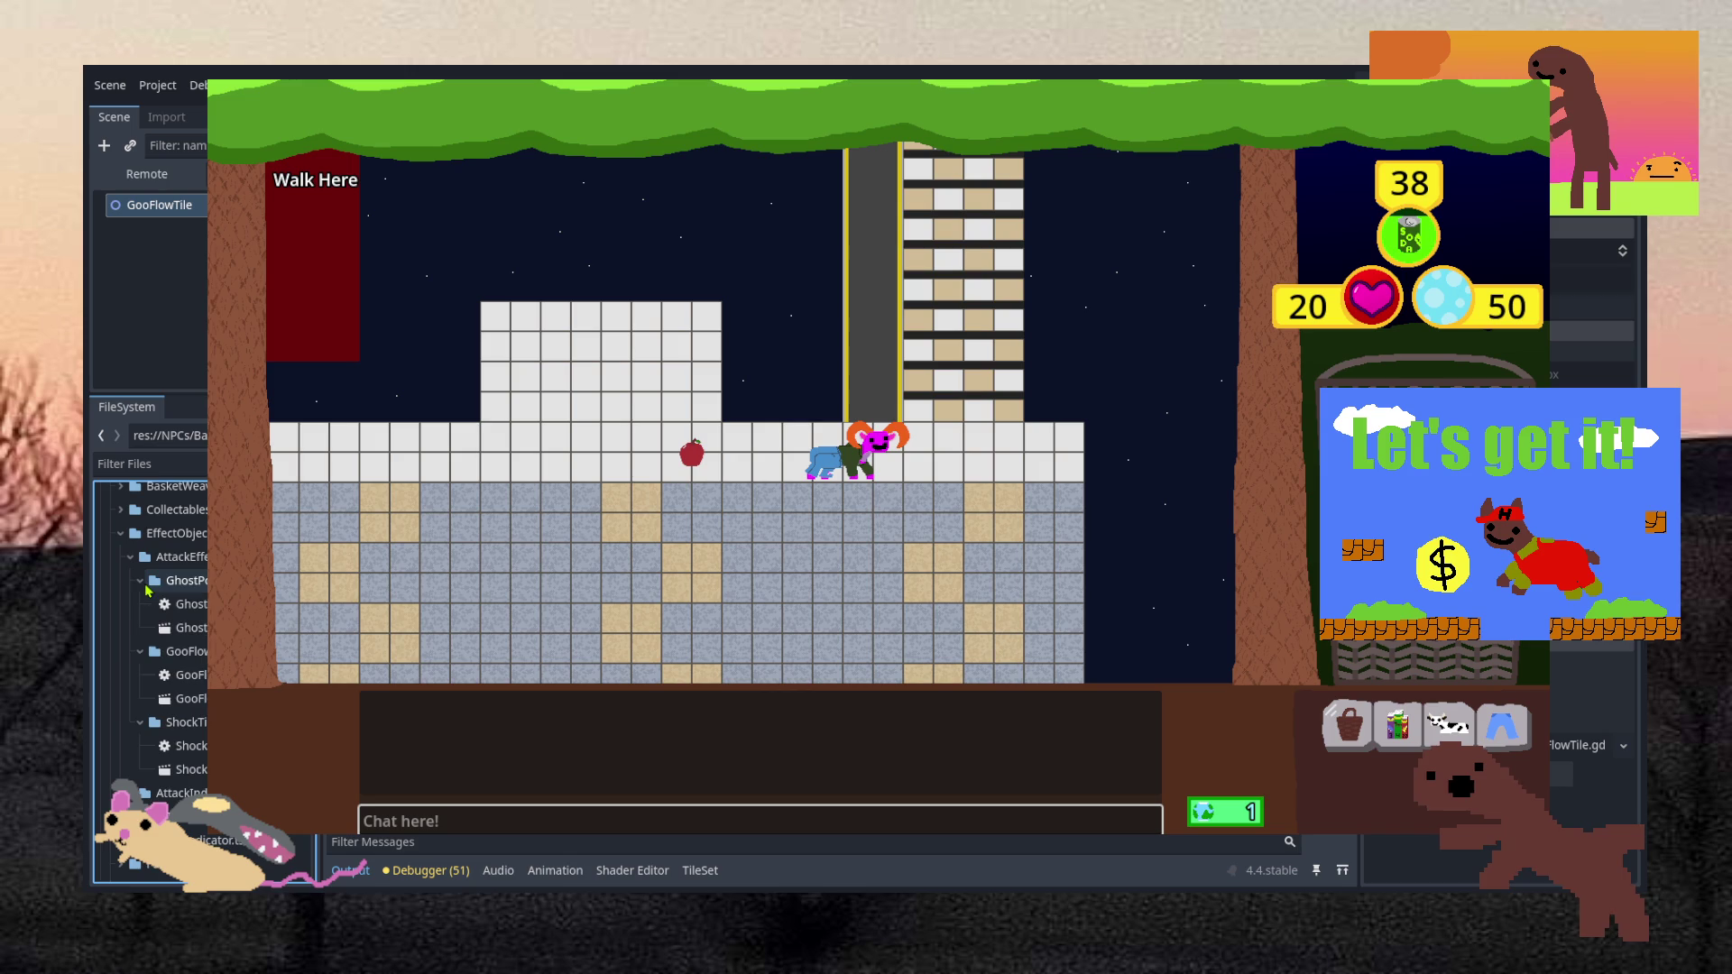
{"action": "left_click", "coordinate": [185, 603]}
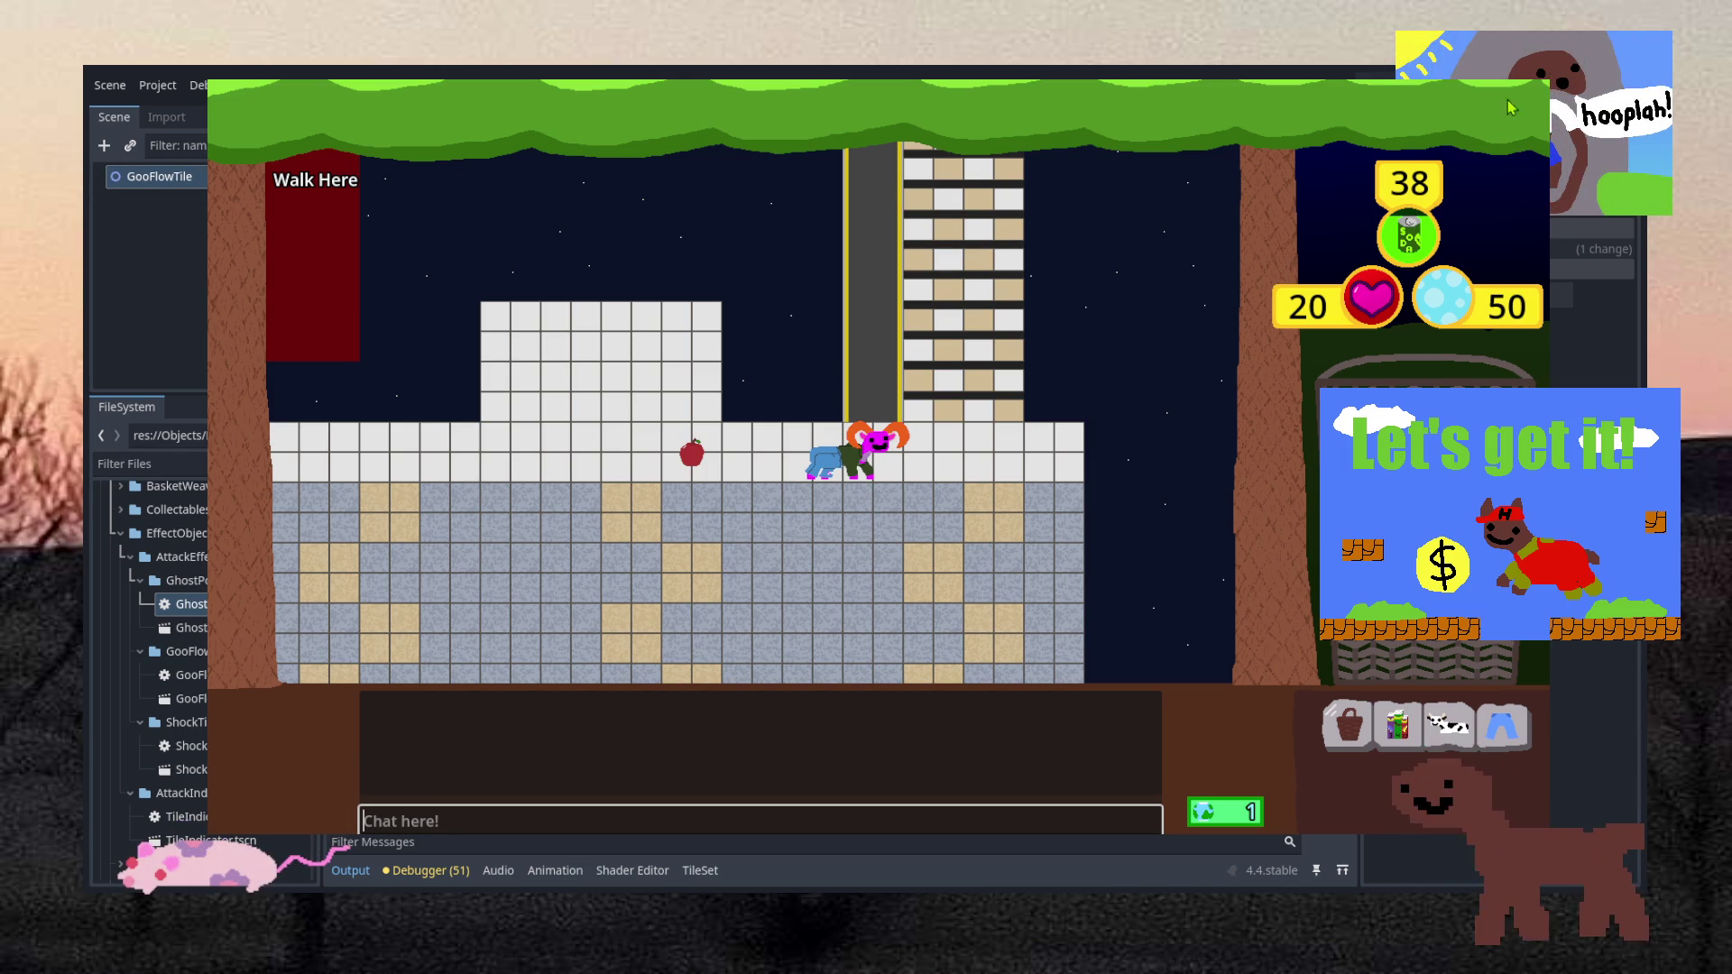
{"action": "key", "text": "F8"}
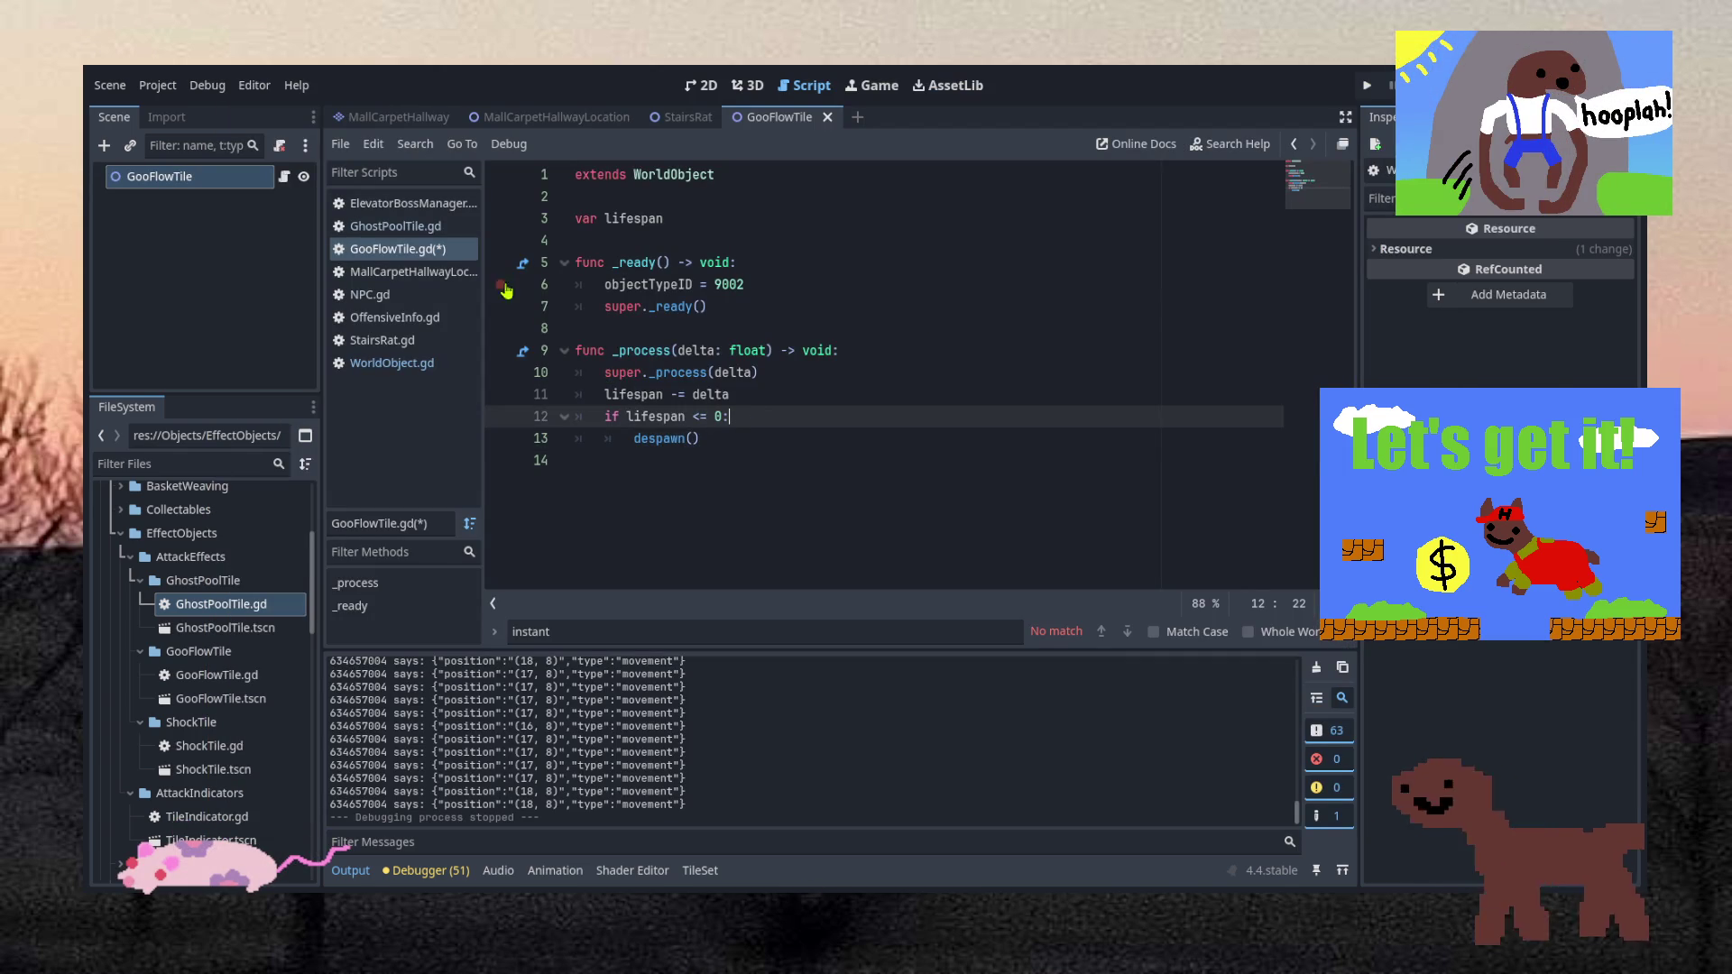
Open GhostPoolTile.gd and select all of its step-based tile code
{"action": "key", "text": "alt+Left"}
{"action": "left_click", "coordinate": [442, 255]}
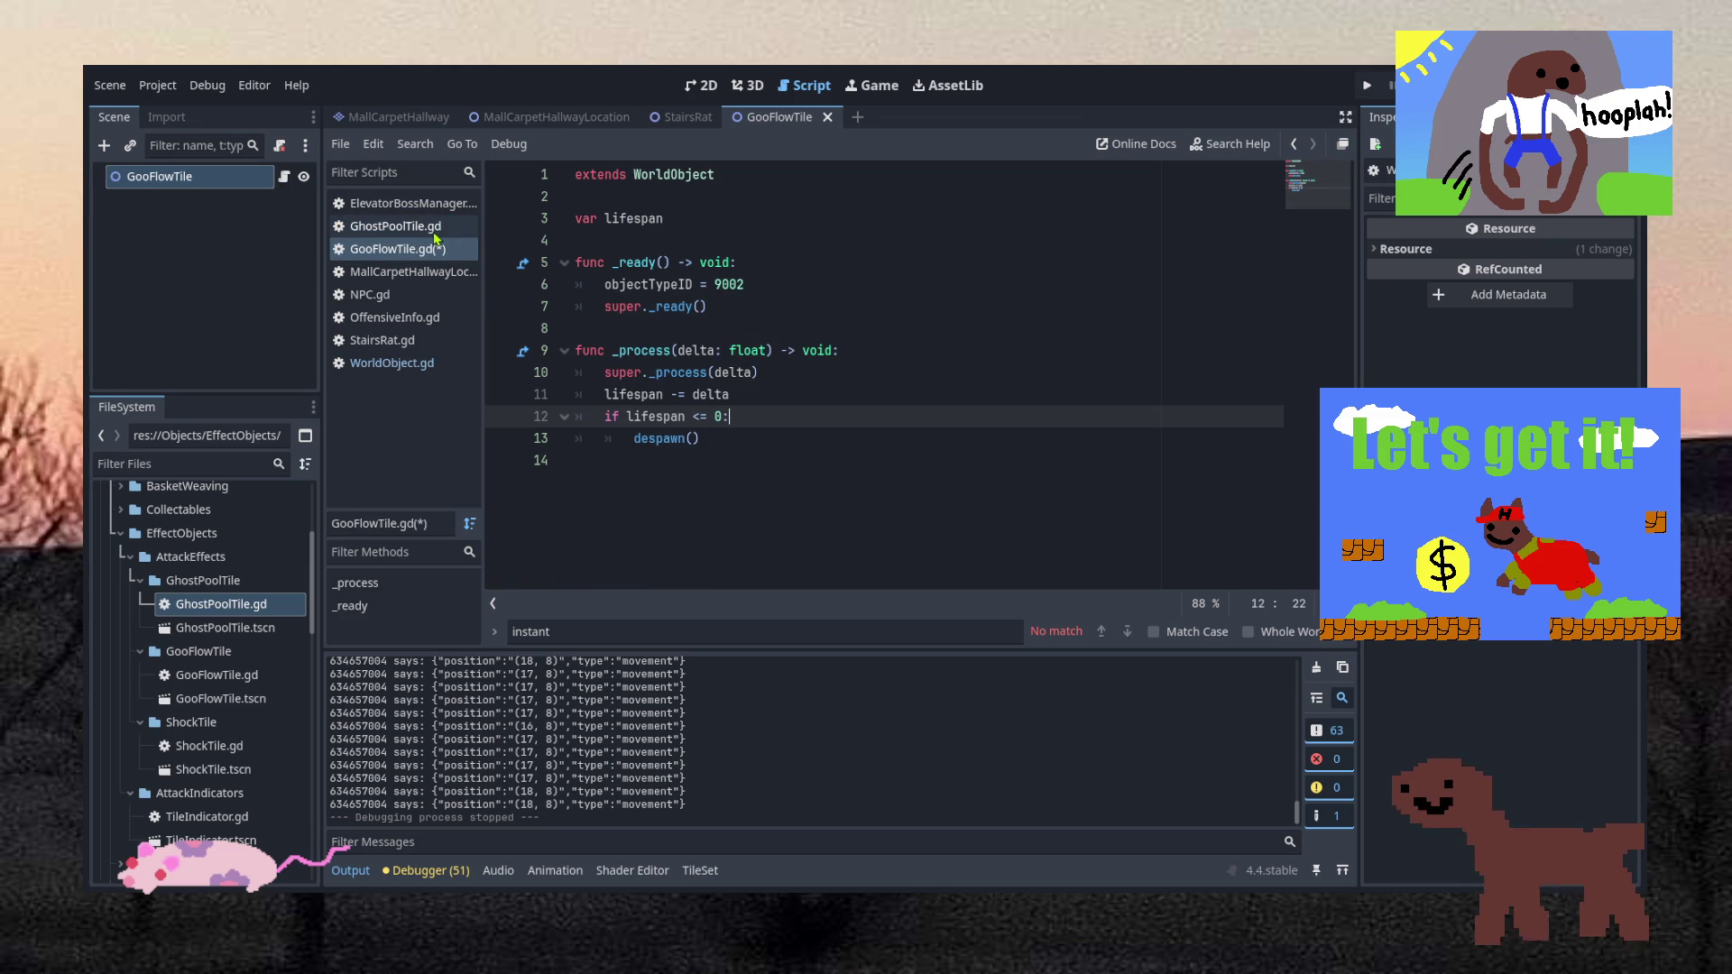
{"action": "left_click", "coordinate": [434, 235]}
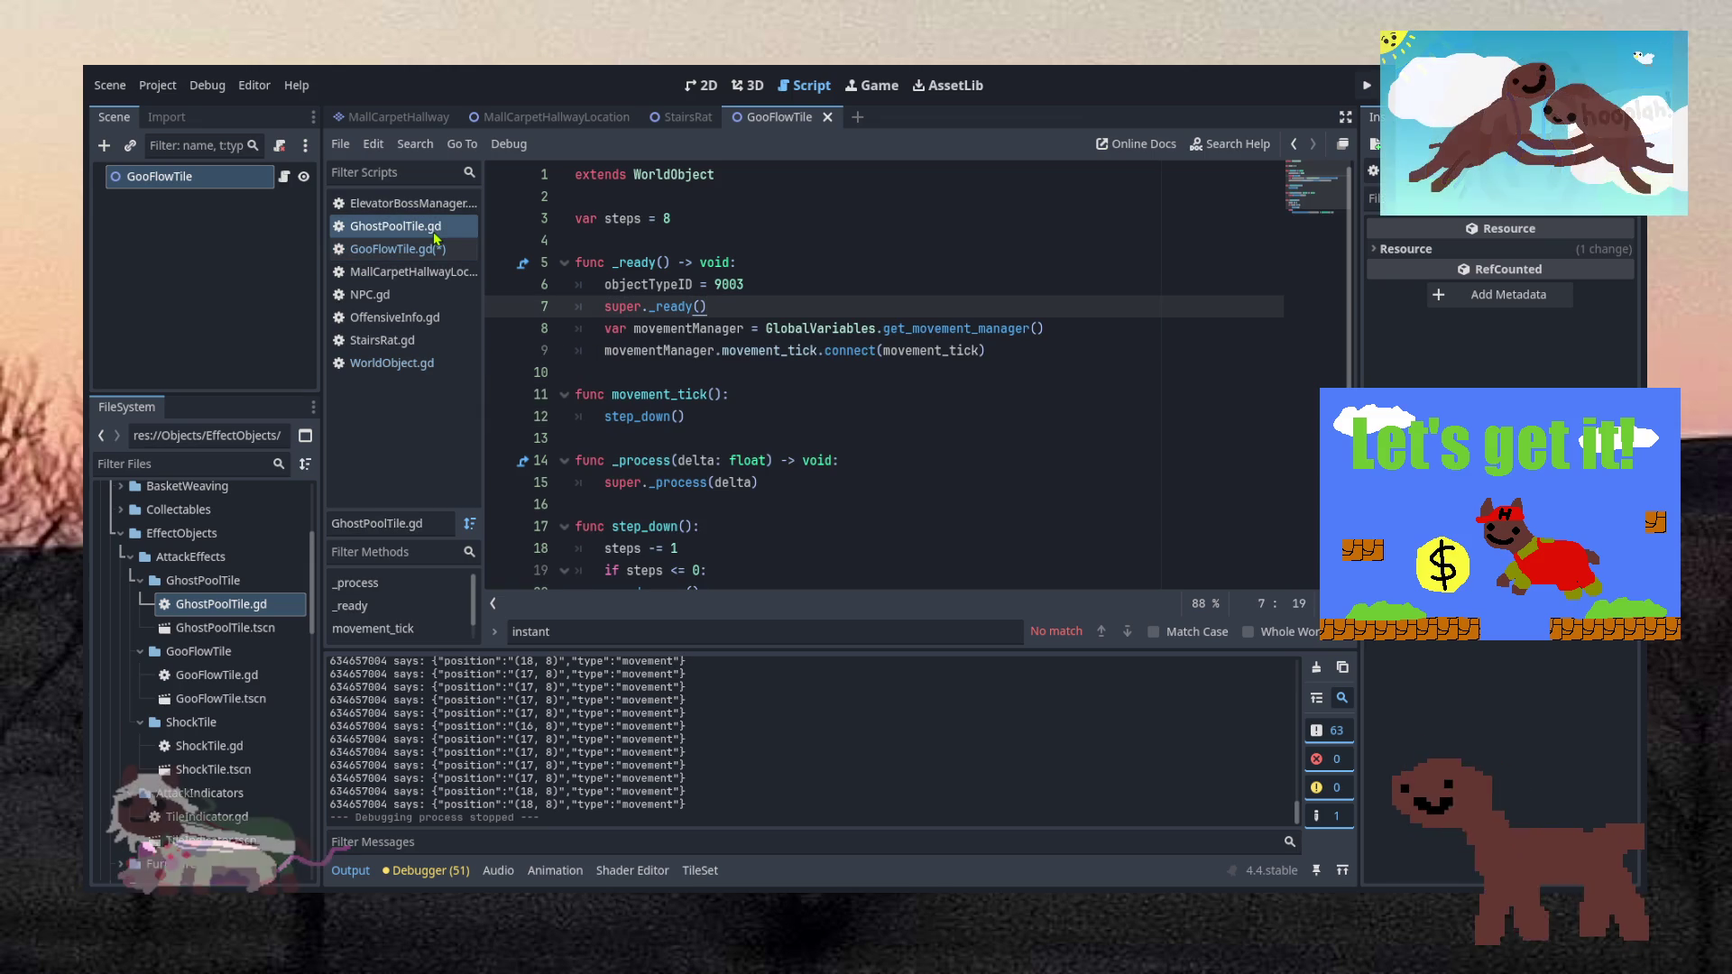
{"action": "left_click", "coordinate": [842, 357]}
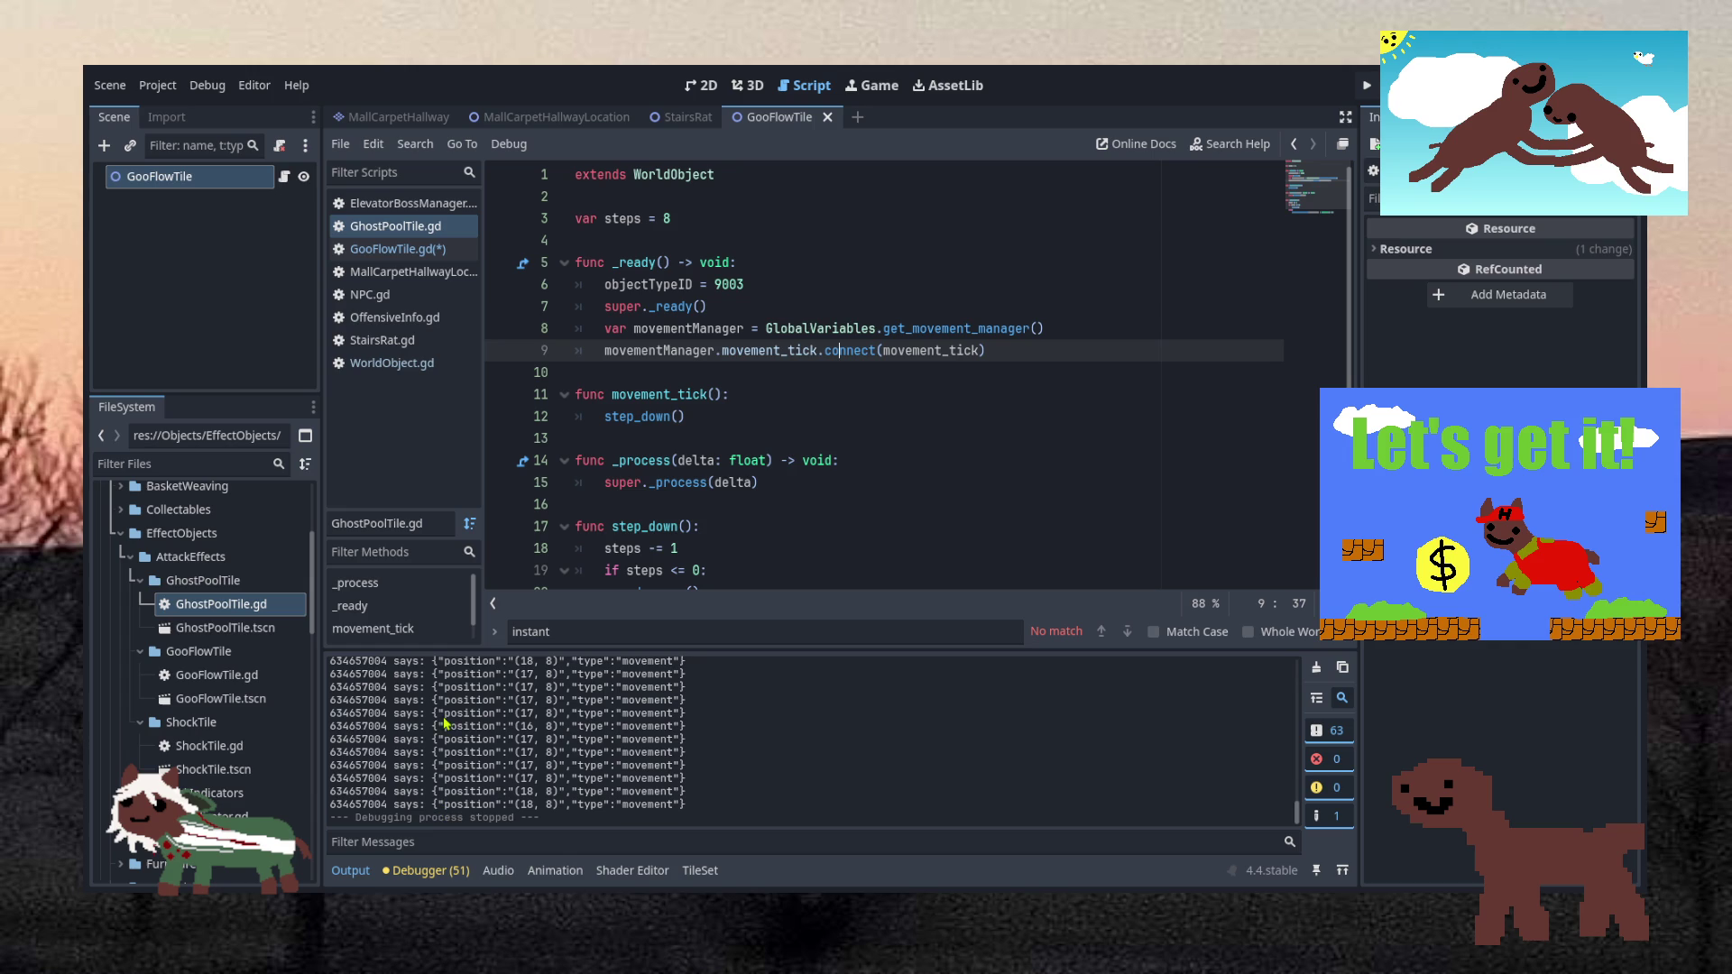
{"action": "key", "text": "ctrl+a"}
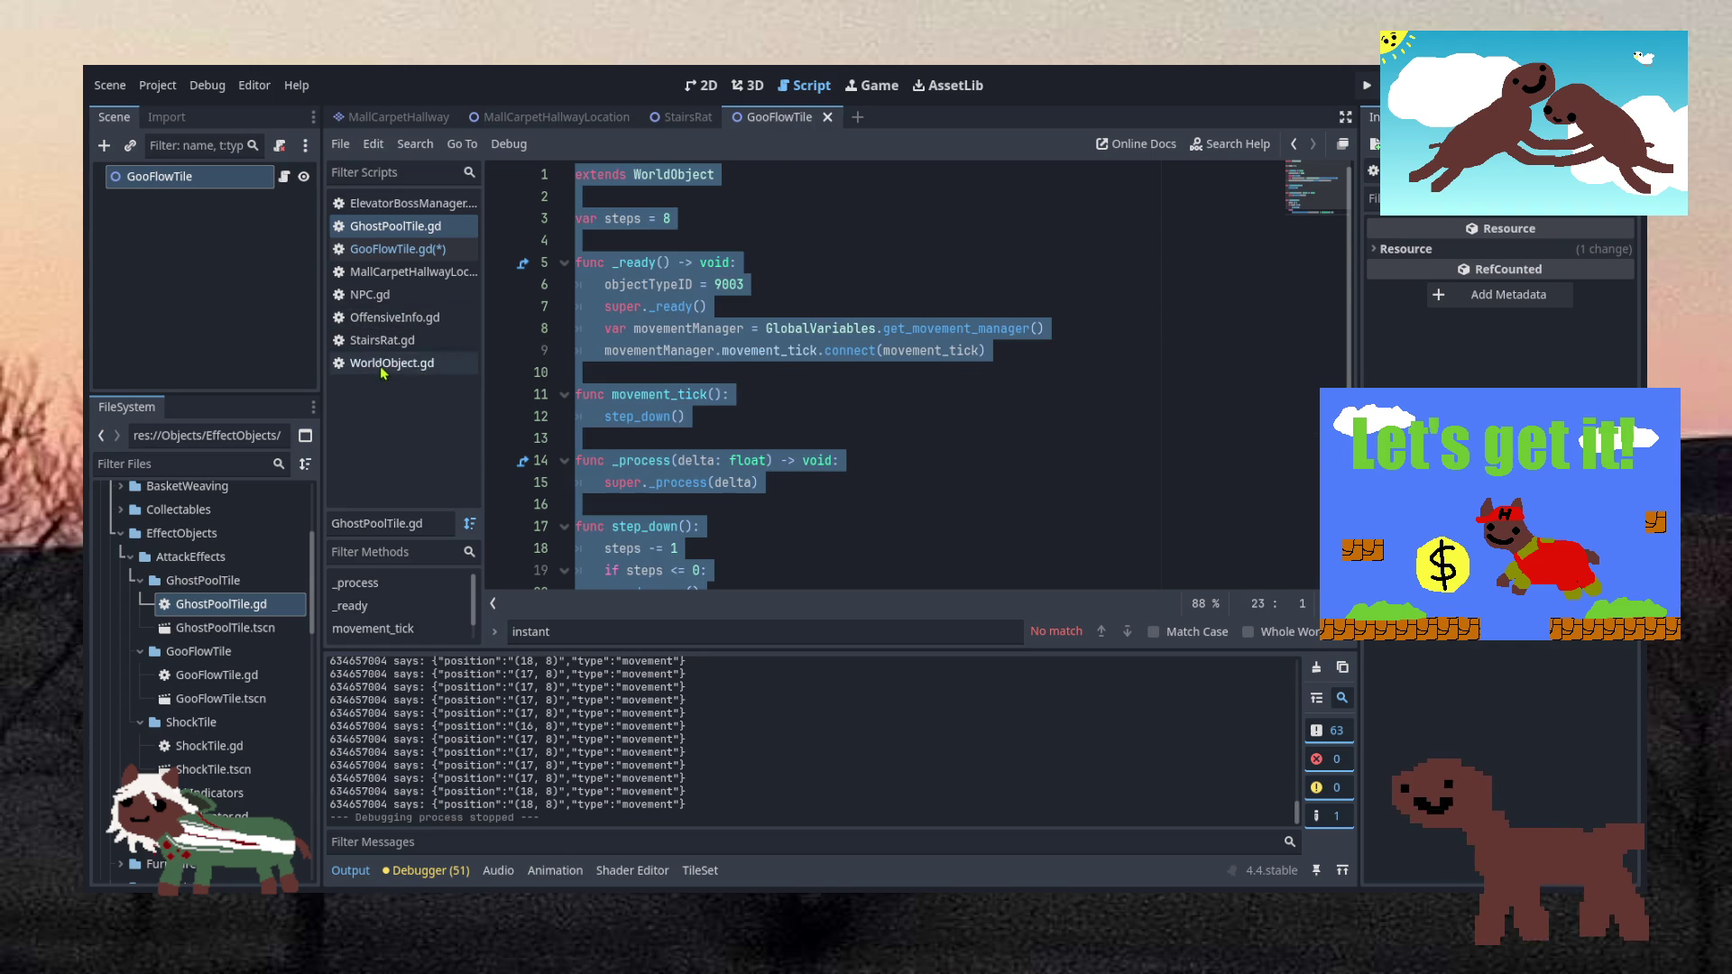
Paste the tile code over StairsRat.gd's contents, then switch back to GooFlowTile.gd
{"action": "left_click", "coordinate": [384, 365]}
{"action": "left_click", "coordinate": [453, 348]}
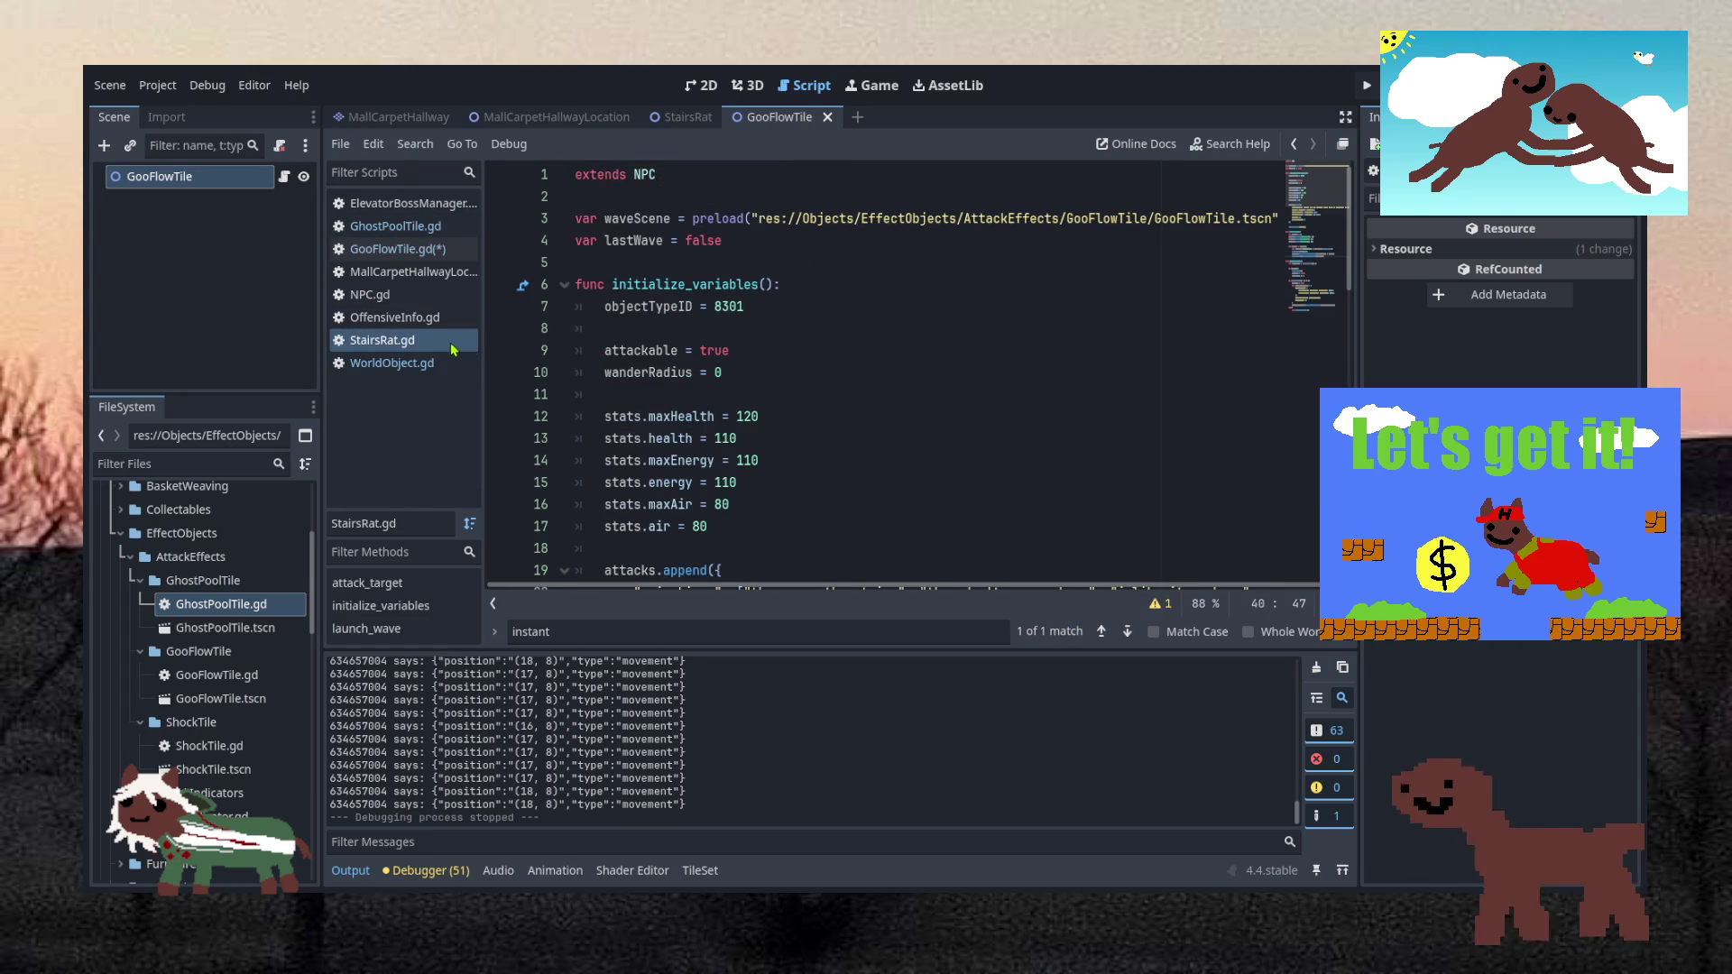
{"action": "key", "text": "ctrl+a"}
{"action": "key", "text": "ctrl+v"}
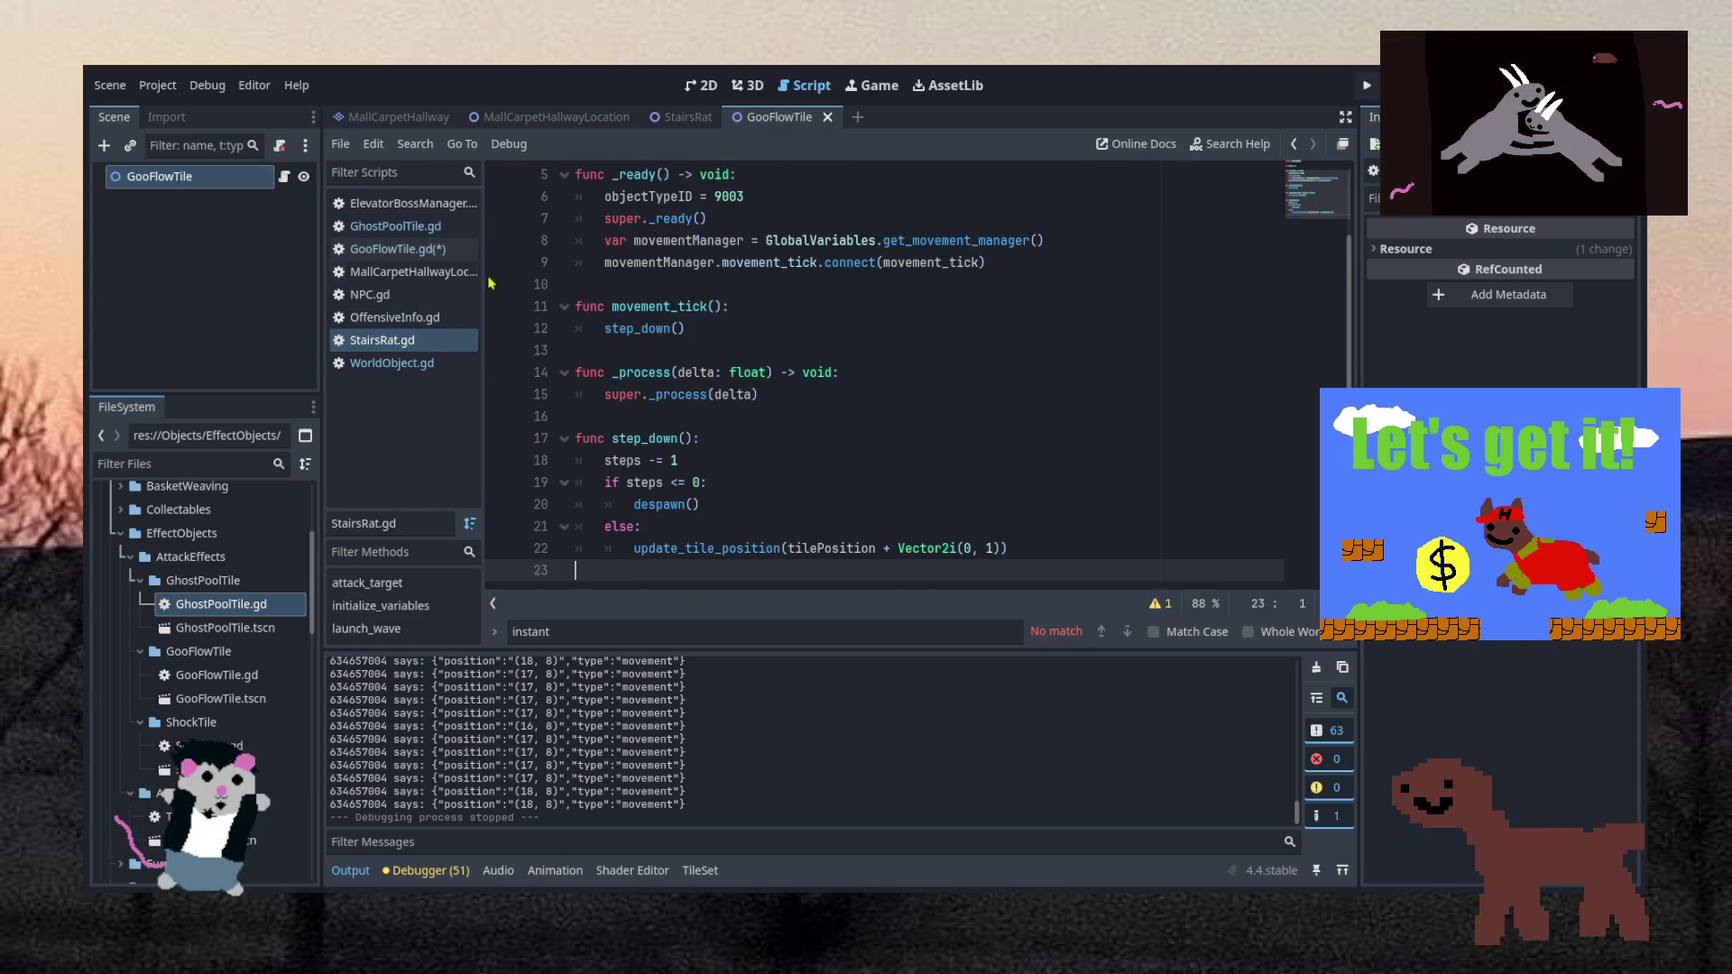
{"action": "left_click", "coordinate": [410, 227]}
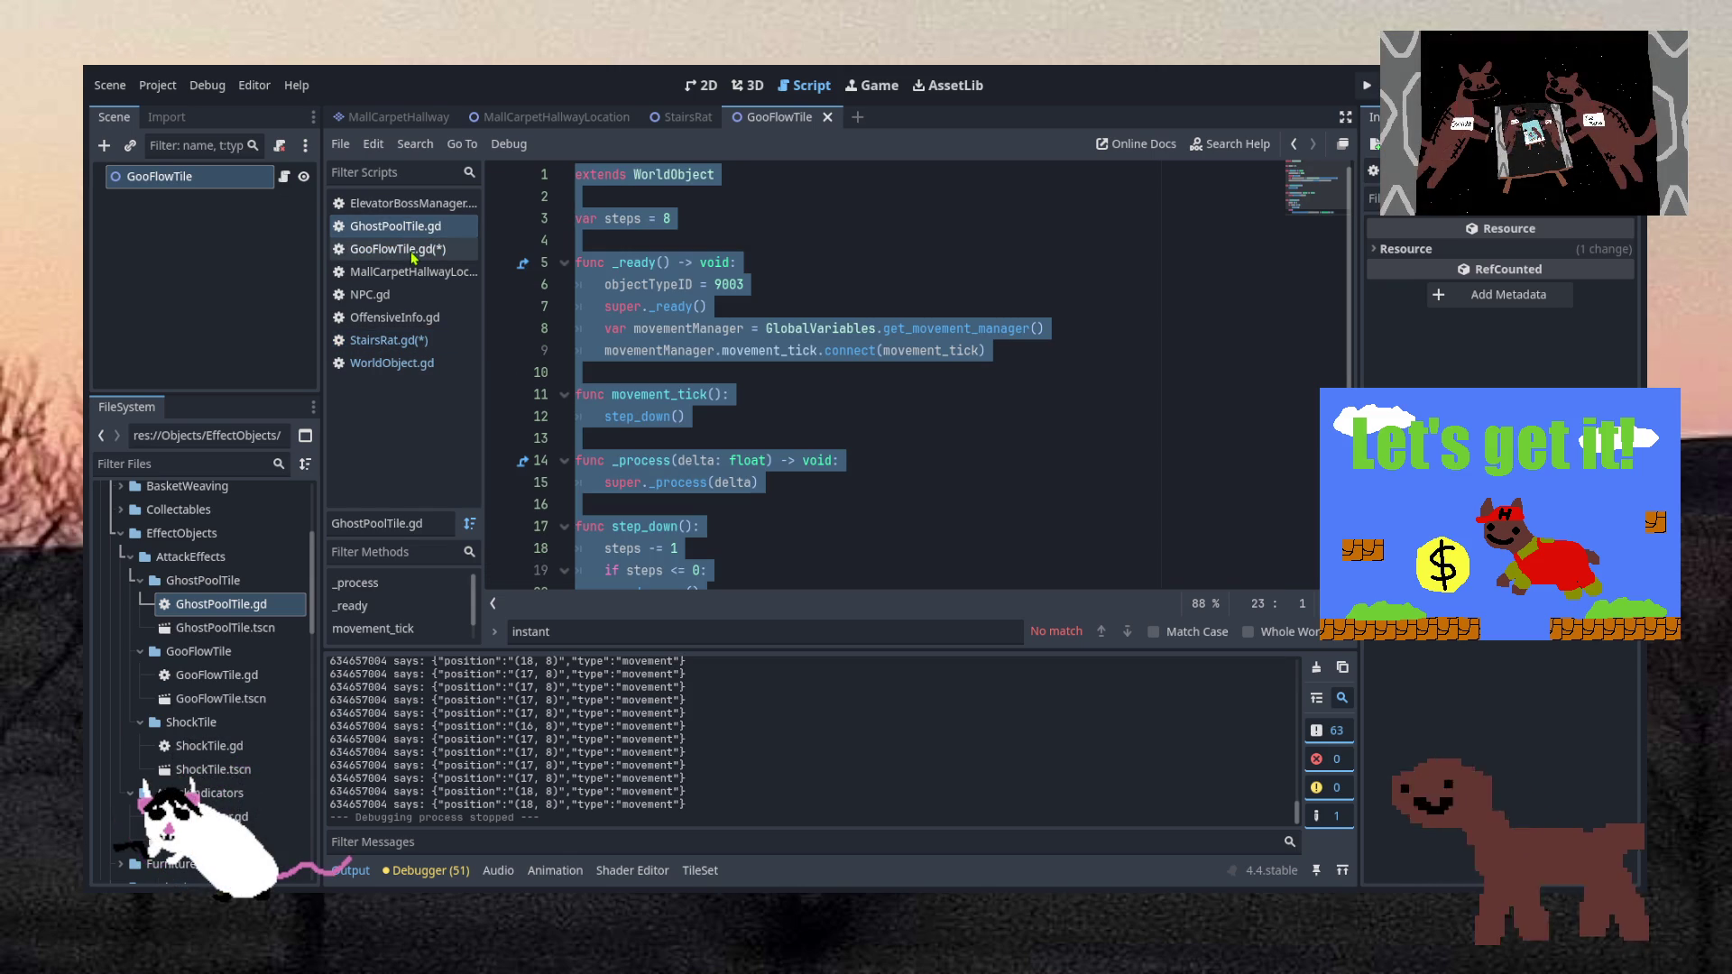
{"action": "left_click", "coordinate": [389, 340]}
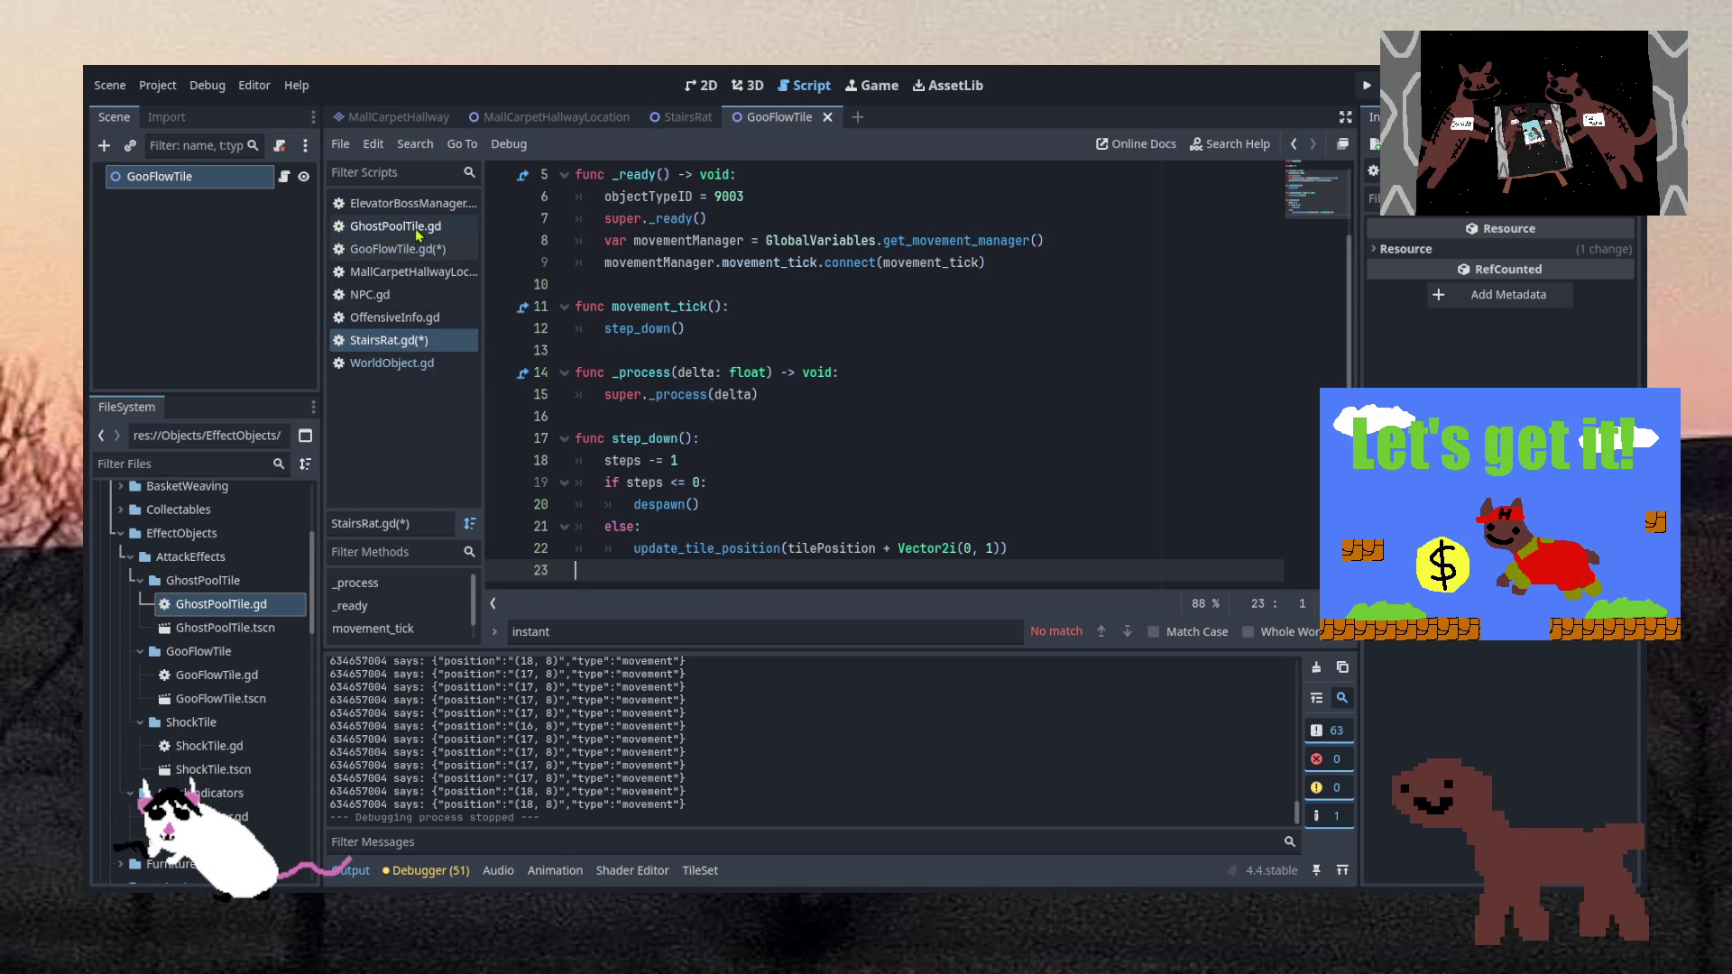
{"action": "left_click", "coordinate": [418, 230]}
{"action": "left_click", "coordinate": [421, 250]}
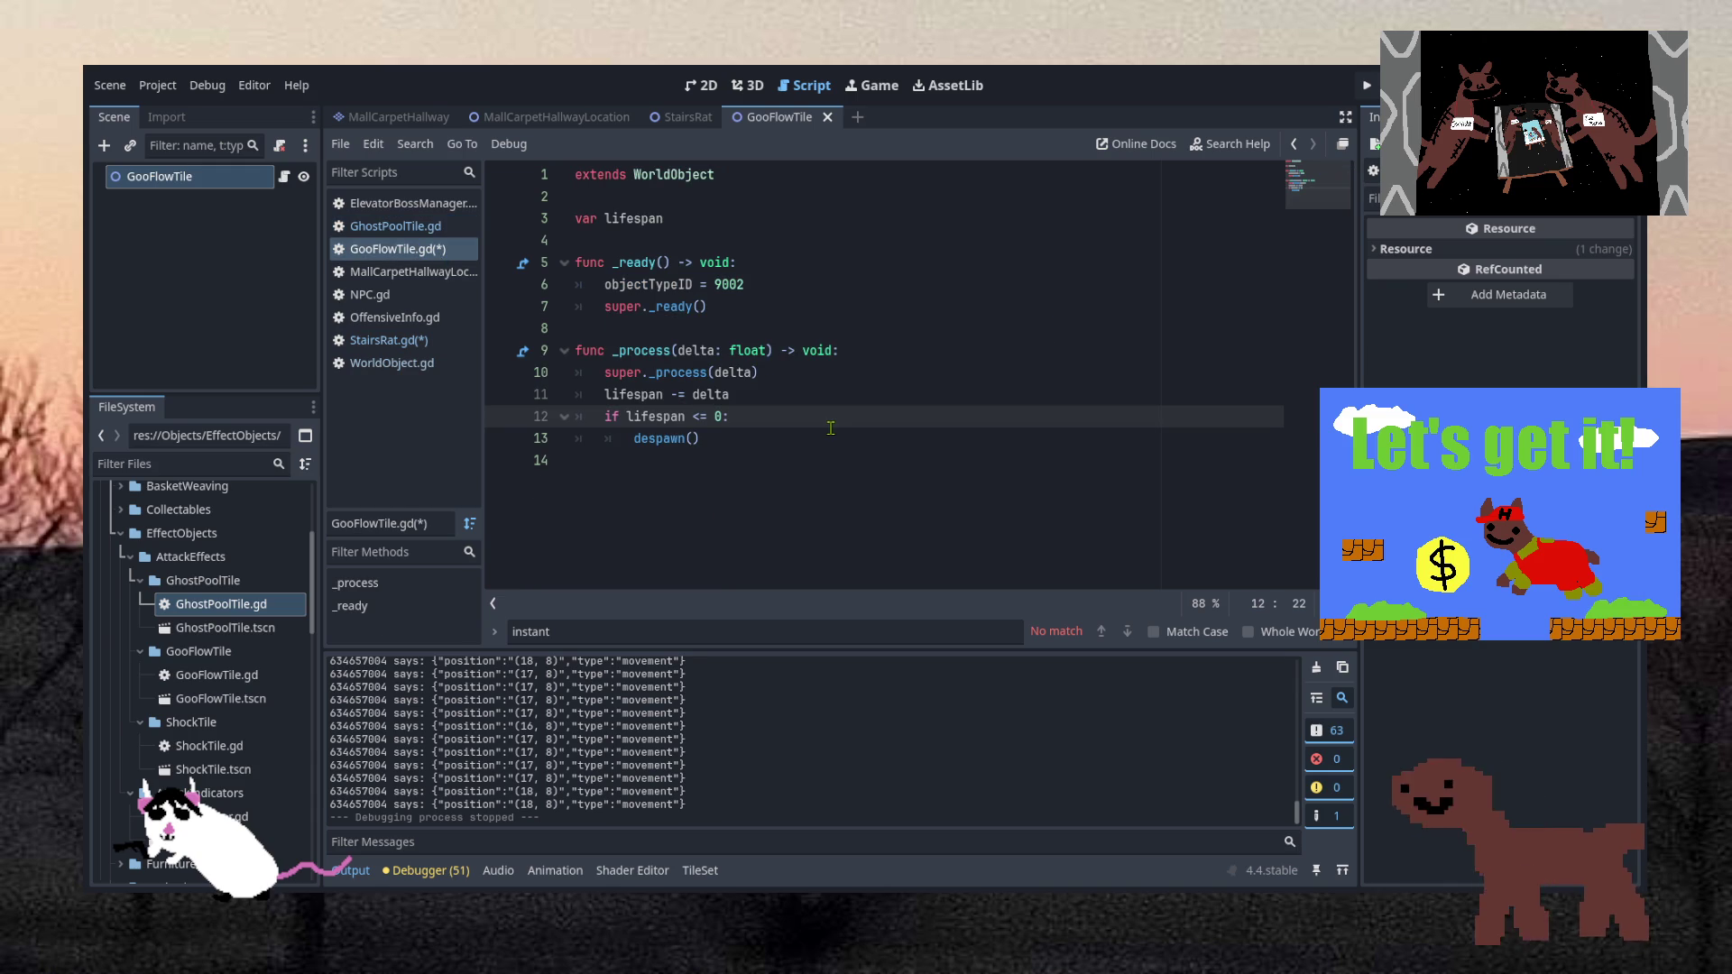
Replace GhostPoolTile.gd's code with GooFlowTile's lifespan despawn code (9002)
{"action": "key", "text": "ctrl+a"}
{"action": "key", "text": "ctrl+c"}
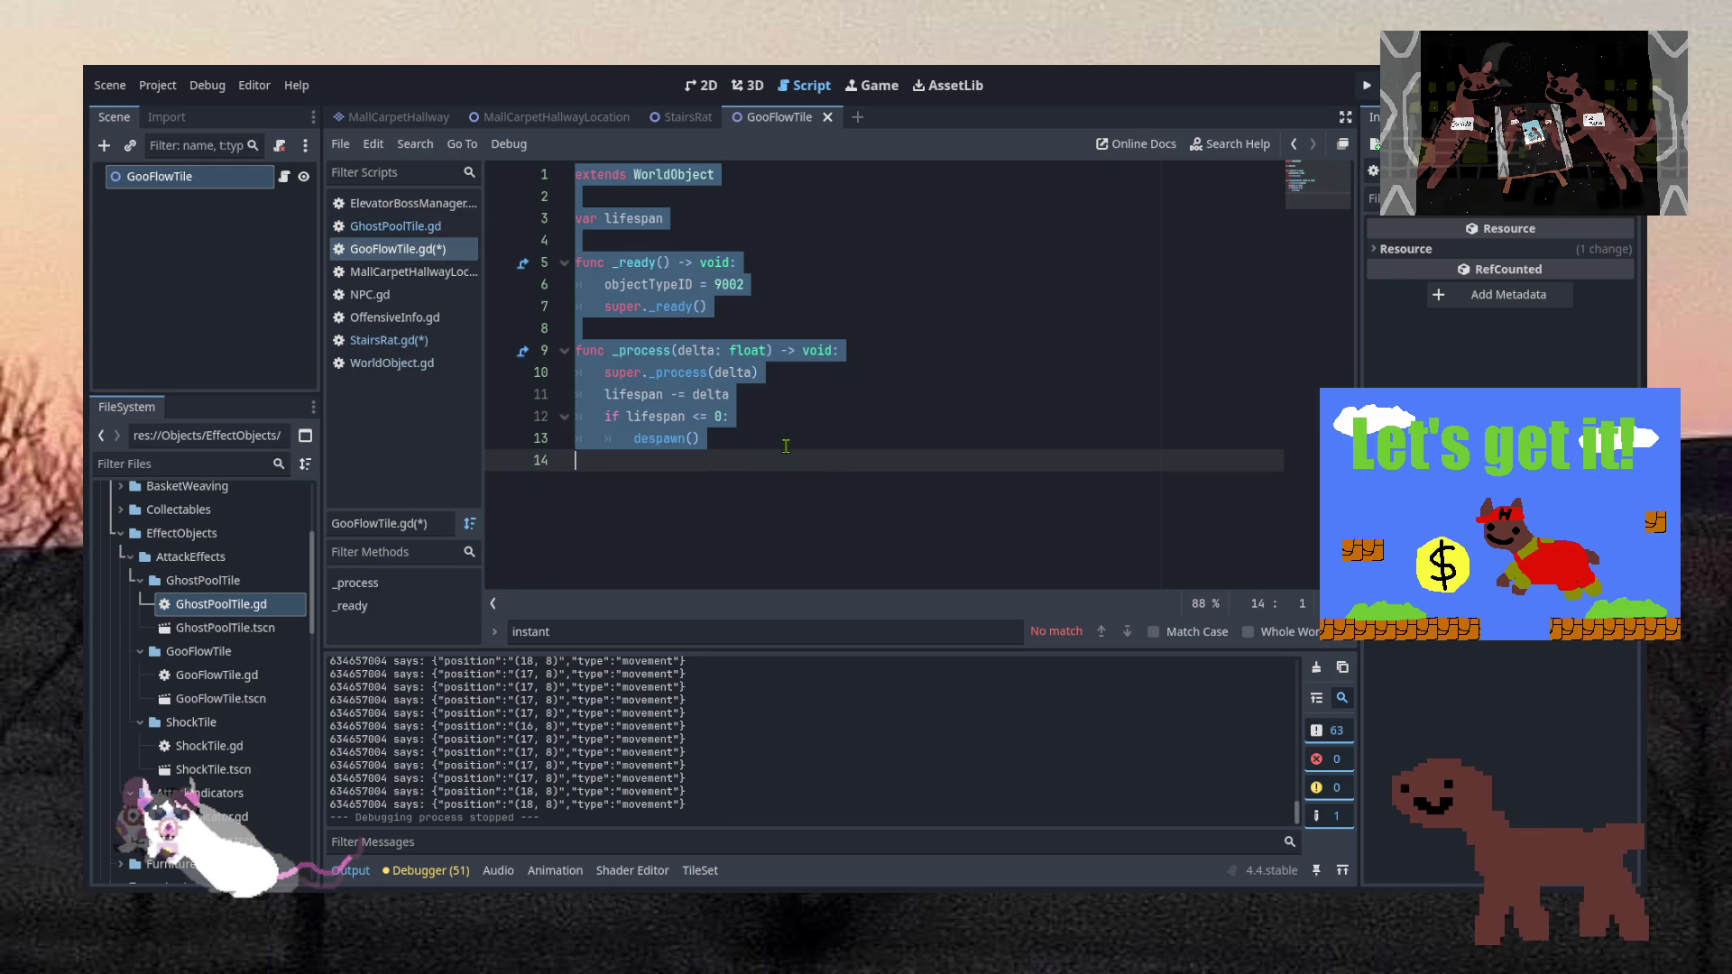
{"action": "left_click", "coordinate": [424, 231]}
{"action": "left_click", "coordinate": [778, 367]}
{"action": "key", "text": "ctrl+a"}
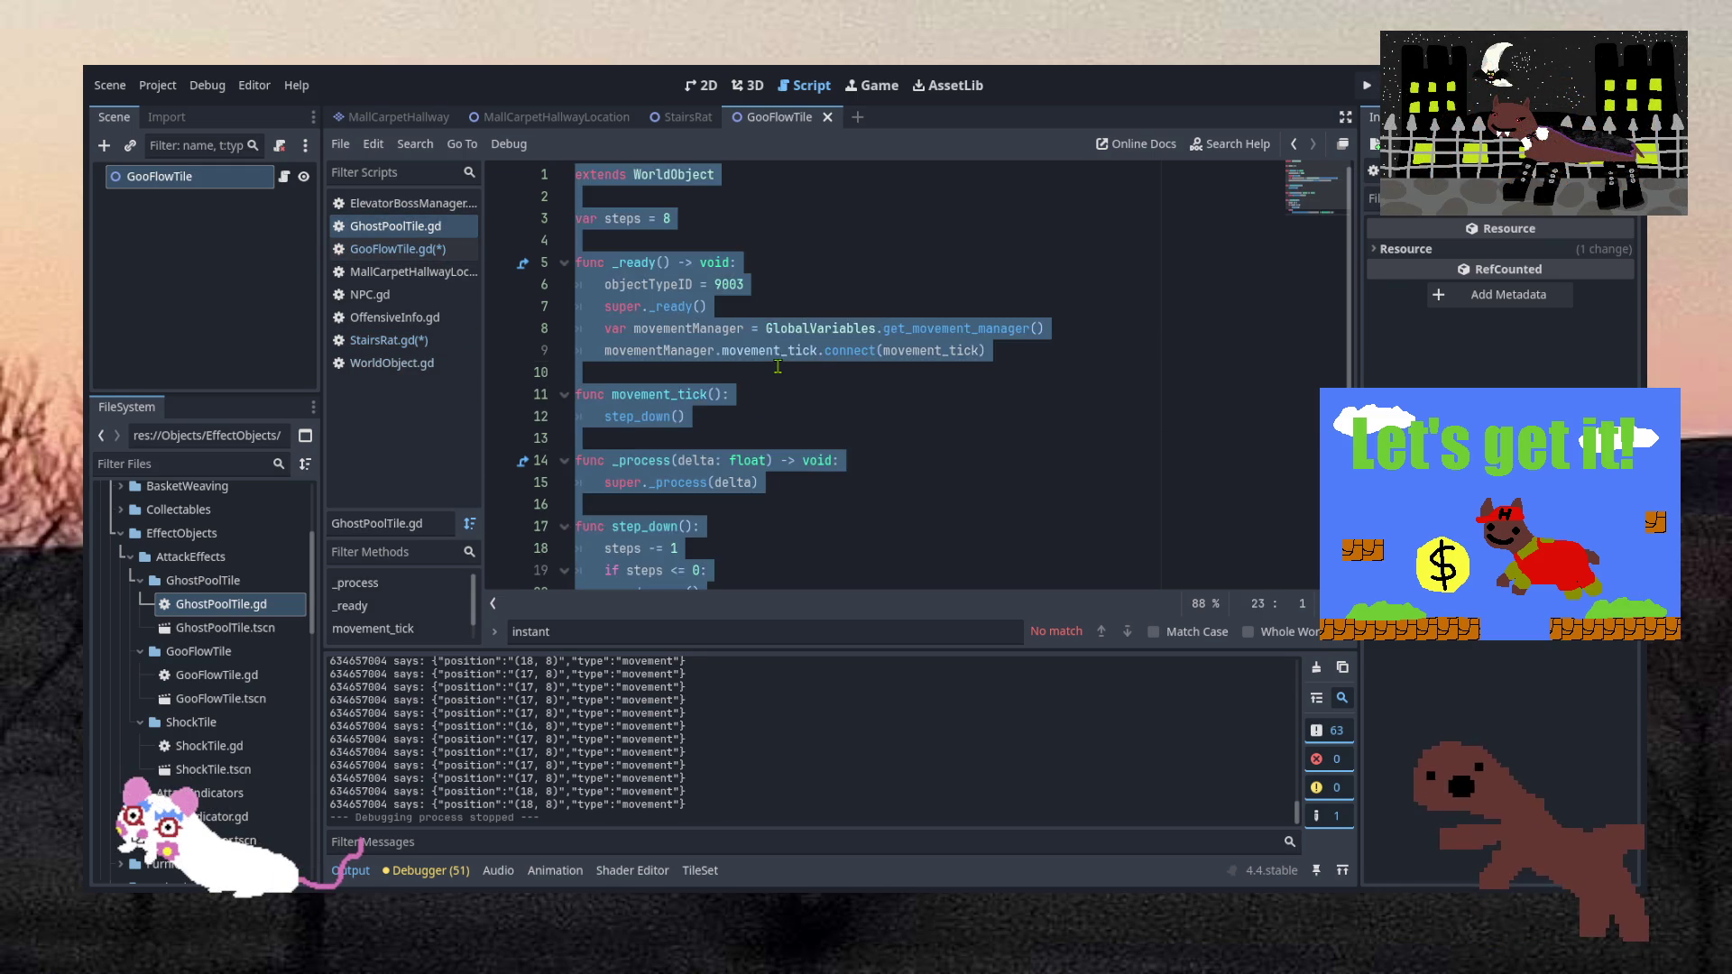
{"action": "key", "text": "ctrl+v"}
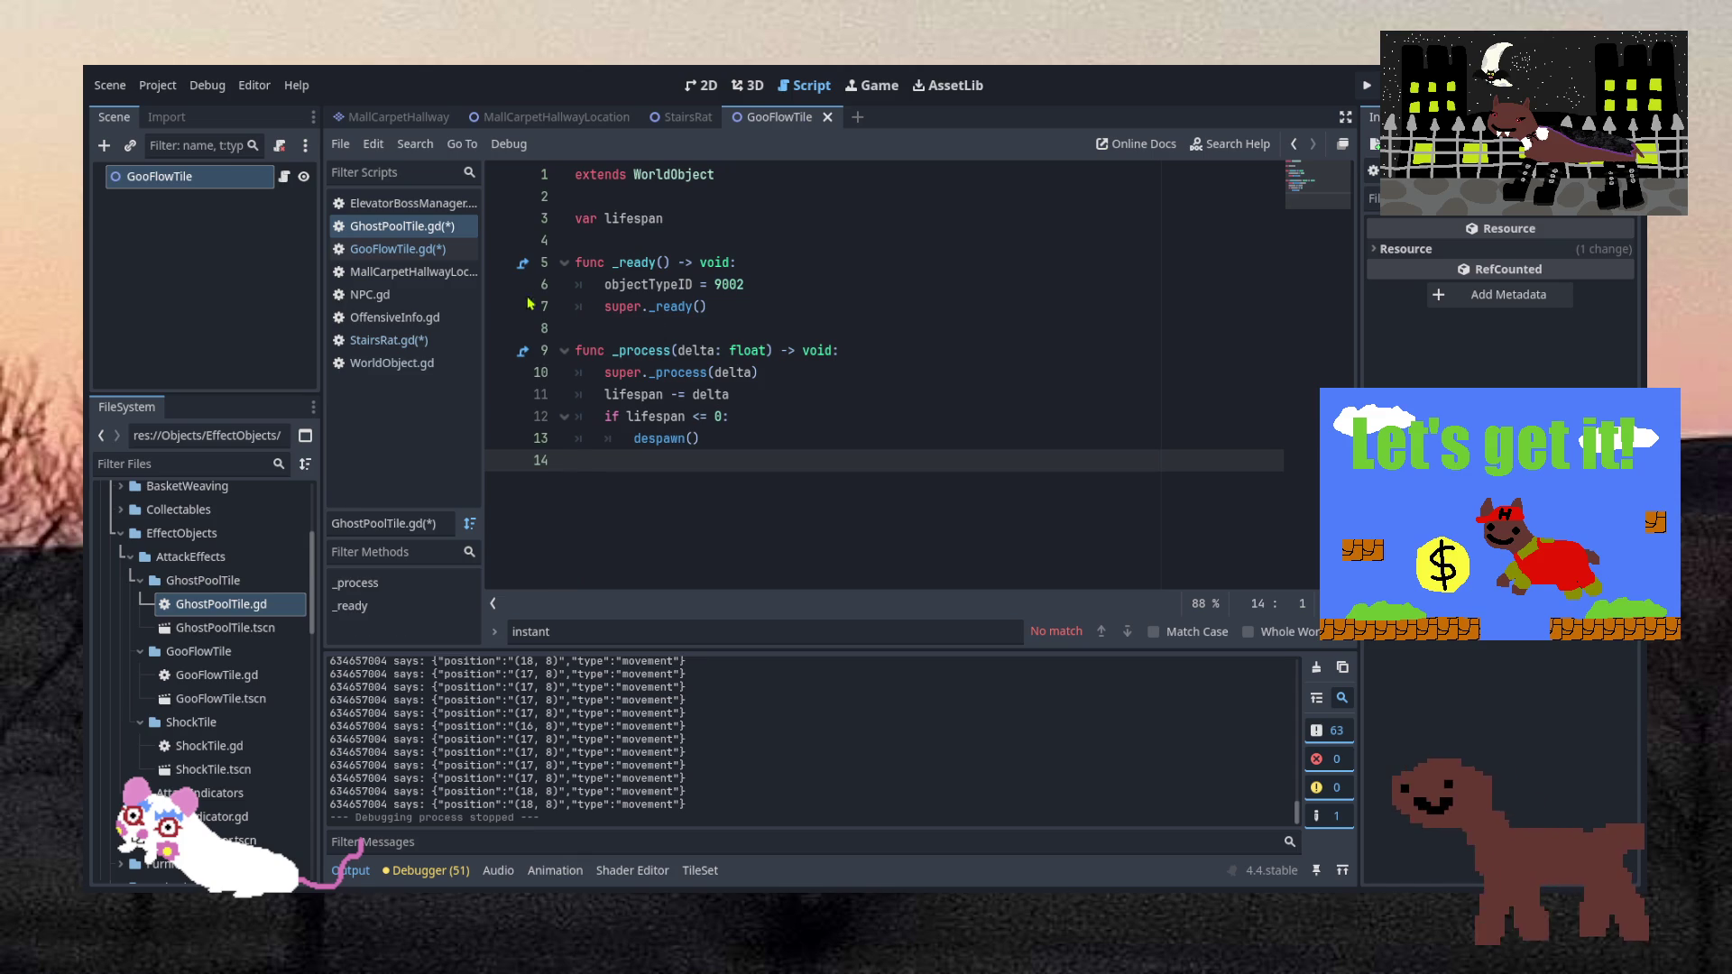
Give GooFlowTile.gd the eight-step tile movement code with objectTypeID 9003
{"action": "left_click", "coordinate": [406, 252]}
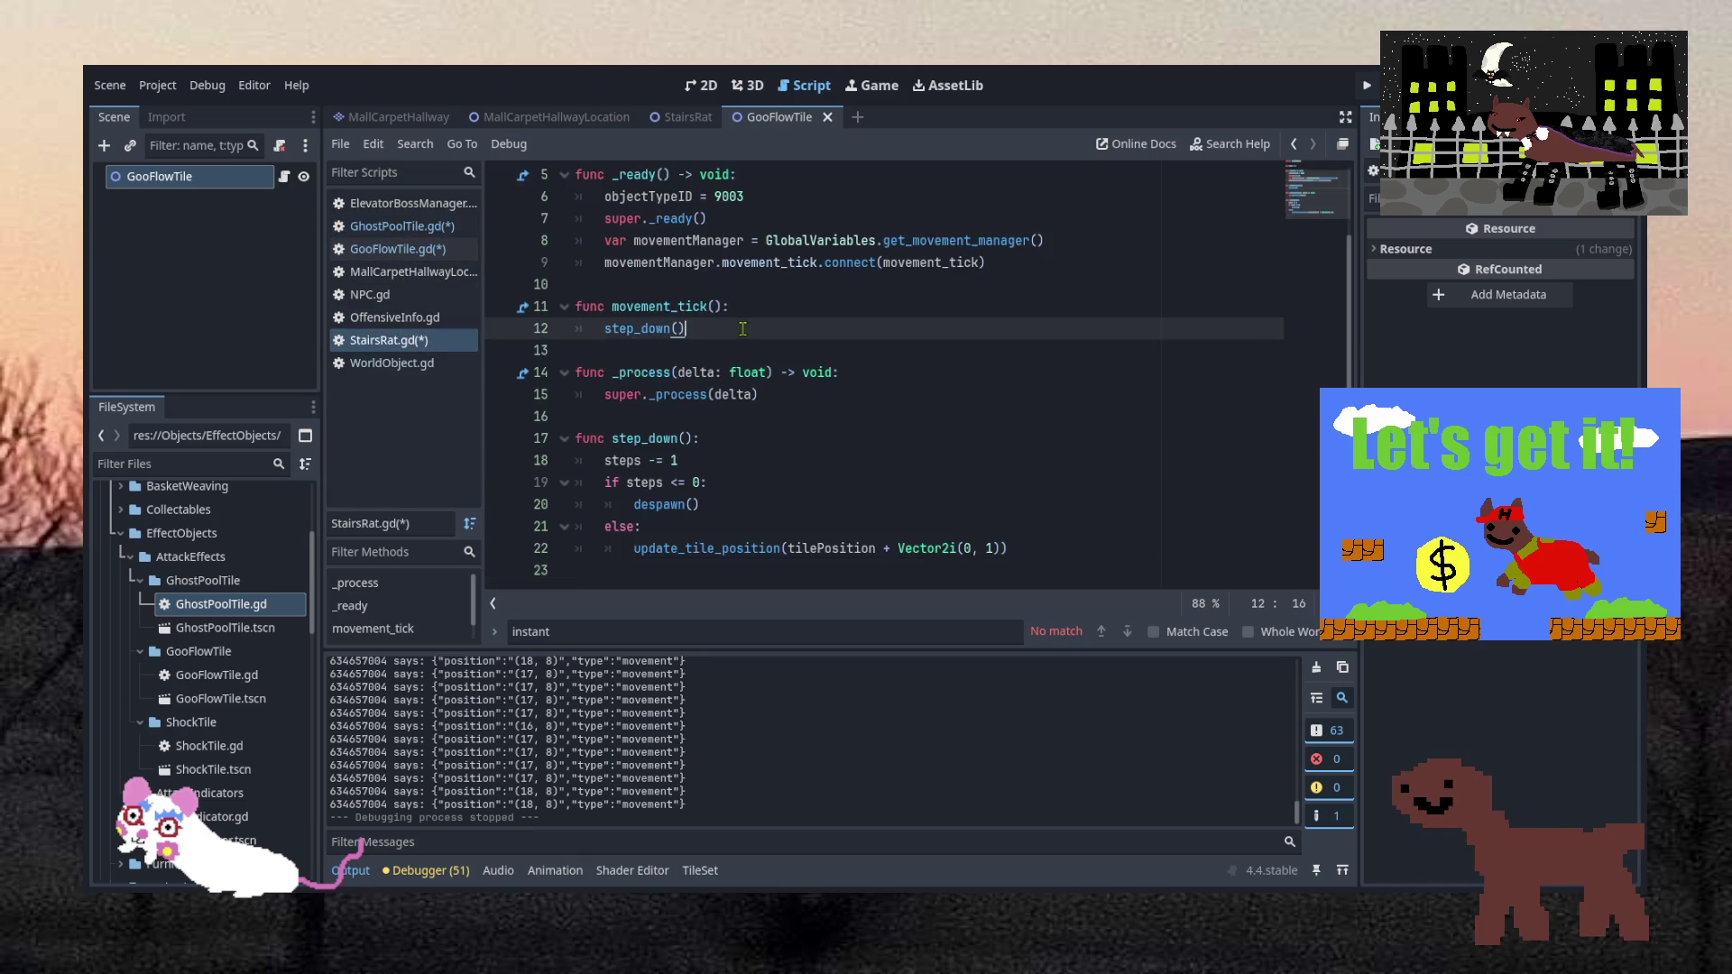
{"action": "key", "text": "ctrl+a"}
{"action": "key", "text": "ctrl+v"}
{"action": "left_click", "coordinate": [827, 300]}
{"action": "key", "text": "ctrl+a"}
{"action": "key", "text": "ctrl+z"}
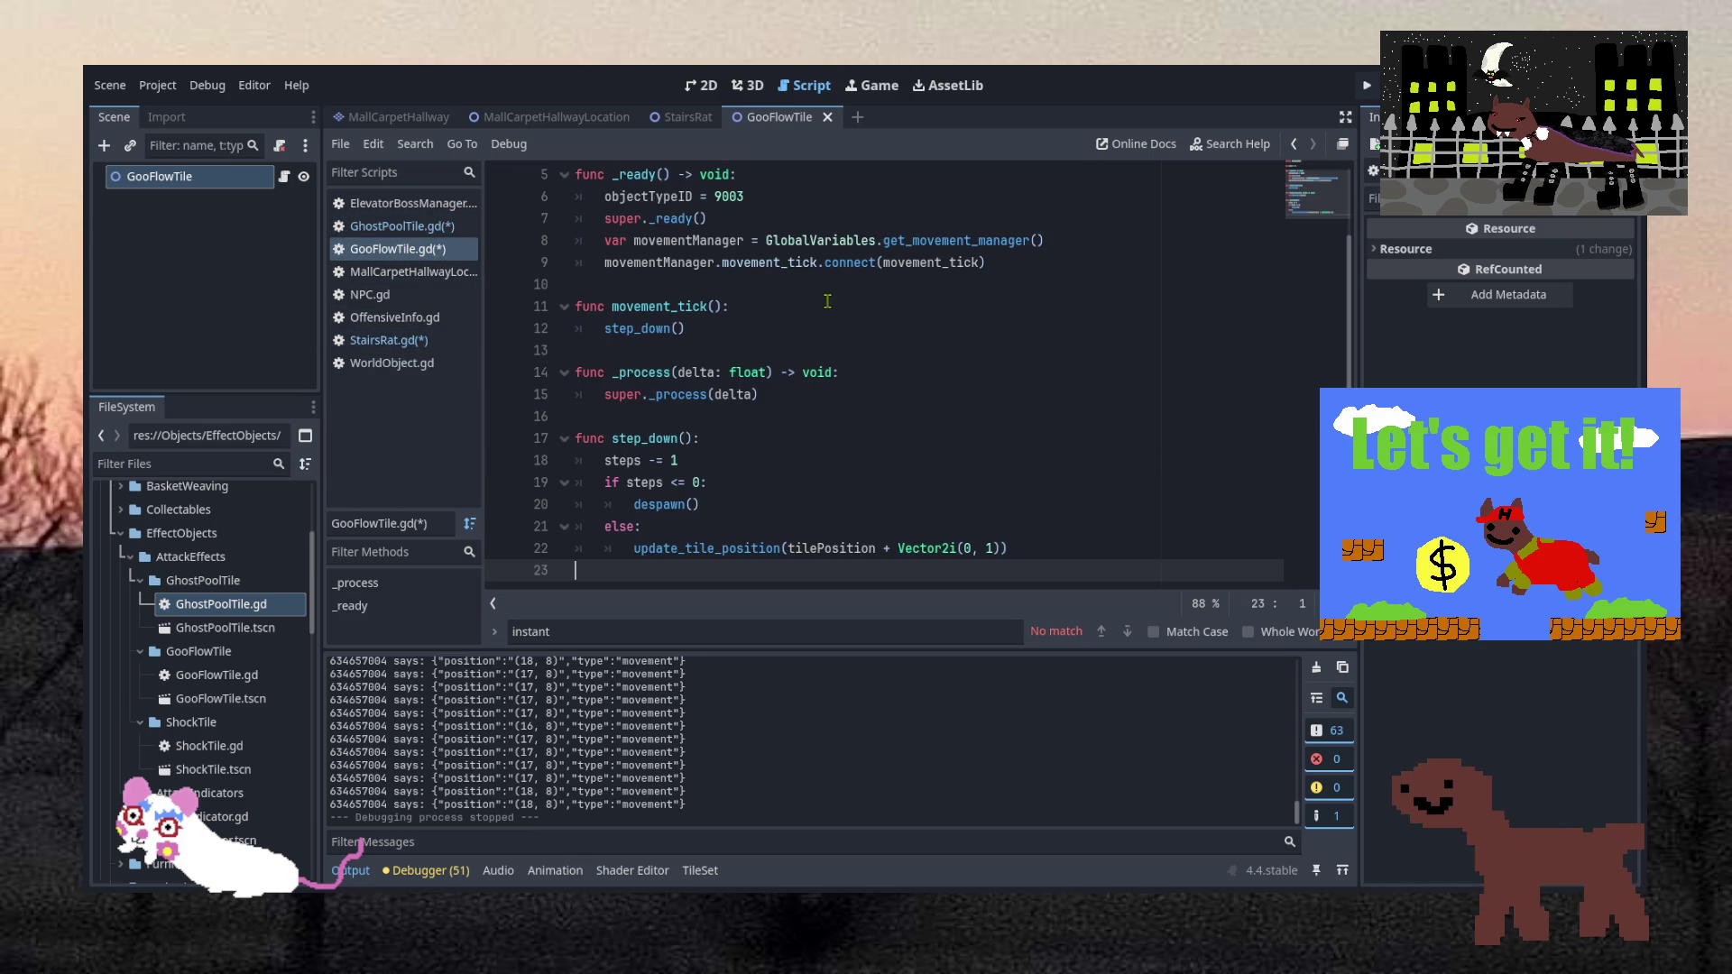
Undo the pasted code in StairsRat.gd, then review GooFlowTile.gd and GhostPoolTile.gd
{"action": "left_click", "coordinate": [388, 340]}
{"action": "left_click", "coordinate": [693, 354]}
{"action": "key", "text": "ctrl+z"}
{"action": "scroll", "coordinate": [884, 370], "scroll_direction": "up", "scroll_amount": 8}
{"action": "left_click", "coordinate": [396, 249]}
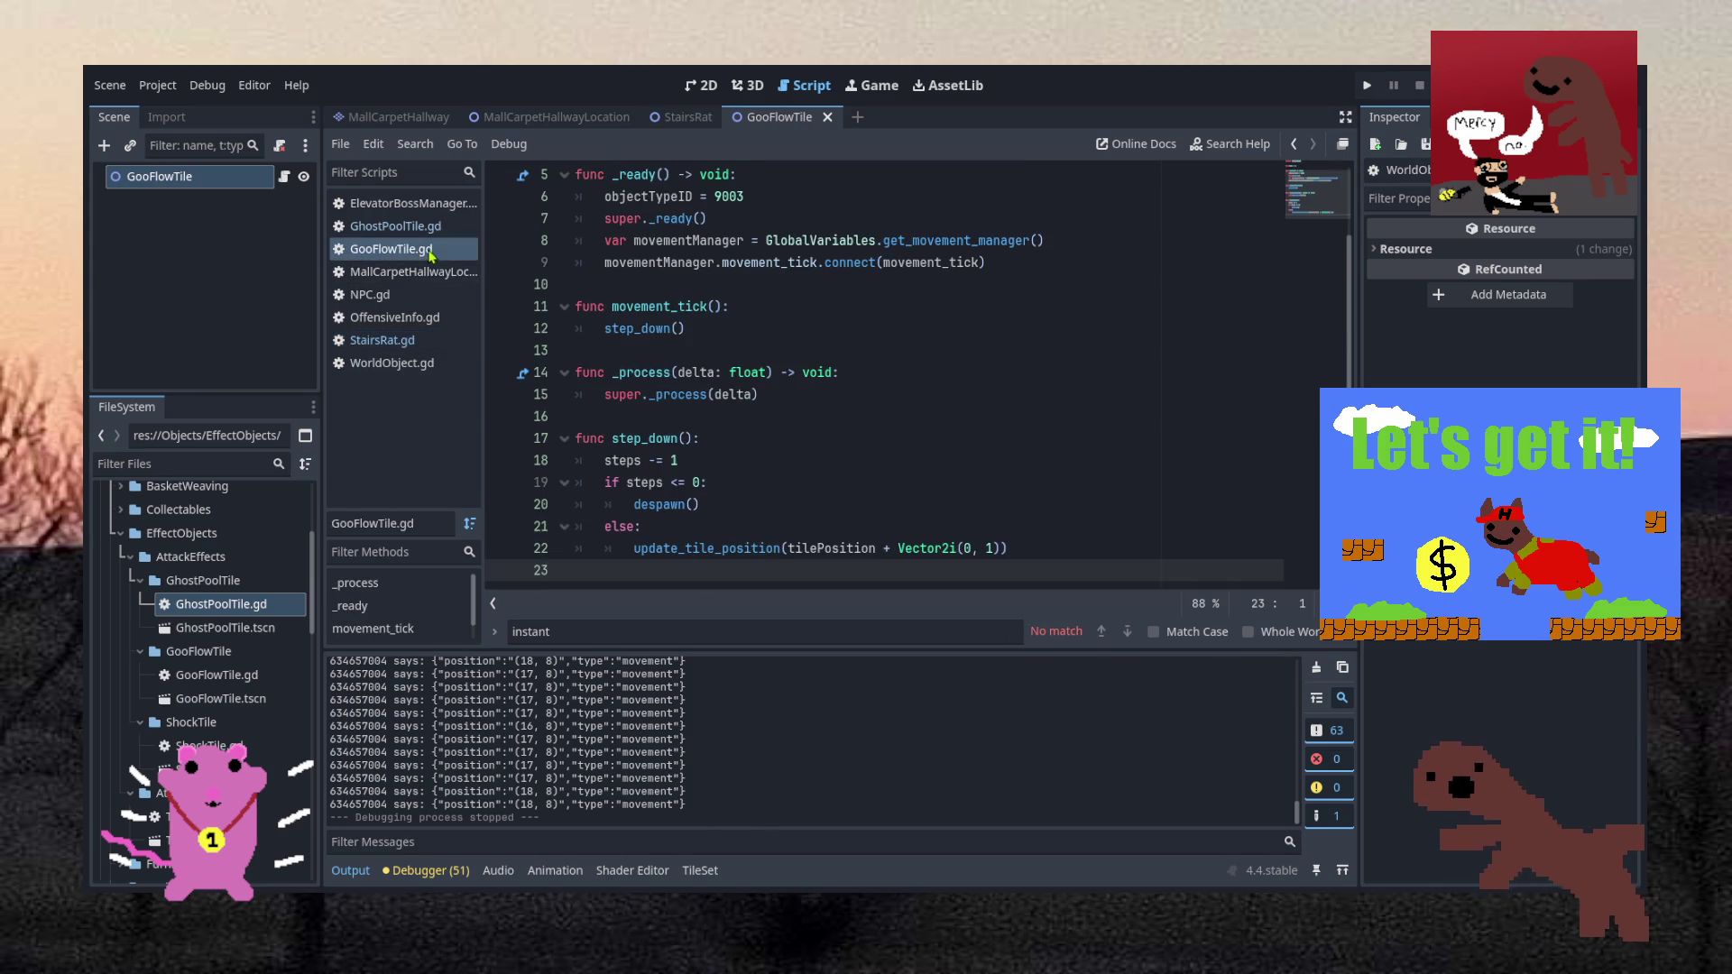
{"action": "scroll", "coordinate": [488, 271], "scroll_direction": "up", "scroll_amount": 2}
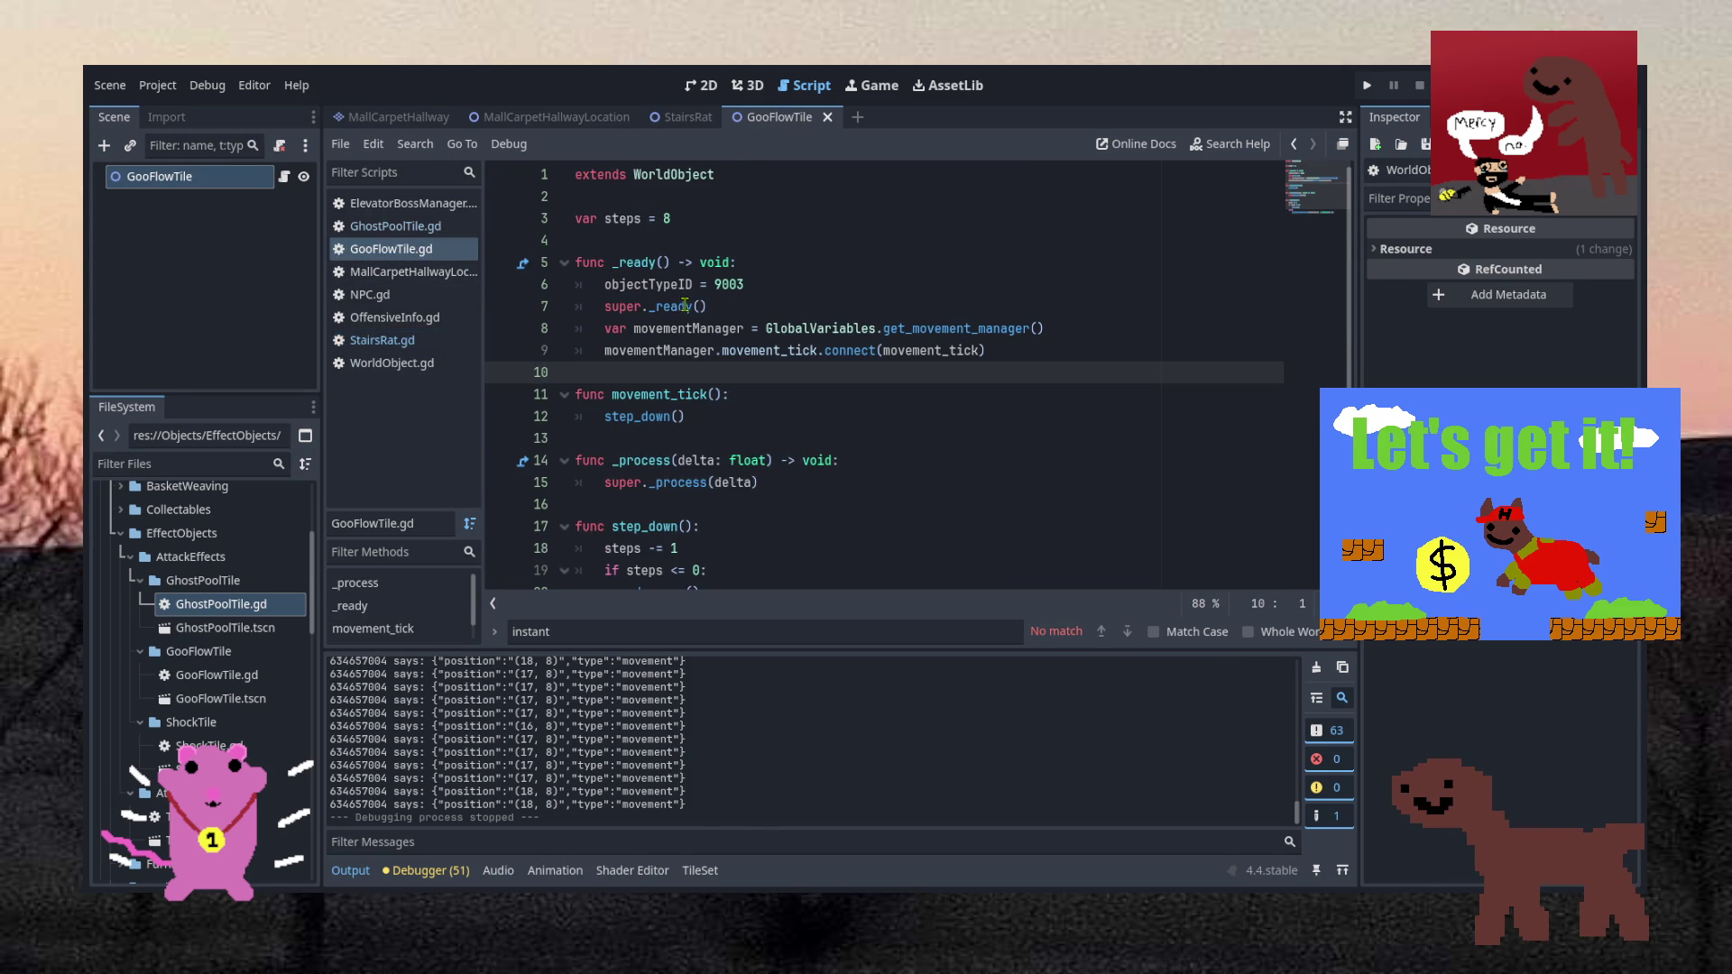
{"action": "left_click", "coordinate": [395, 226]}
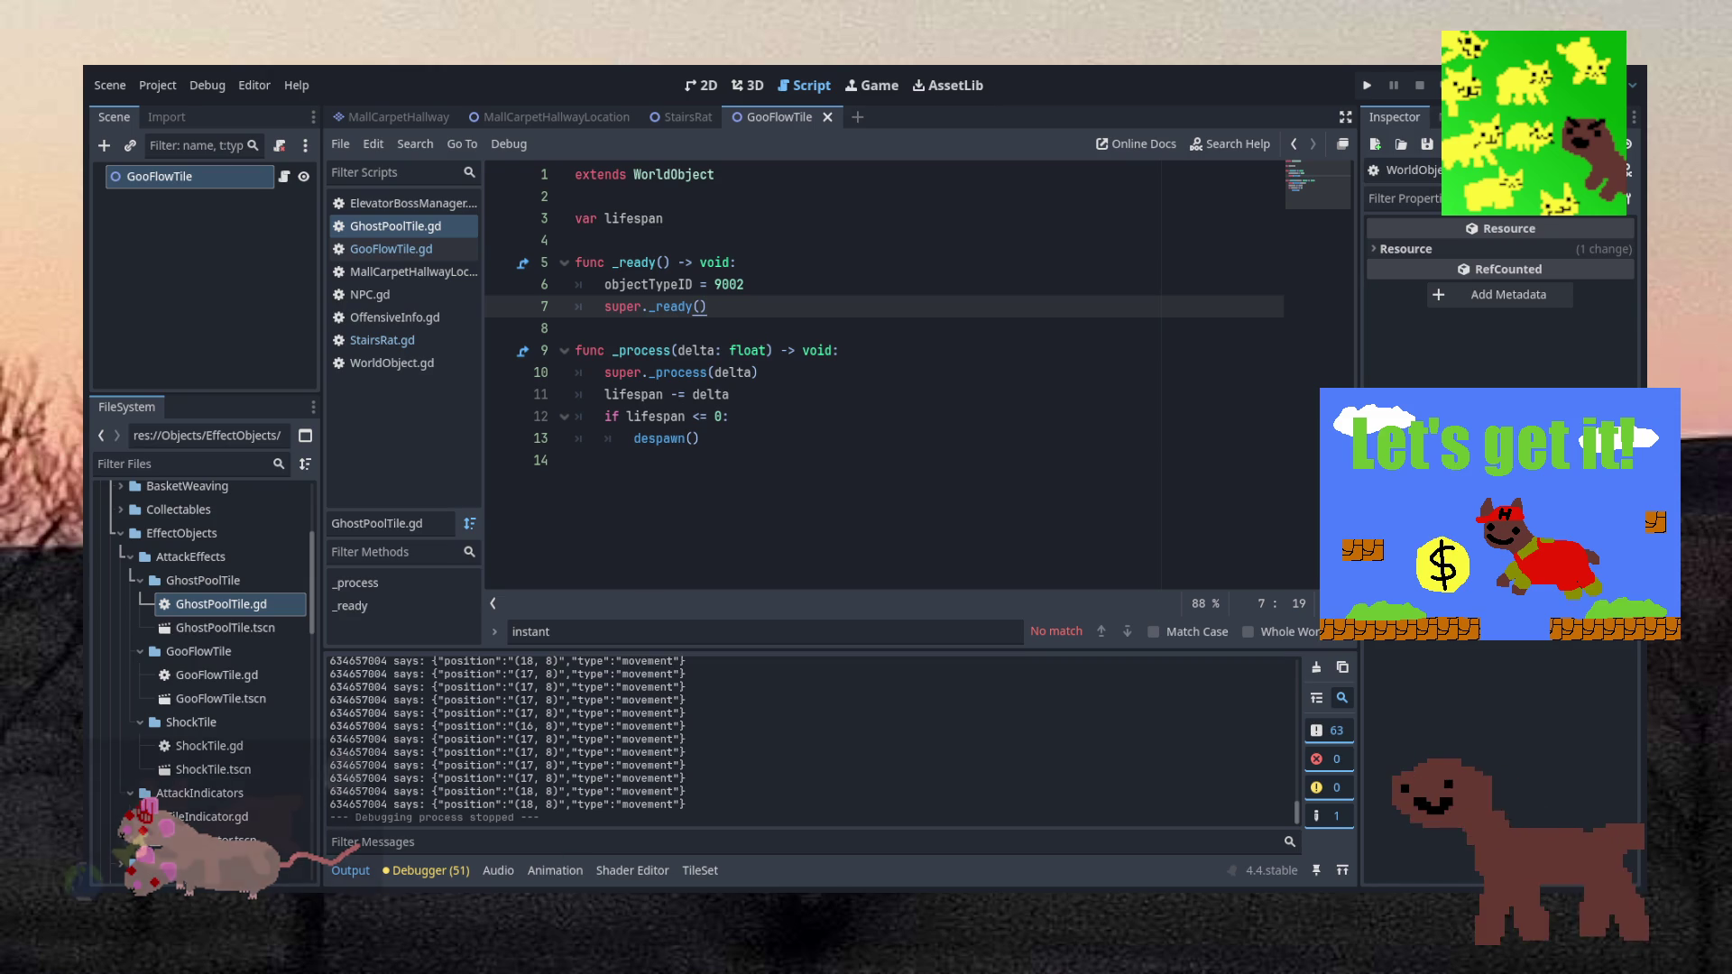
{"action": "left_click", "coordinate": [980, 350]}
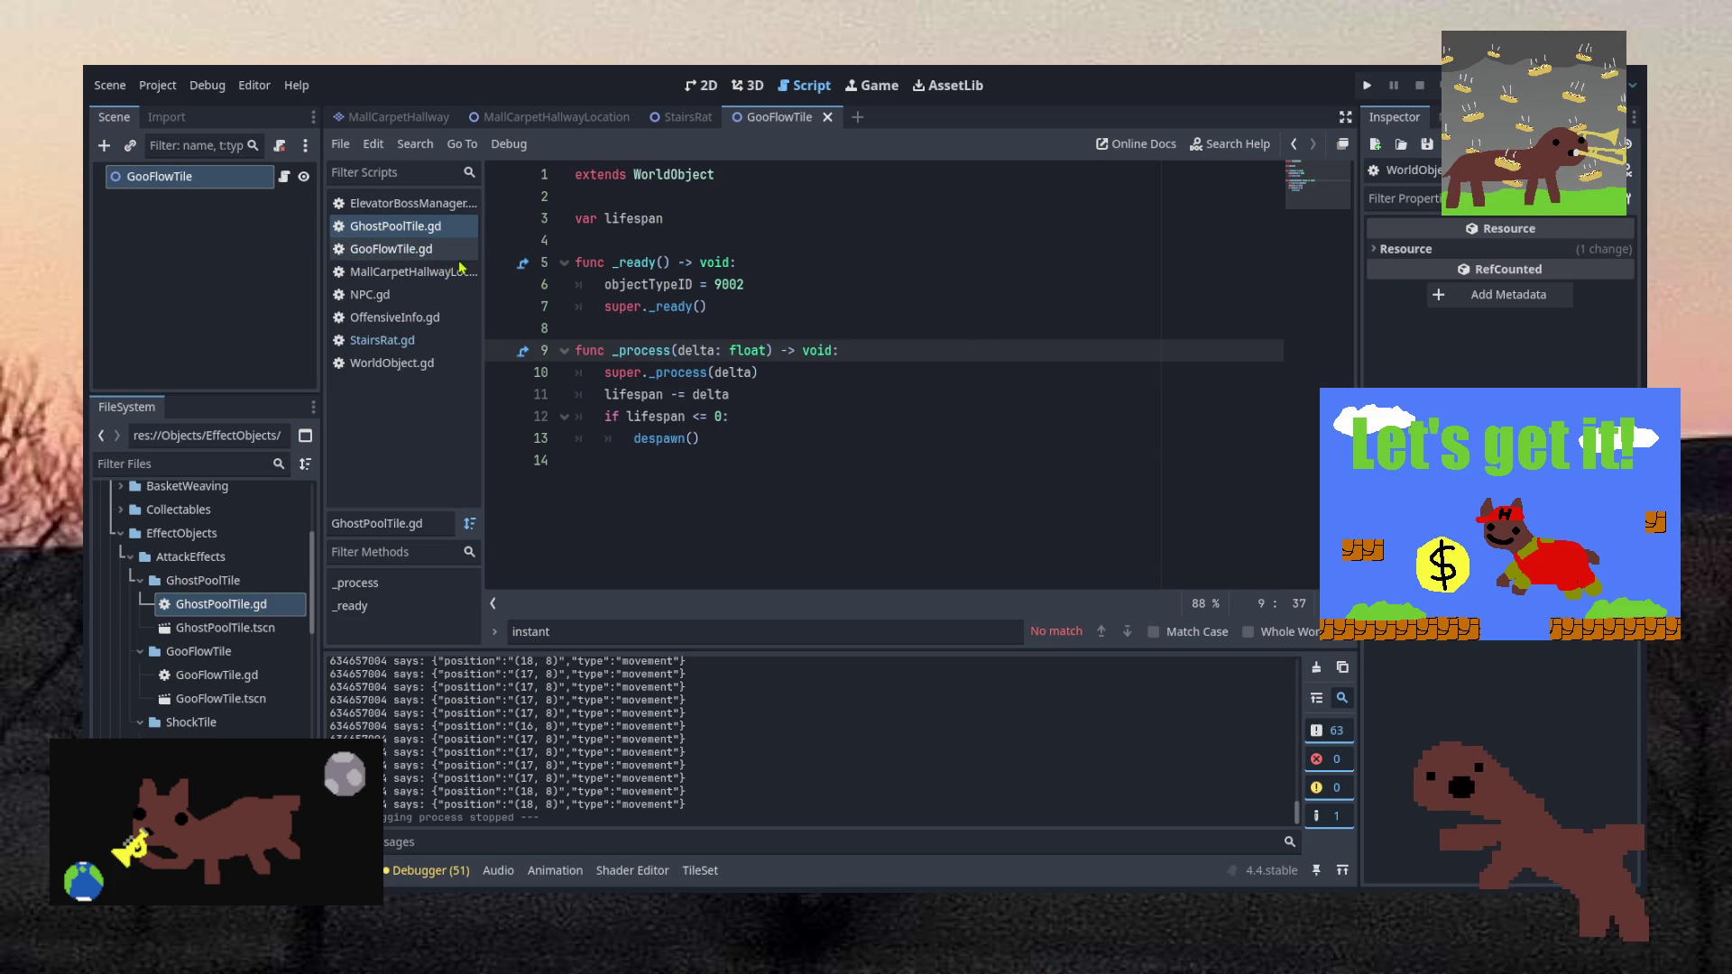
{"action": "left_click", "coordinate": [974, 328]}
{"action": "scroll", "coordinate": [974, 328], "scroll_direction": "down", "scroll_amount": 1}
Log in with the account name and password, enter the world, walk right, and focus the chat box
{"action": "left_click", "coordinate": [1216, 232]}
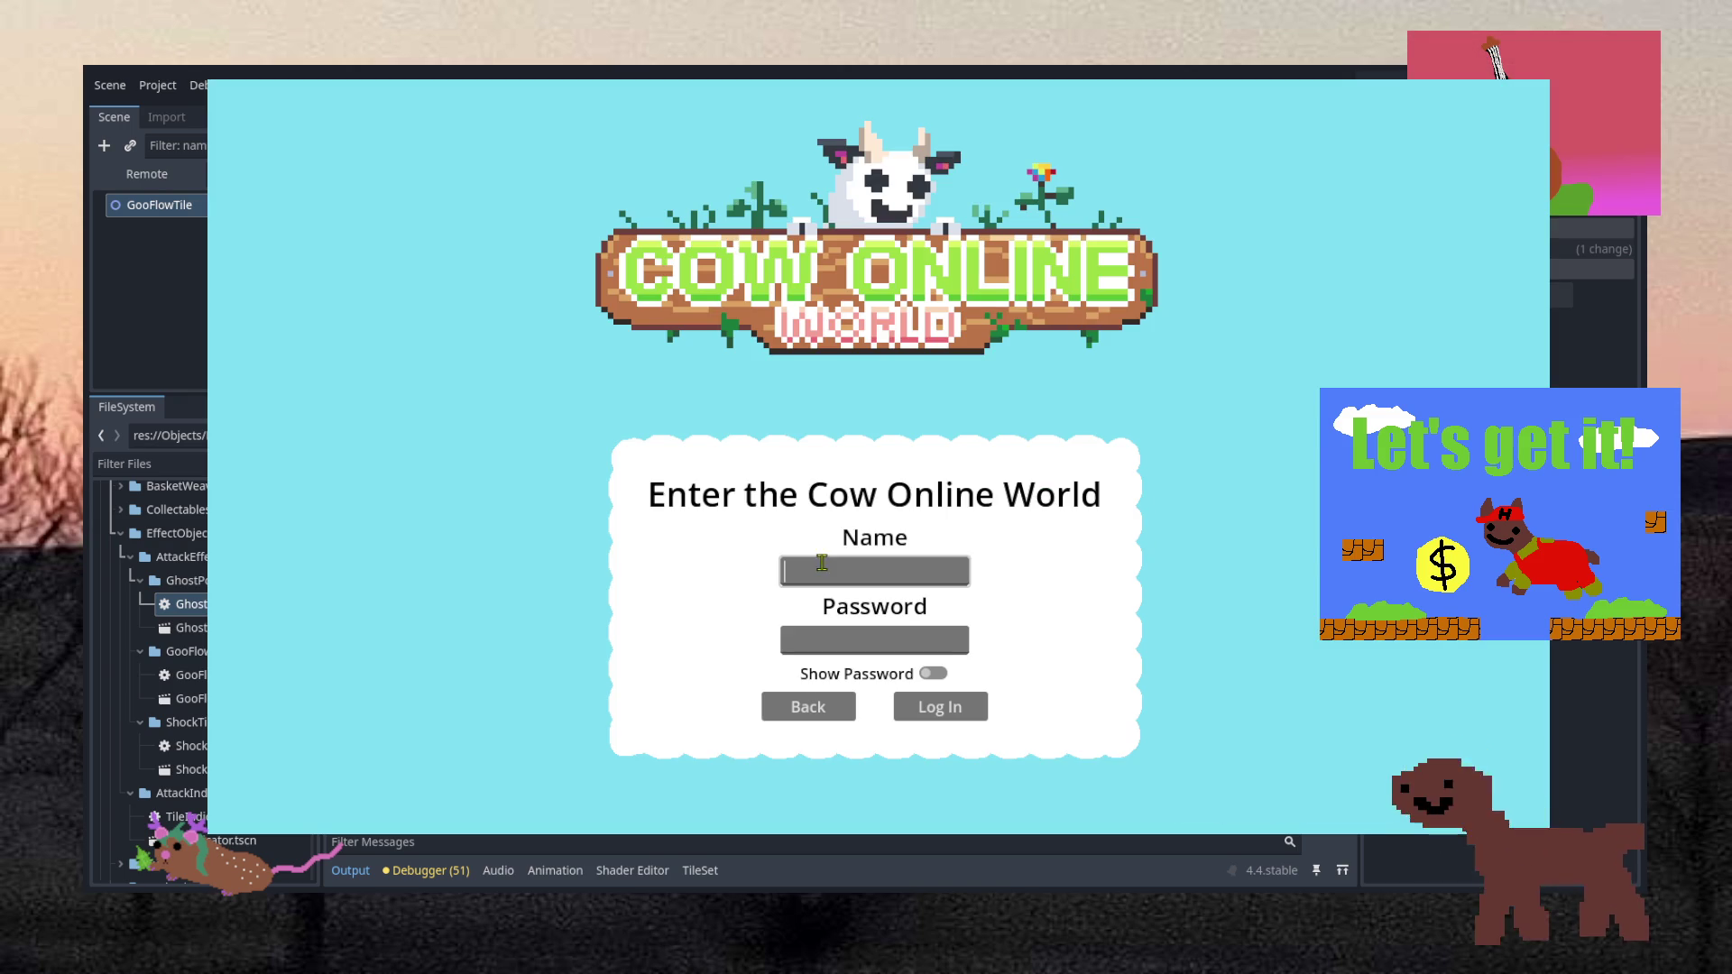
{"action": "type", "text": "bee"}
{"action": "key", "text": "Tab"}
{"action": "type", "text": "password"}
{"action": "left_click", "coordinate": [934, 712]}
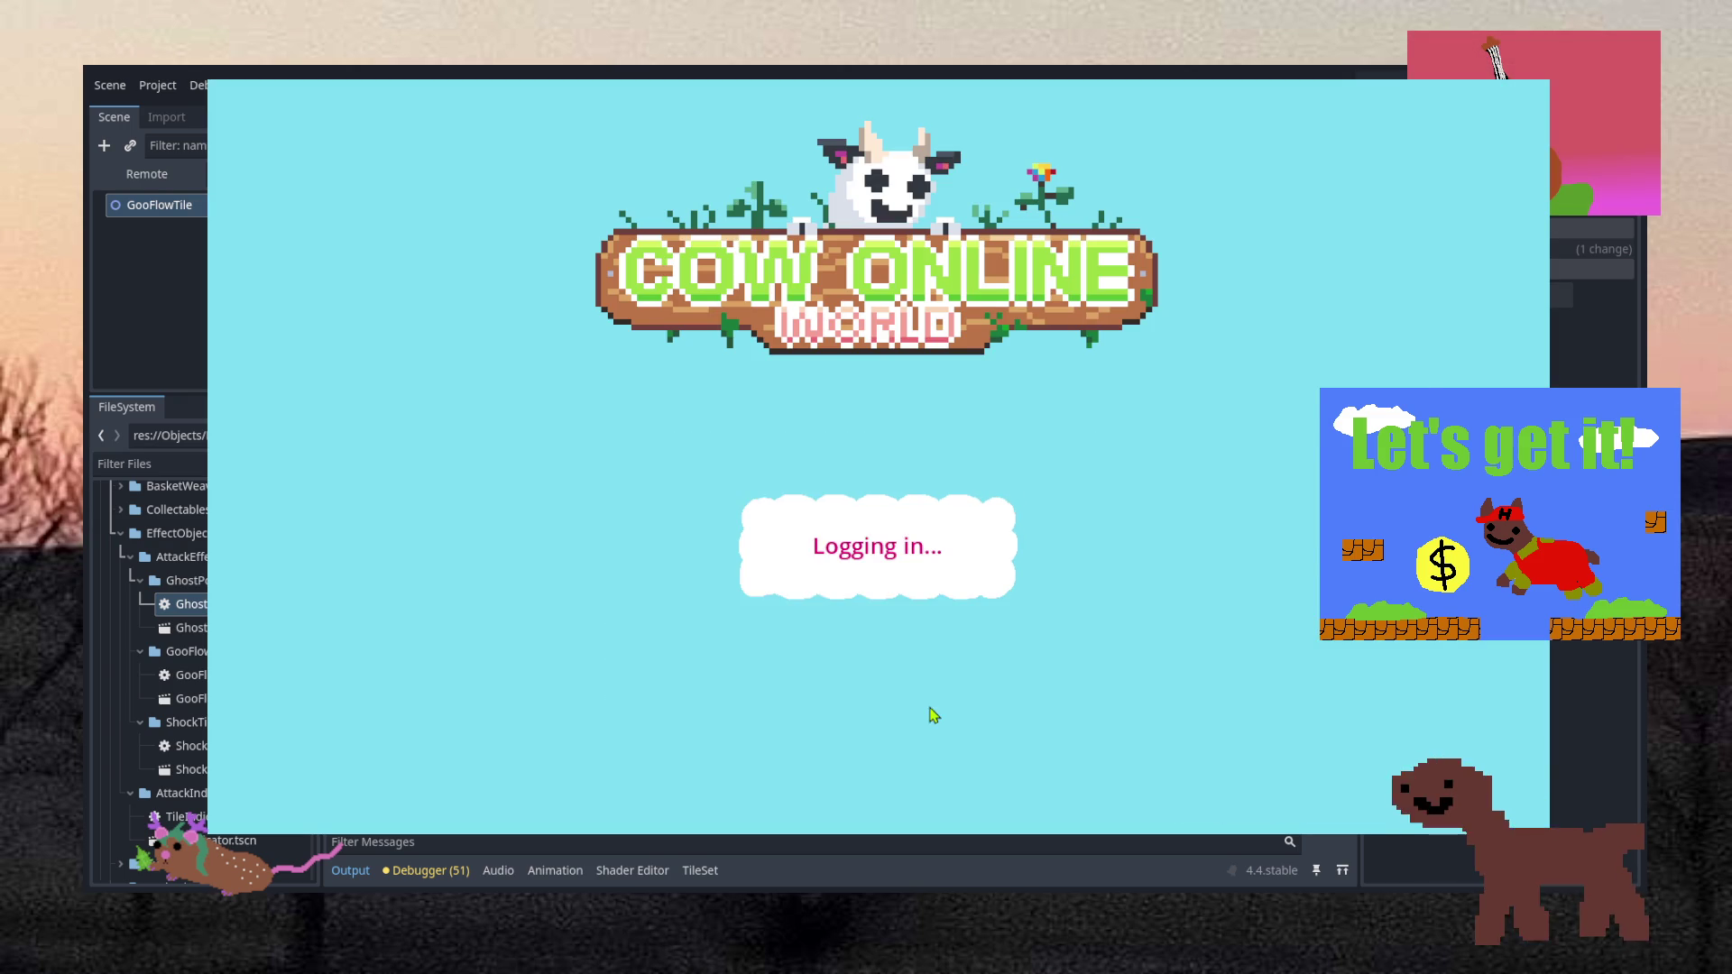
{"action": "left_click", "coordinate": [1108, 508]}
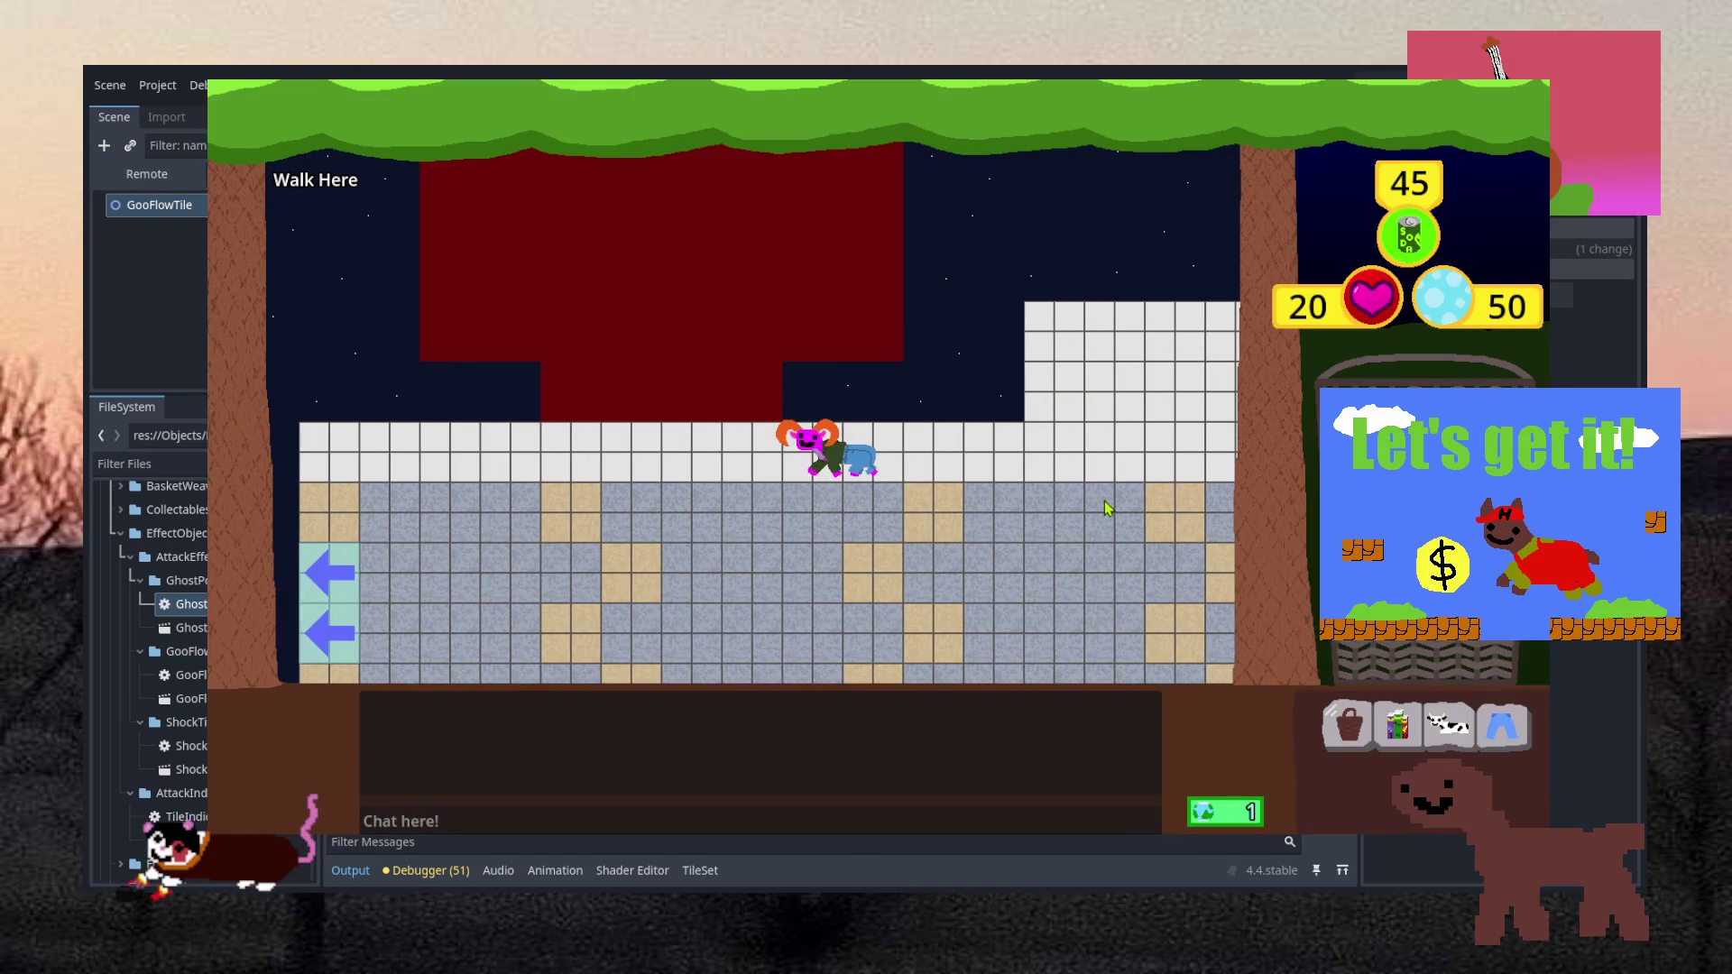
{"action": "left_click", "coordinate": [1118, 470]}
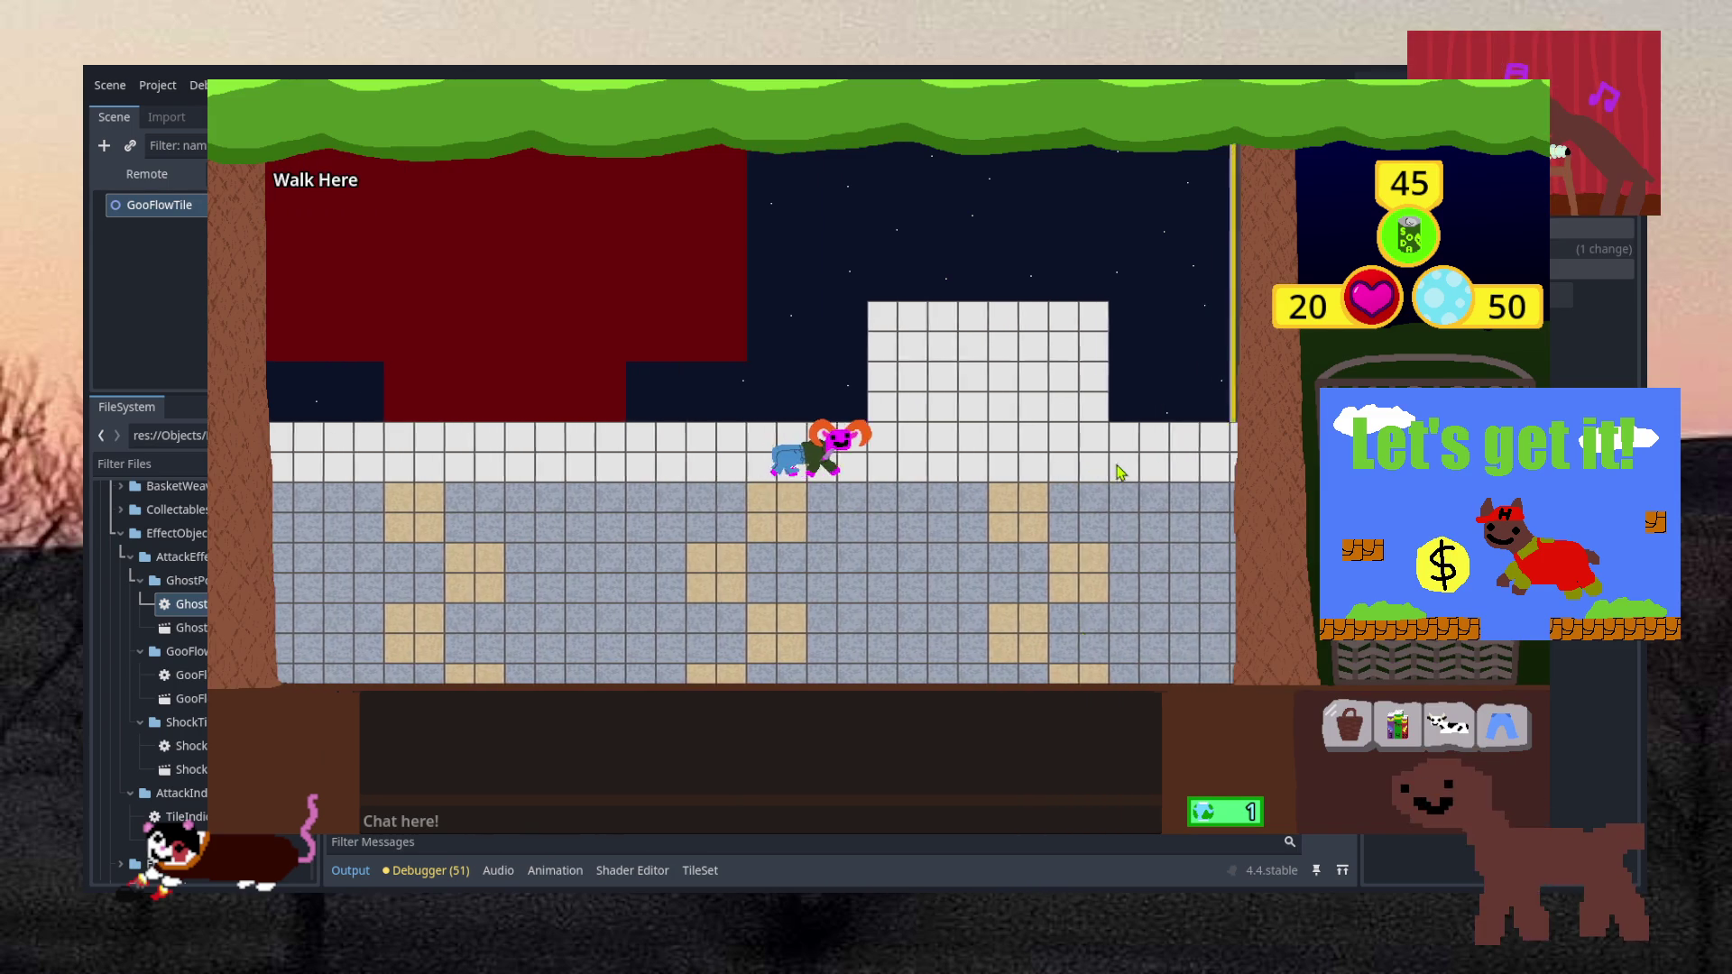
{"action": "left_click", "coordinate": [962, 817]}
Grant item 59 with the :giveItem chat command, then walk right and climb the ladder into the forest
{"action": "type", "text": ":giveItem 1"}
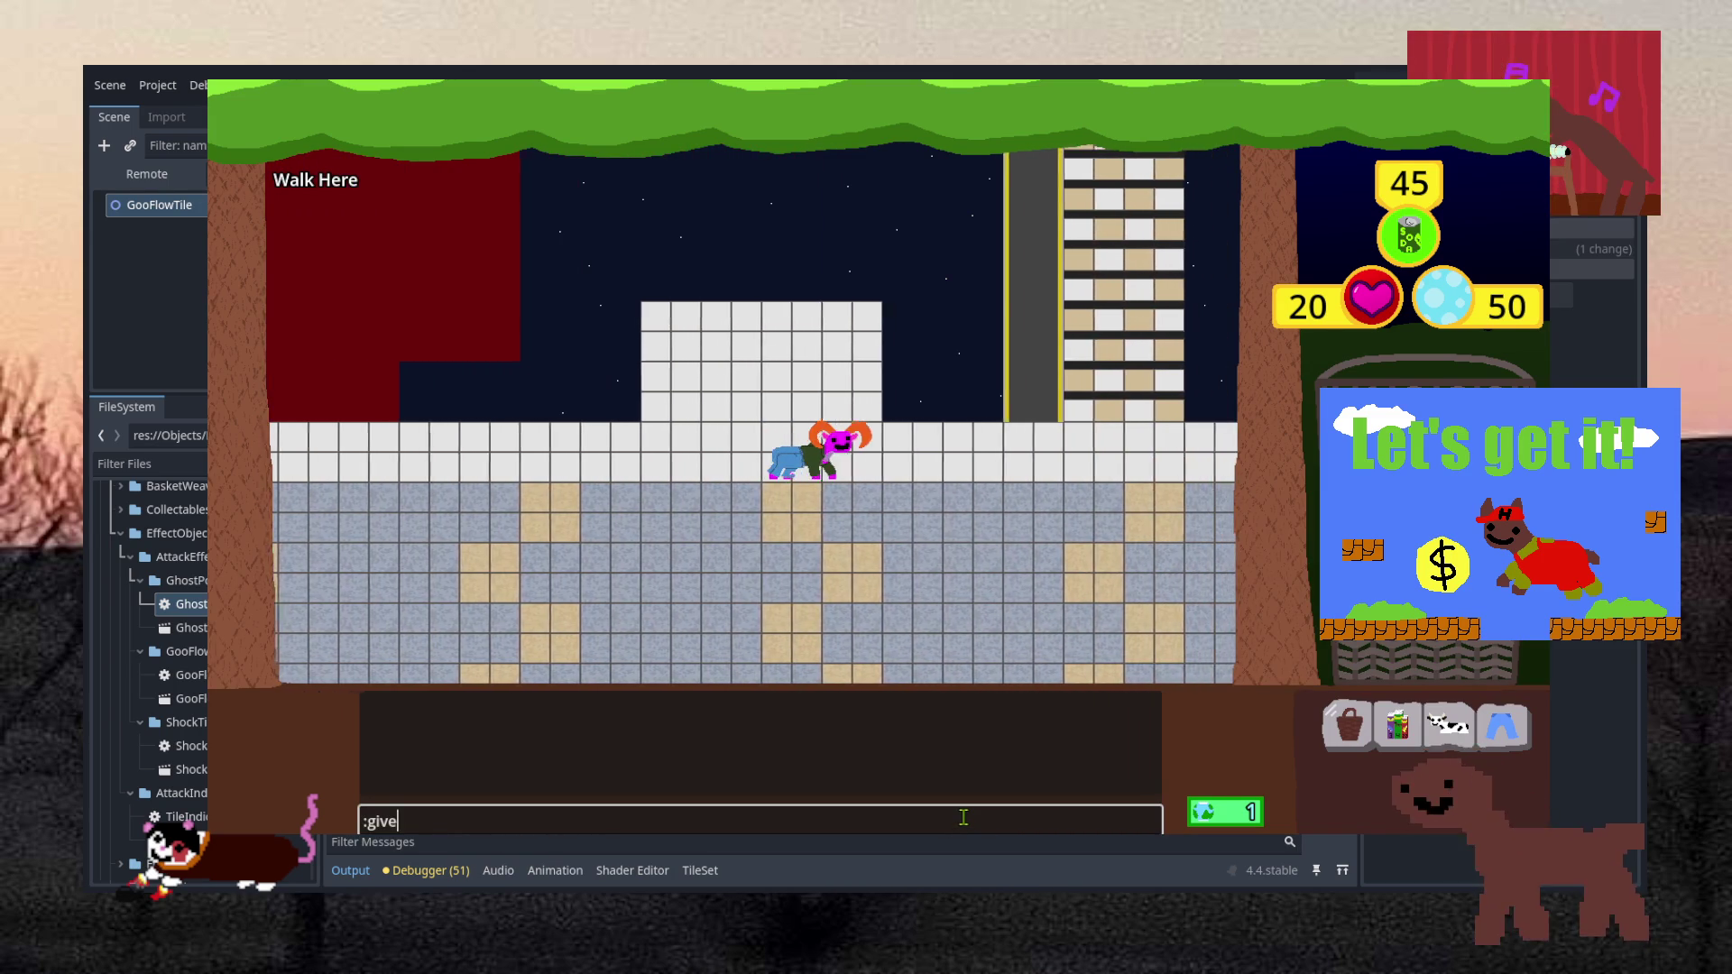
{"action": "key", "text": "BackSpace"}
{"action": "key", "text": "BackSpace"}
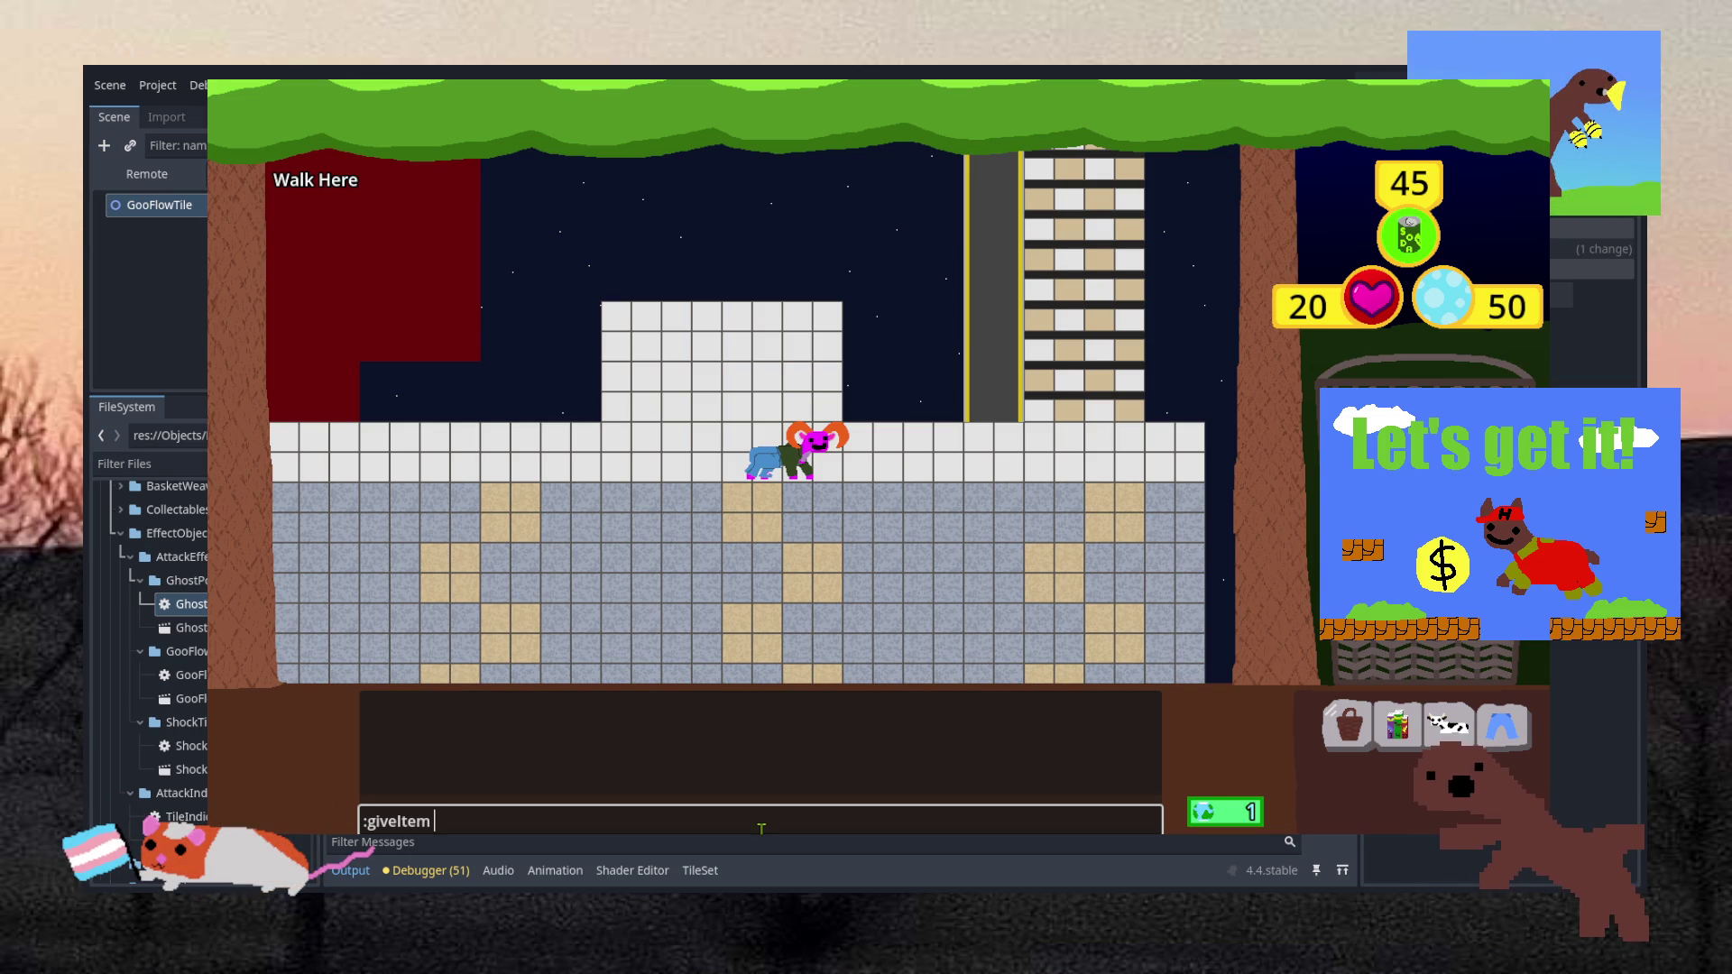
{"action": "type", "text": "59"}
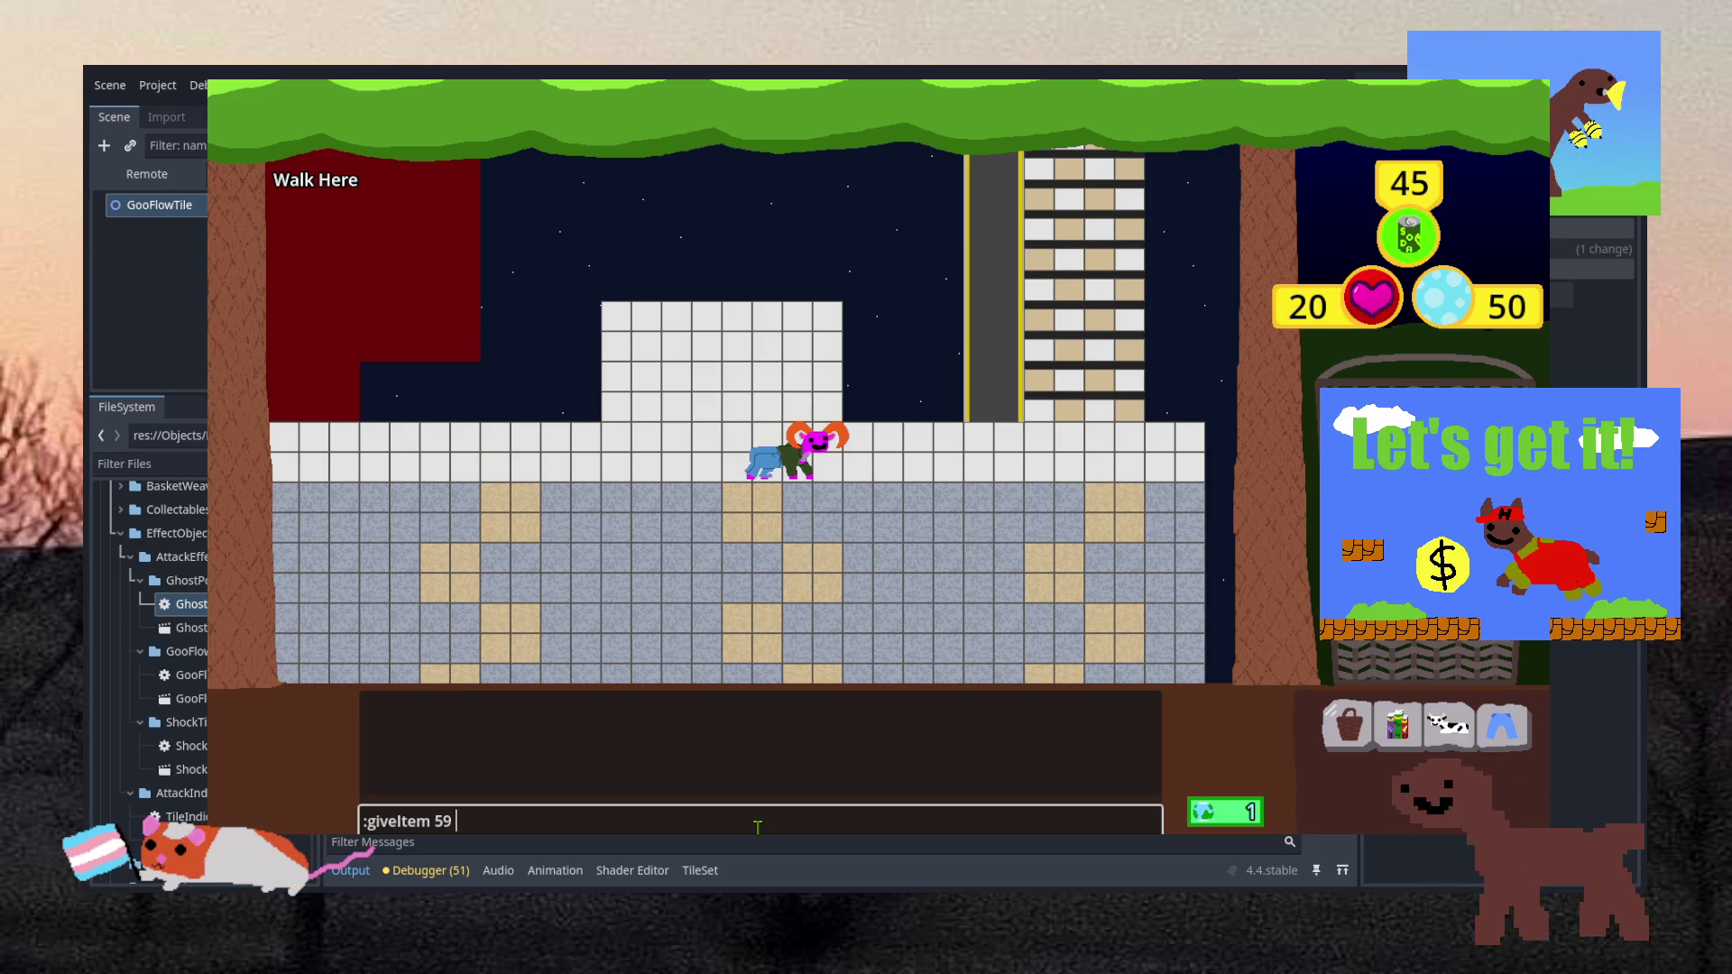
{"action": "key", "text": "Return"}
{"action": "left_click", "coordinate": [1098, 417]}
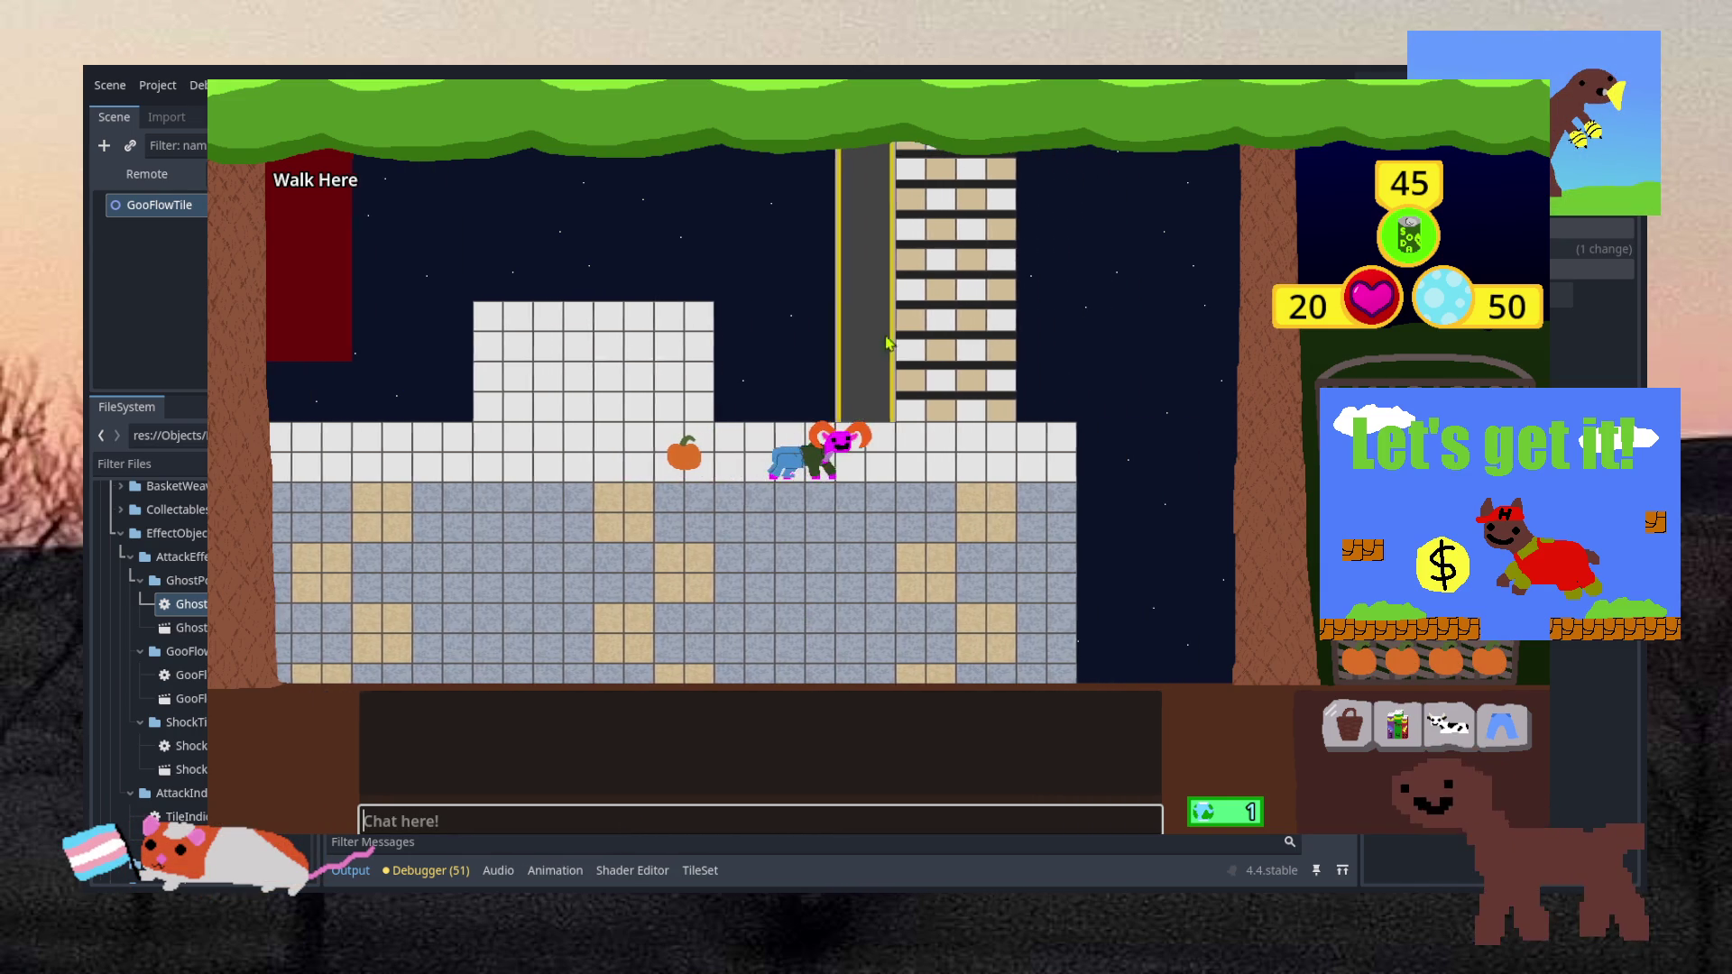
{"action": "left_click", "coordinate": [888, 343]}
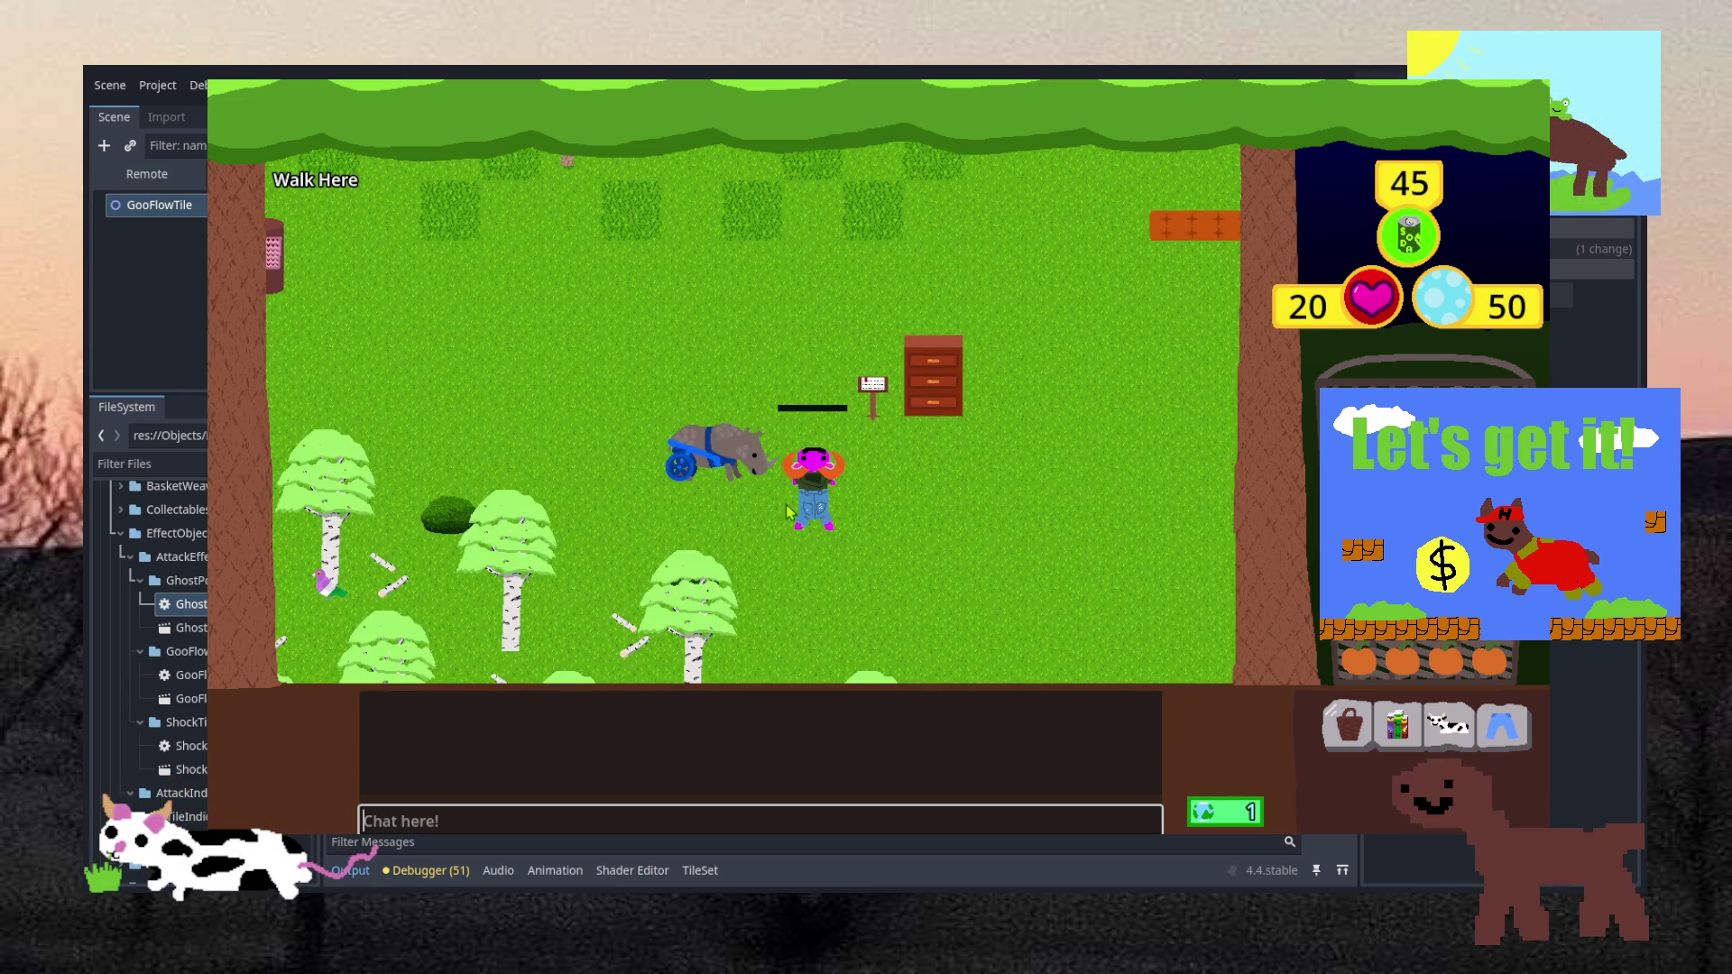
Walk the character down-right across the forest clearing and start typing :warp MallCarpetHallway
{"action": "left_click", "coordinate": [902, 485]}
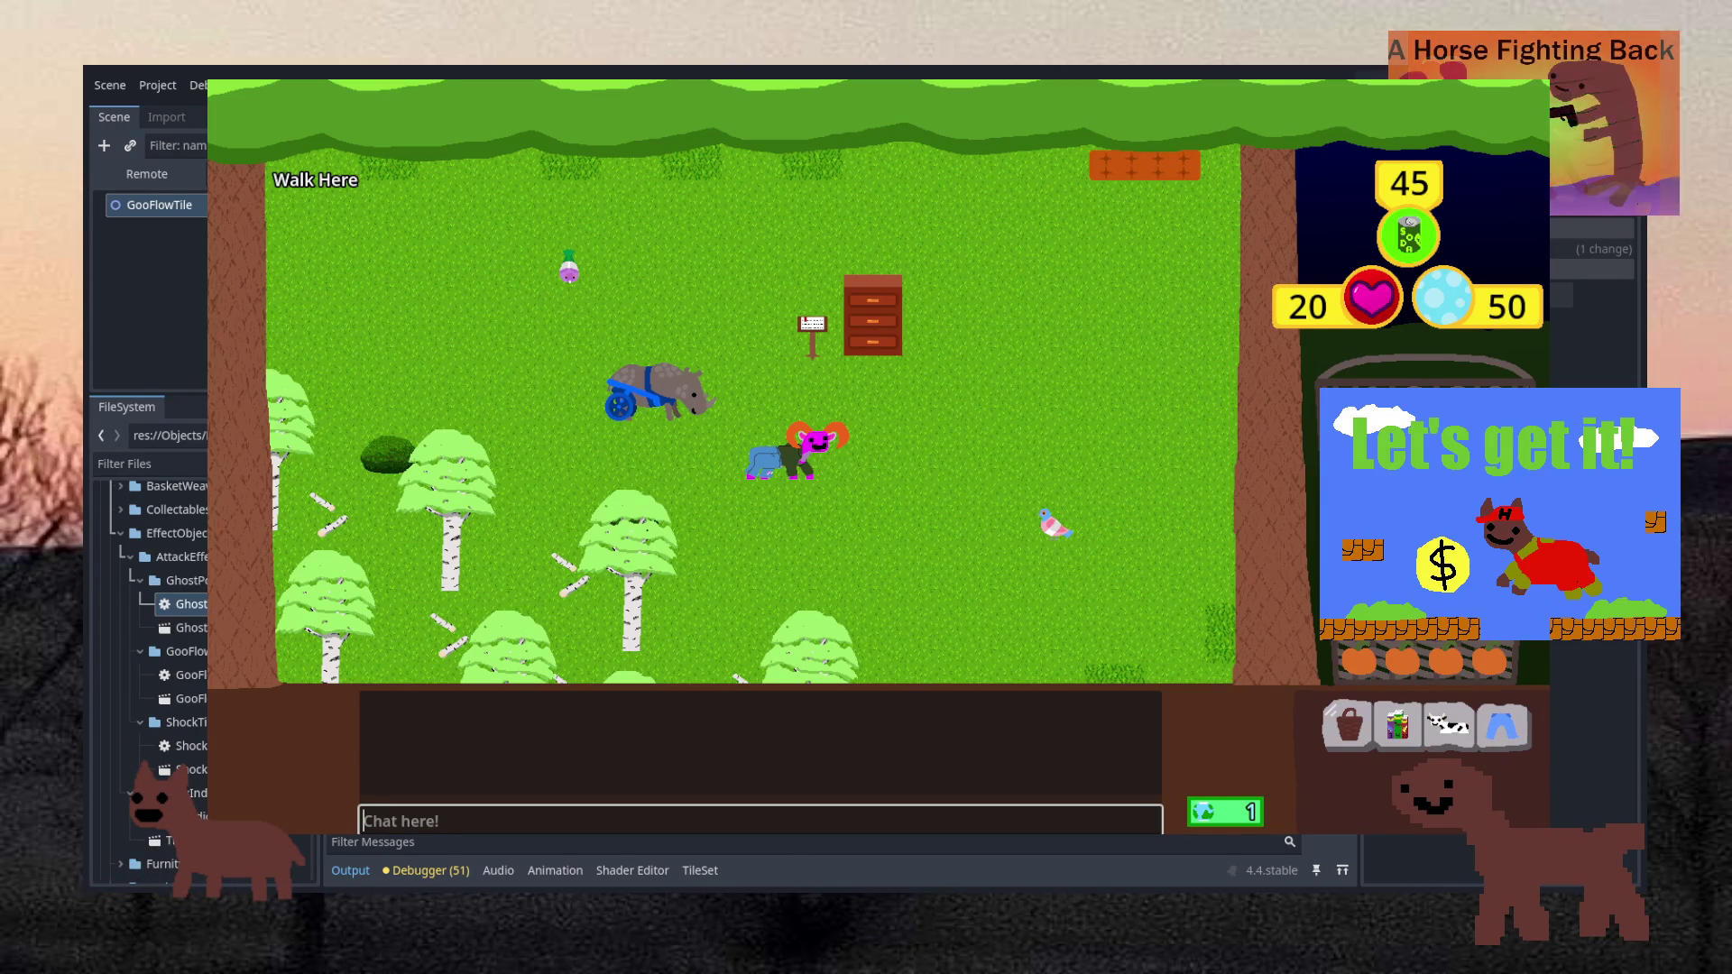
{"action": "type", "text": ":warp MallC"}
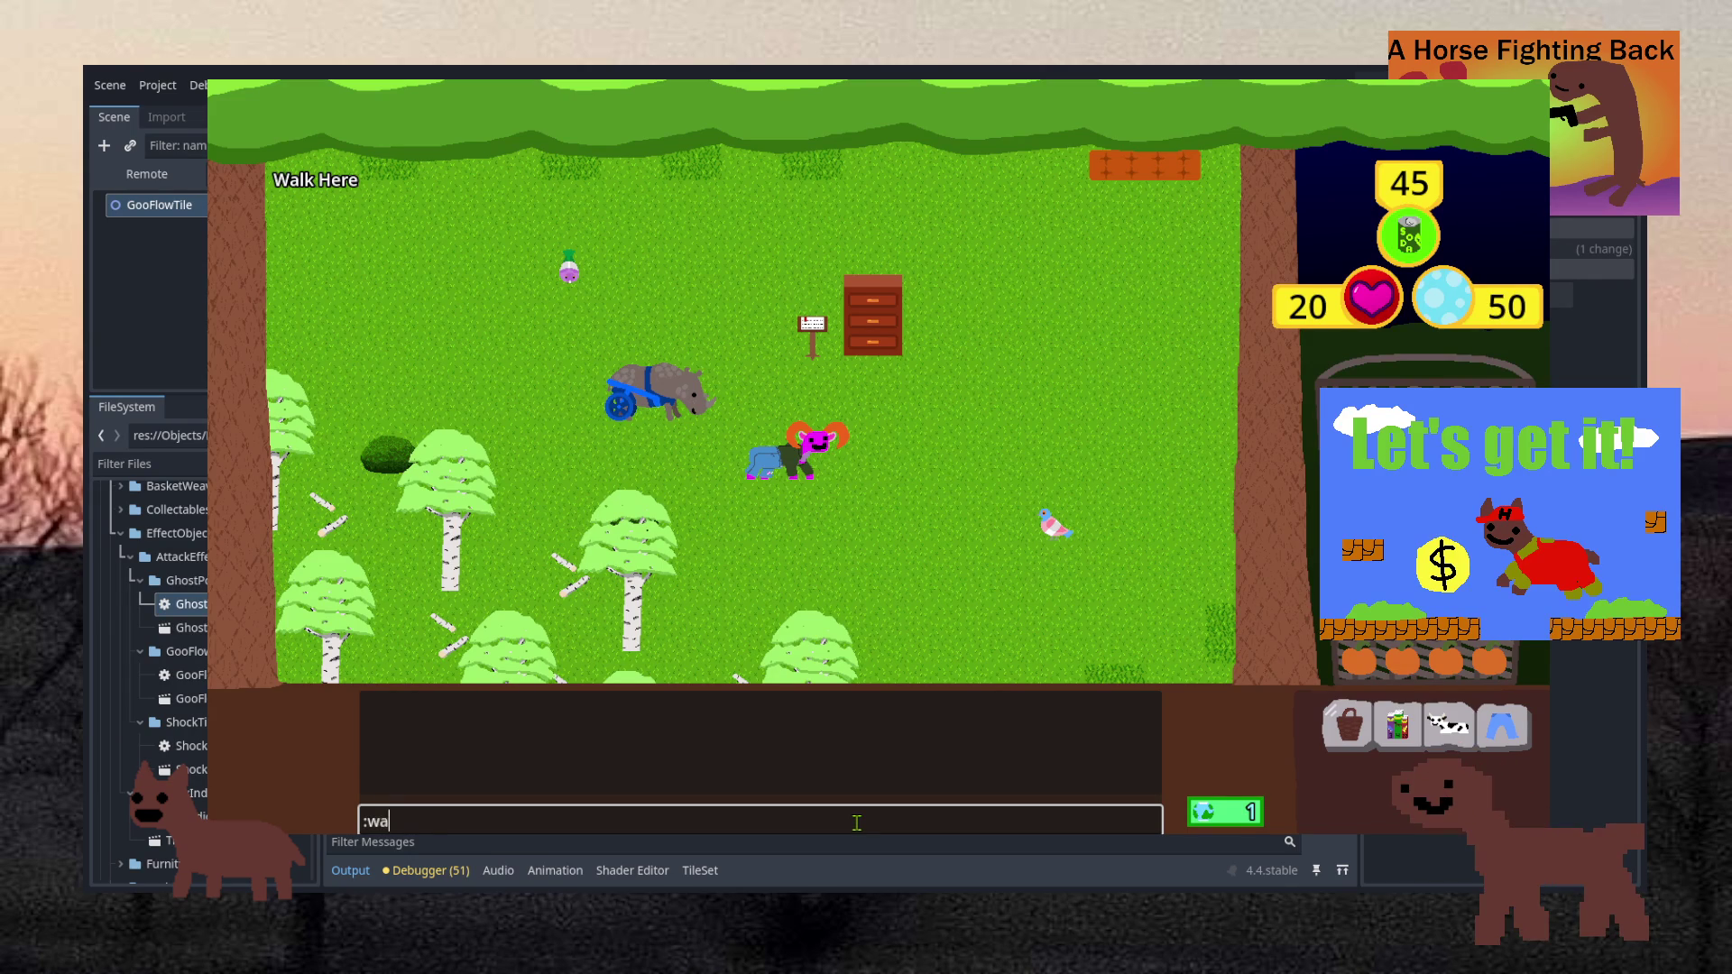
{"action": "type", "text": "arpetHallway"}
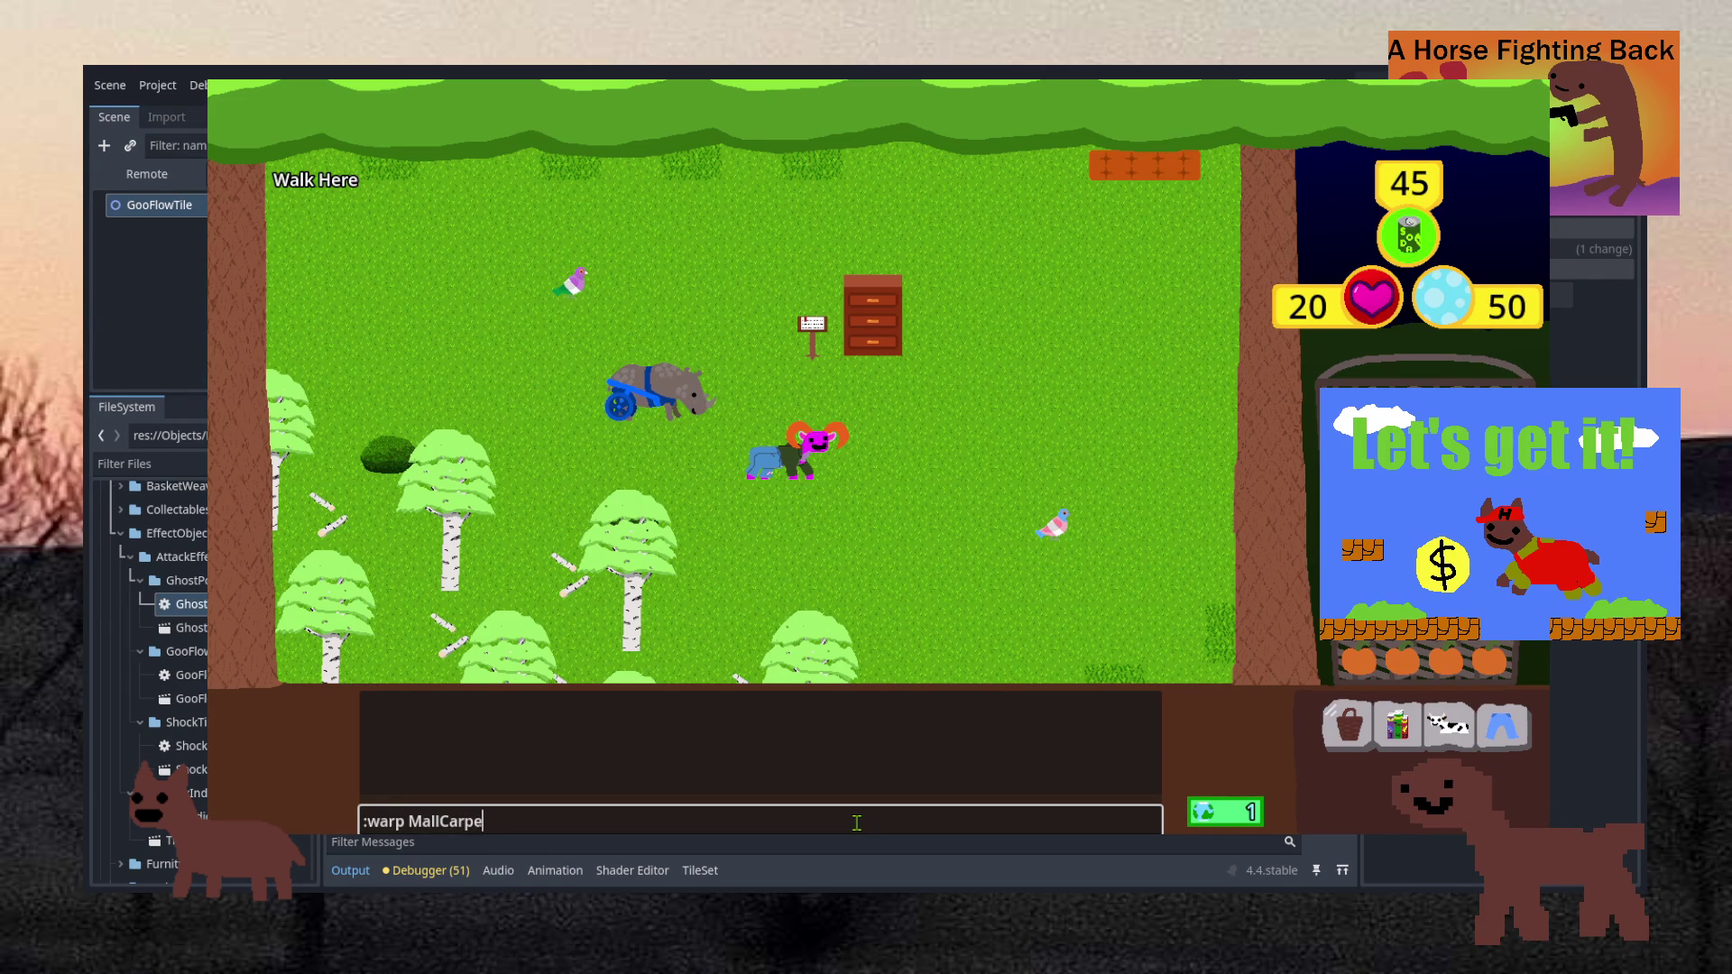
Warp to MallCarpetHallway, then walk across the carpet and pick up the pumpkin
{"action": "key", "text": "Return"}
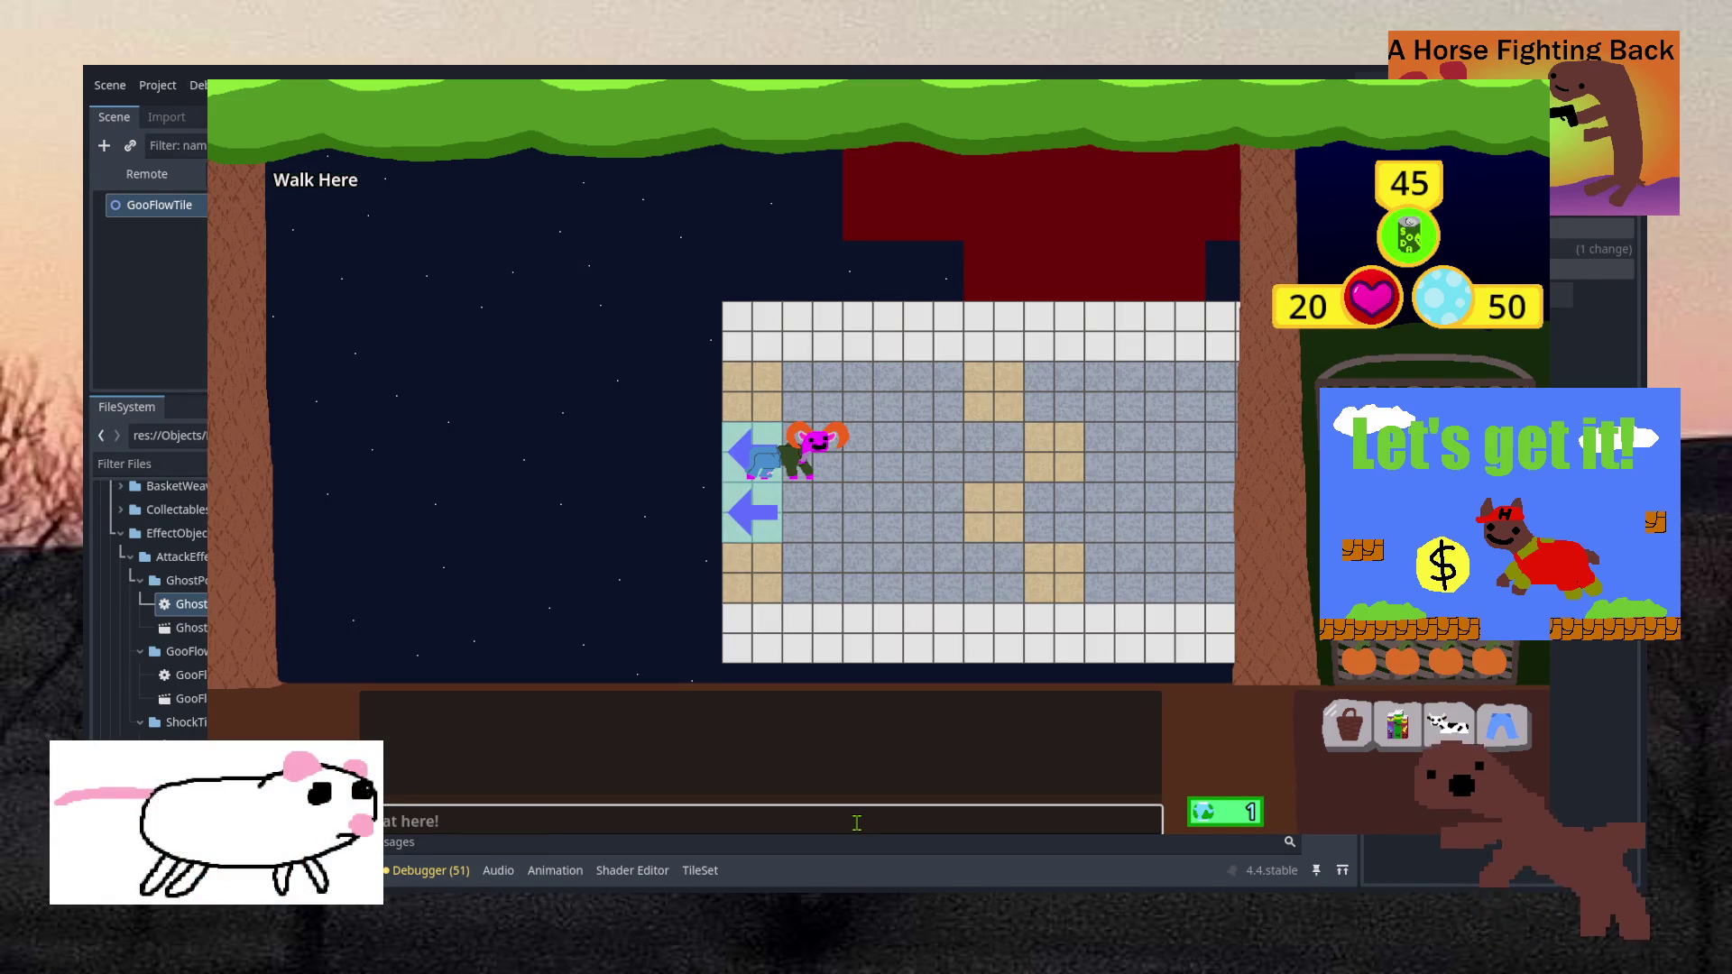
{"action": "left_click", "coordinate": [1034, 495]}
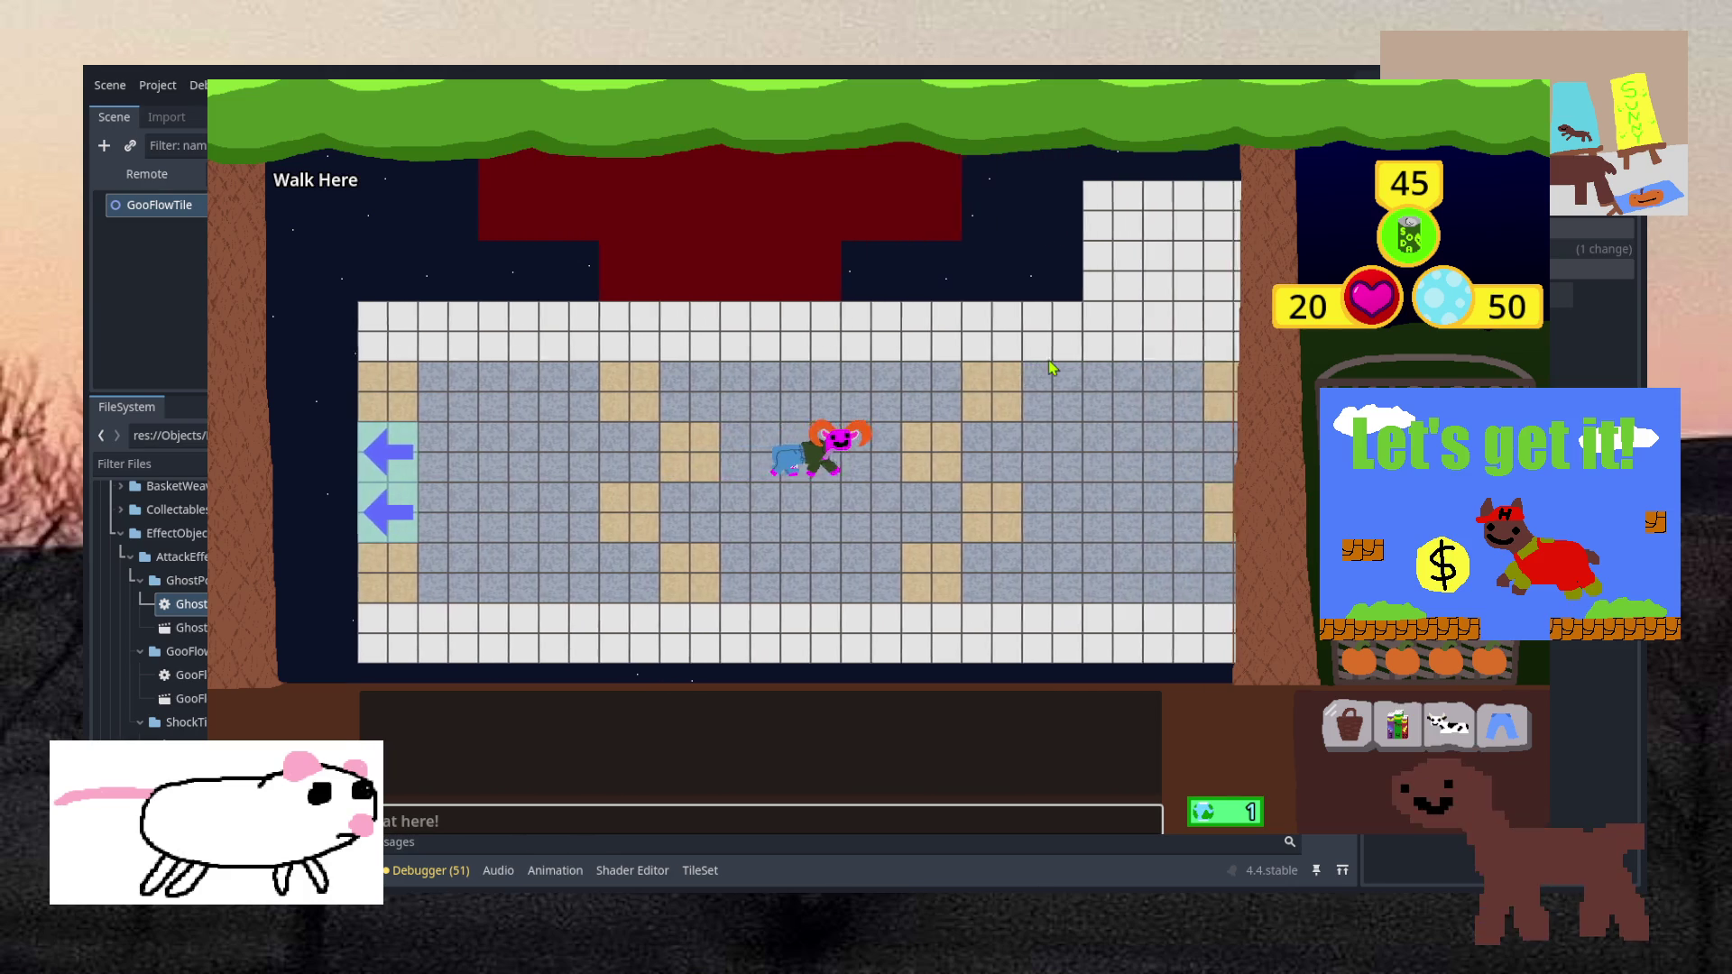
{"action": "left_click", "coordinate": [953, 370]}
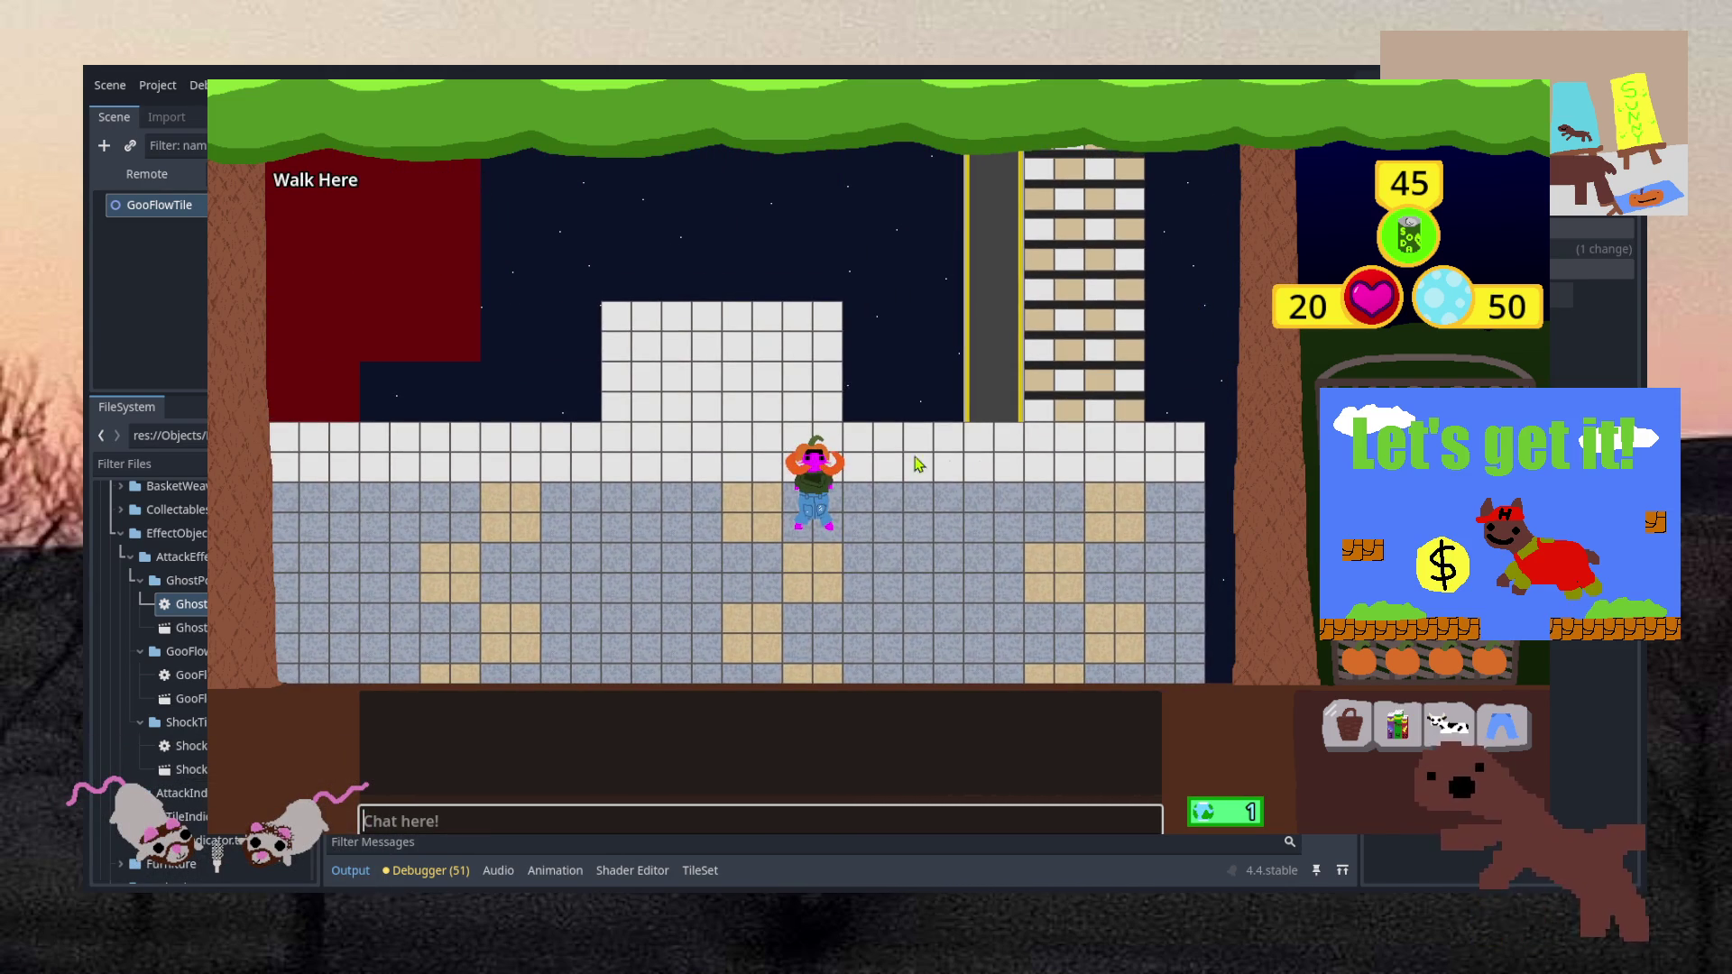
Drop the pumpkin, walk to the elevator, and ride partway up the shaft beside the tower
{"action": "left_click", "coordinate": [1019, 462]}
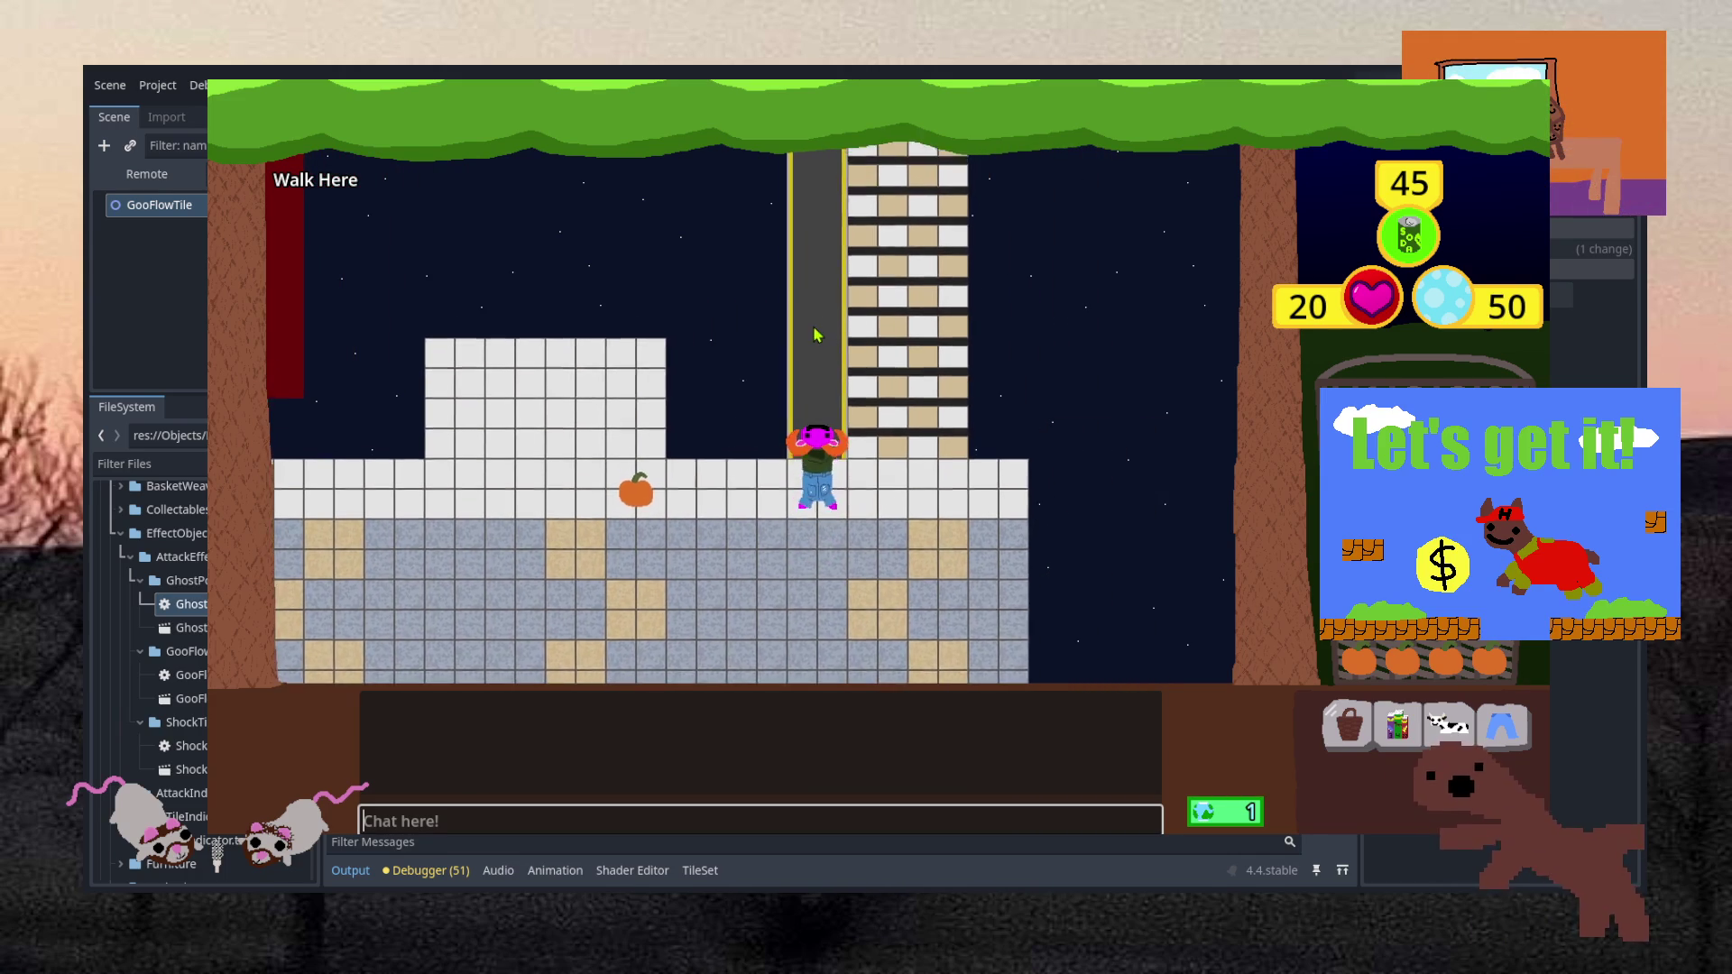
{"action": "left_click", "coordinate": [816, 335]}
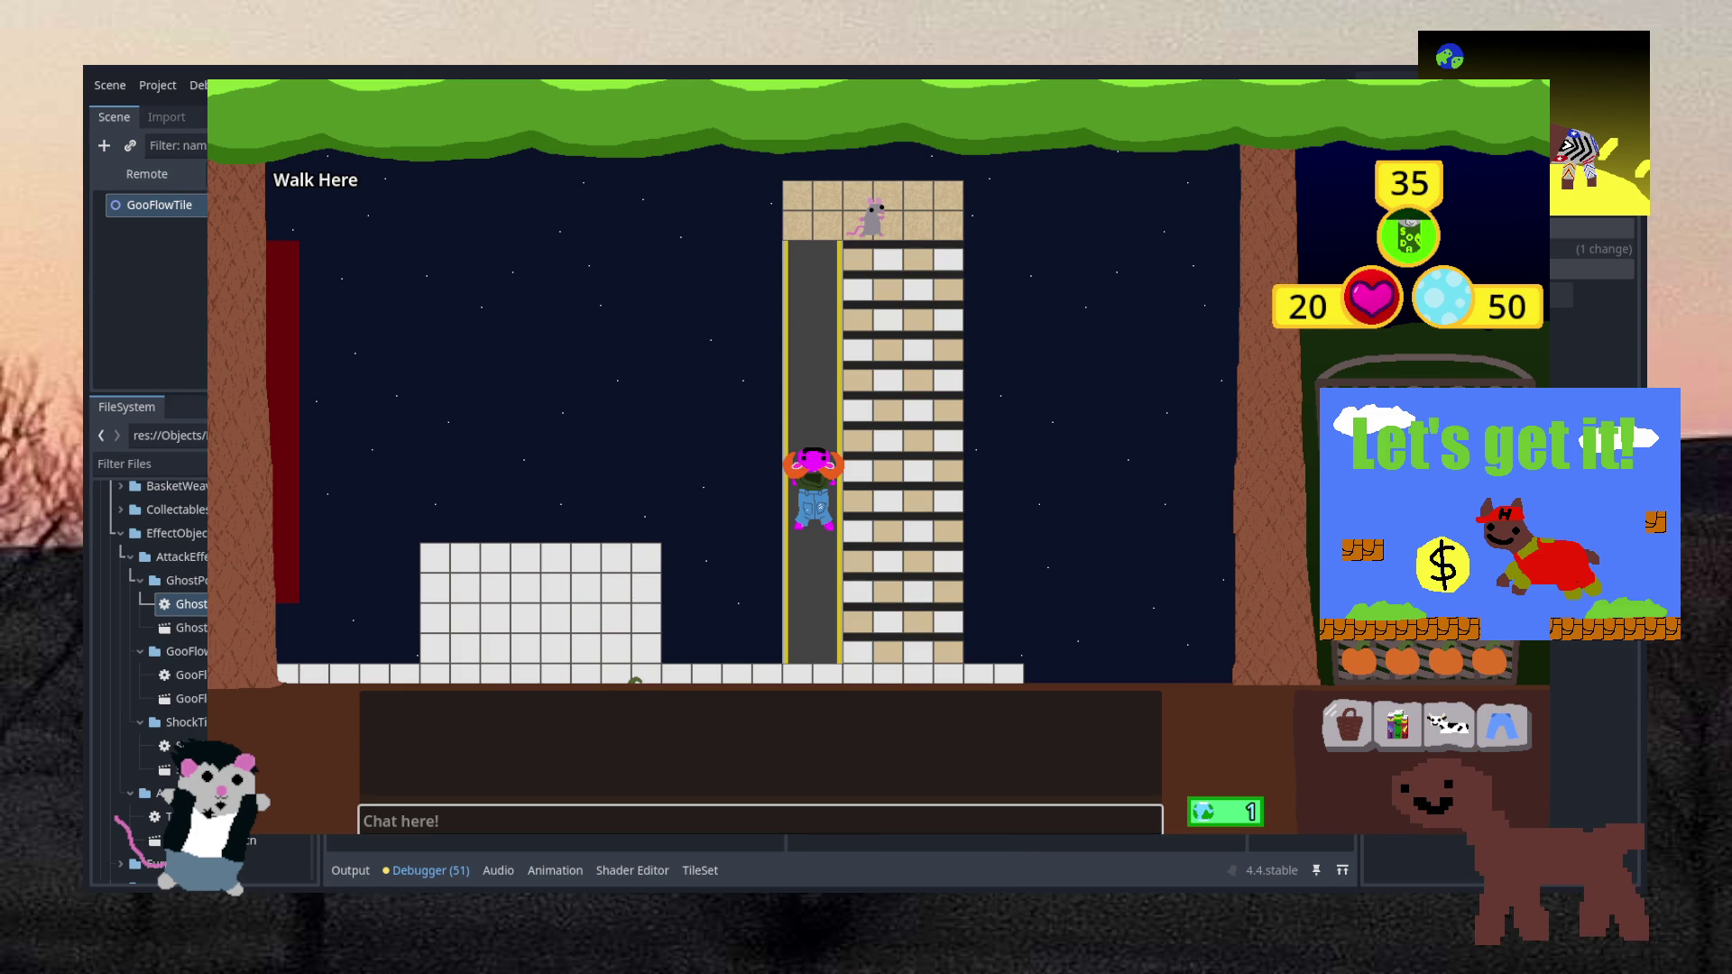
Make the character act to the left, hitting the line 18 breakpoint in GooFlowTile.gd's step_down
{"action": "key", "text": "Left"}
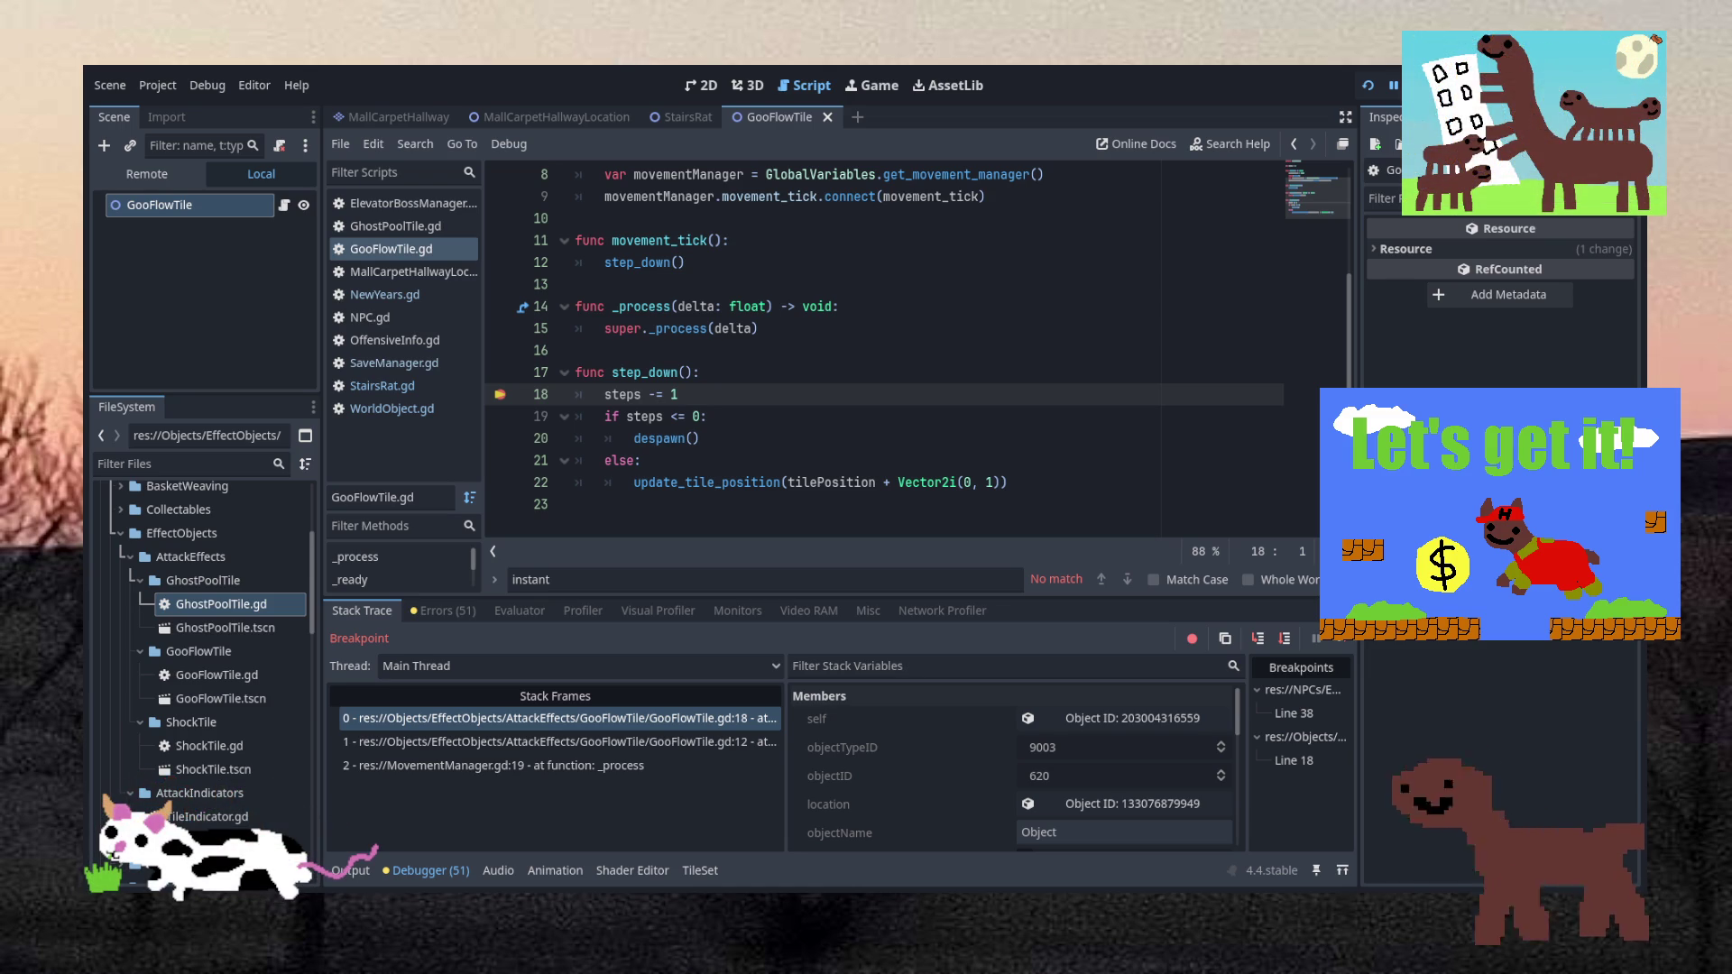
Remove the line 18 breakpoint, resume execution, and bring the Cow Online World title screen forward
{"action": "left_click", "coordinate": [502, 397]}
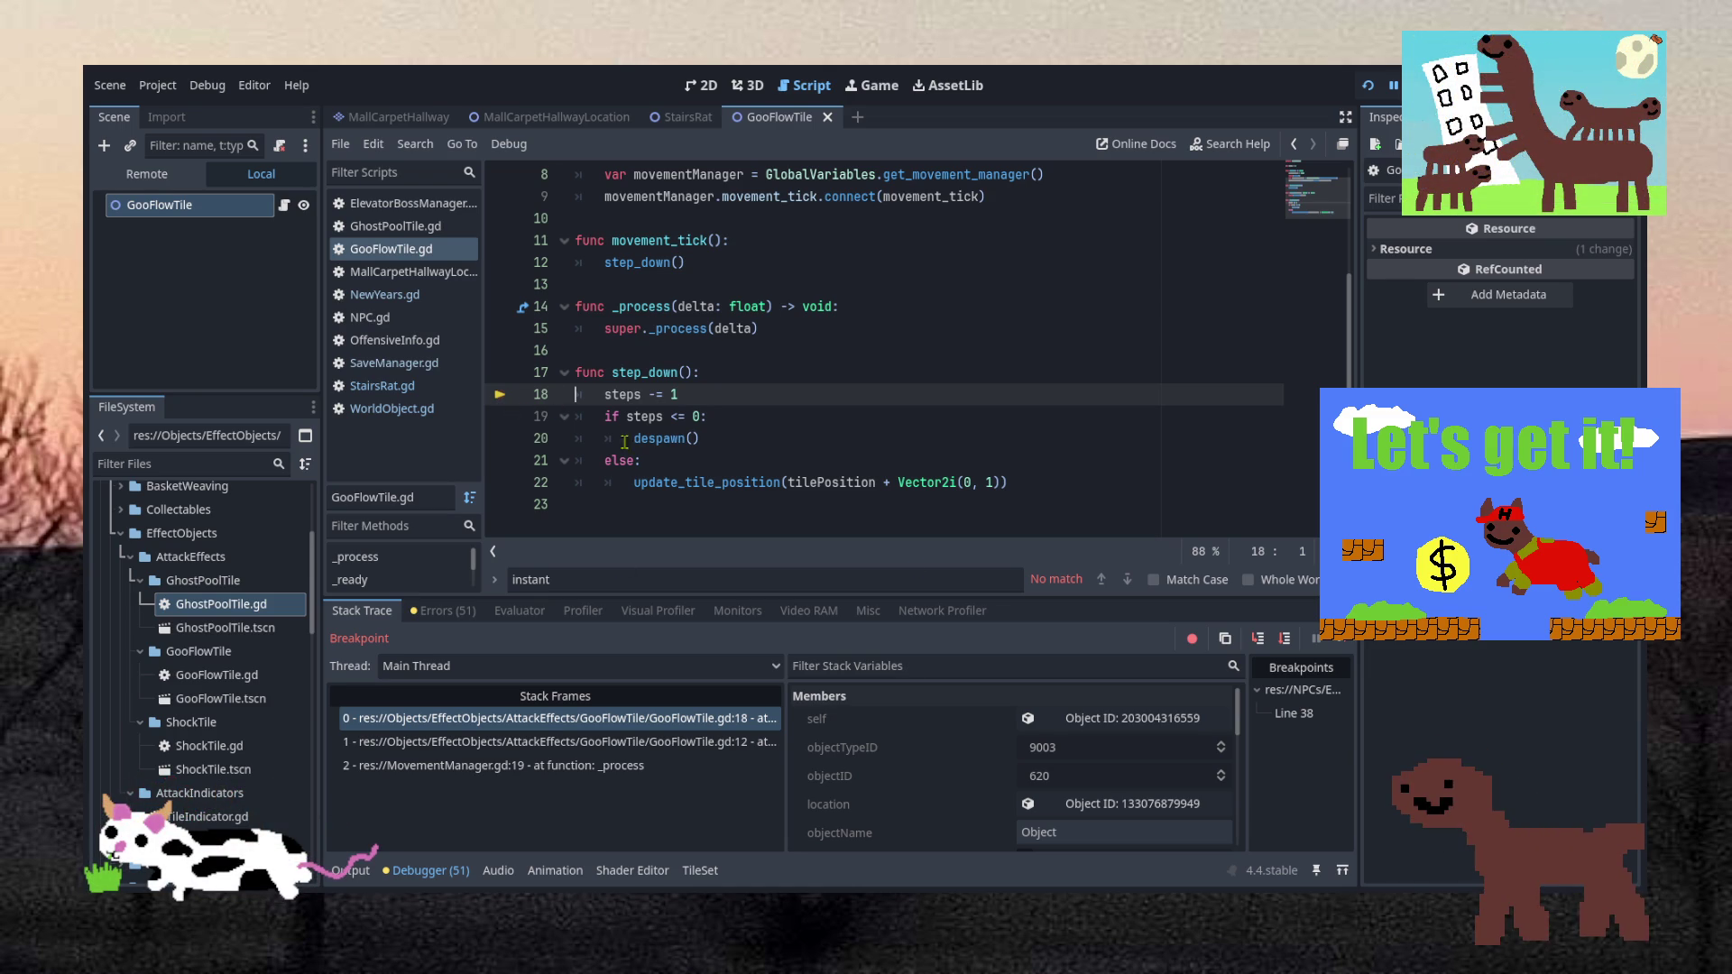
{"action": "left_click", "coordinate": [1342, 642]}
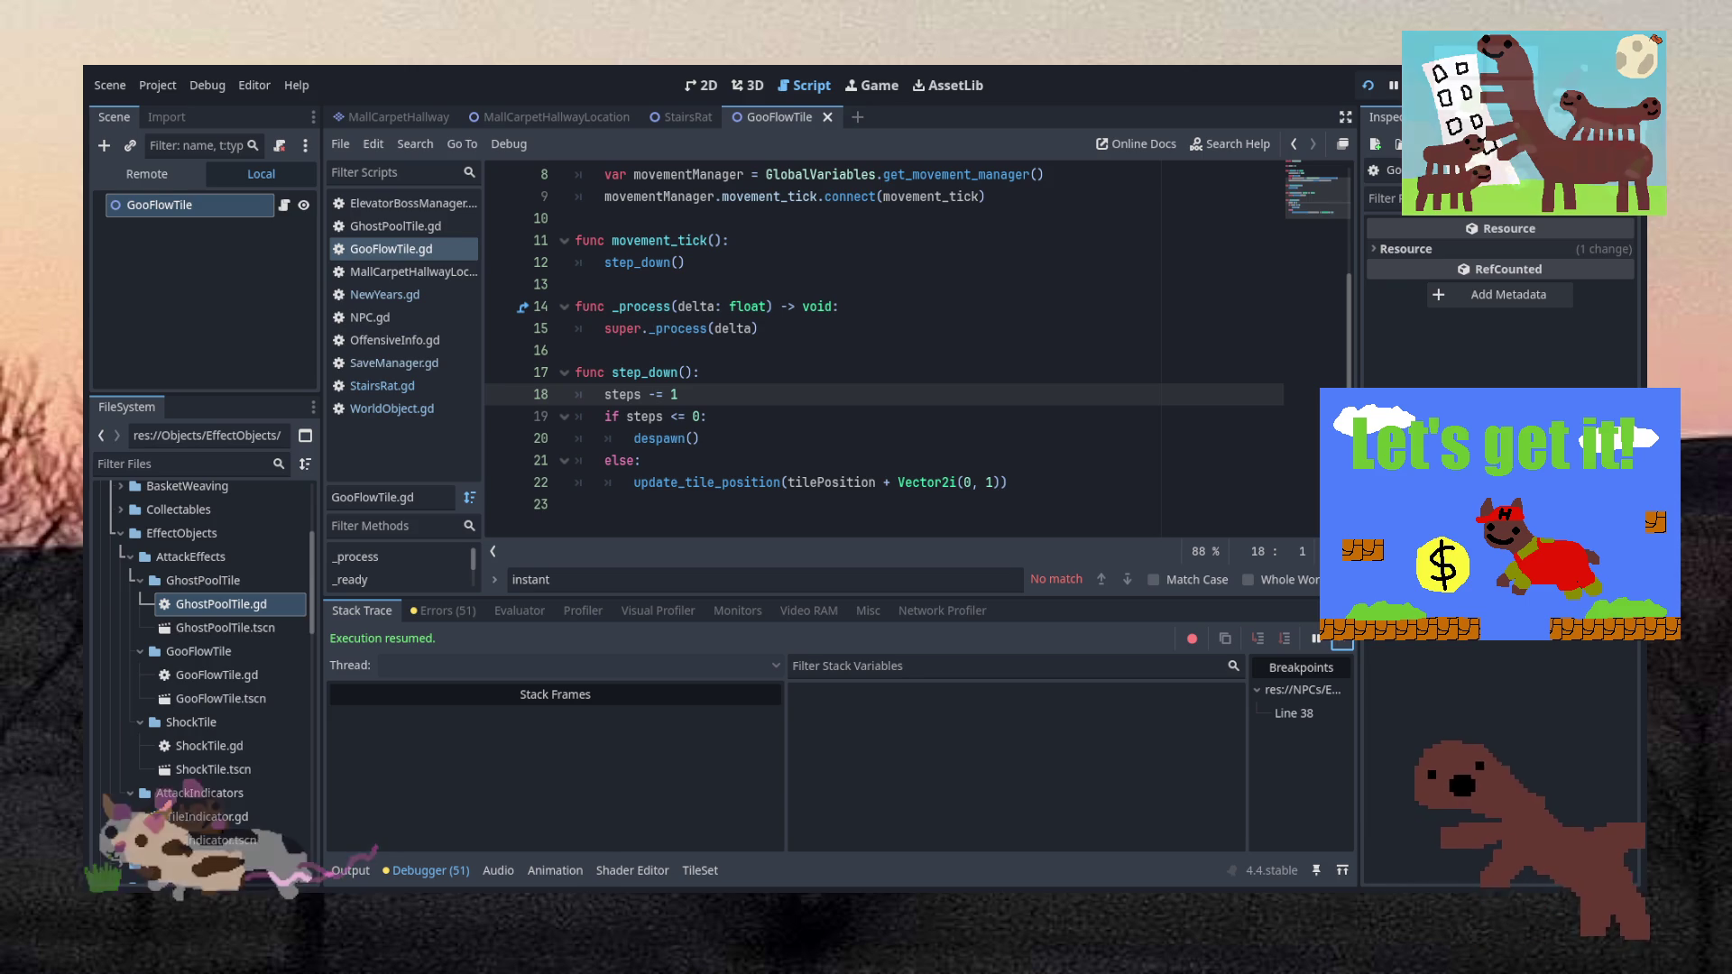
{"action": "key", "text": "alt+Tab"}
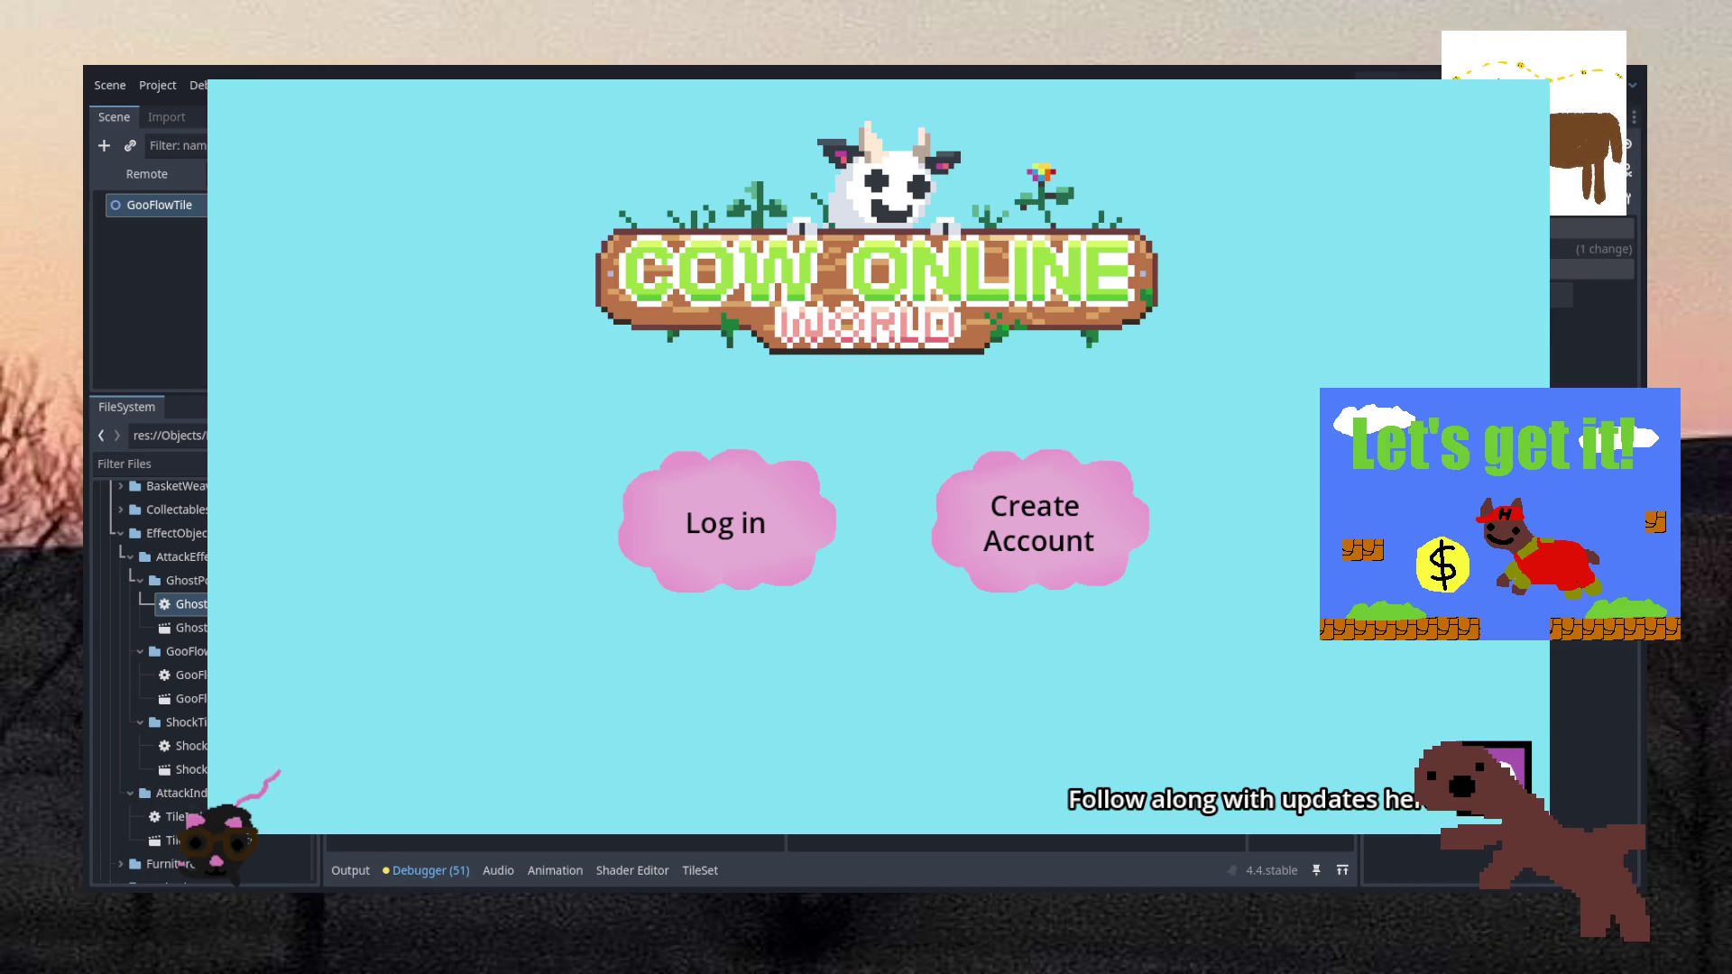
Log into the game with the account name and password
{"action": "left_click", "coordinate": [766, 541]}
{"action": "left_click", "coordinate": [831, 568]}
{"action": "type", "text": "bee"}
{"action": "left_click", "coordinate": [830, 643]}
{"action": "left_click", "coordinate": [938, 706]}
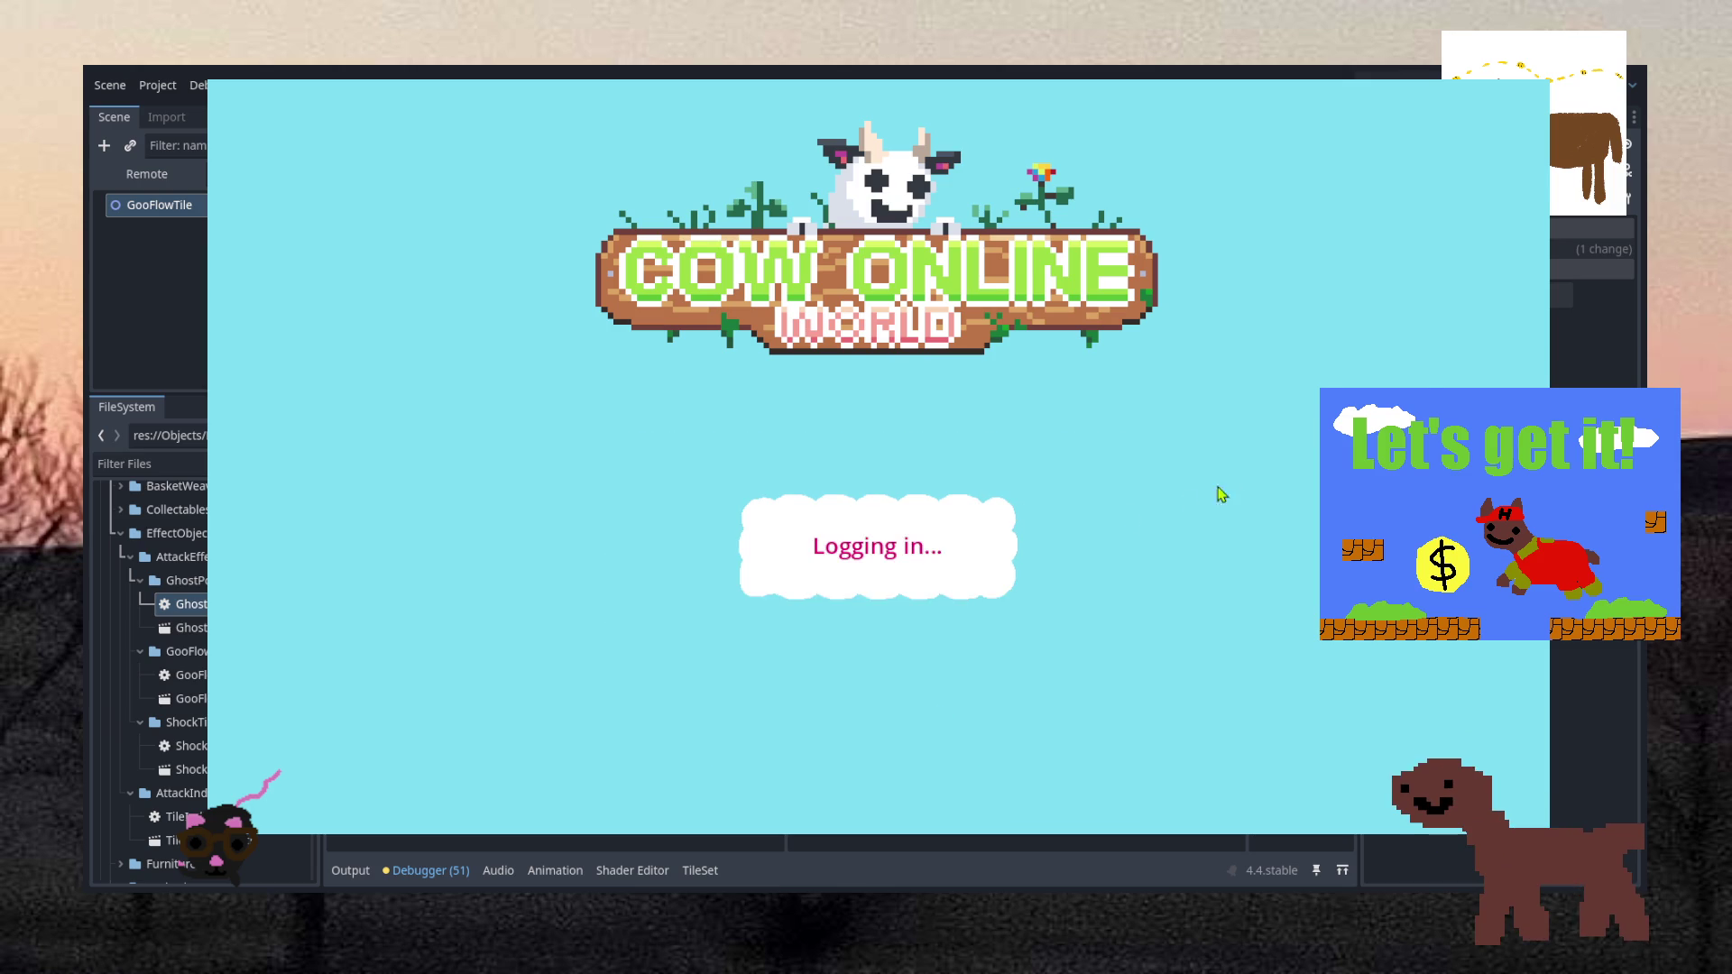
Enter the game world, eat a held pumpkin, and walk down onto the hallway floor
{"action": "left_click", "coordinate": [1236, 488]}
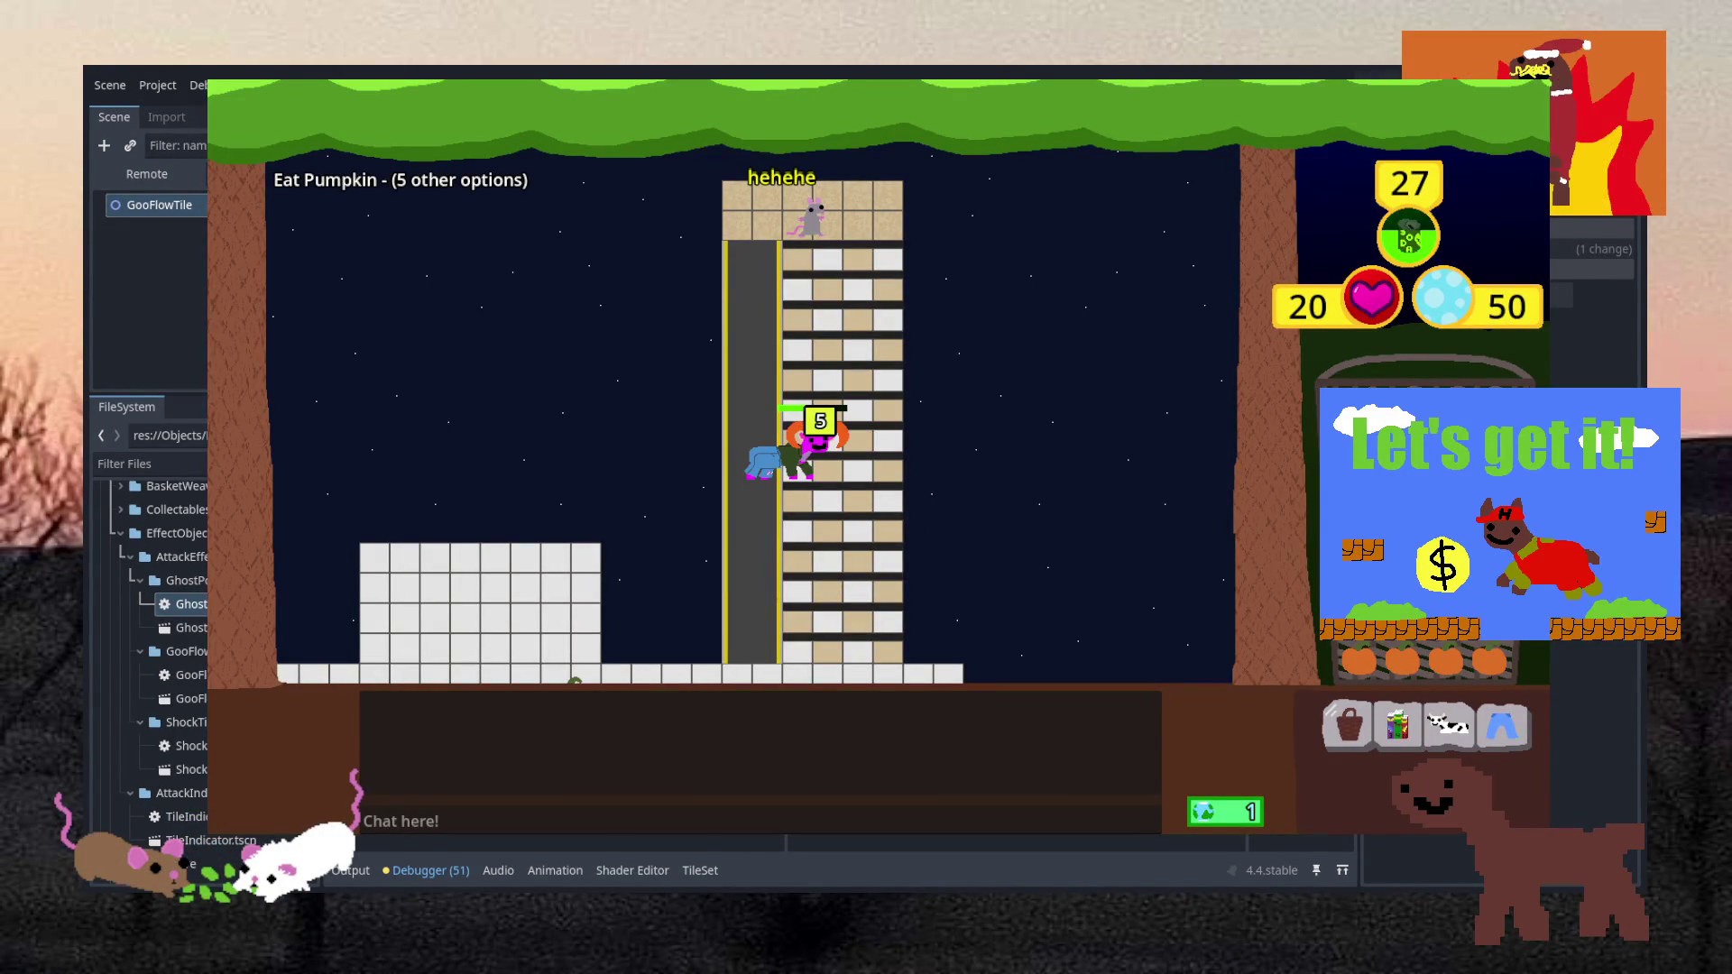
{"action": "left_click", "coordinate": [820, 421]}
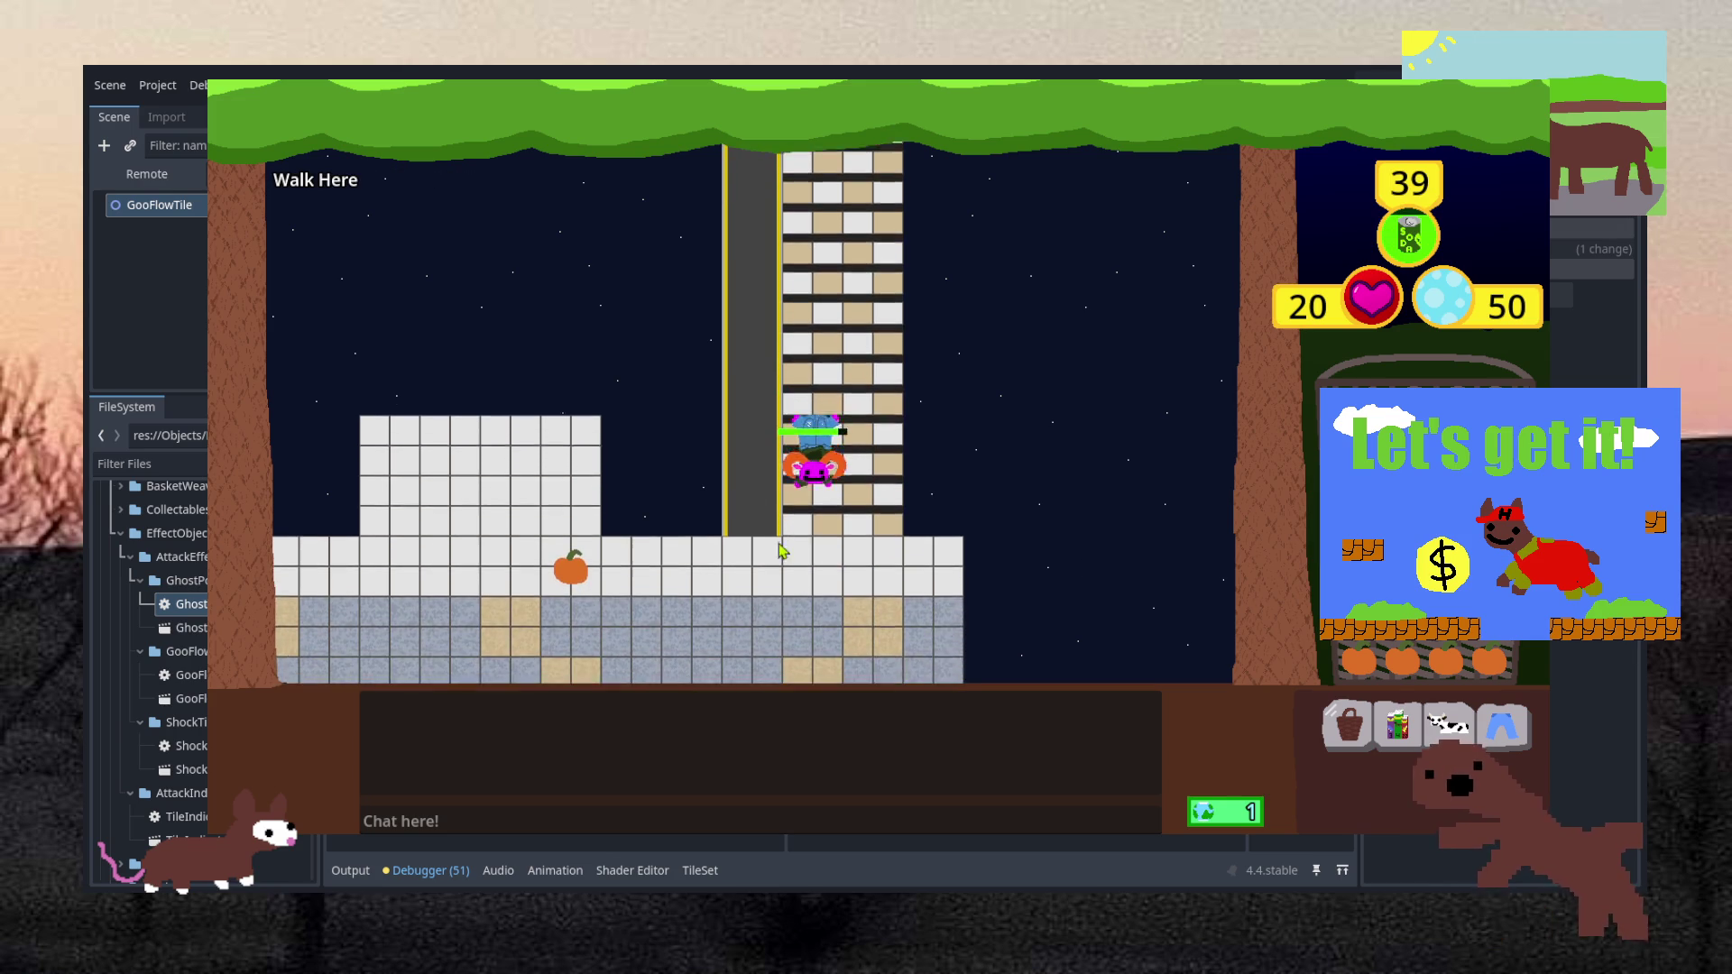
{"action": "left_click", "coordinate": [710, 495]}
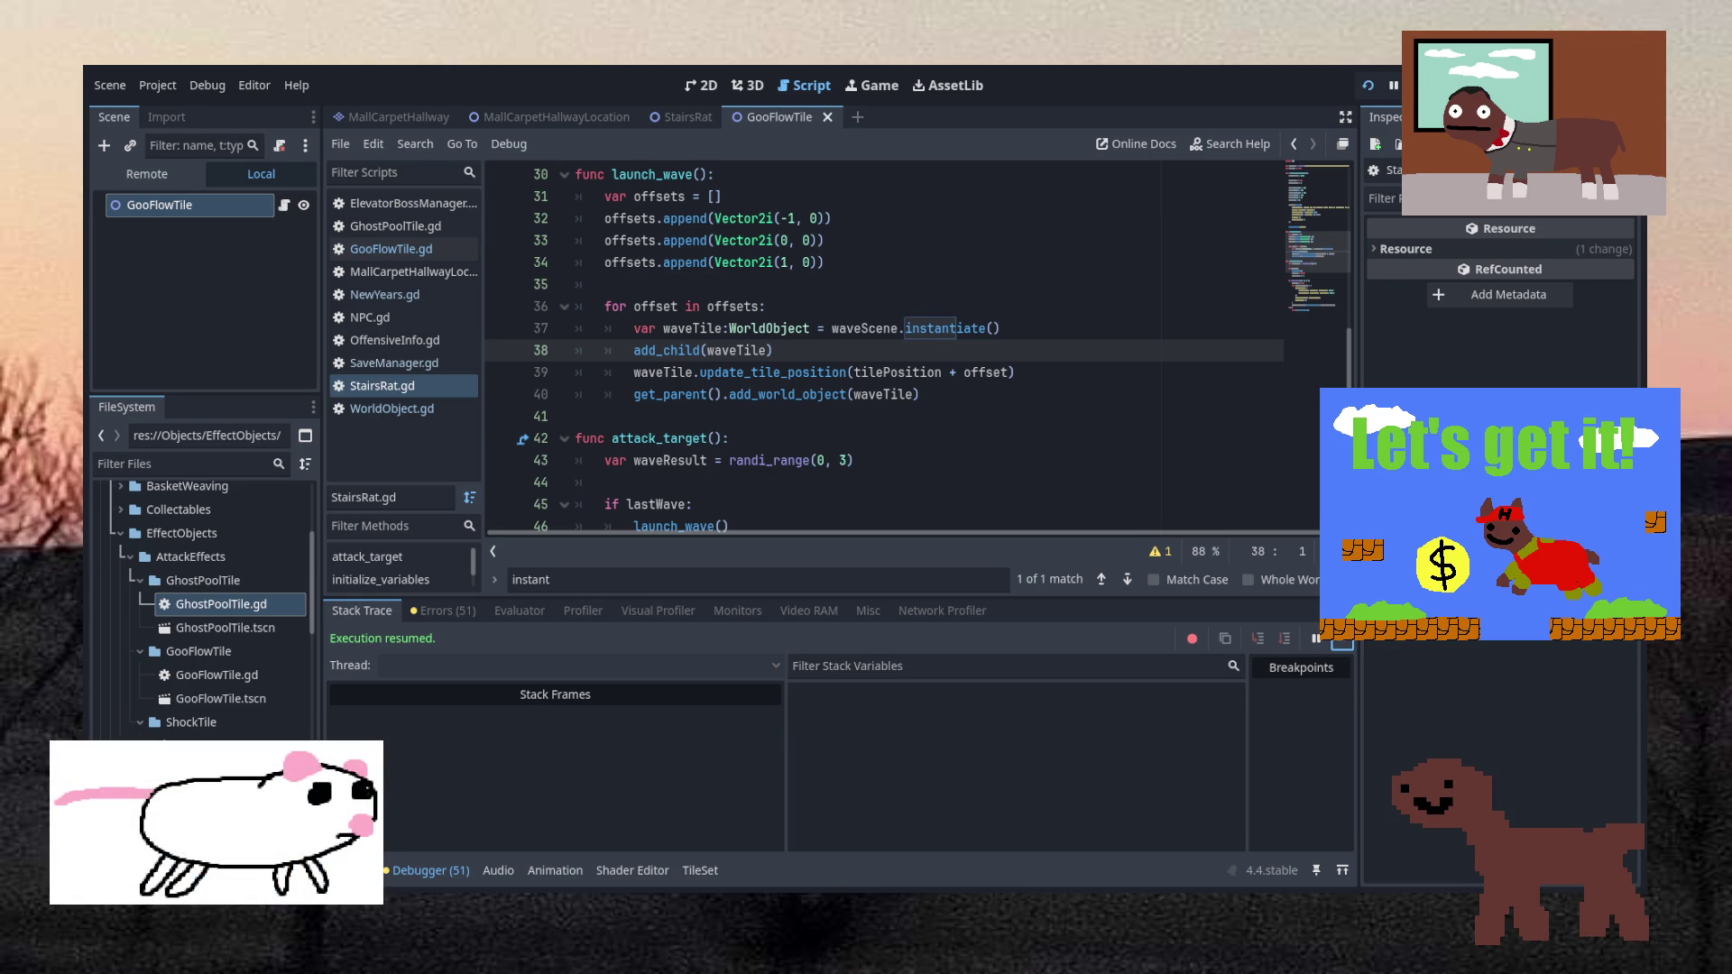
In the relaunched game window, log in with the account name and password and enter the world
{"action": "key", "text": "alt+Tab"}
{"action": "left_click", "coordinate": [735, 525]}
{"action": "left_click", "coordinate": [802, 577]}
{"action": "type", "text": "bee"}
{"action": "left_click", "coordinate": [829, 634]}
{"action": "type", "text": "password"}
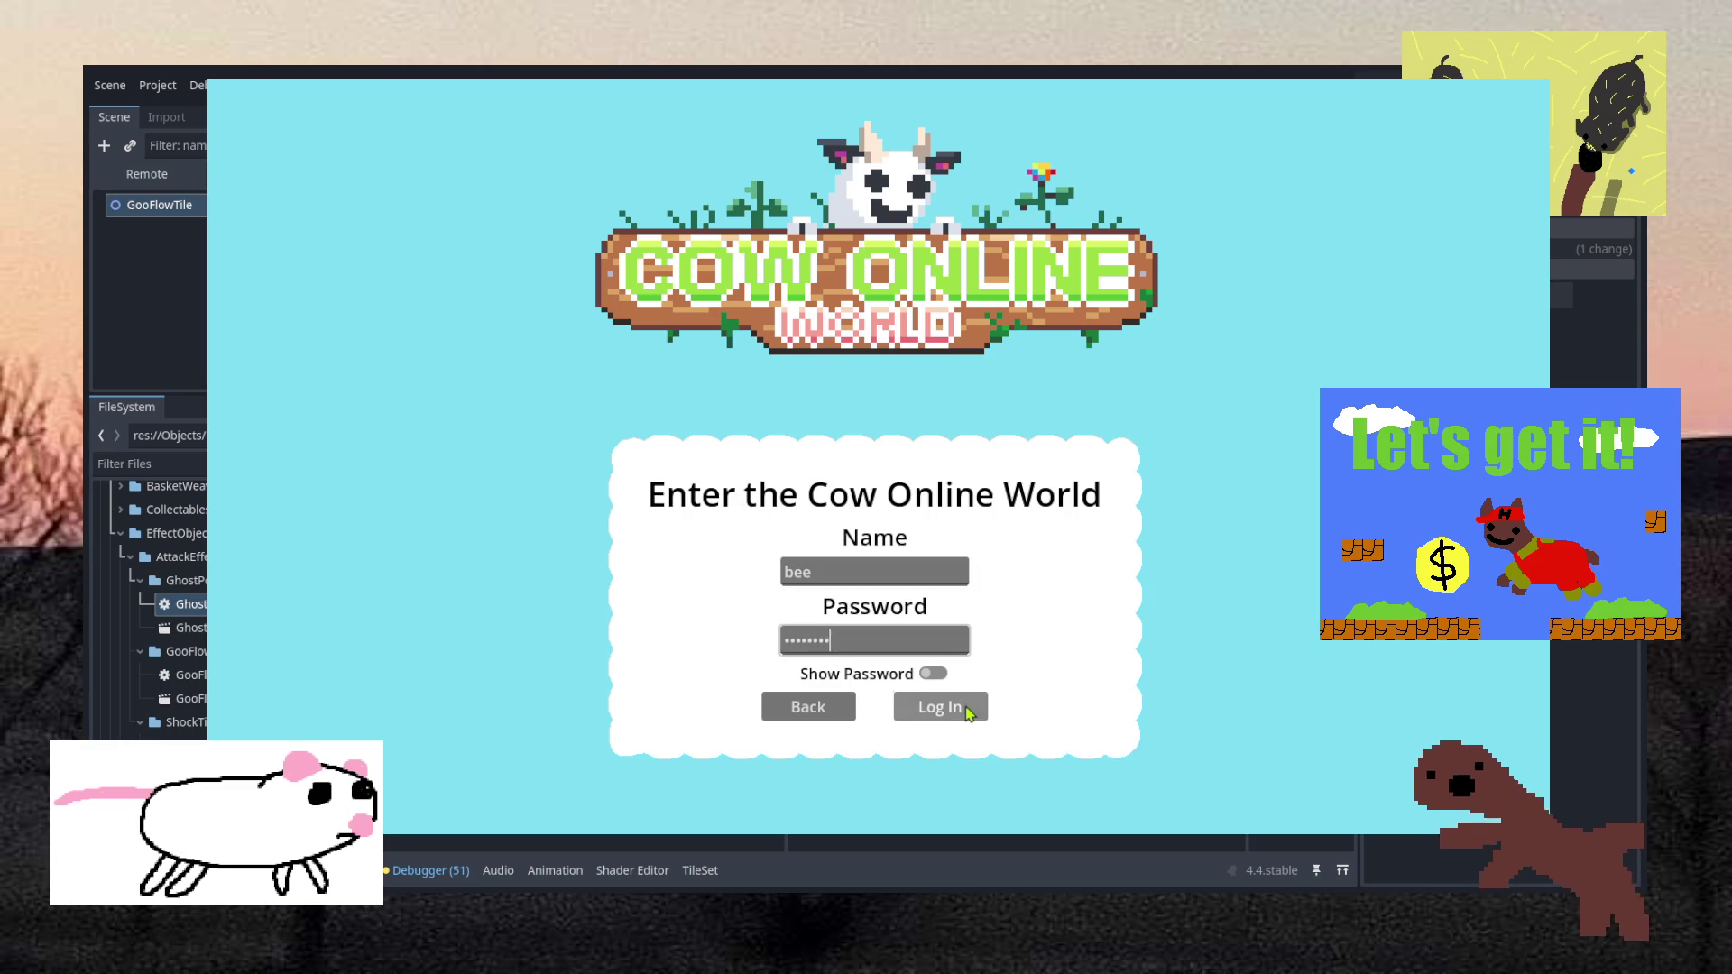
{"action": "left_click", "coordinate": [968, 709]}
{"action": "left_click", "coordinate": [1189, 487]}
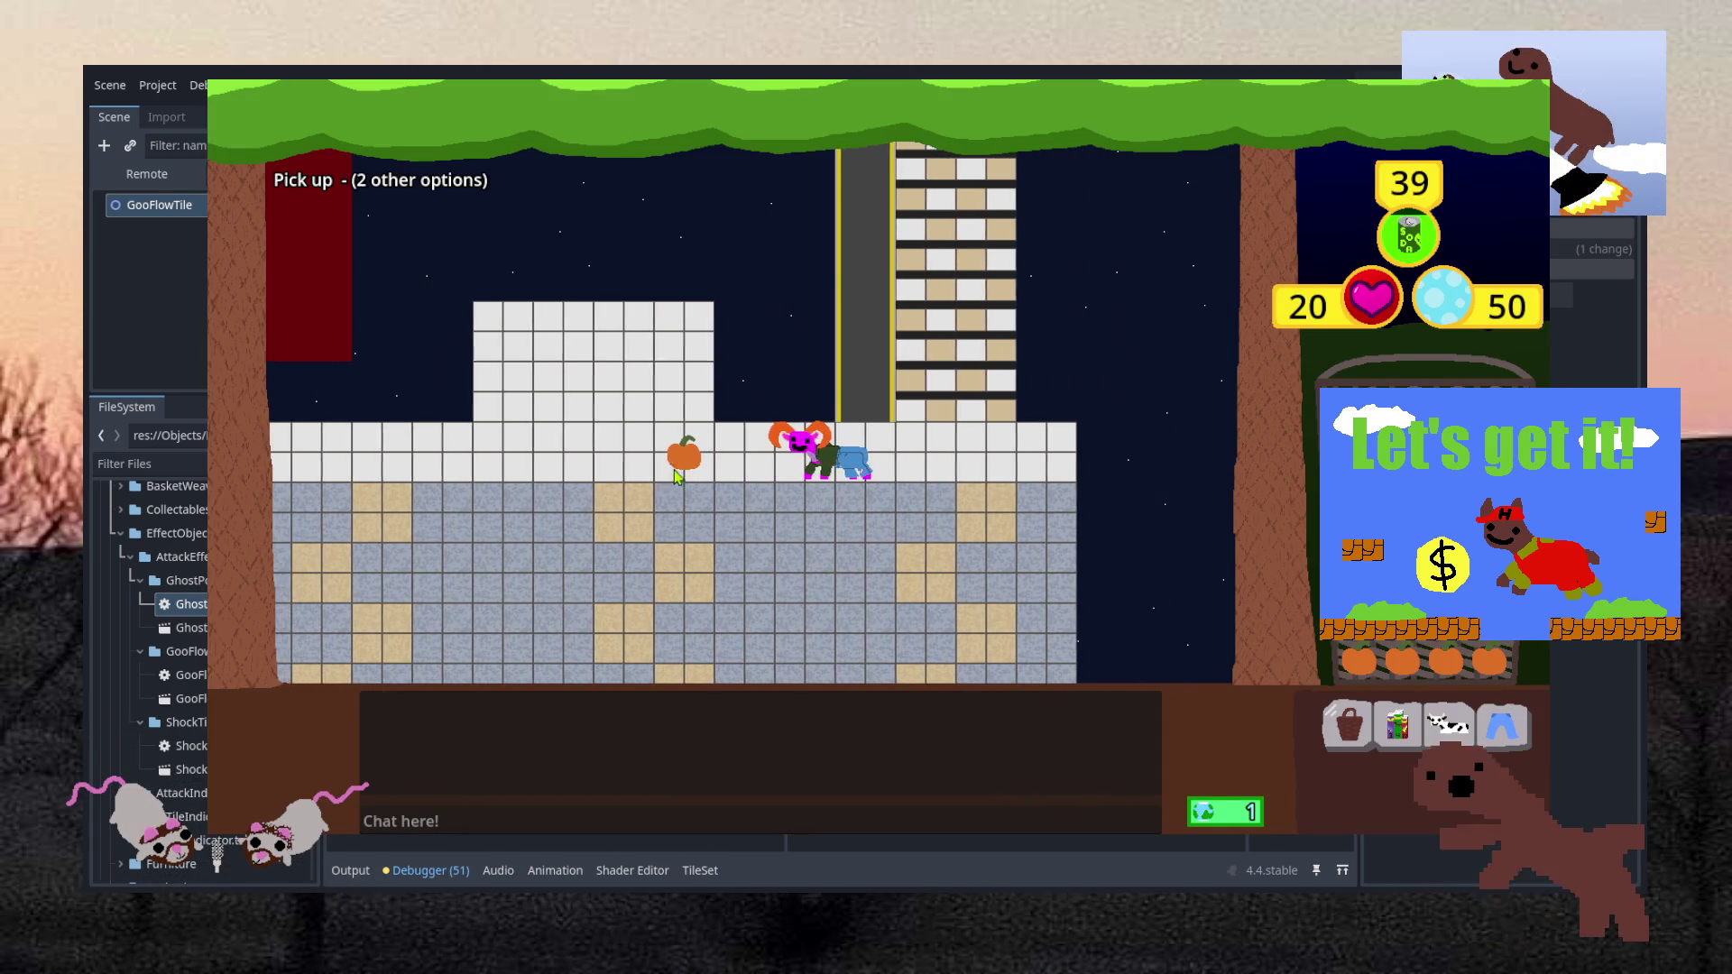
Pick up the pumpkin, climb the ladder shaft, and eat a pumpkin to refill the meter to 45
{"action": "left_click", "coordinate": [663, 471]}
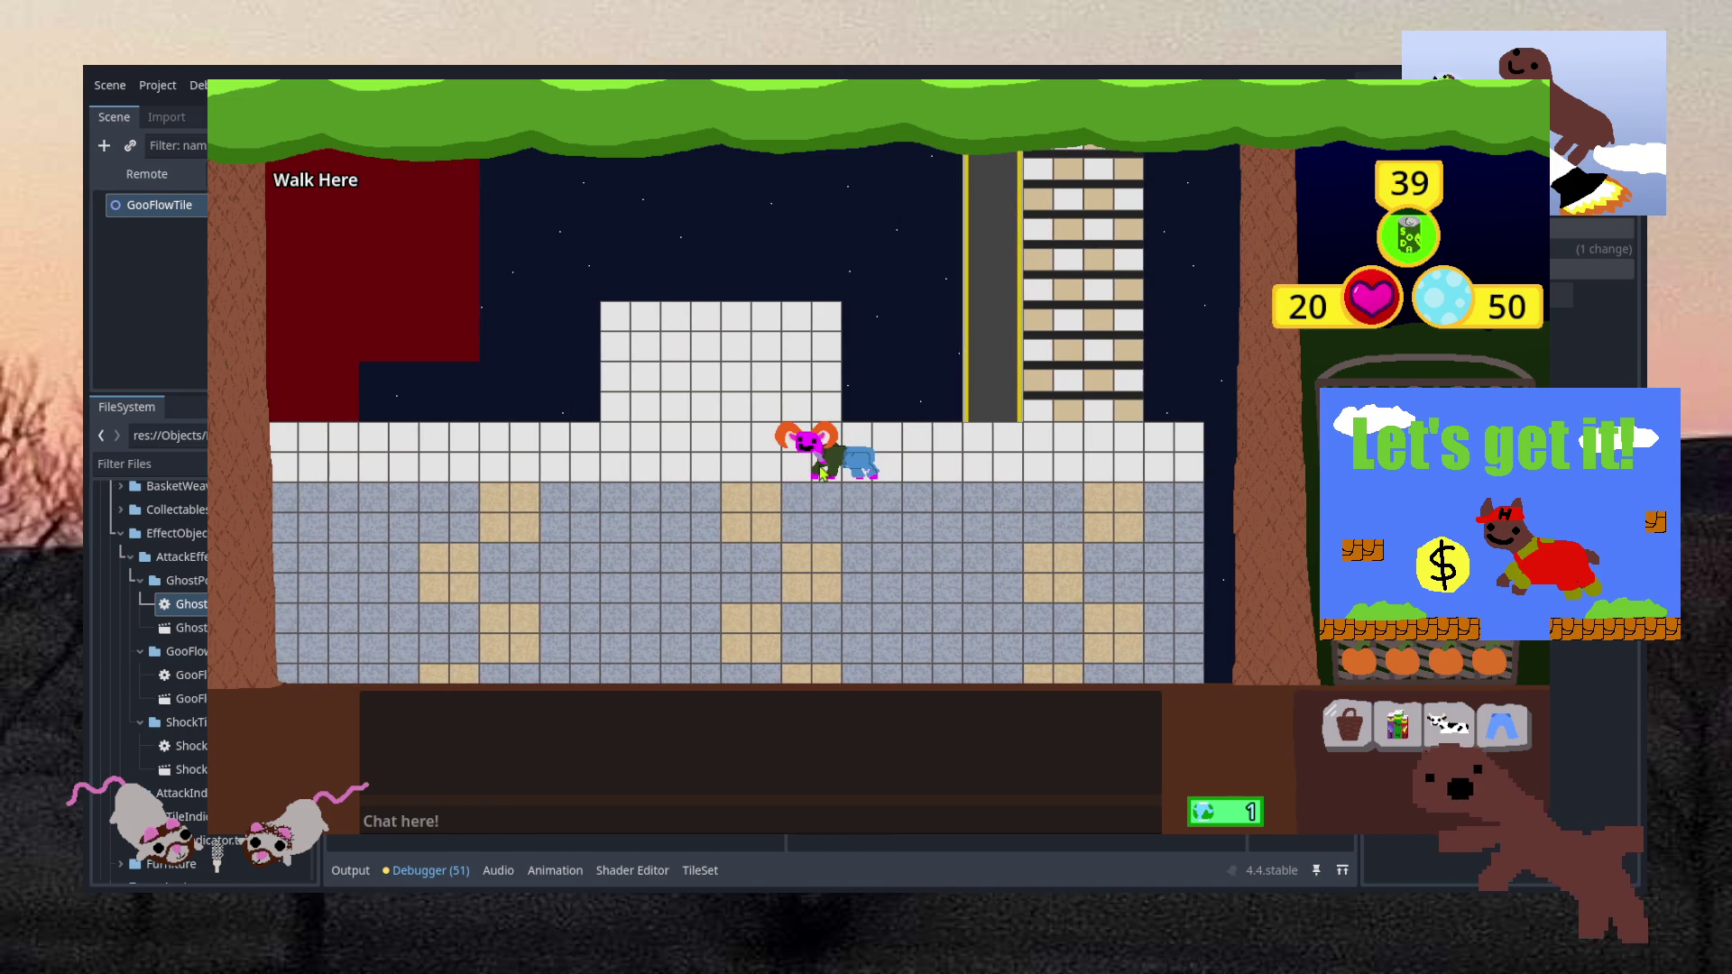
{"action": "left_click", "coordinate": [1029, 469]}
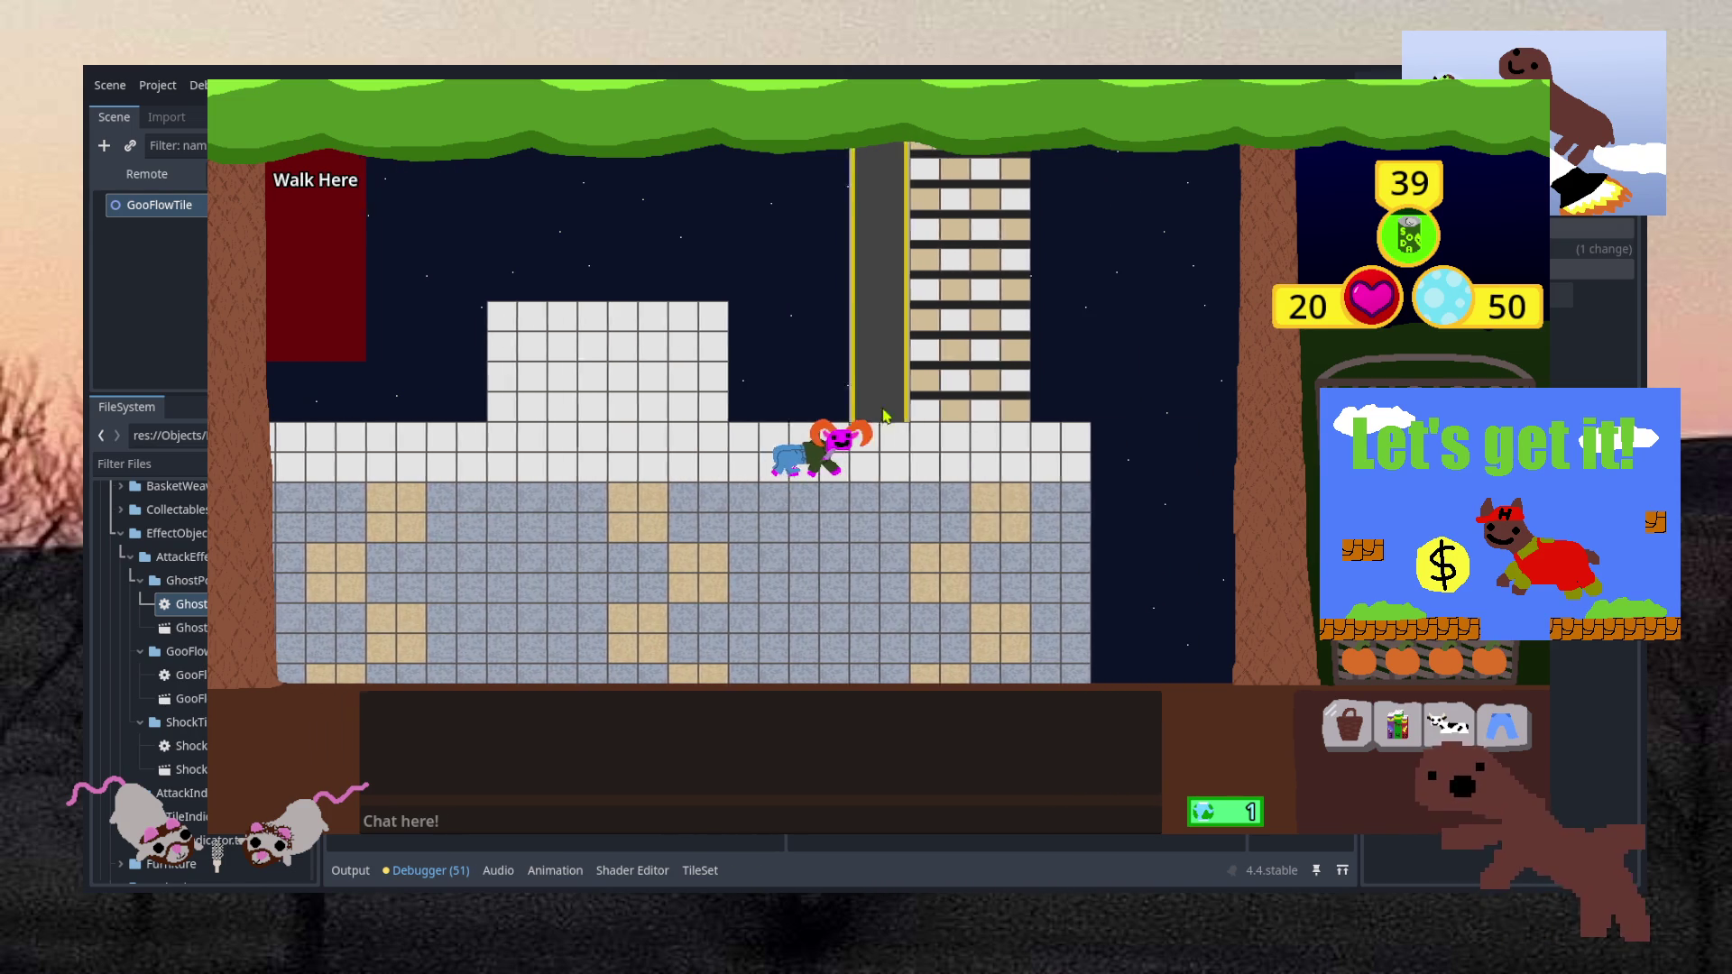
{"action": "left_click", "coordinate": [884, 414]}
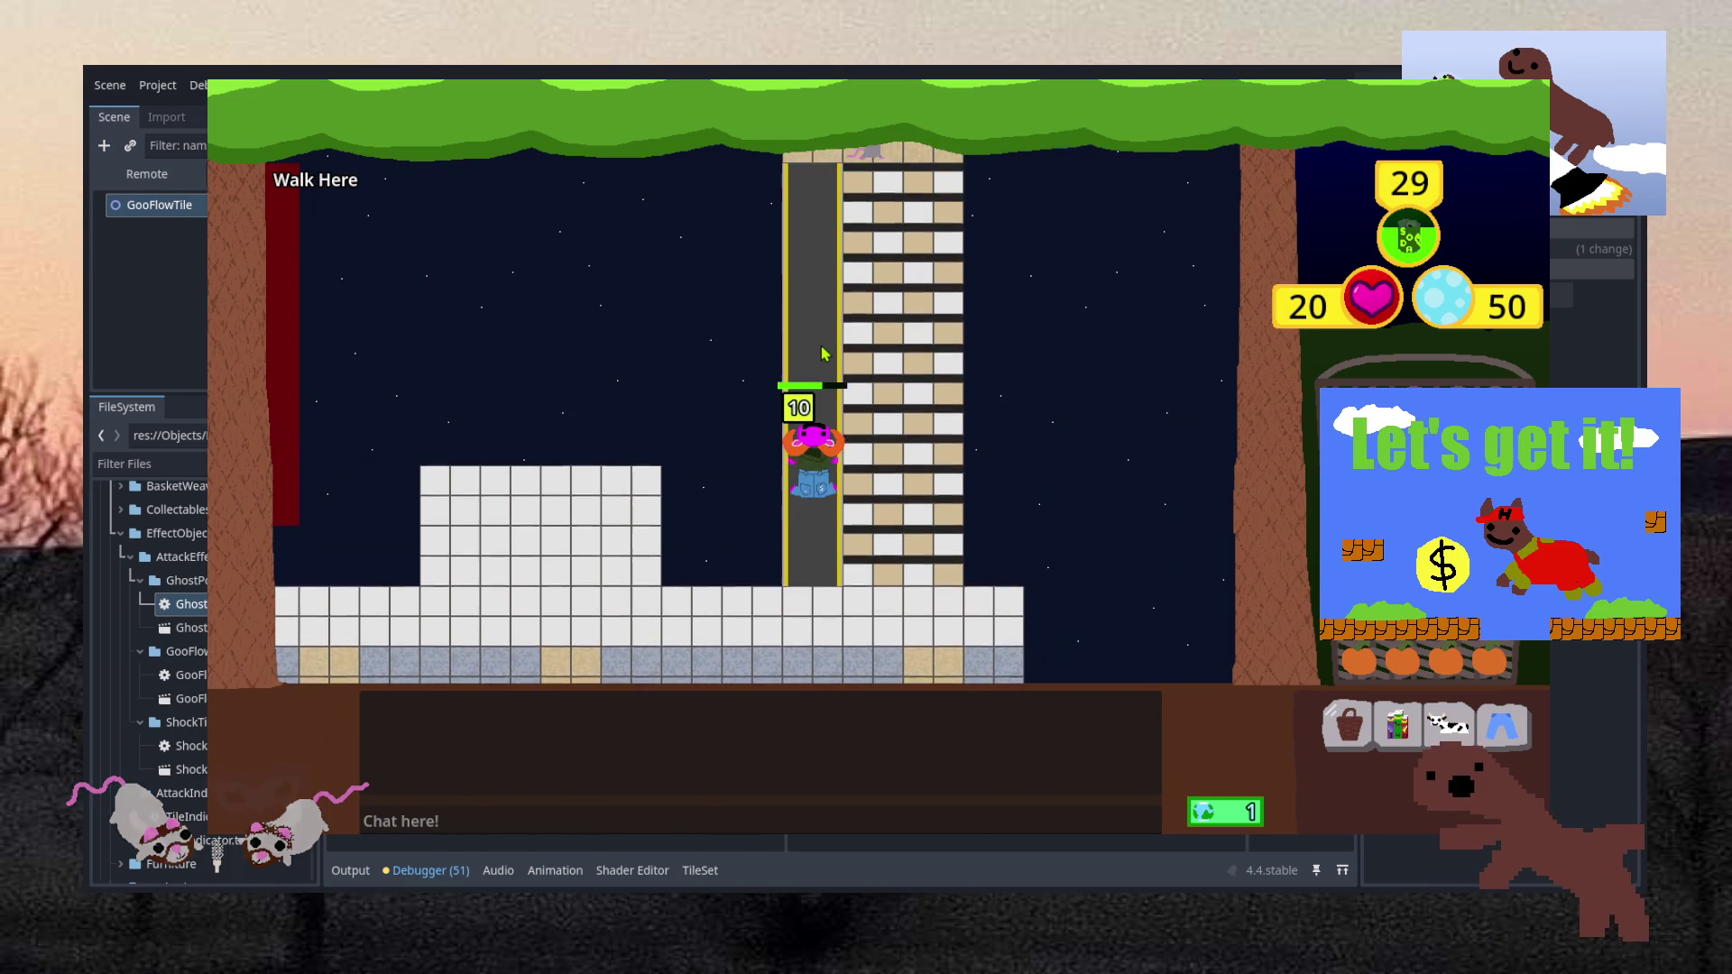
{"action": "left_click", "coordinate": [811, 478]}
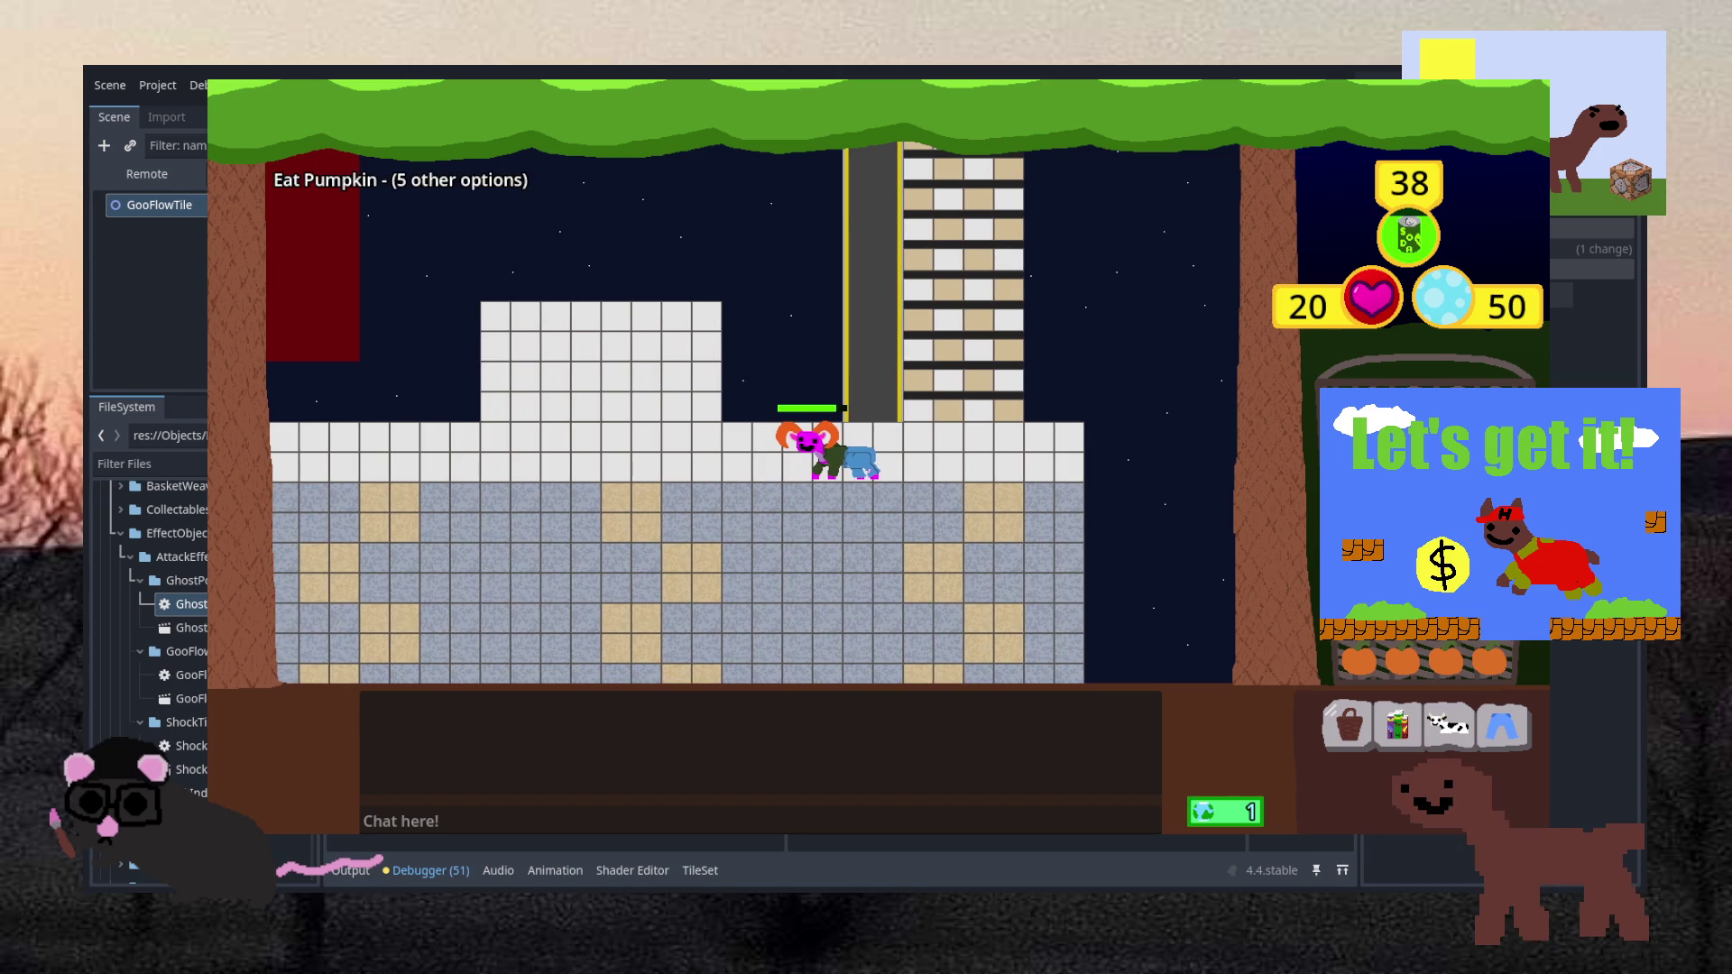
{"action": "left_click", "coordinate": [827, 818]}
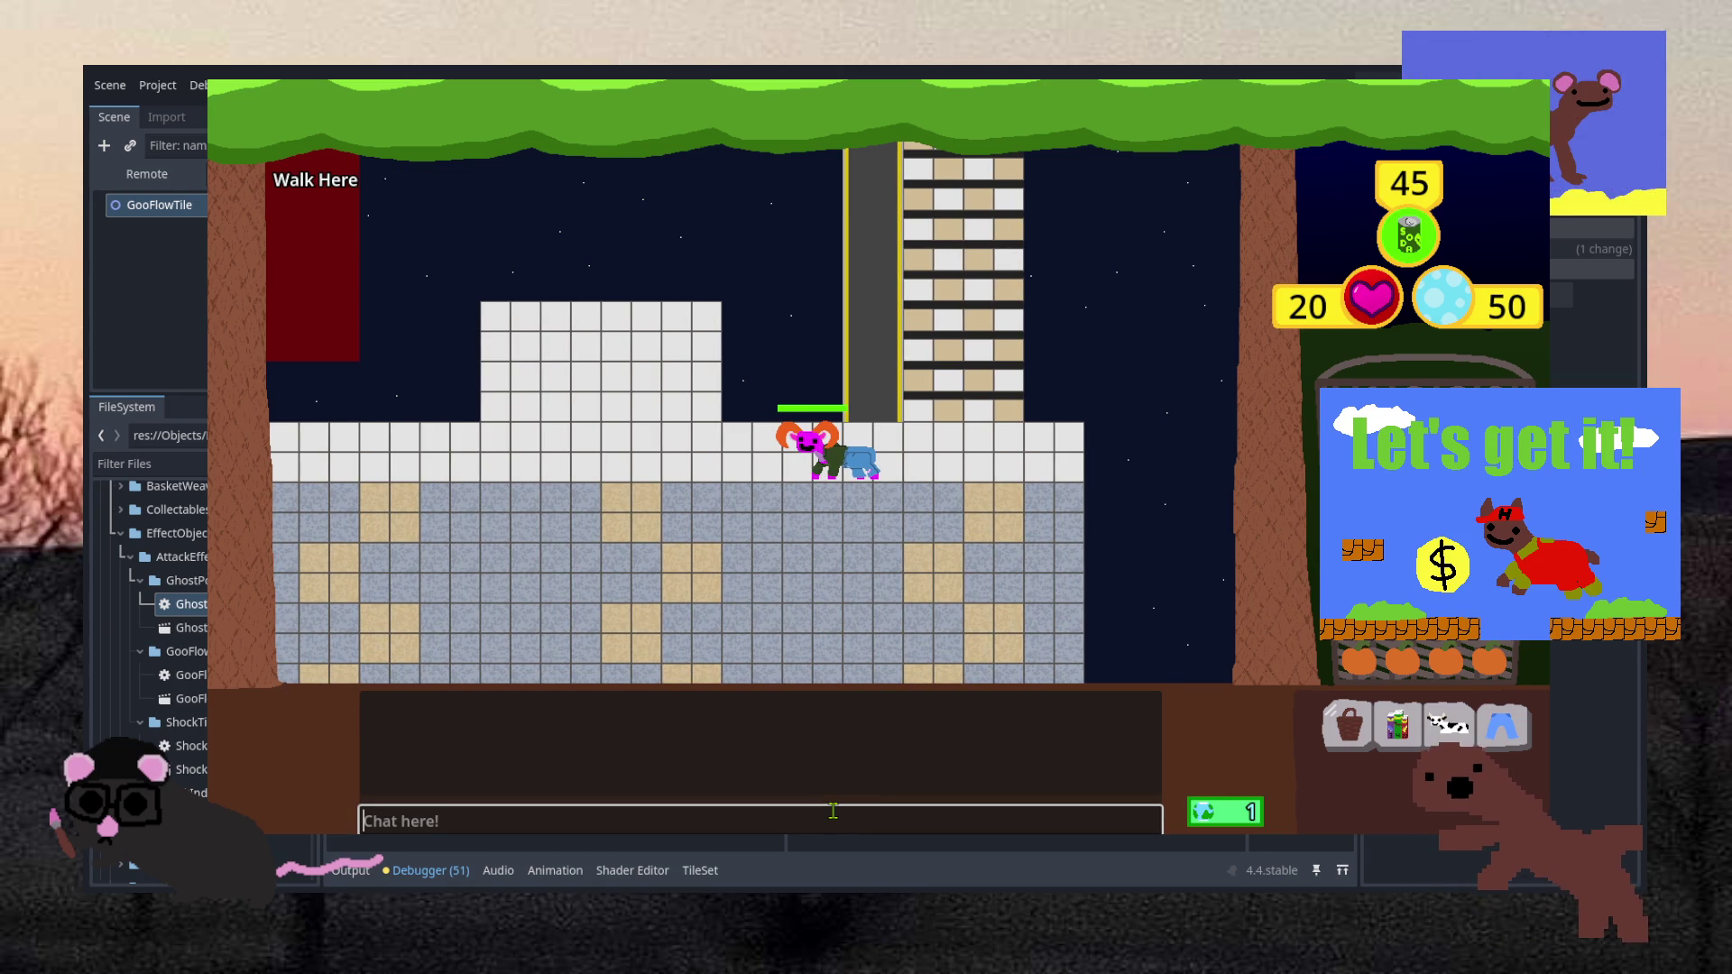
Try :give bow 30 and :giveItem 30, then spawn item 59 with :giveItem 59 1
{"action": "type", "text": ":give"}
{"action": "type", "text": " bow 30"}
{"action": "key", "text": "Return"}
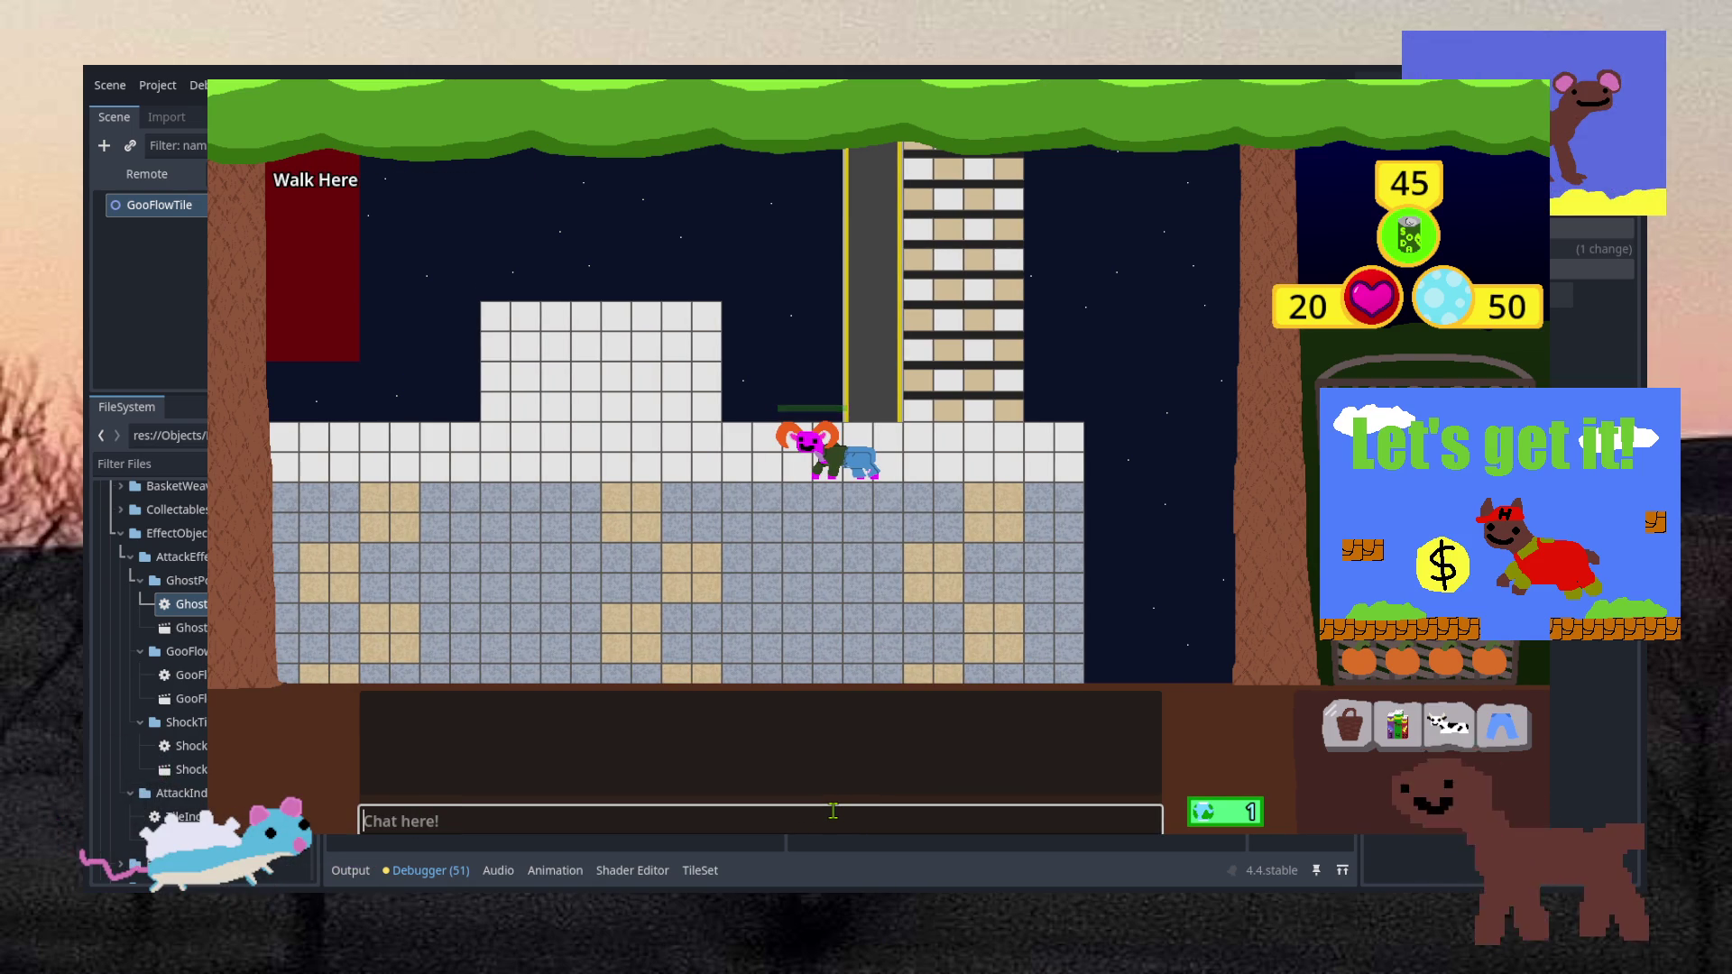
{"action": "type", "text": ":giveItem "}
{"action": "type", "text": "30"}
{"action": "key", "text": "Return"}
{"action": "type", "text": ":giveItem 59 1"}
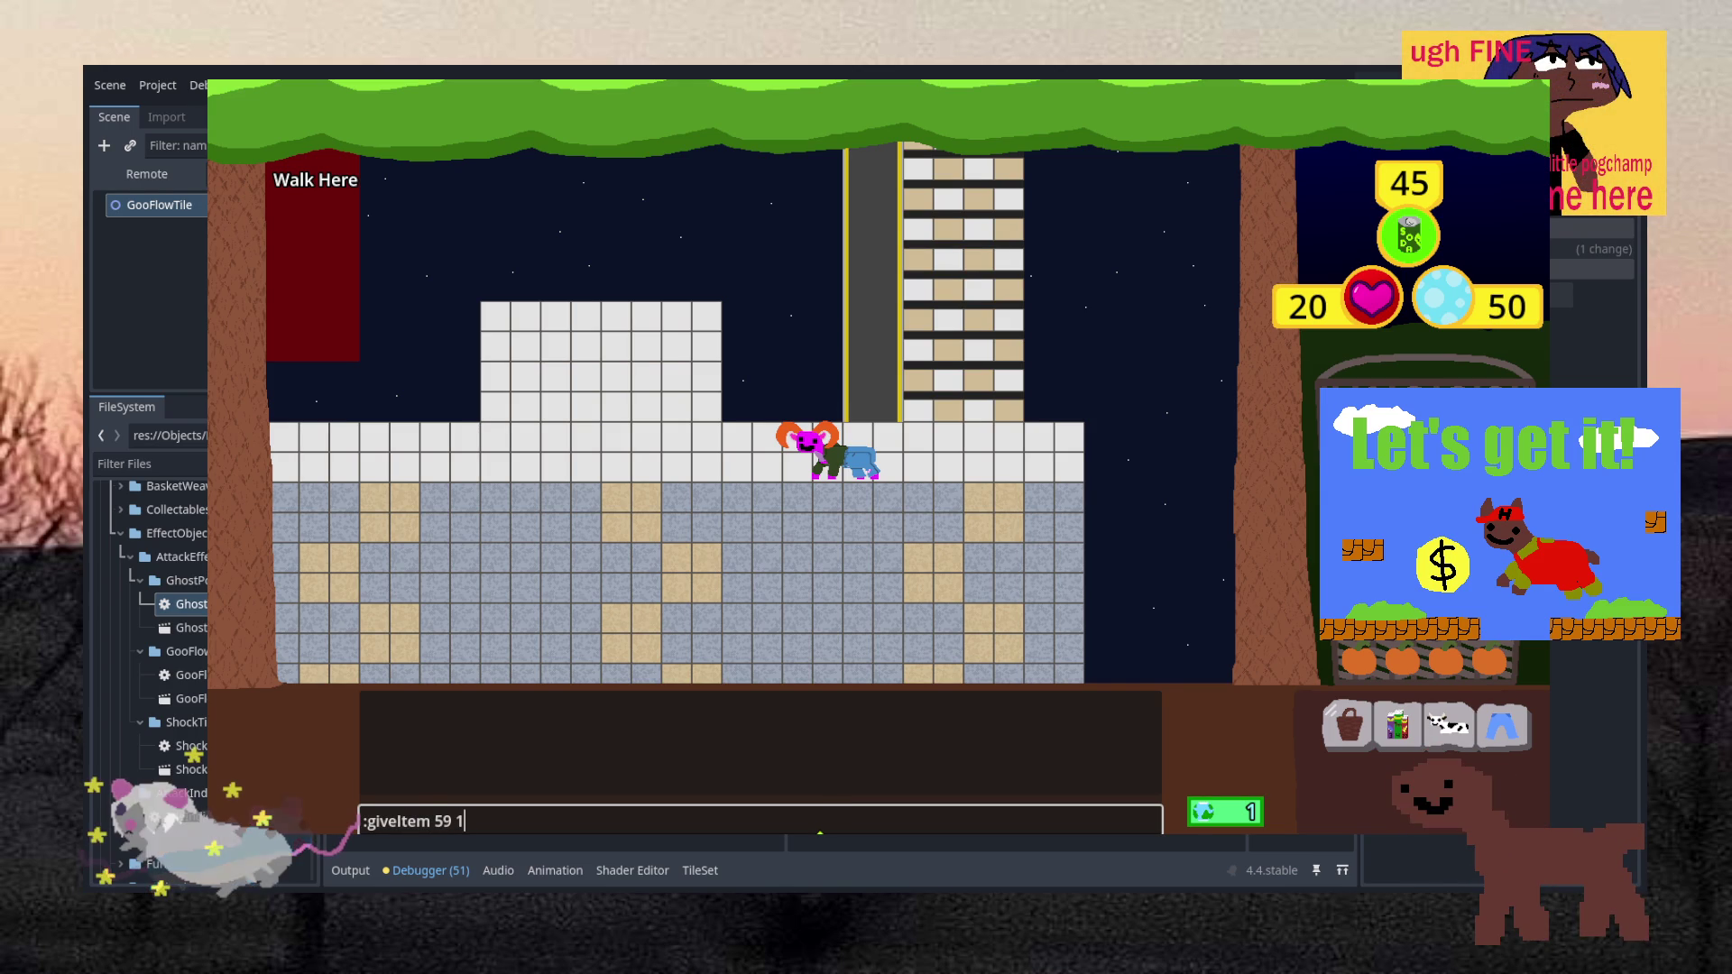
{"action": "key", "text": "Return"}
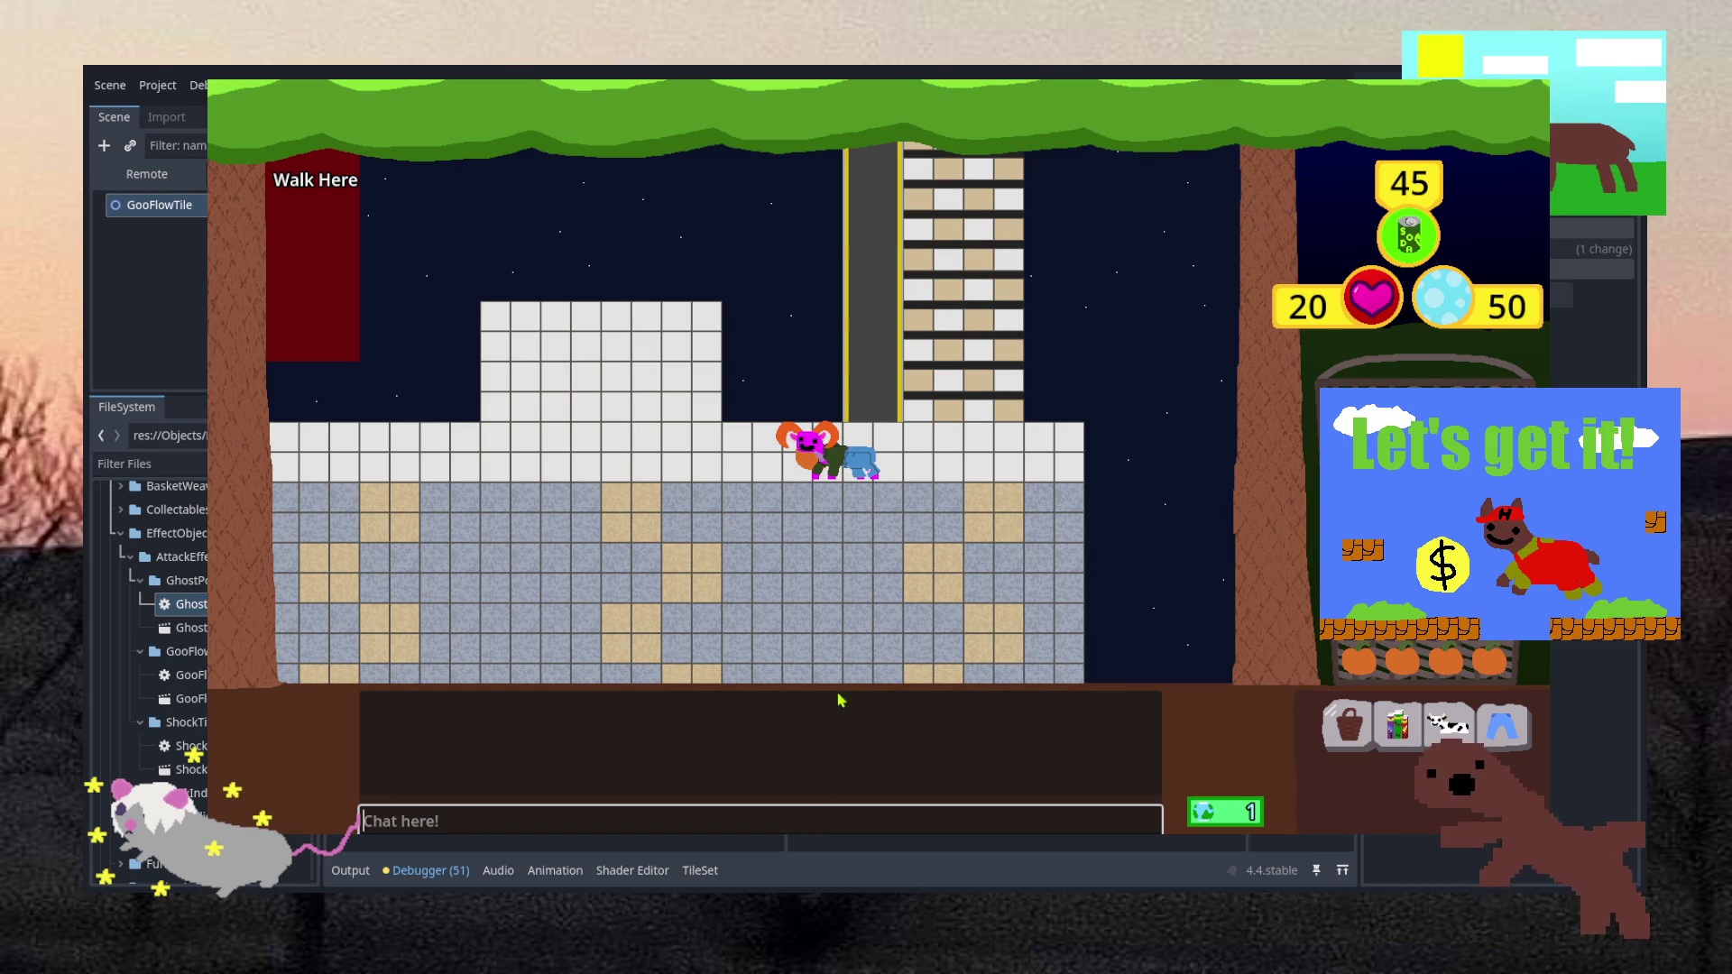
Walk down the carpet, return to pick up the pumpkin, and carry it up to the right
{"action": "left_click", "coordinate": [824, 541]}
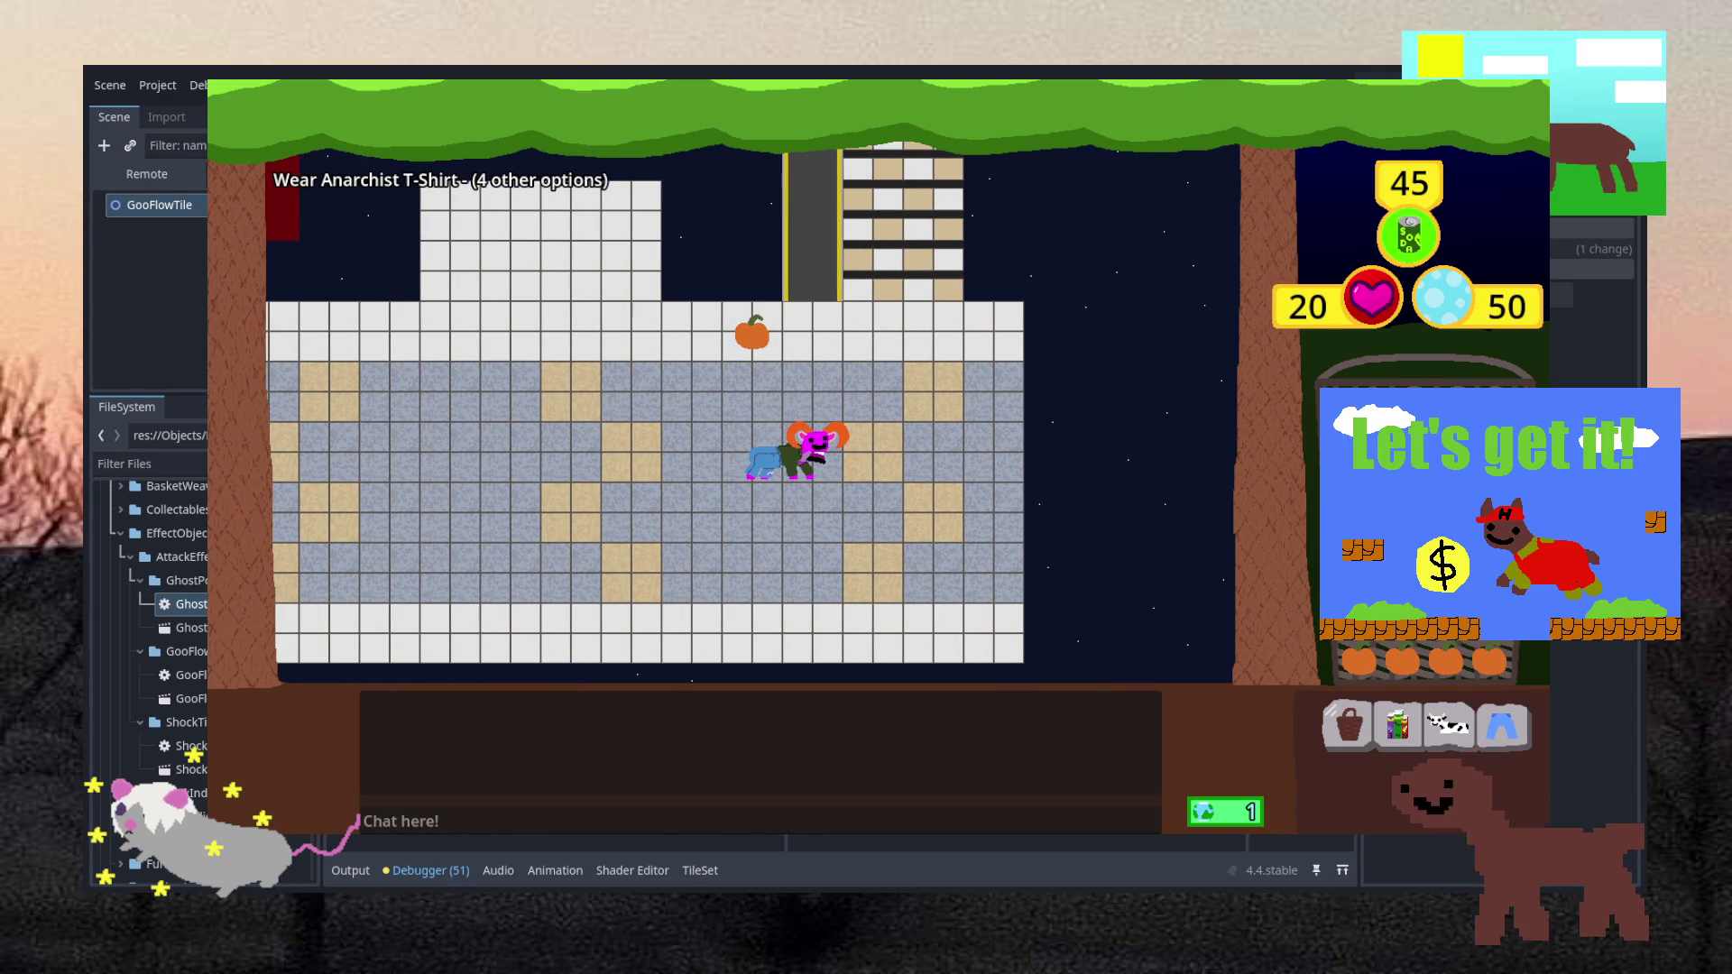
{"action": "left_click", "coordinate": [857, 358]}
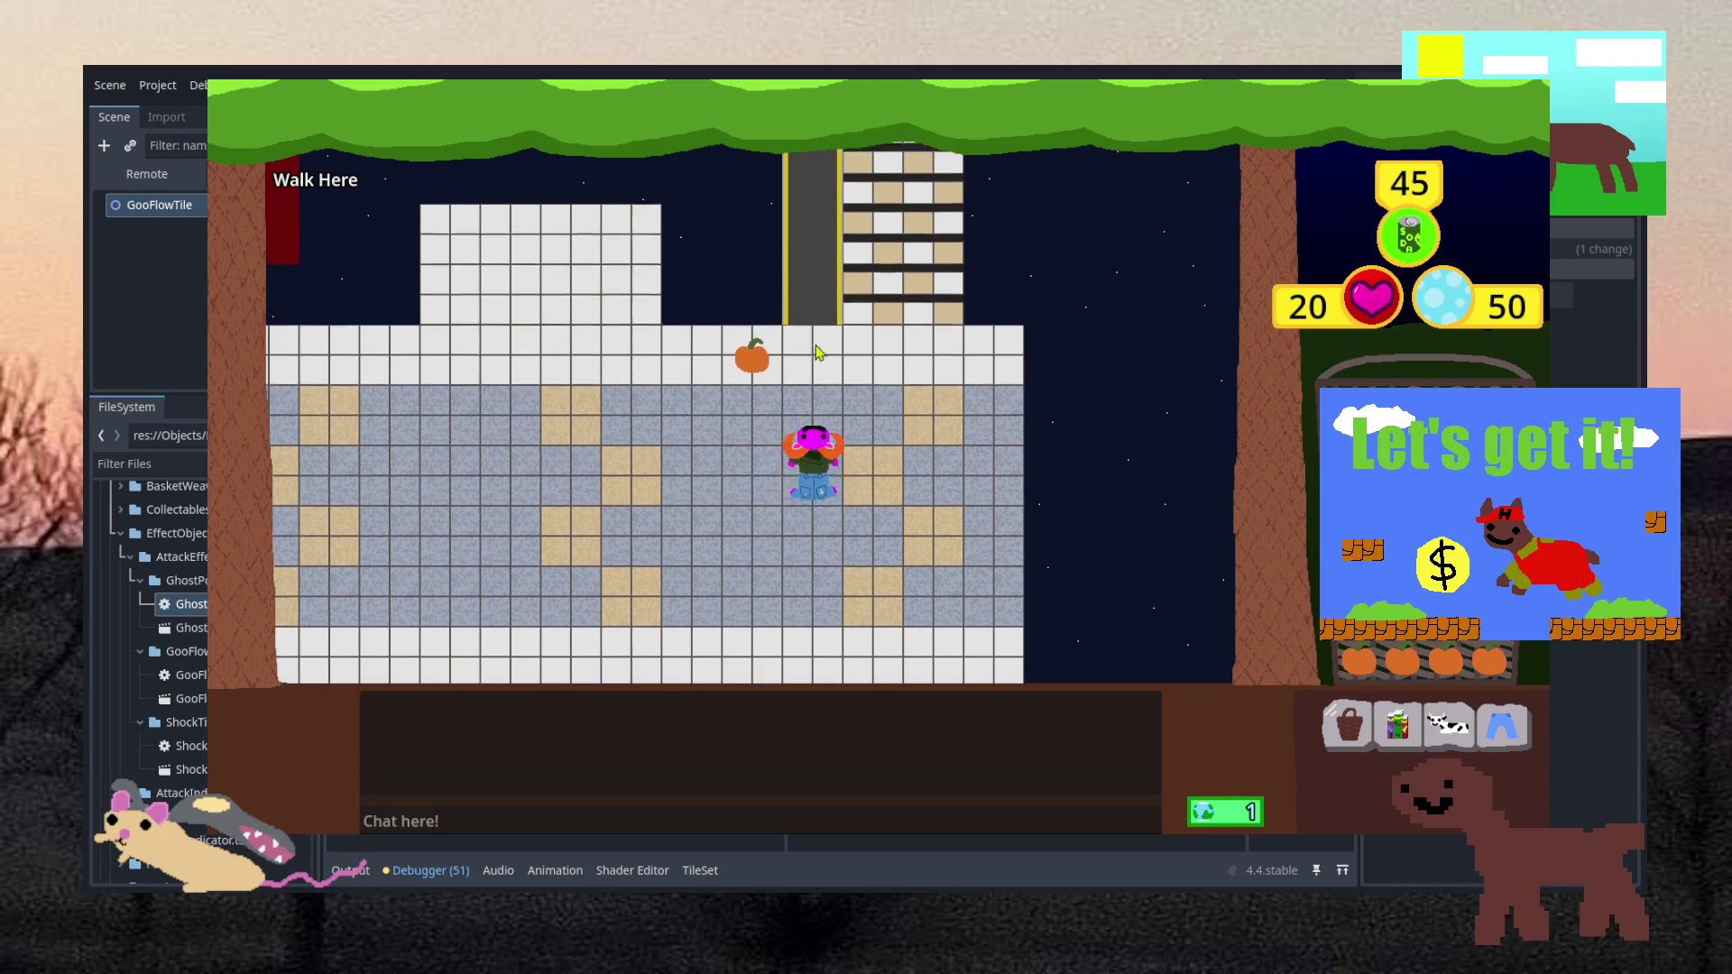
{"action": "left_click", "coordinate": [744, 388]}
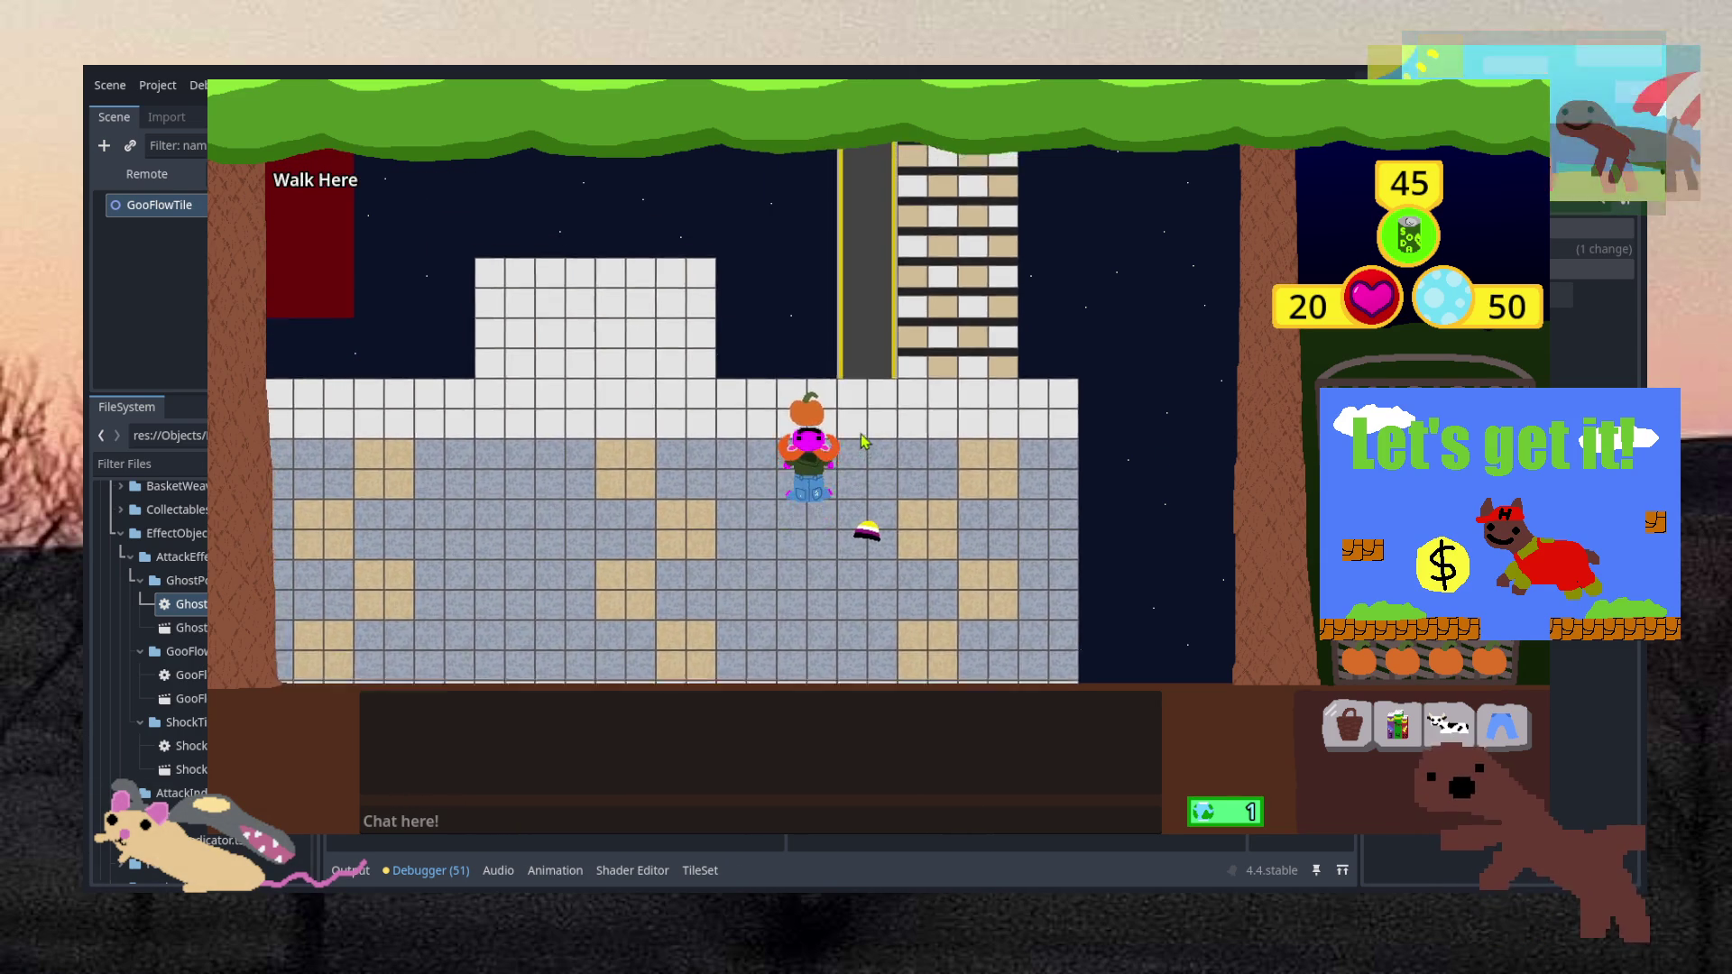
{"action": "left_click", "coordinate": [862, 440]}
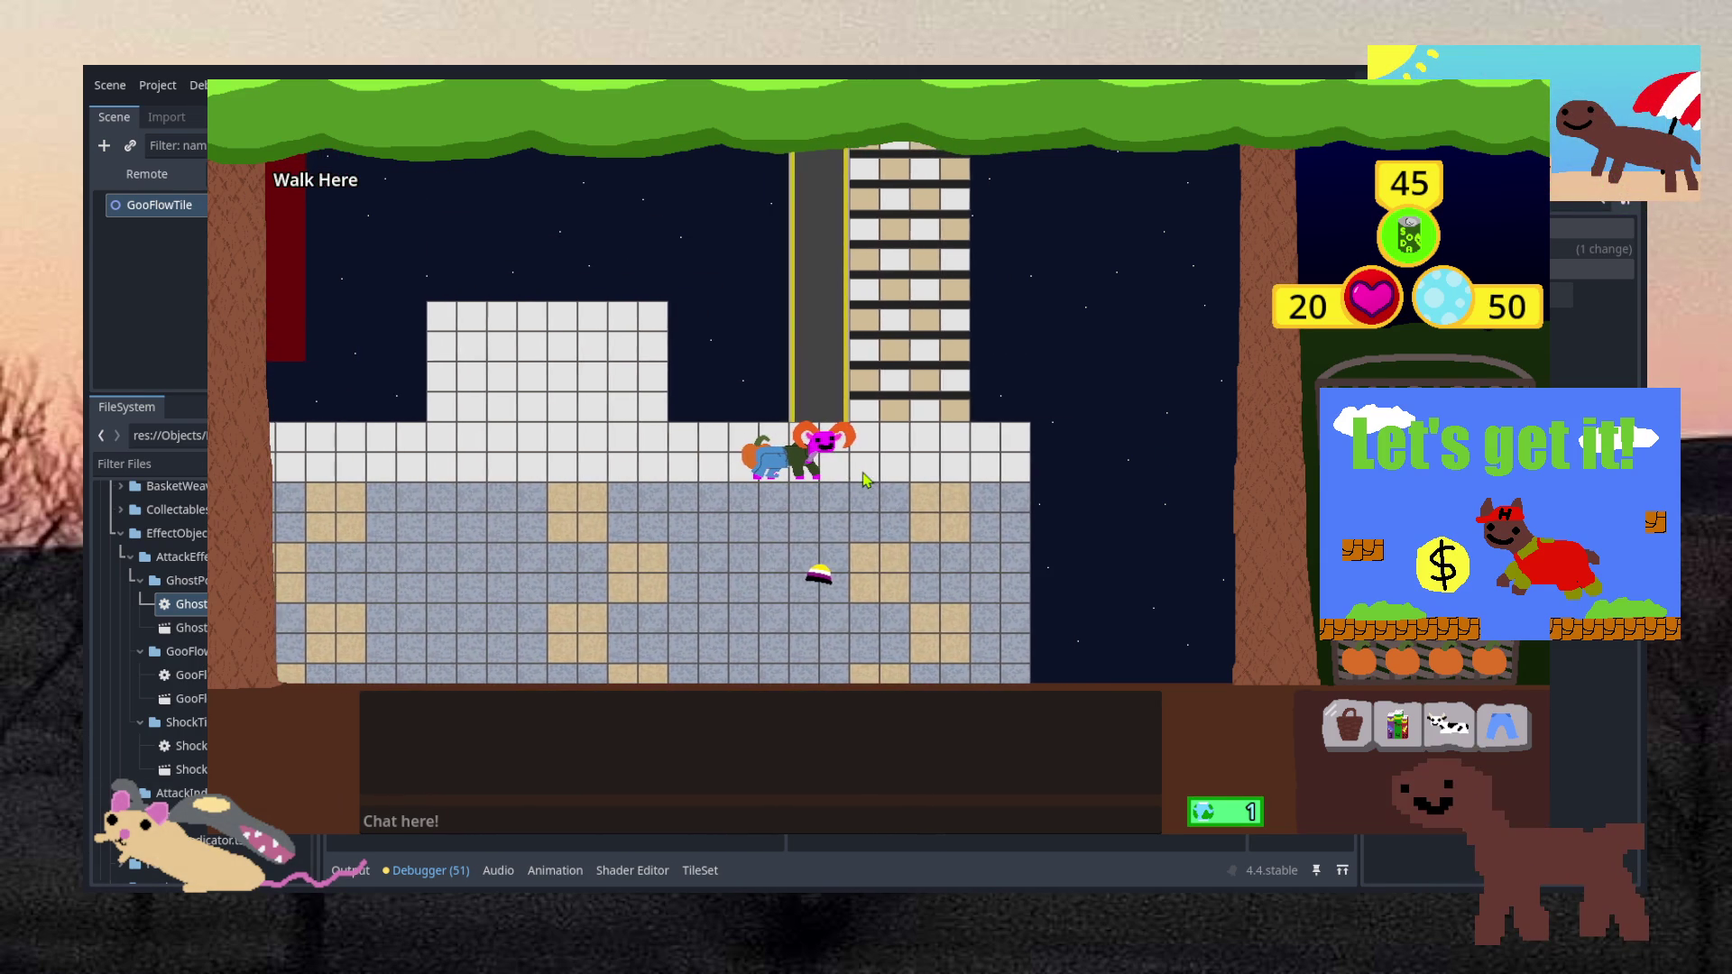
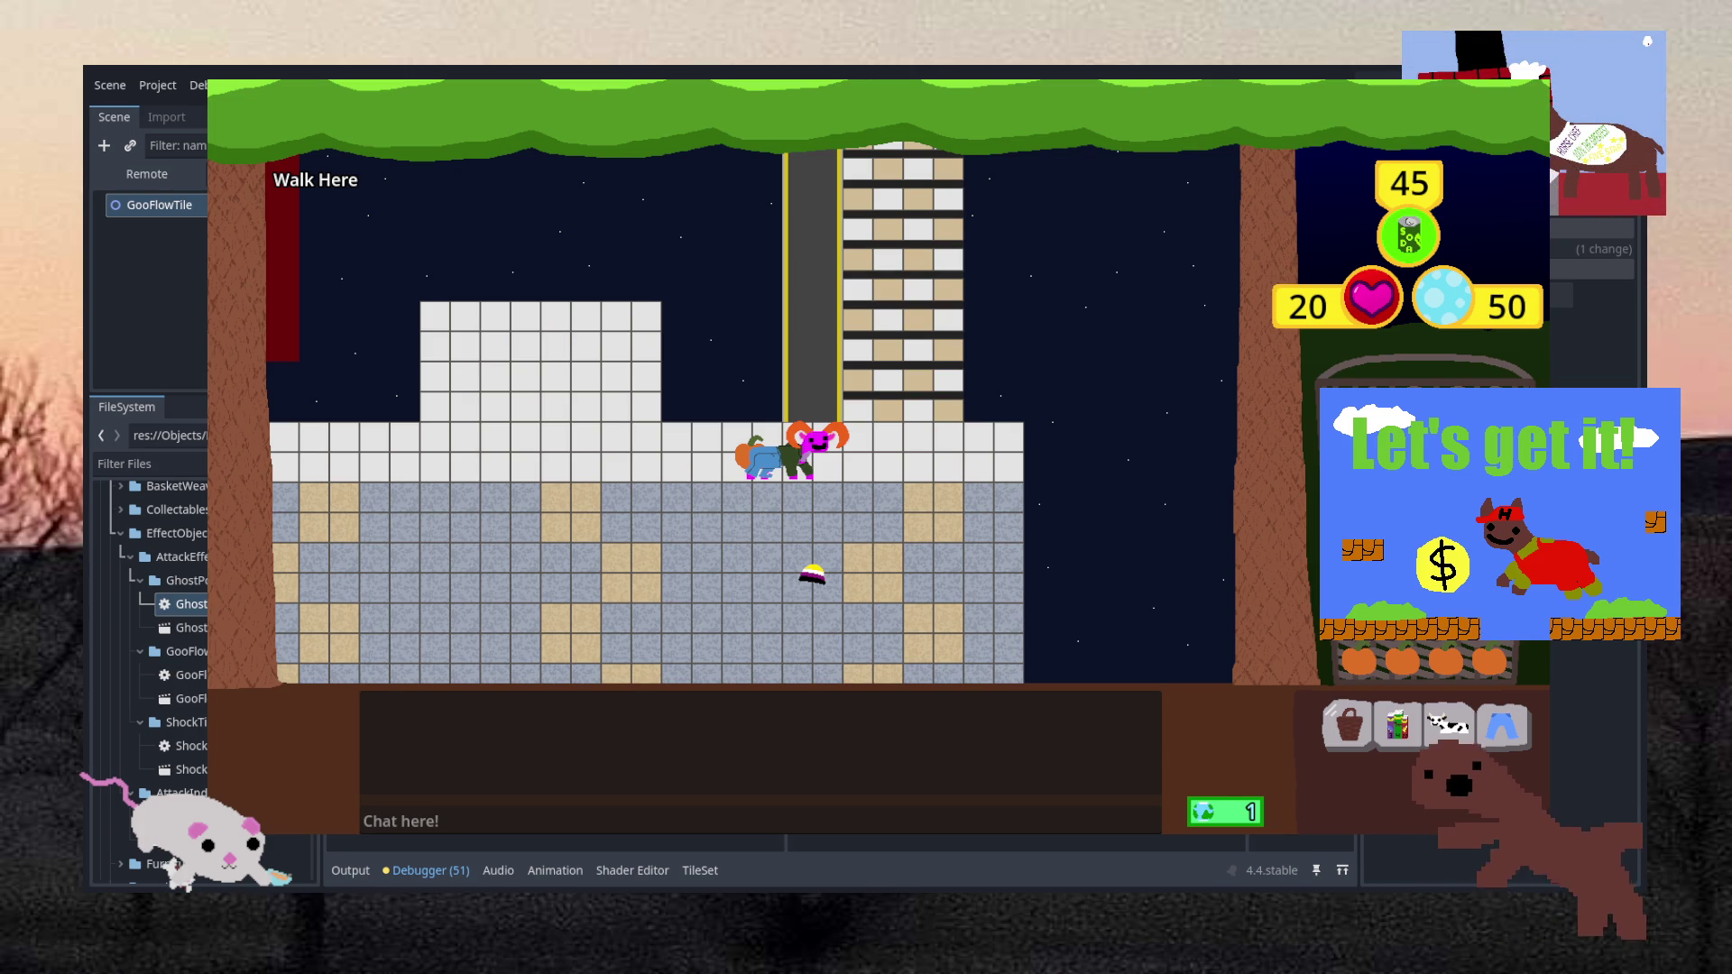
Walk the character right and up the tower in the running game, then return to the script editor
{"action": "left_click", "coordinate": [868, 475]}
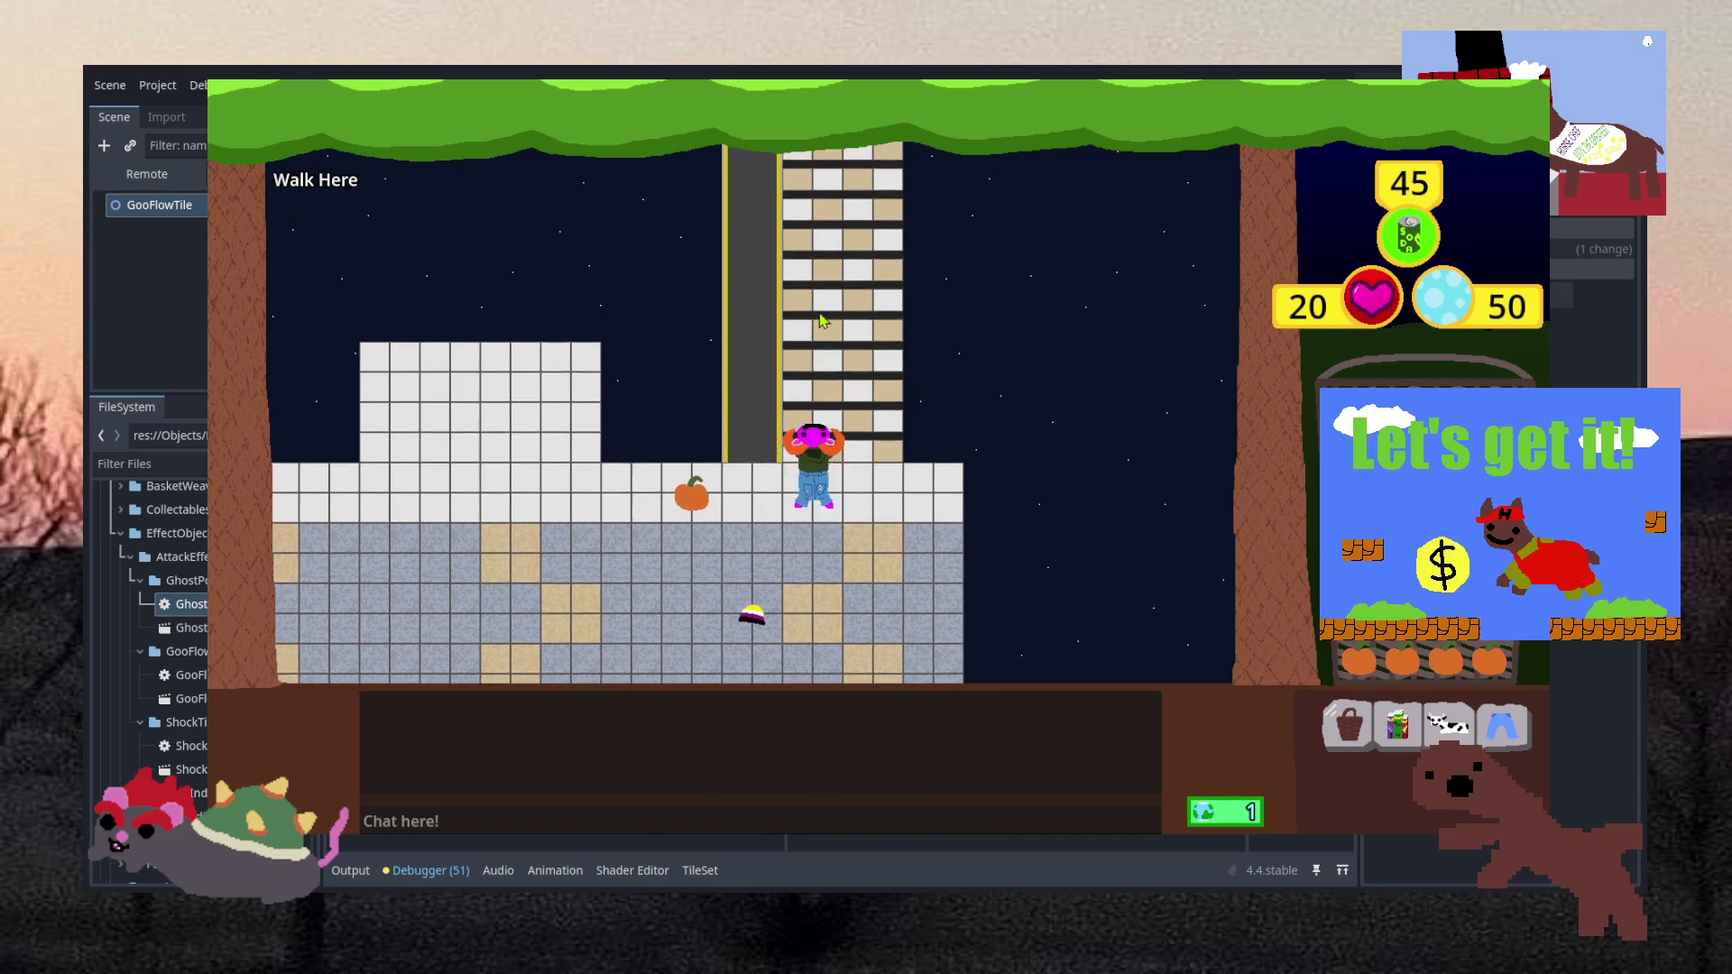
{"action": "left_click", "coordinate": [821, 320]}
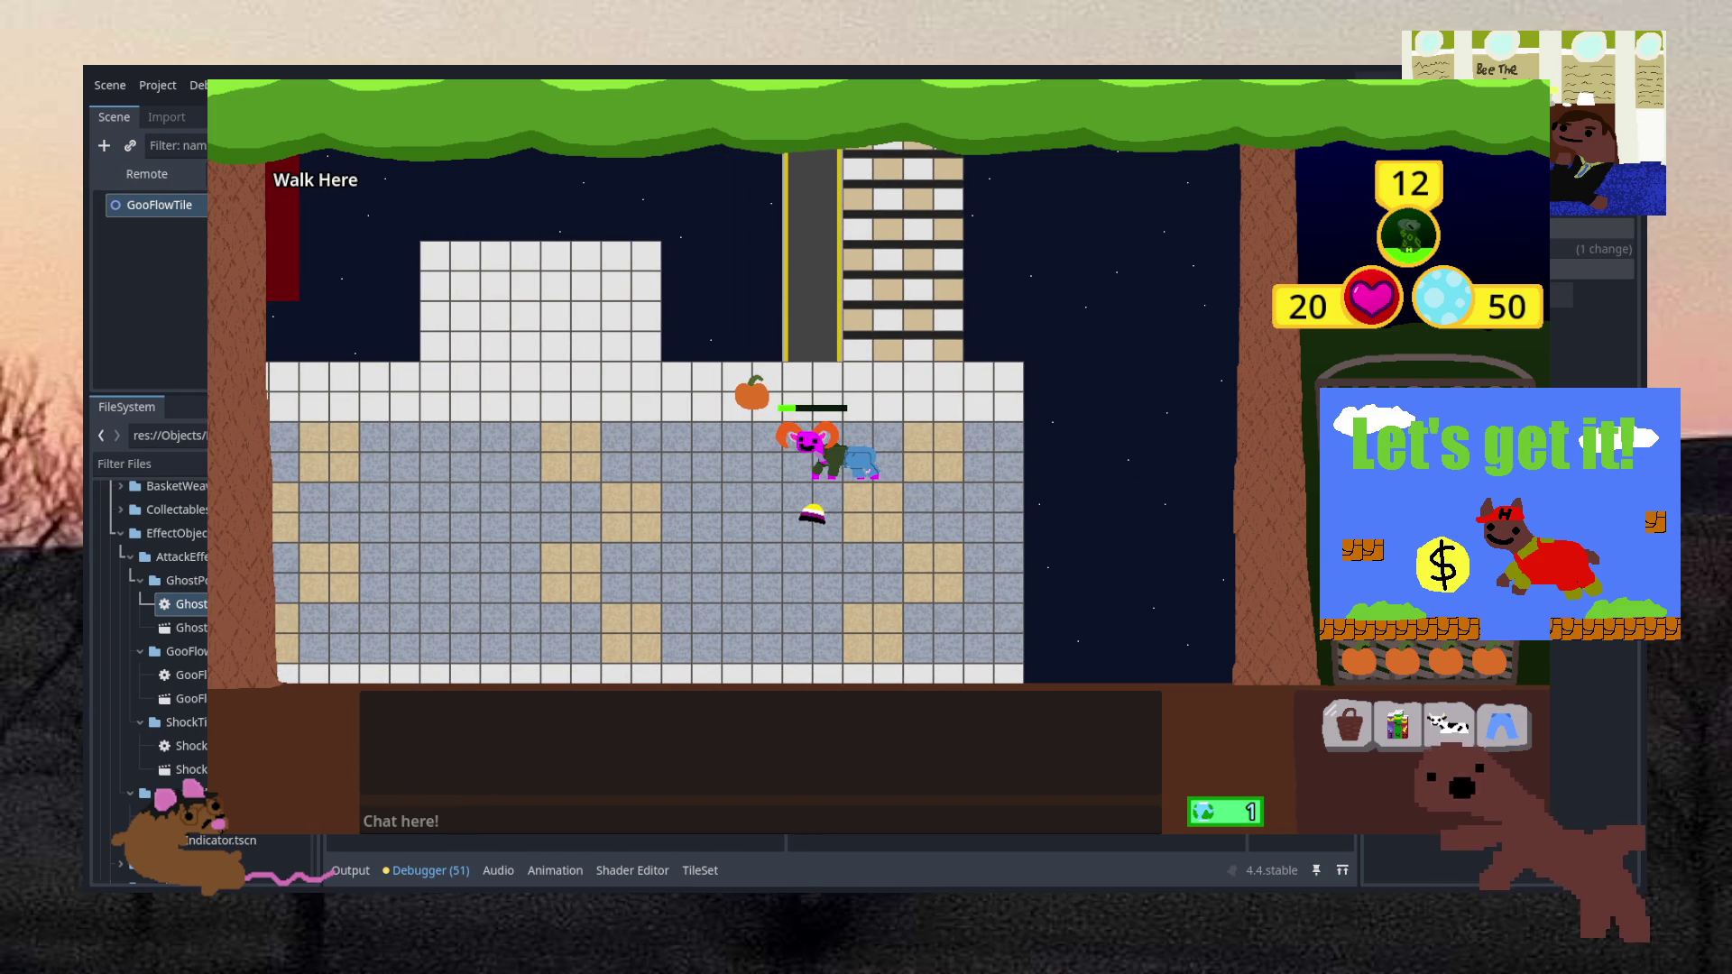
{"action": "key", "text": "alt+Tab"}
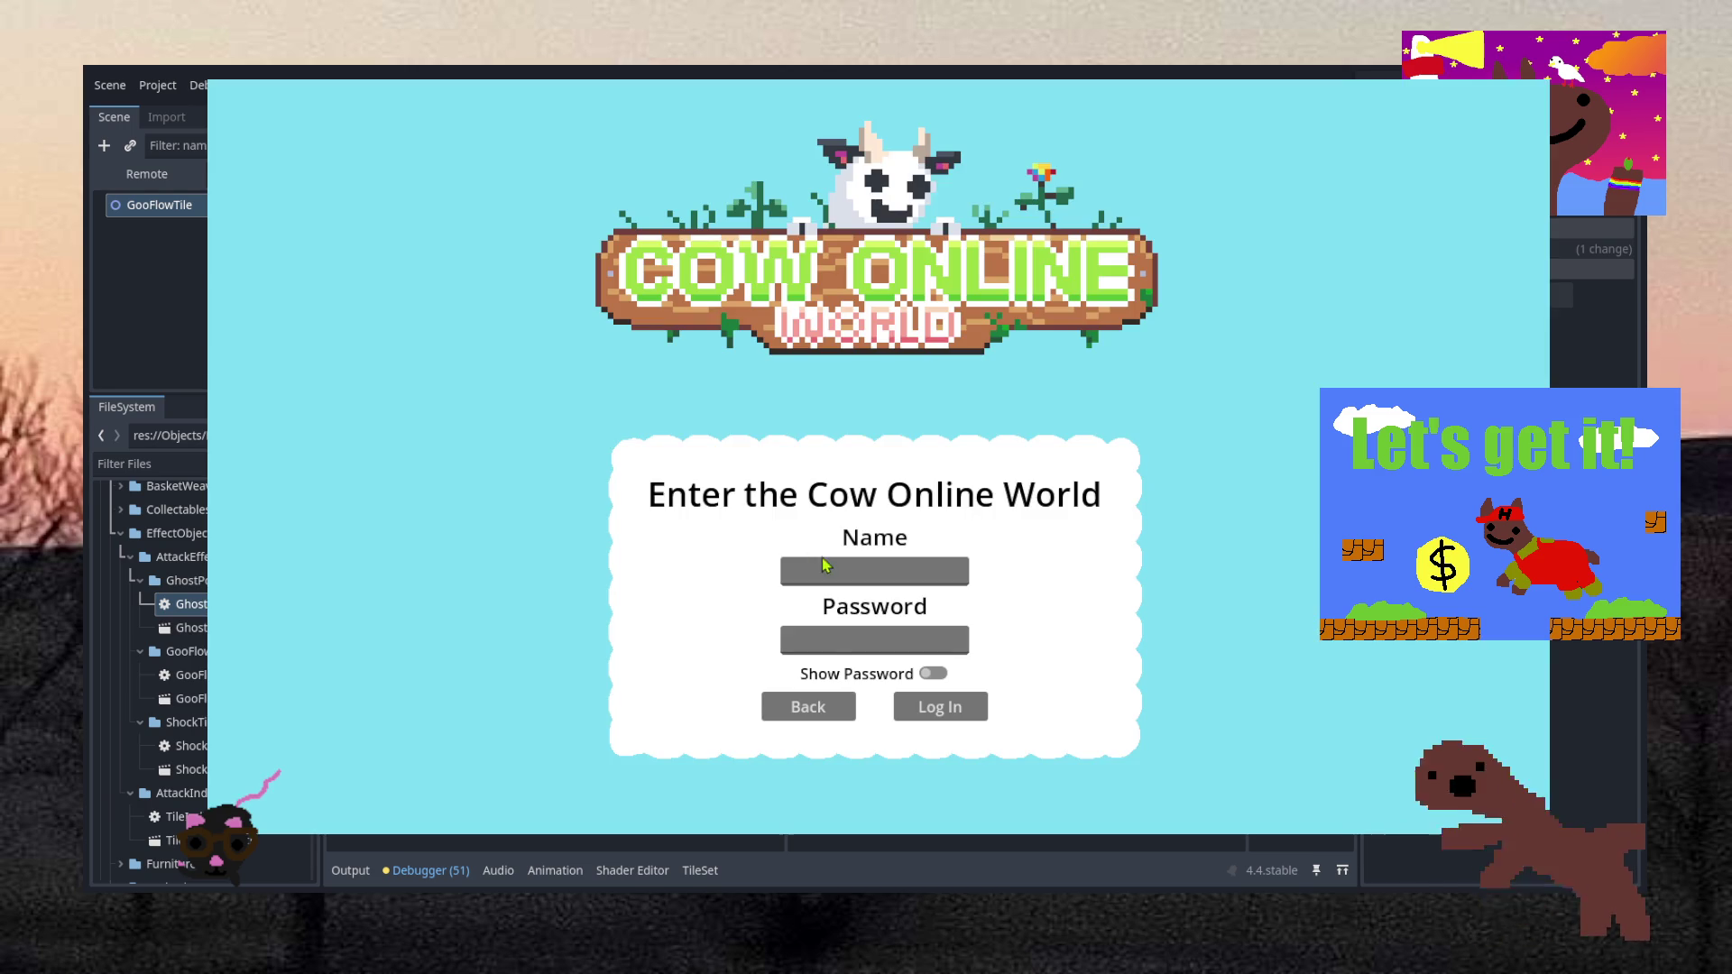
{"action": "left_click", "coordinate": [785, 568]}
{"action": "key", "text": "Tab"}
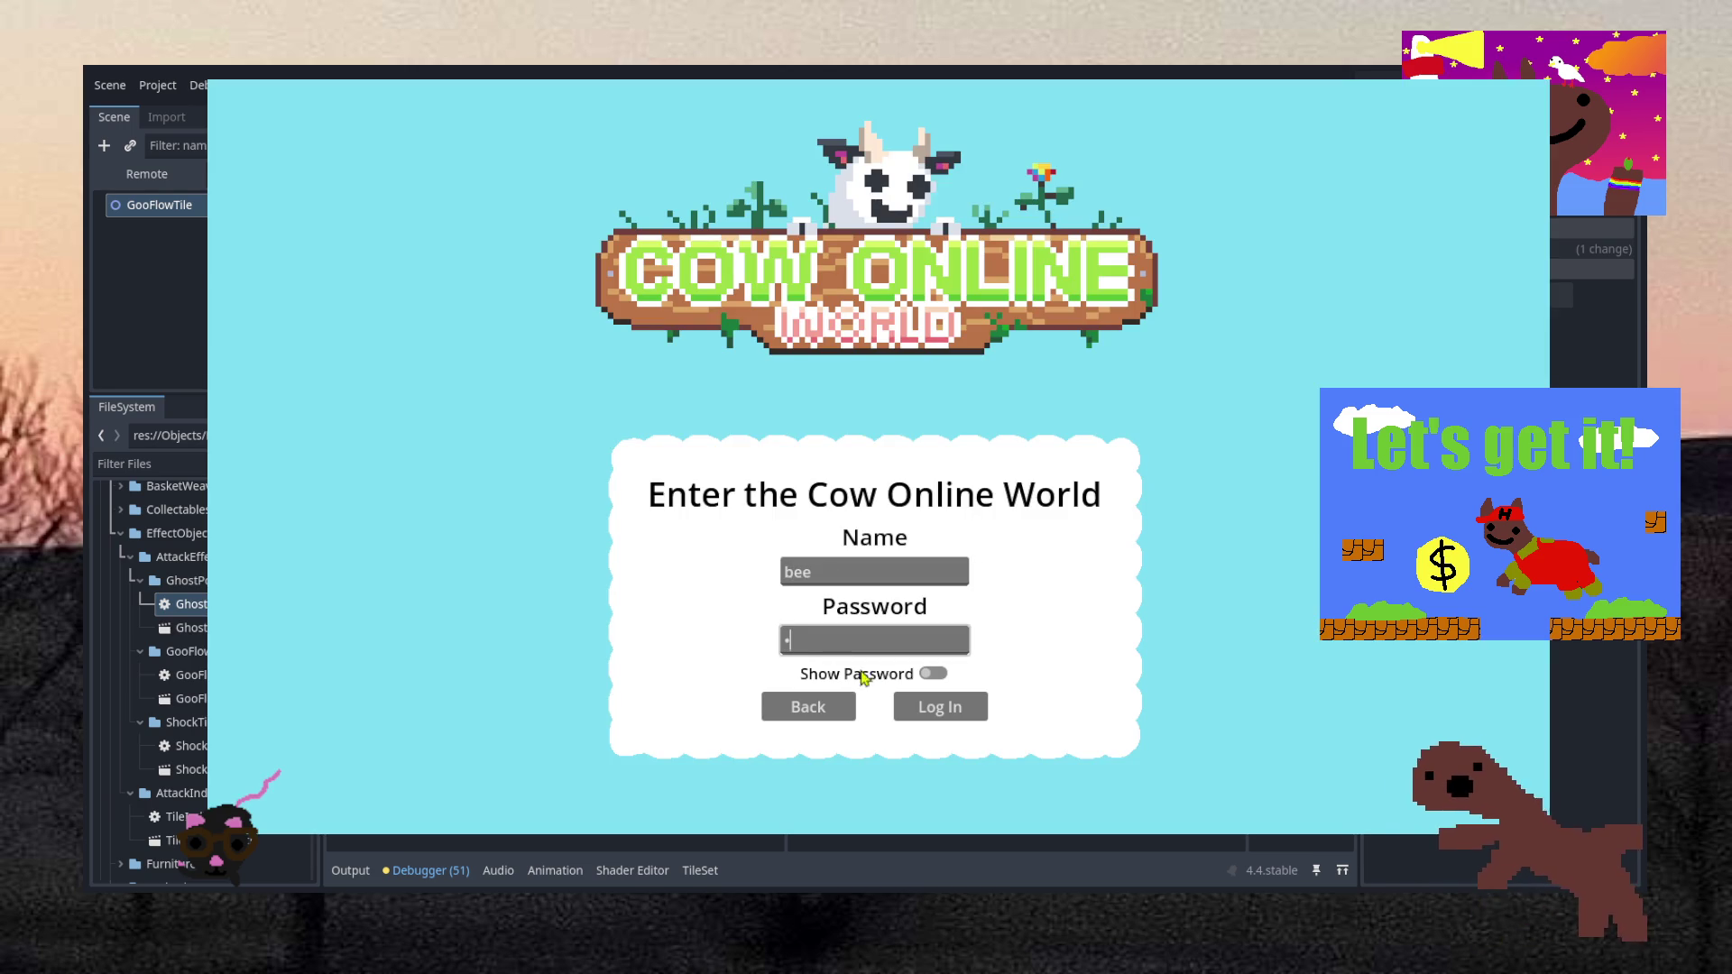
{"action": "left_click", "coordinate": [938, 705]}
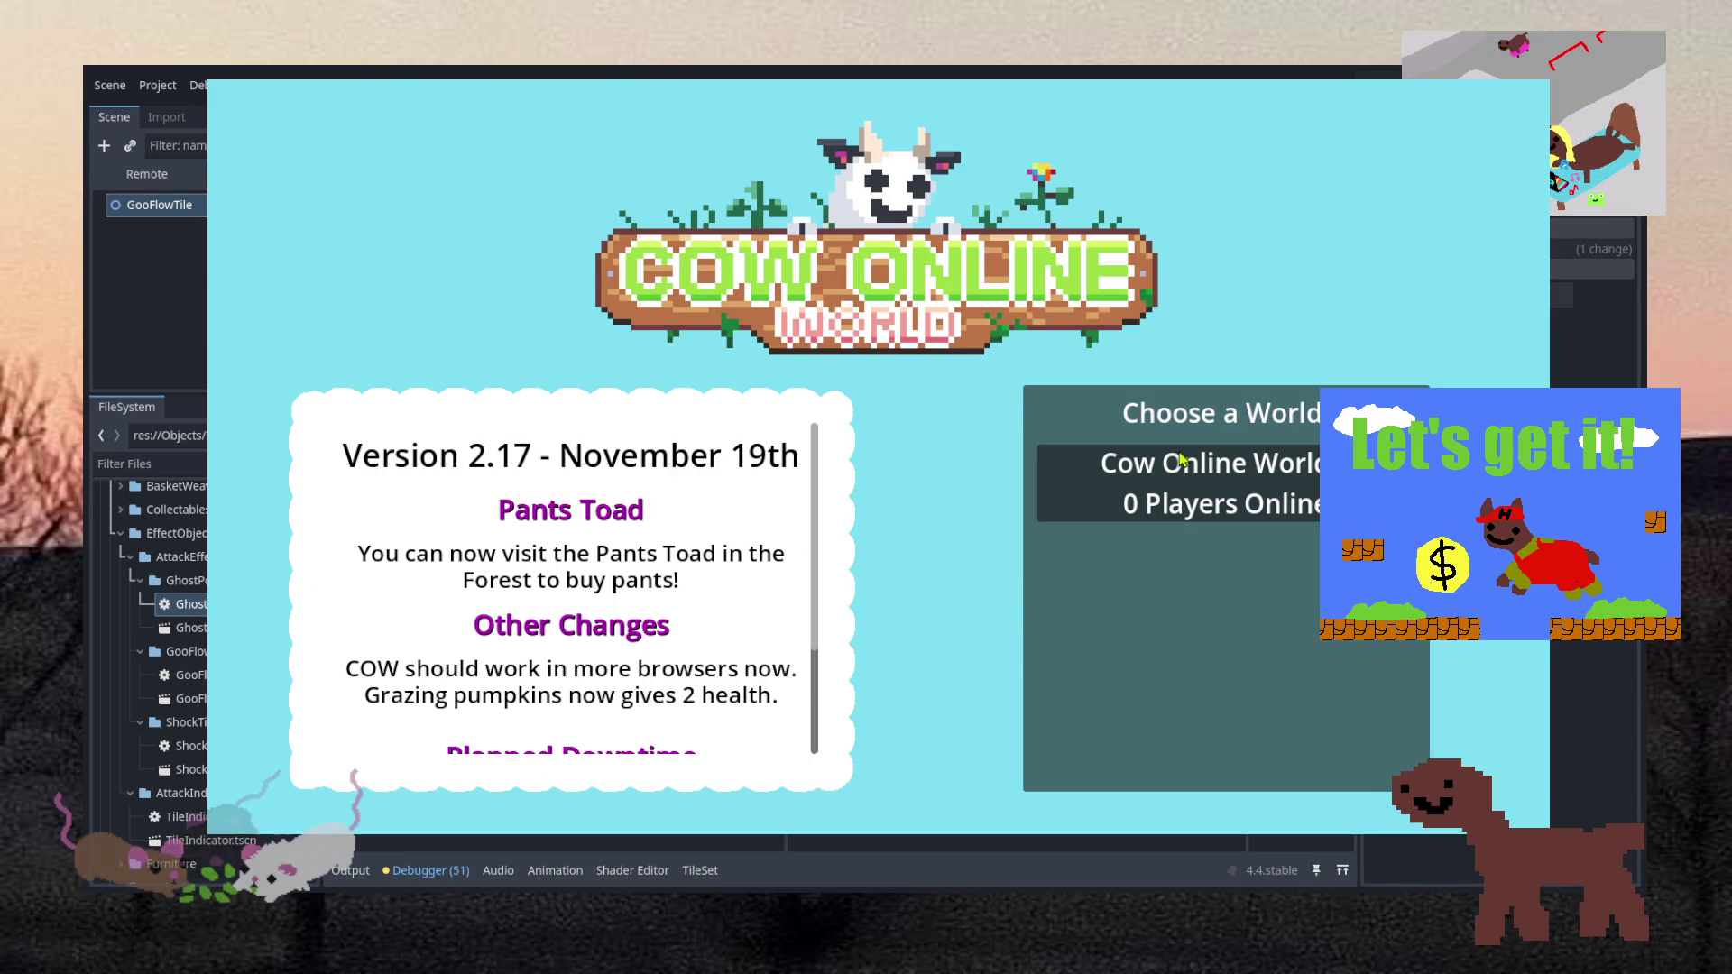
{"action": "left_click", "coordinate": [1180, 460]}
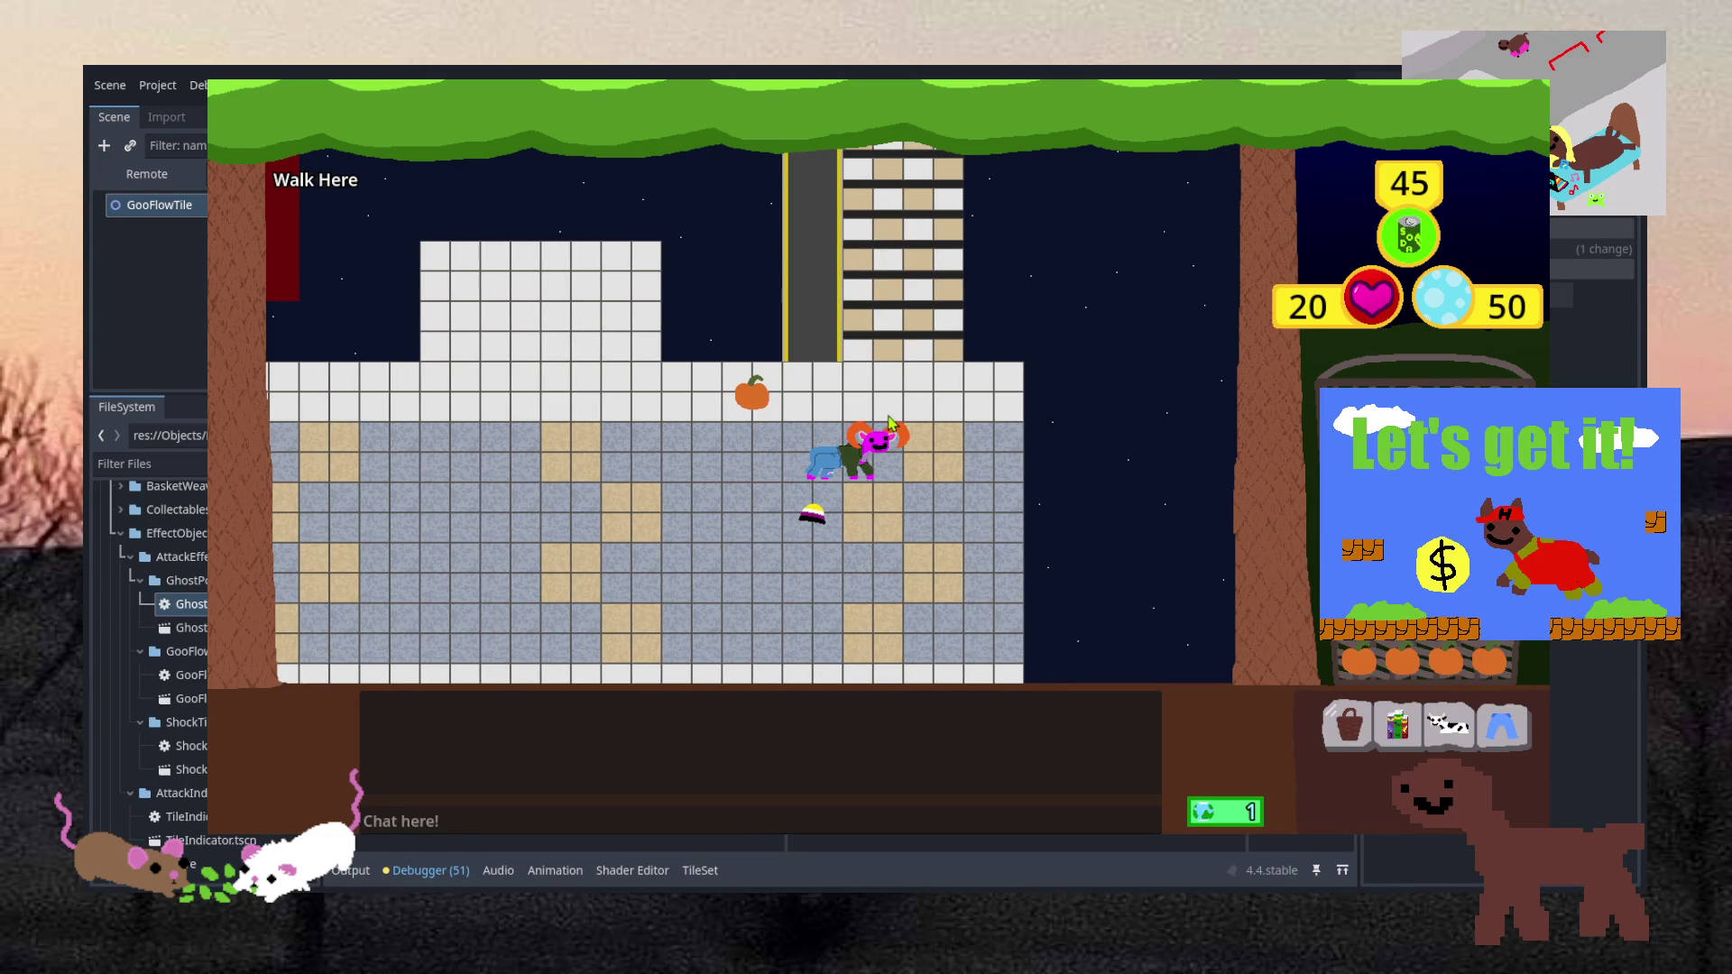
{"action": "left_click", "coordinate": [733, 405]}
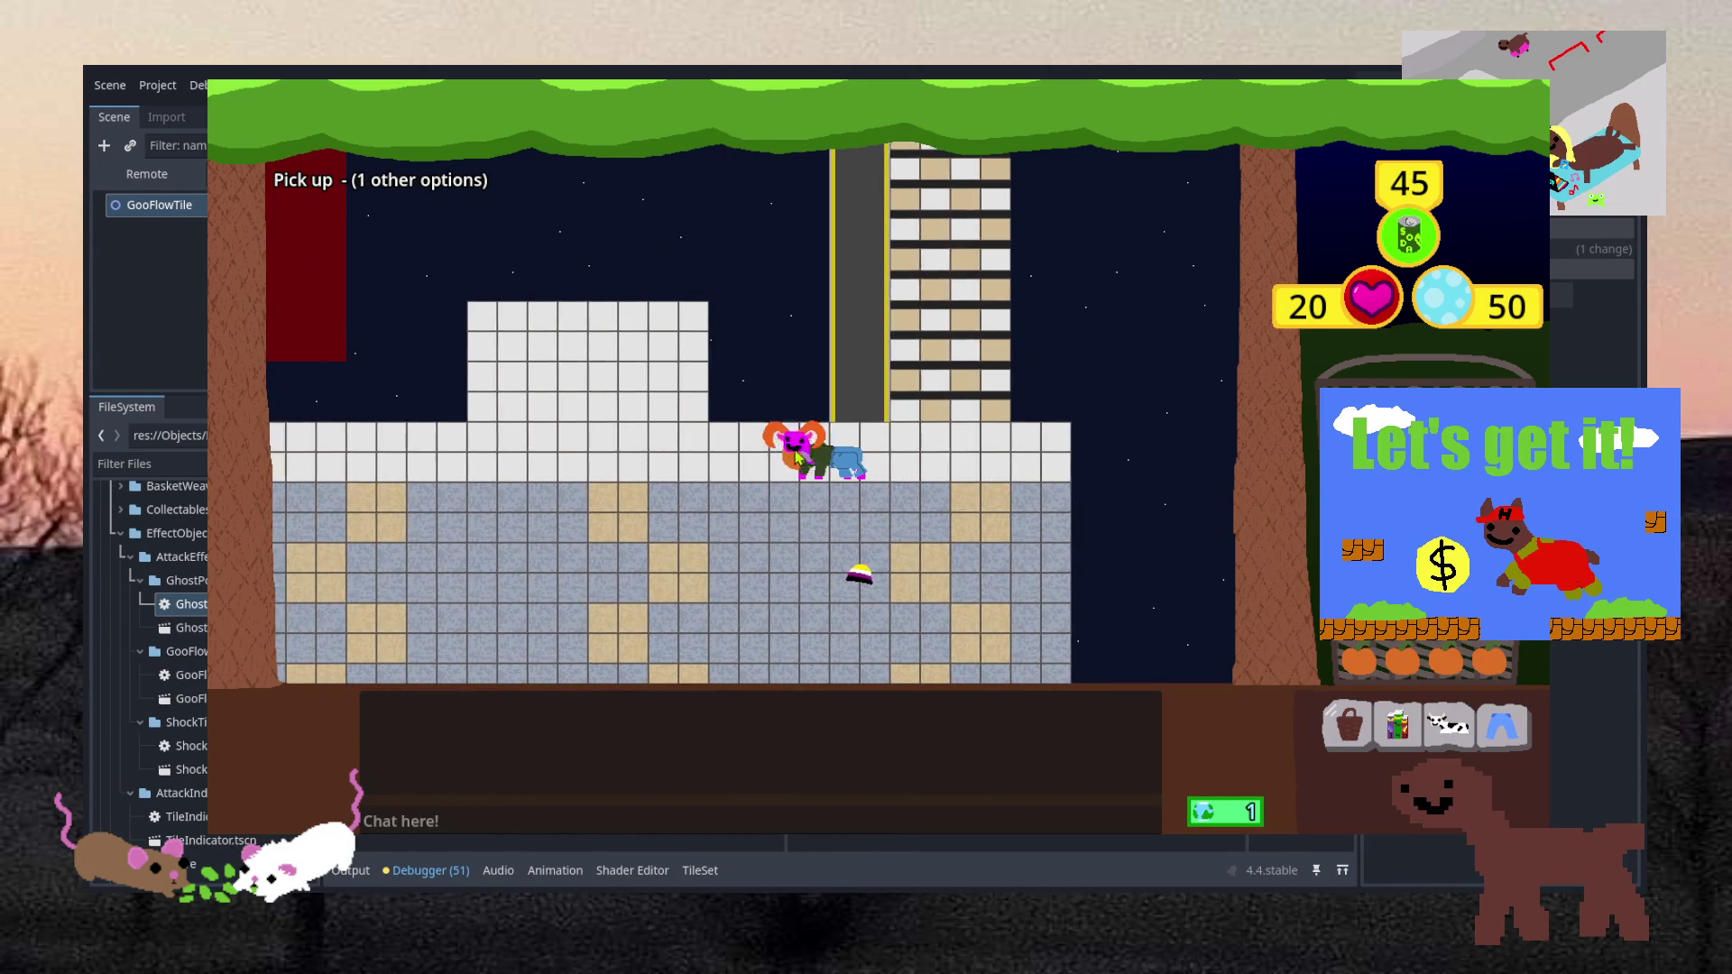
{"action": "left_click", "coordinate": [932, 462]}
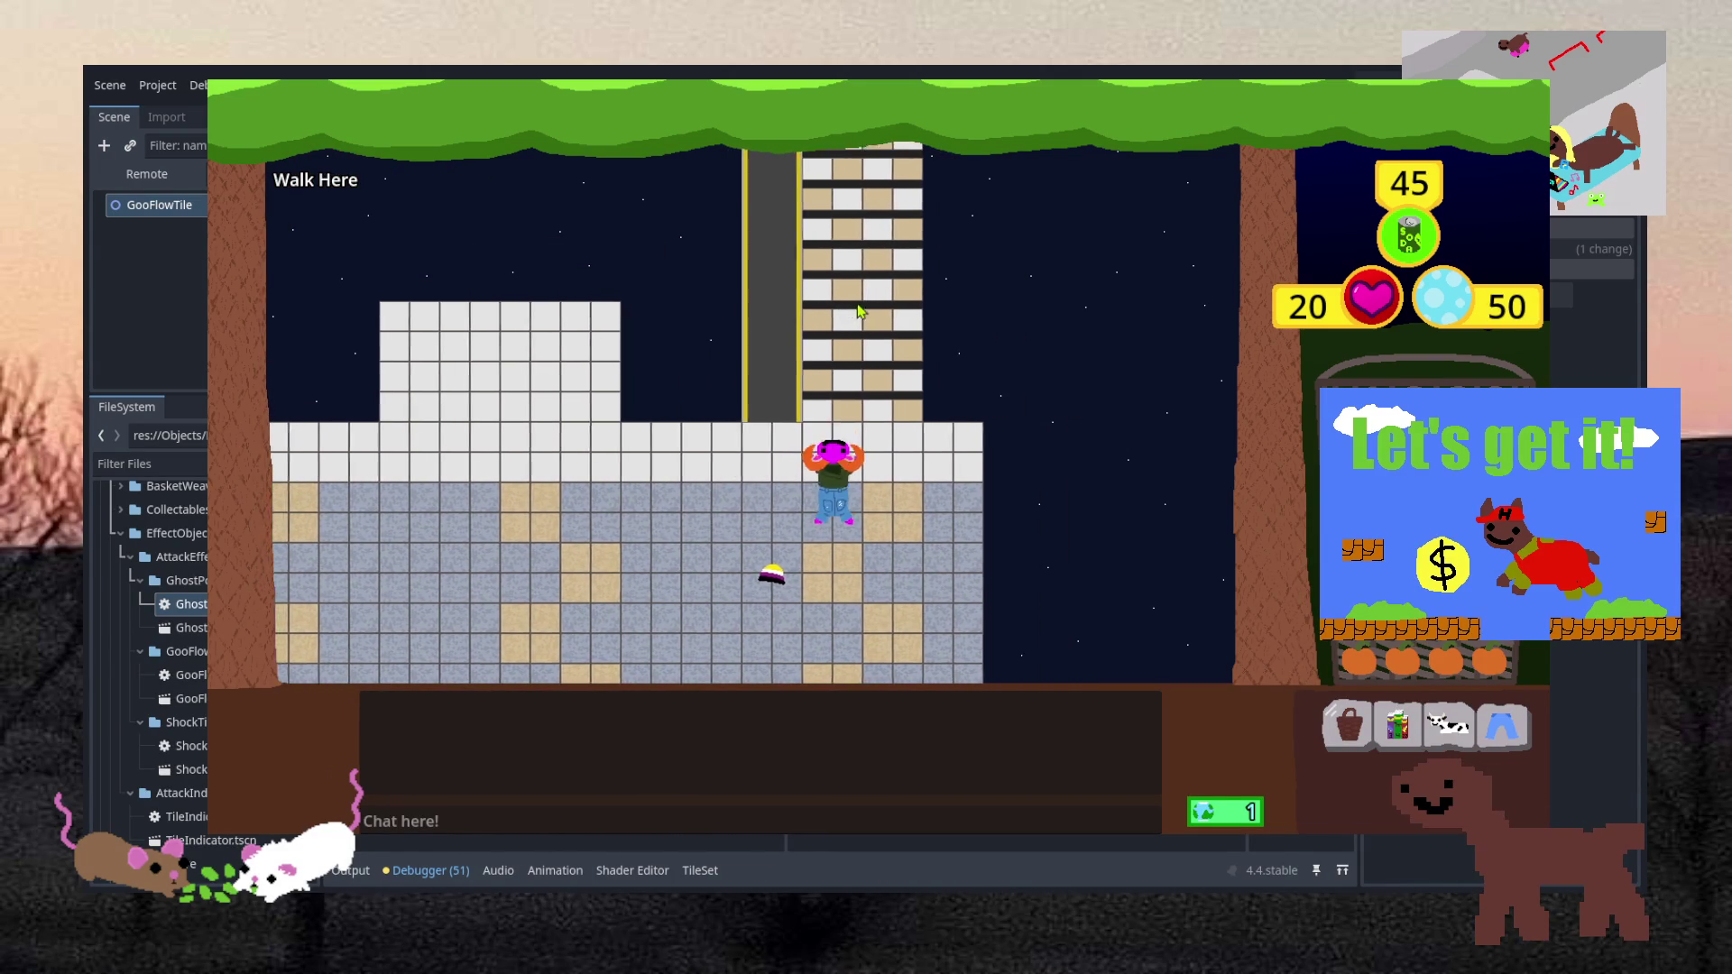
{"action": "left_click", "coordinate": [823, 370]}
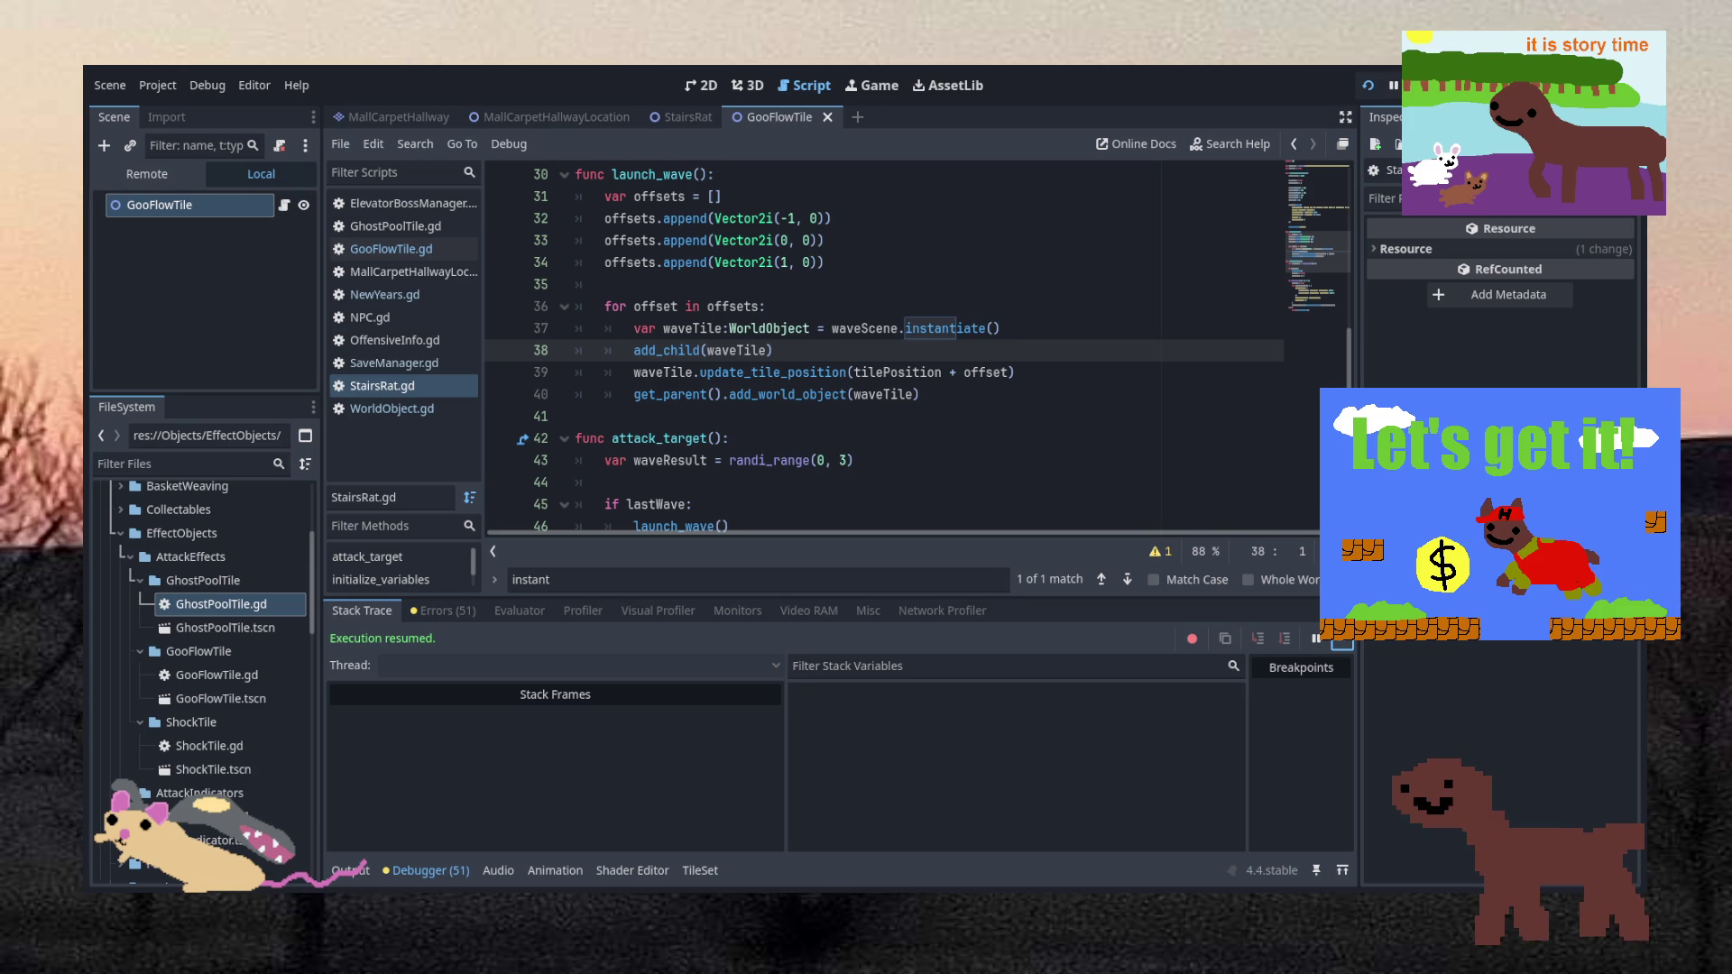
Breakpoint line 43 of attack_target, then log in with the player's credentials and enter Cow Online World
{"action": "scroll", "coordinate": [496, 212], "scroll_direction": "down", "scroll_amount": 4}
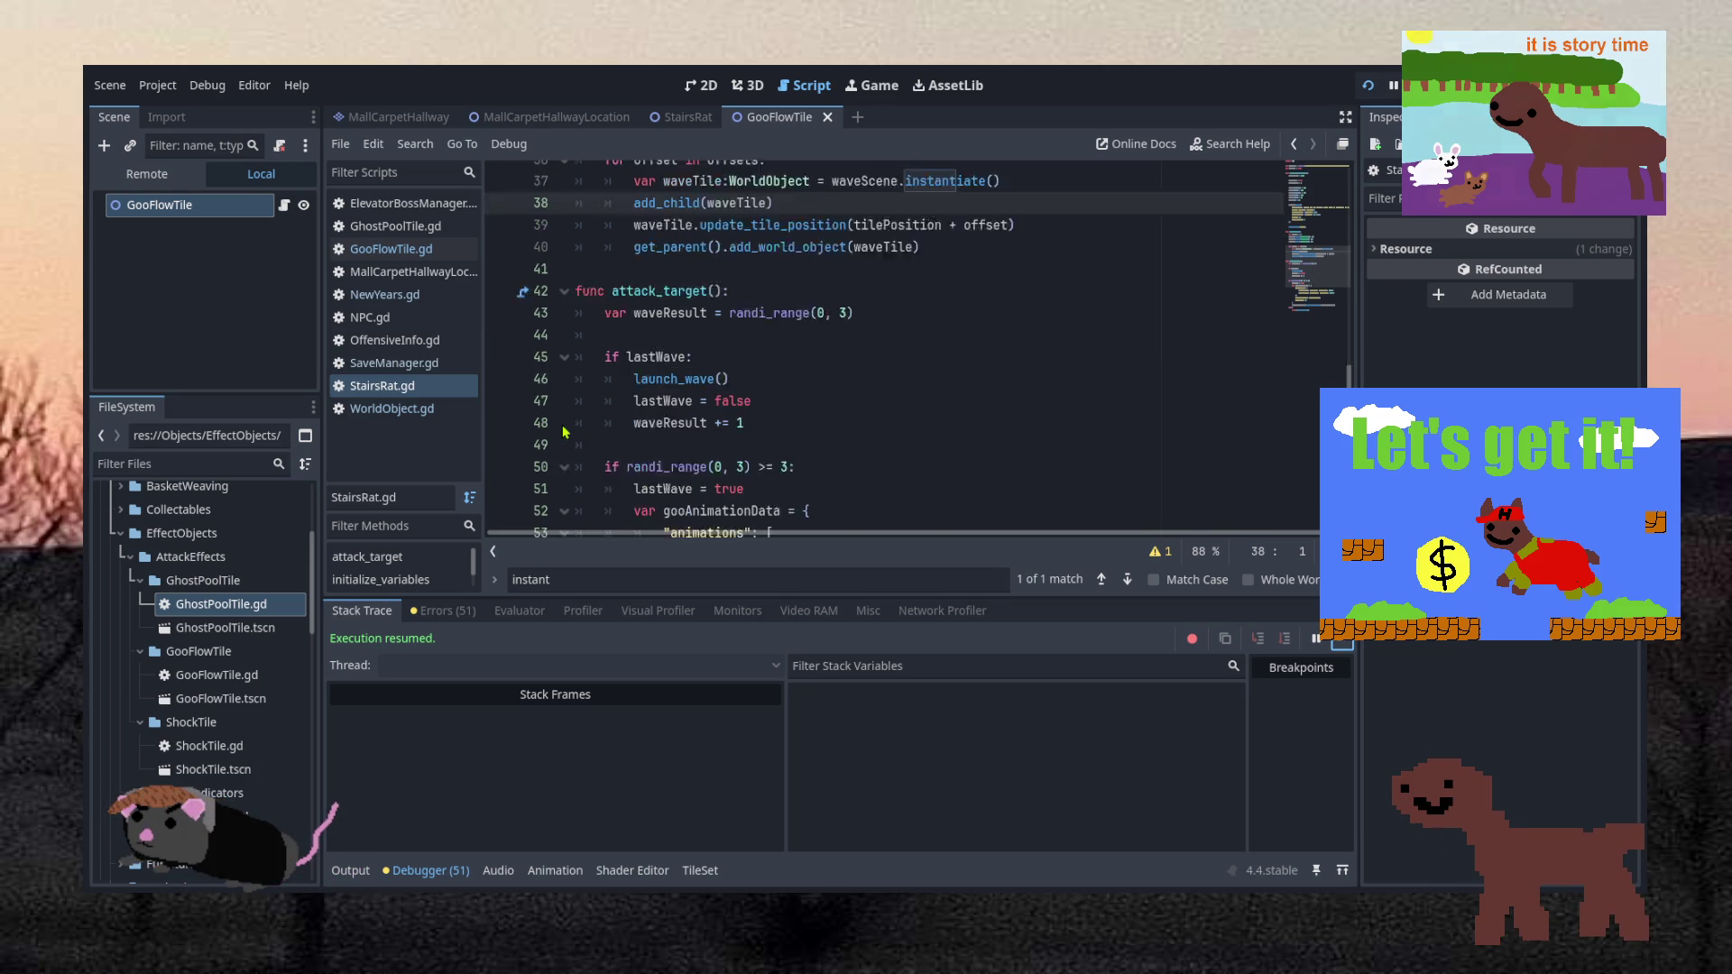
{"action": "left_click", "coordinate": [498, 200]}
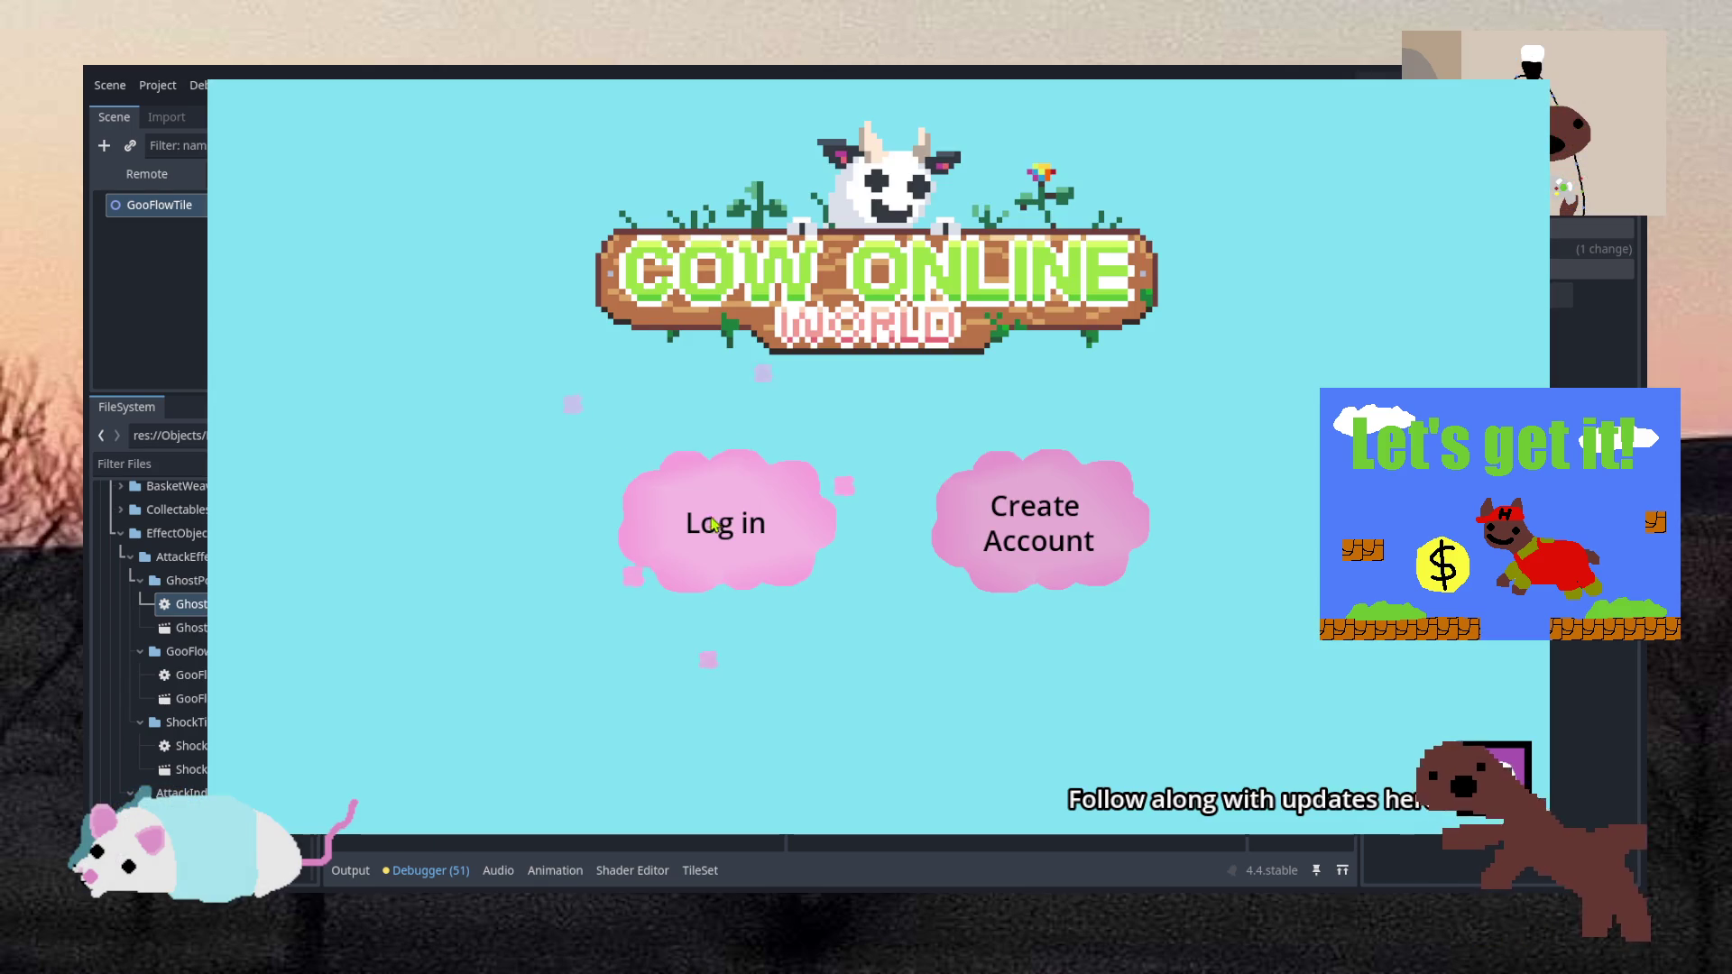
{"action": "left_click", "coordinate": [695, 550]}
{"action": "type", "text": "ben"}
{"action": "left_click", "coordinate": [819, 642]}
{"action": "type", "text": "123456"}
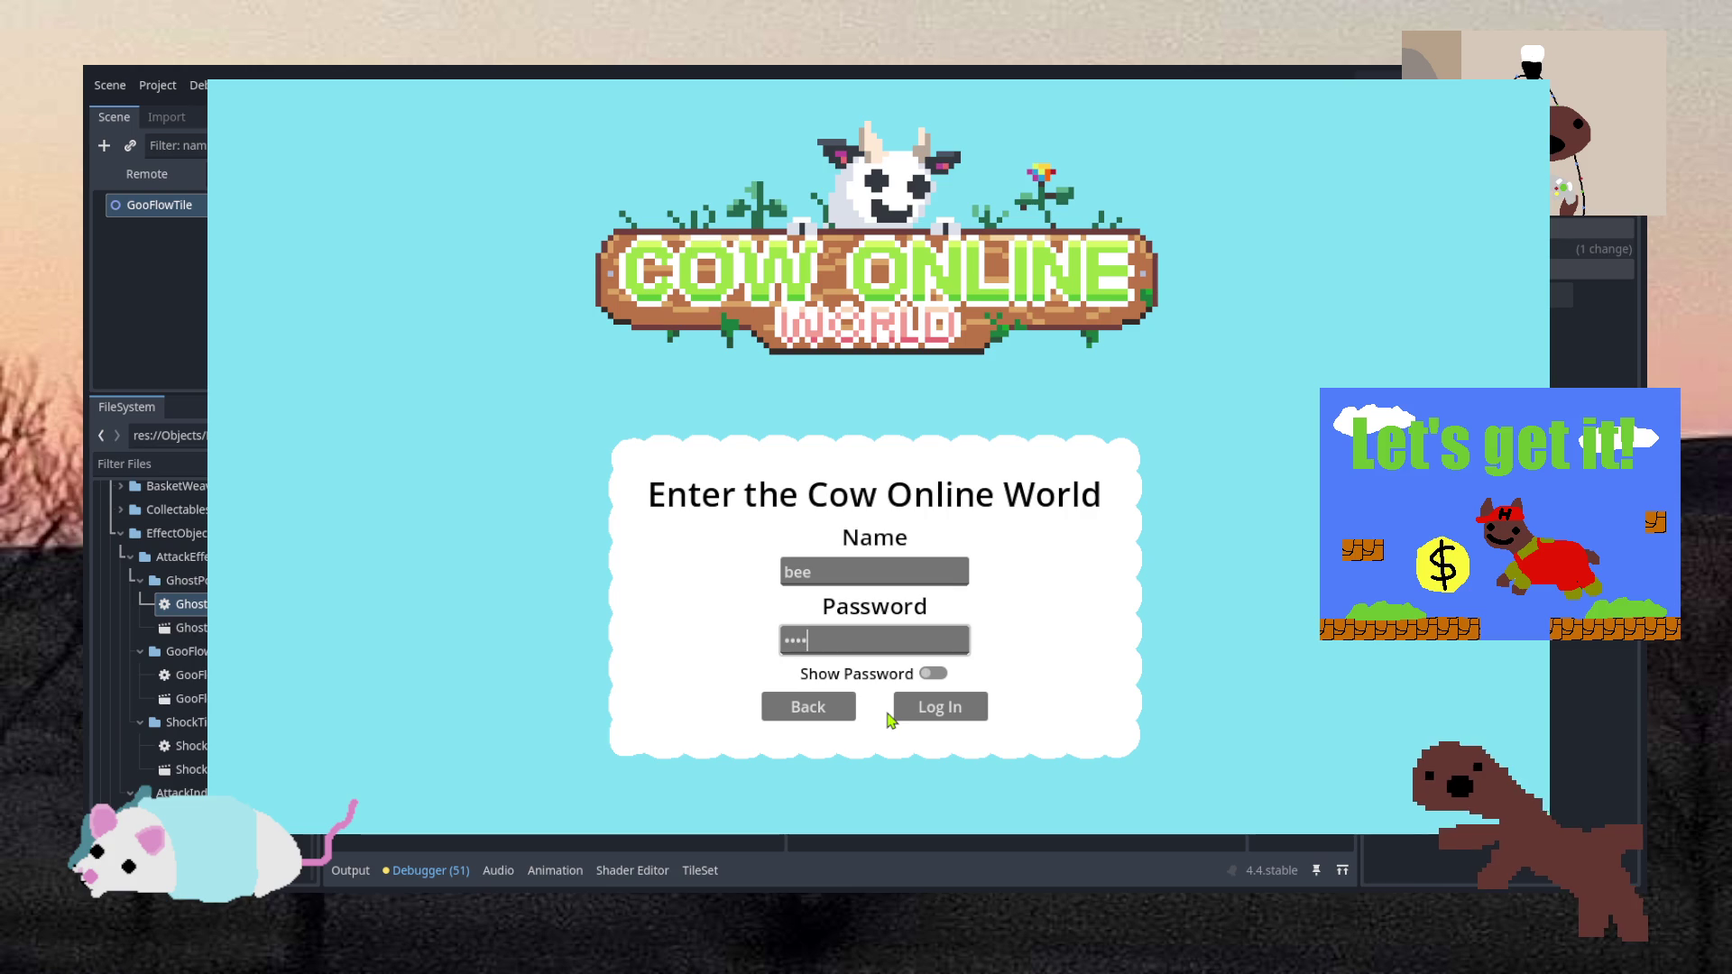
{"action": "left_click", "coordinate": [938, 712]}
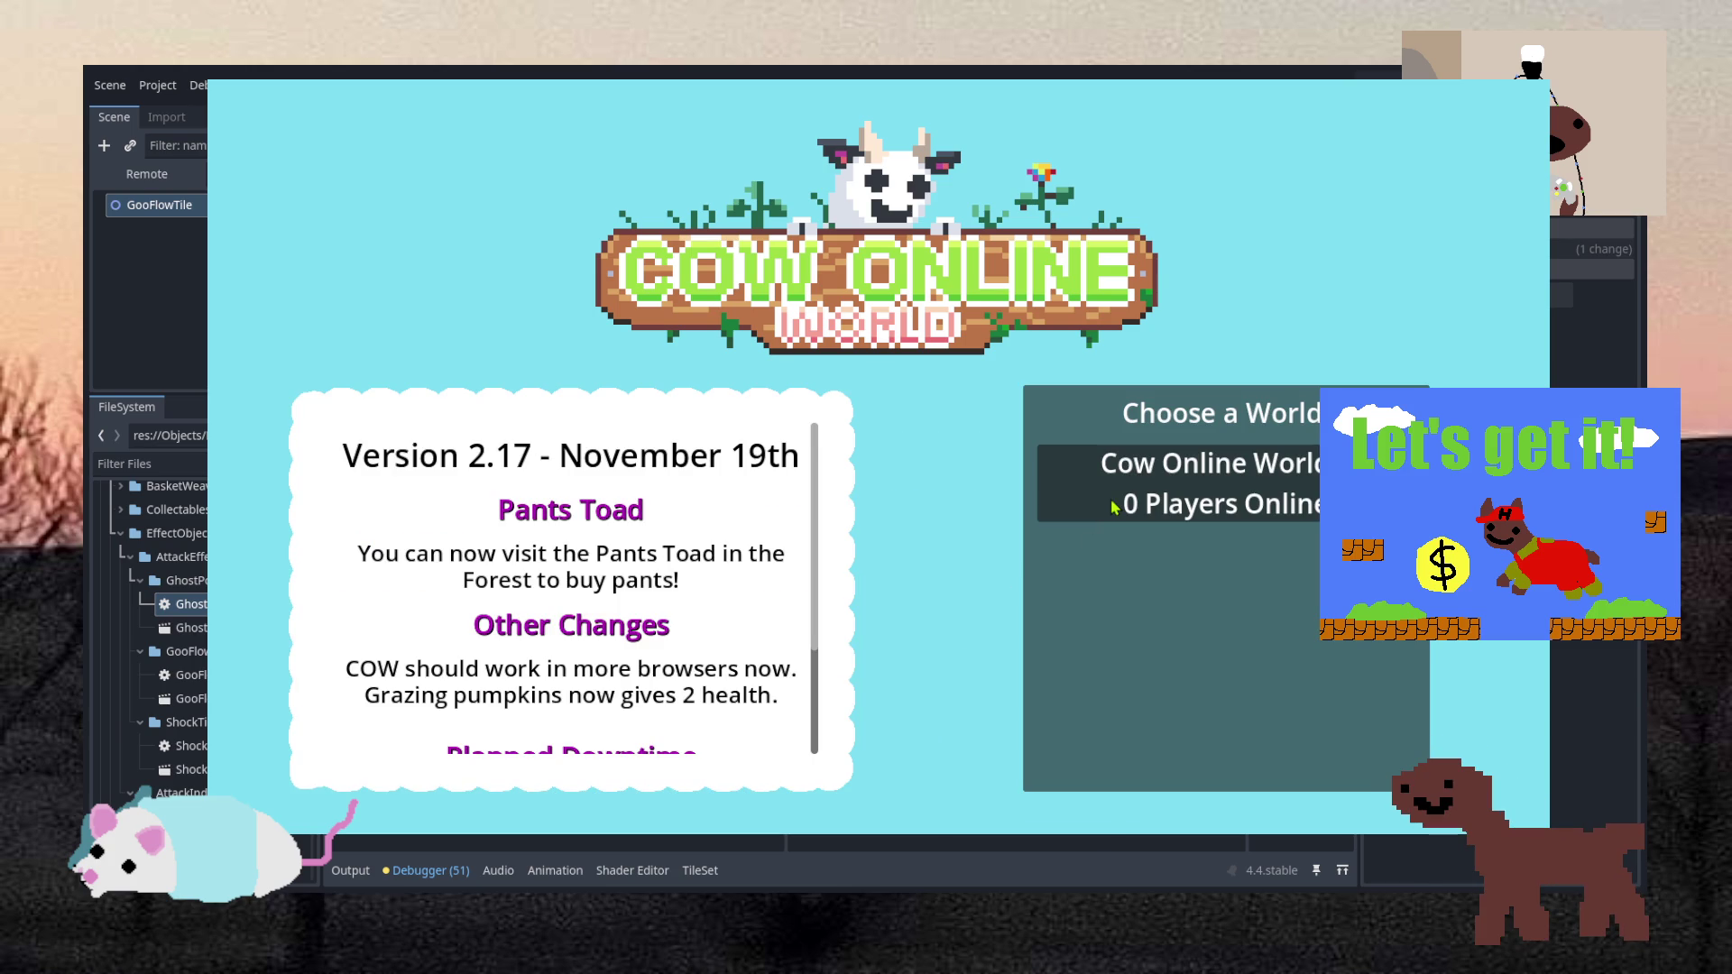
{"action": "left_click", "coordinate": [1115, 507]}
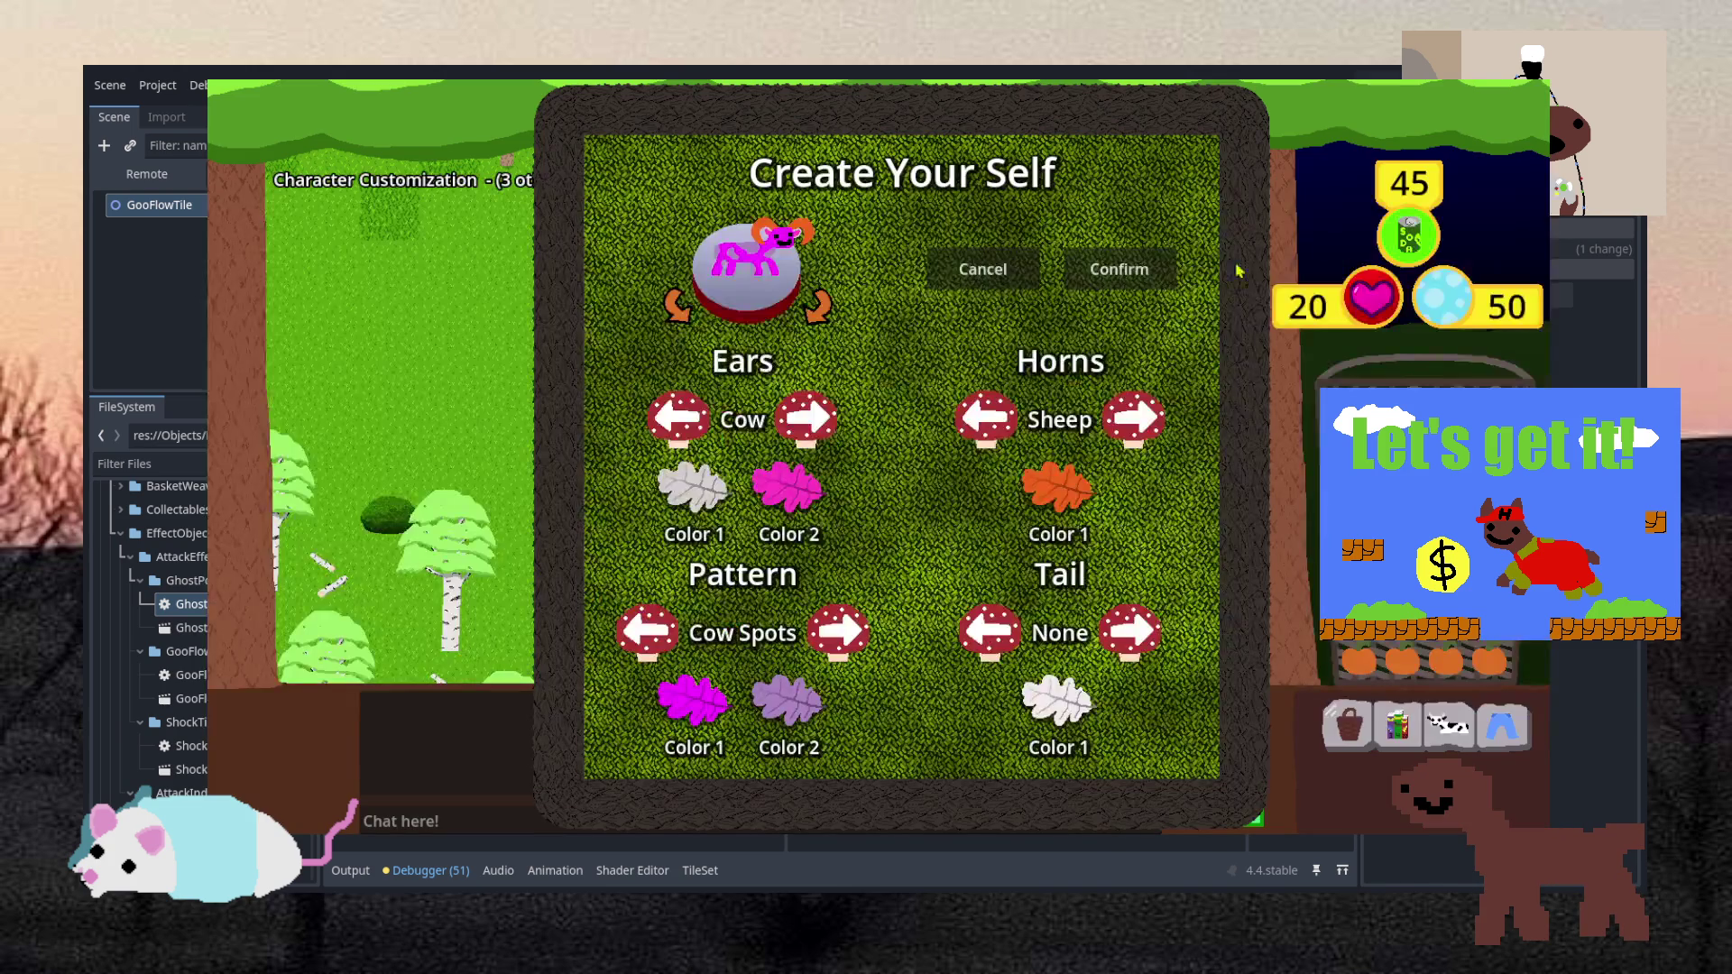
Skip character creation and warp to MallCarpetHallway with the :warp chat command
{"action": "left_click", "coordinate": [989, 273]}
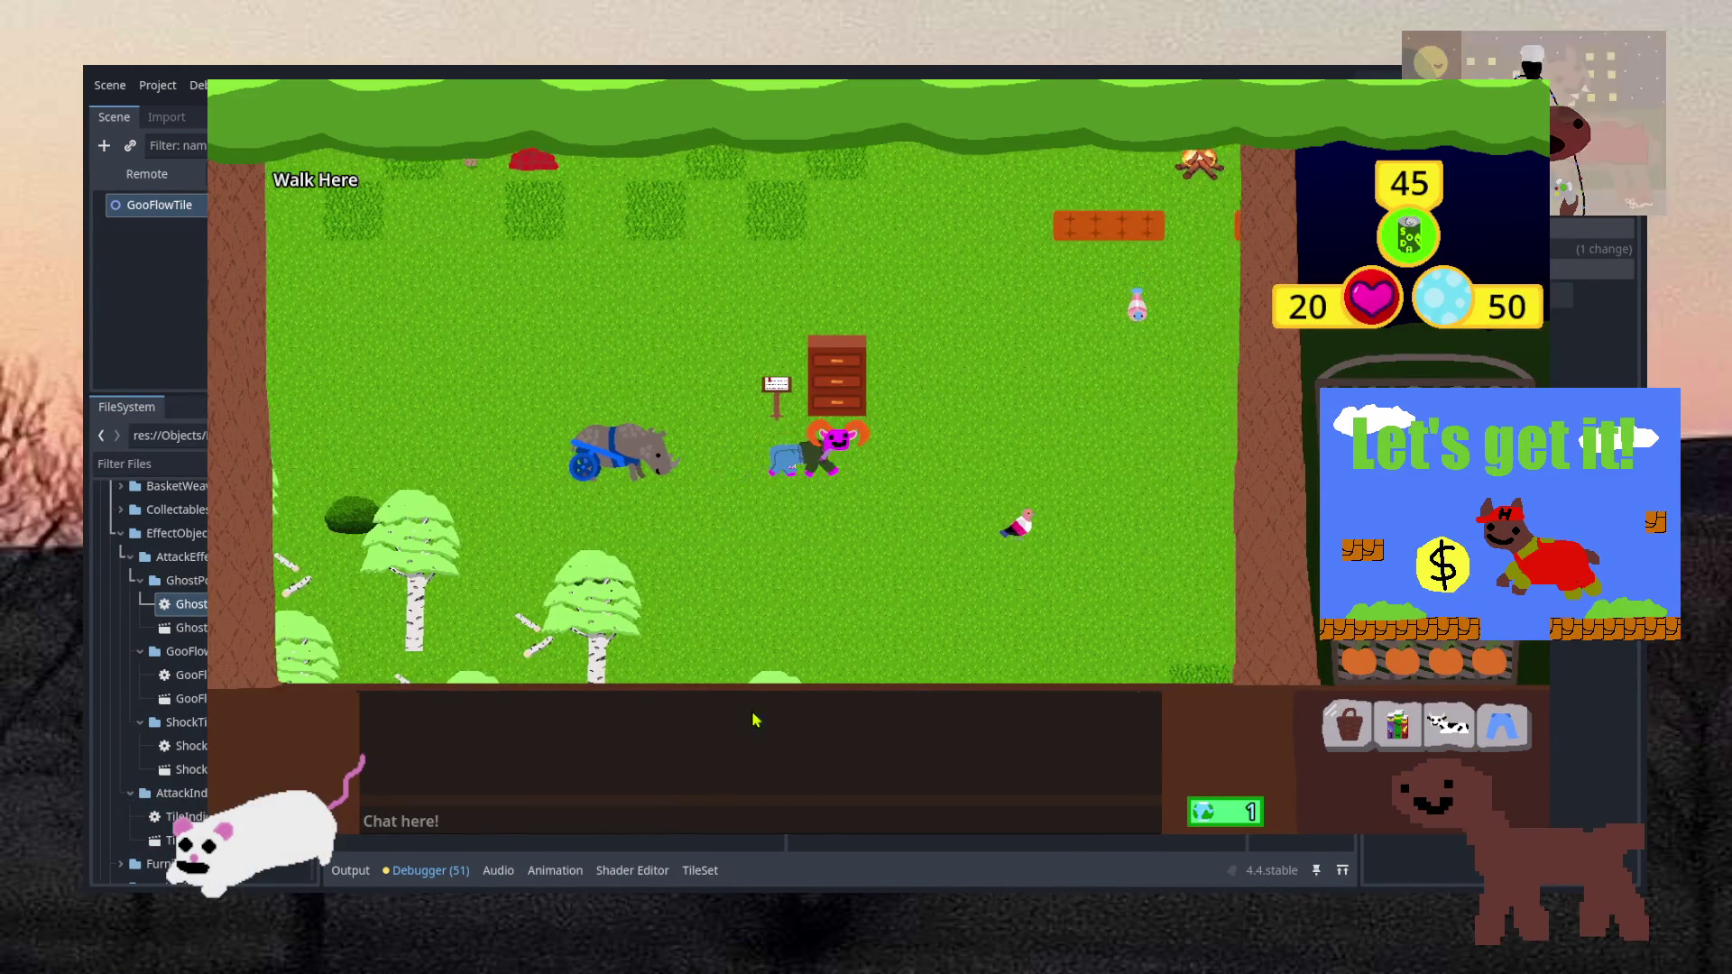
{"action": "type", "text": ":give"}
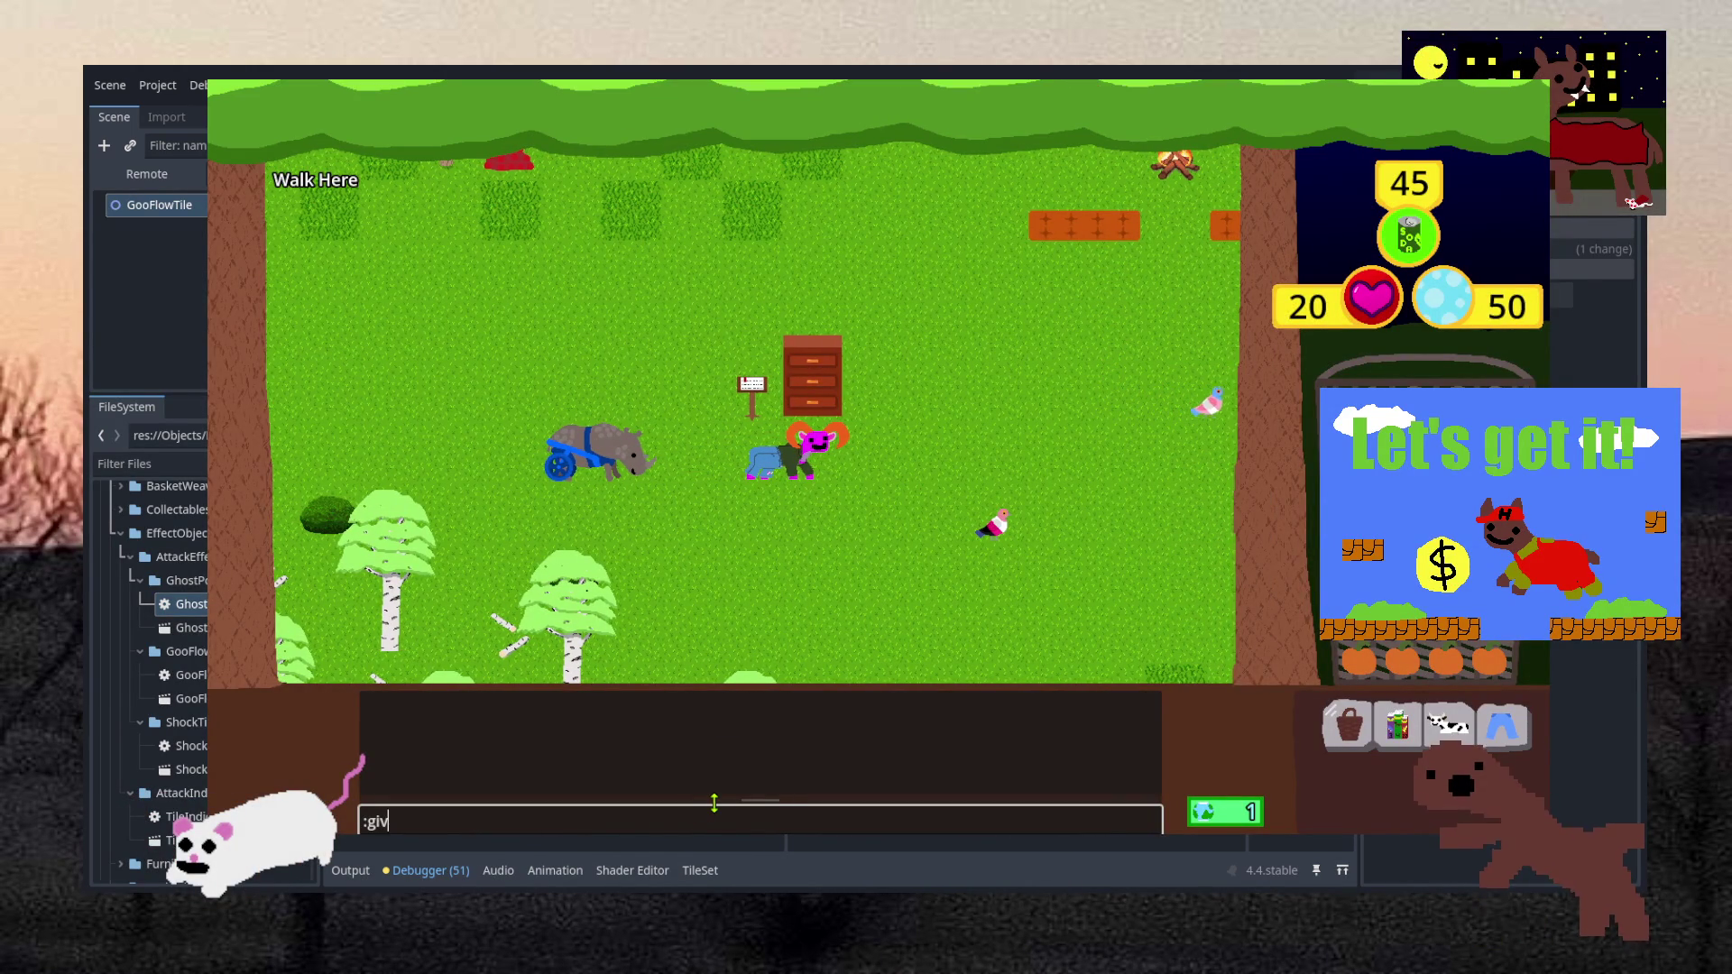
{"action": "key", "text": "BackSpace"}
{"action": "key", "text": "BackSpace"}
{"action": "key", "text": "BackSpace"}
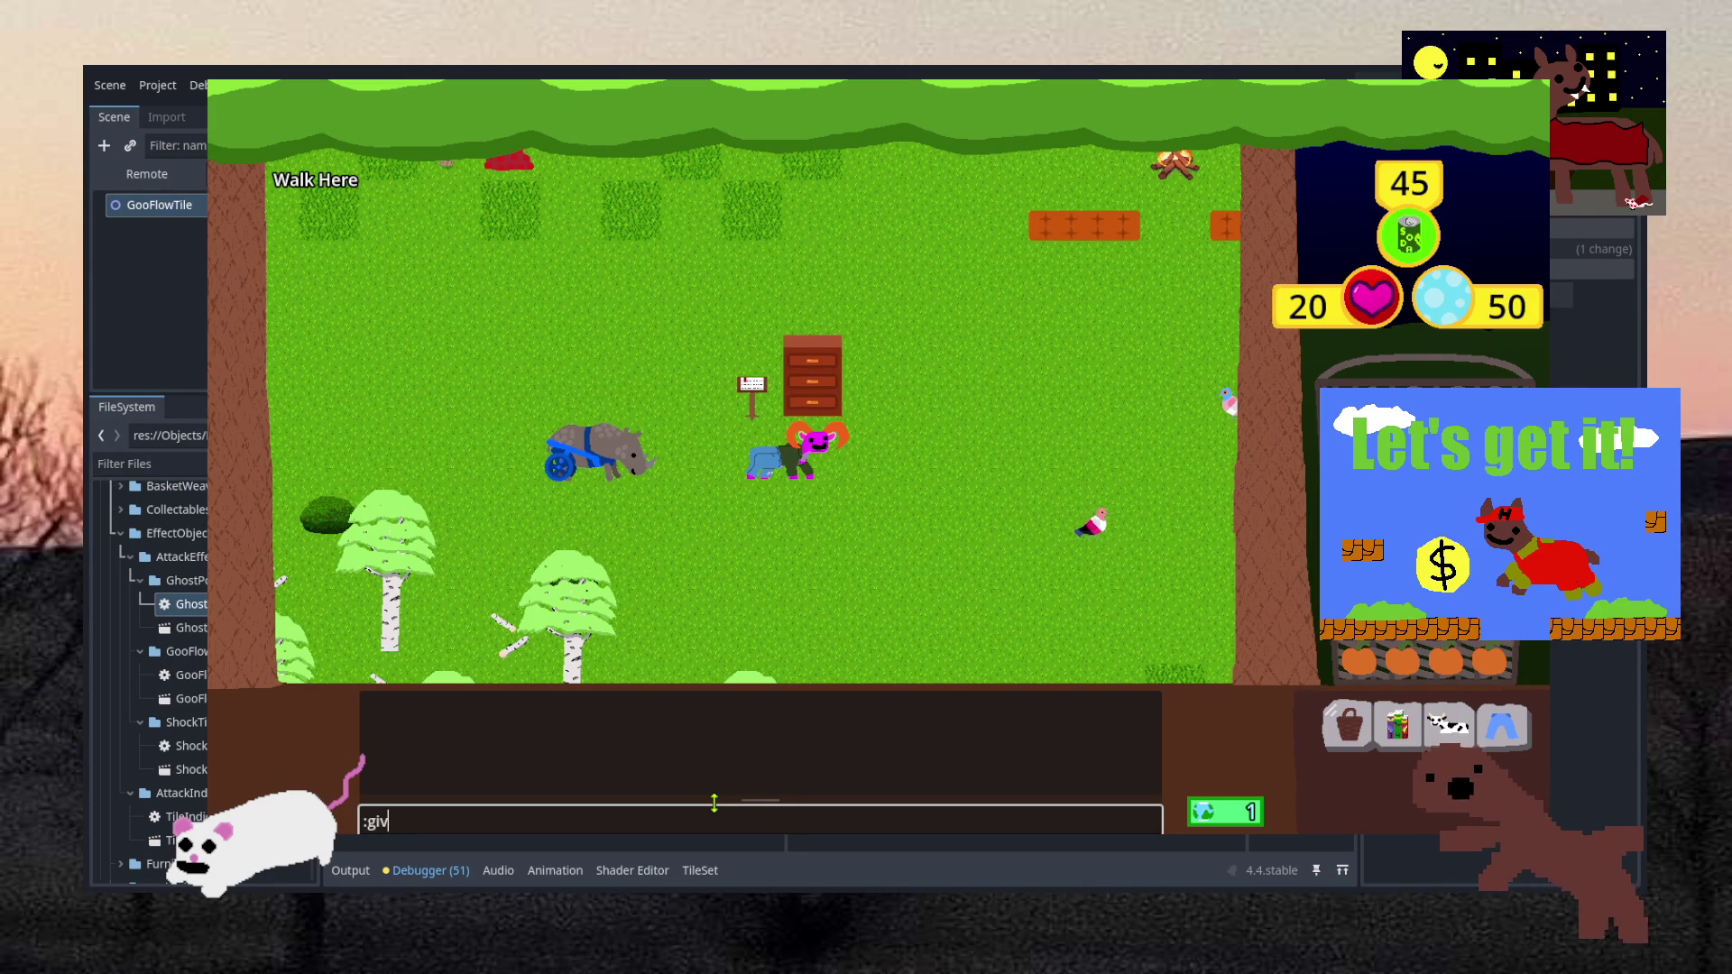
{"action": "key", "text": "BackSpace"}
{"action": "type", "text": "warp "}
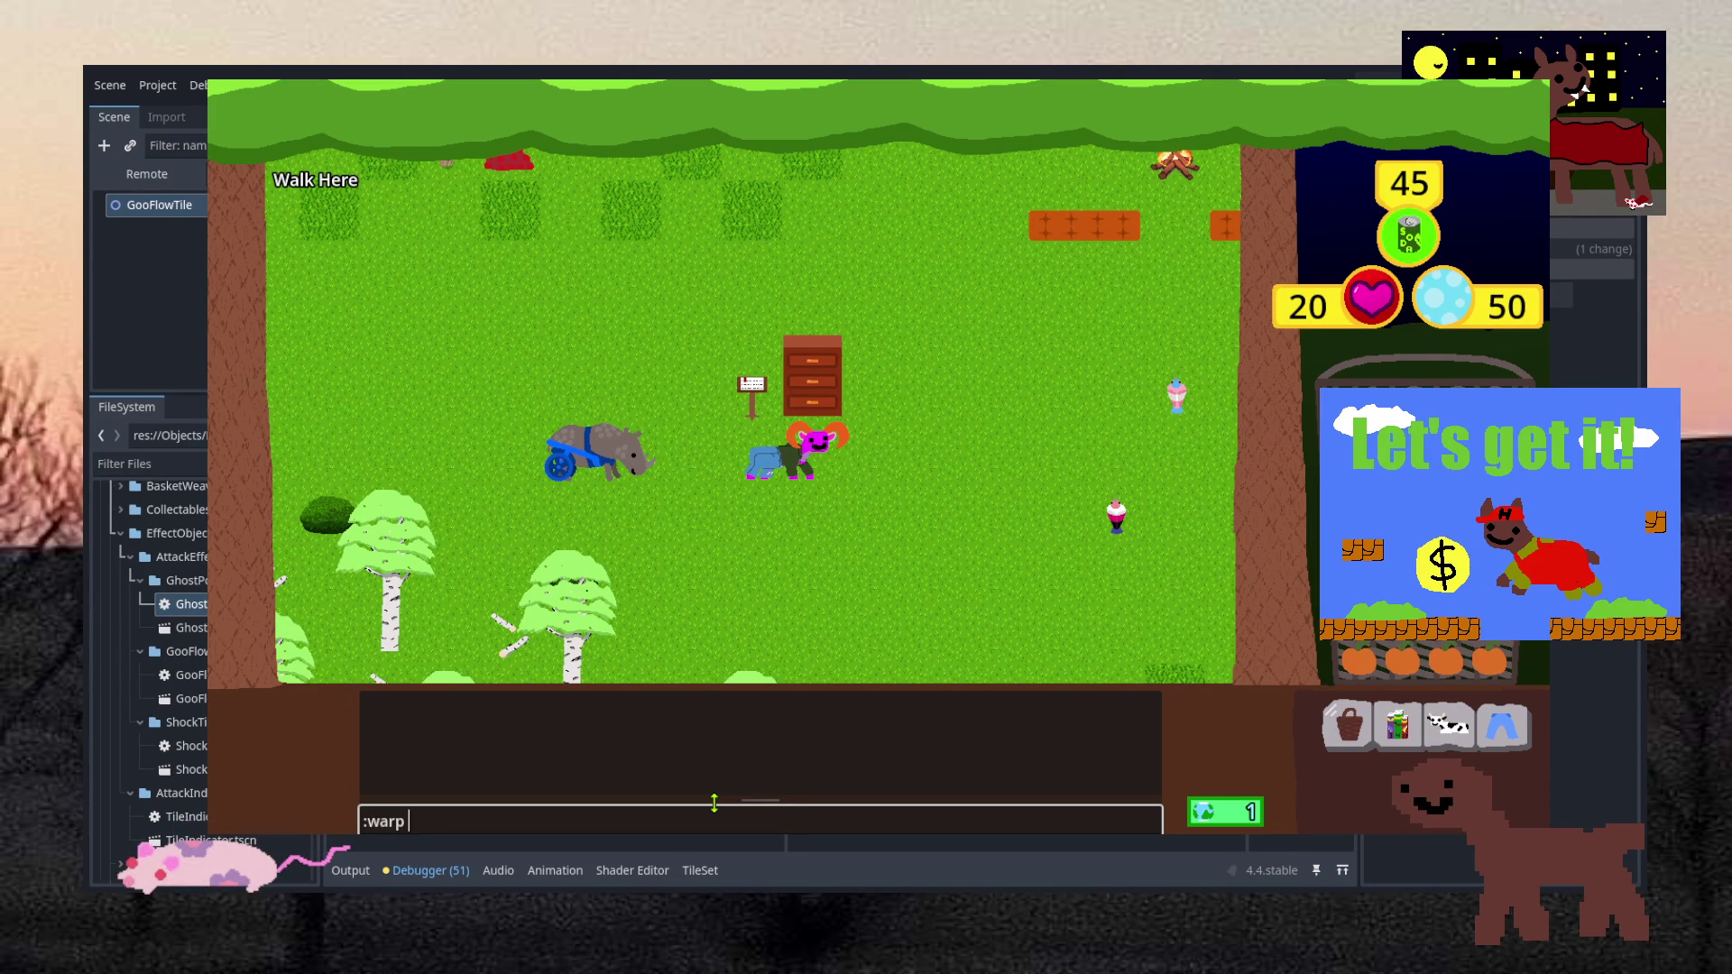
{"action": "type", "text": "MallC"}
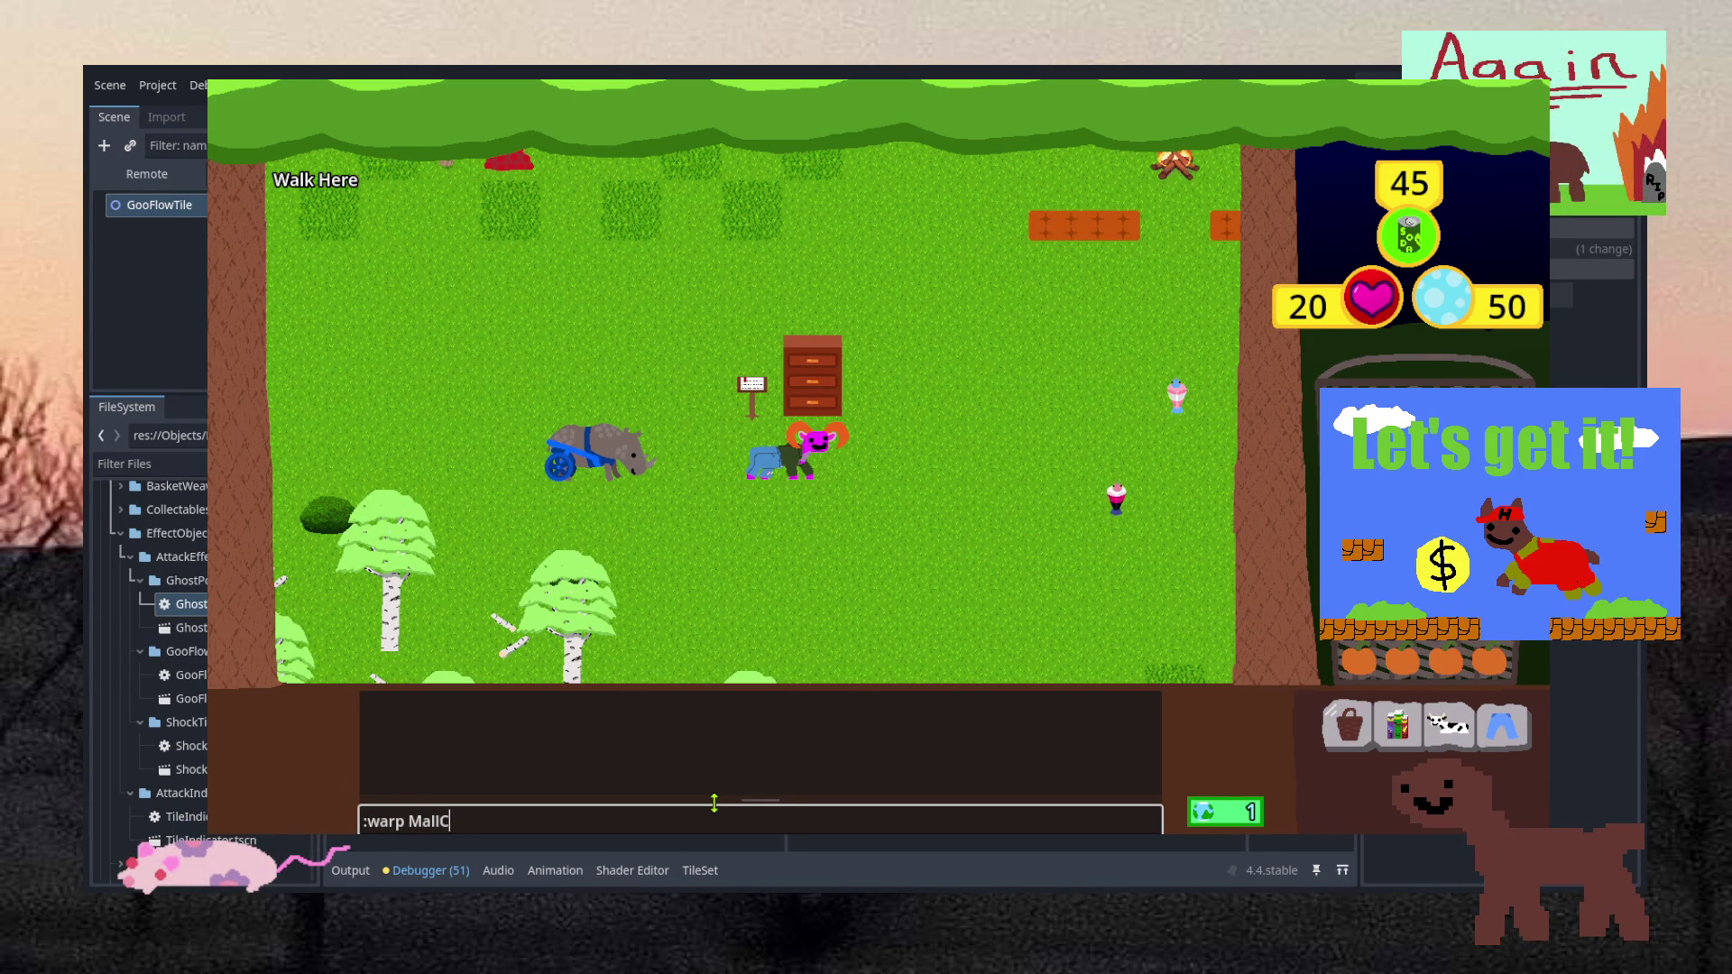
{"action": "type", "text": "arpetHallway"}
{"action": "key", "text": "Return"}
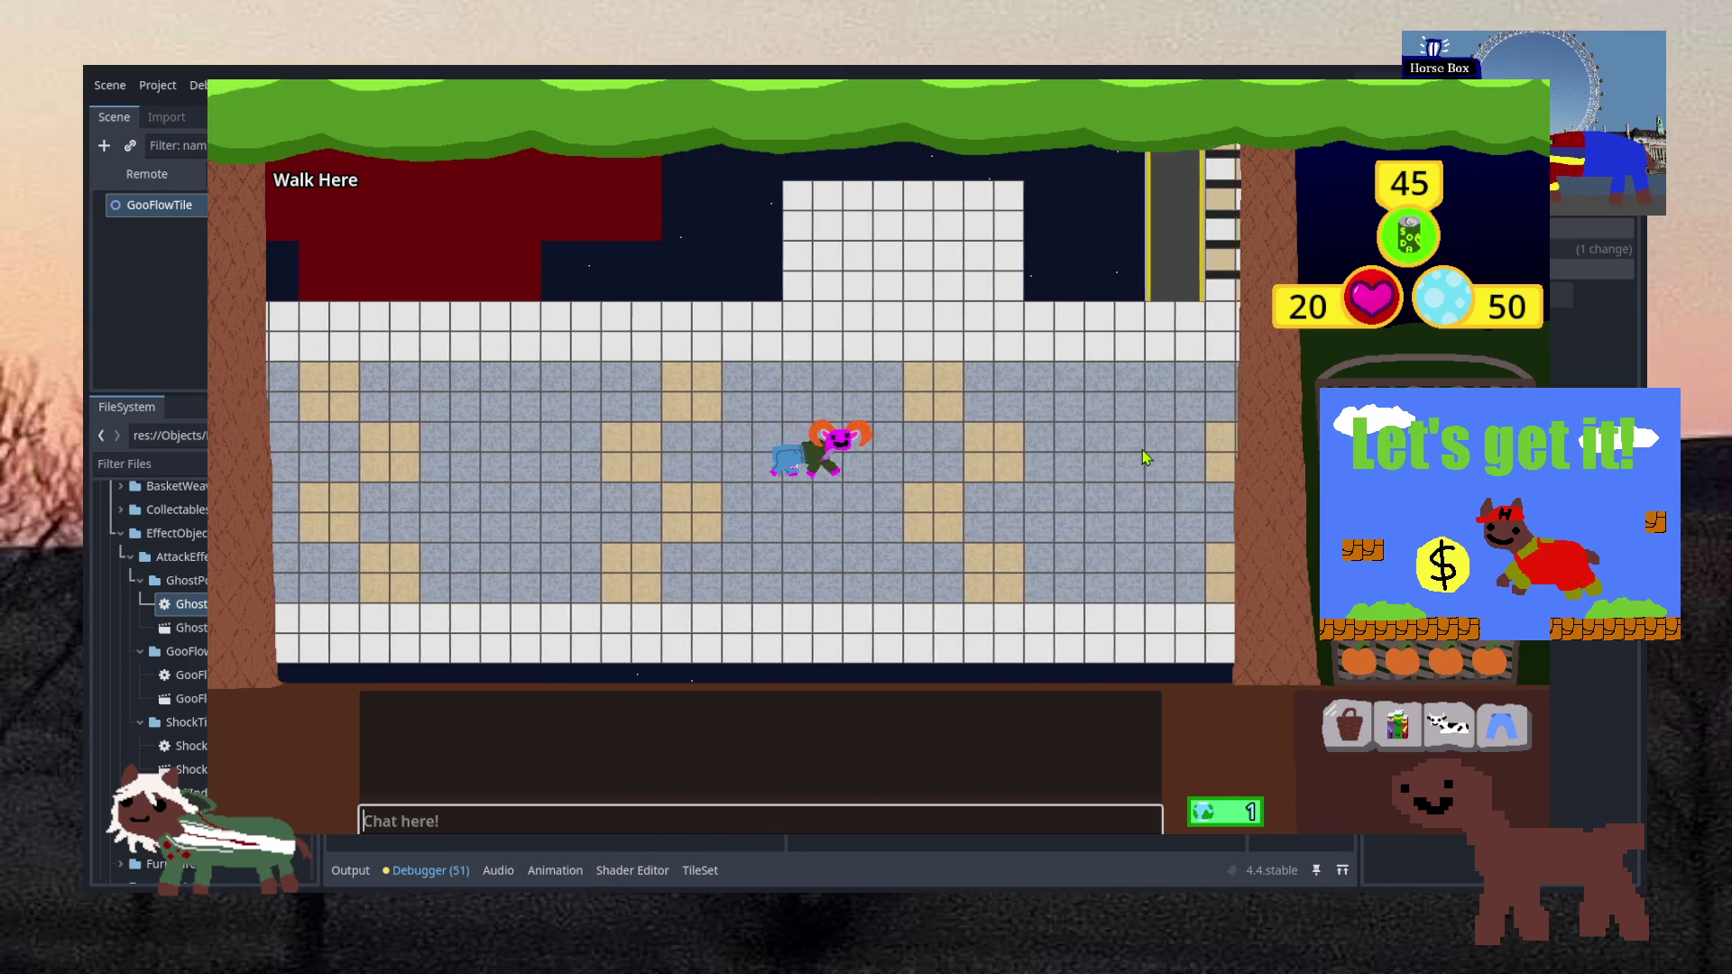
Send the character toward the hallway tower and switch the Scene dock to the Remote tree
{"action": "left_click", "coordinate": [886, 347]}
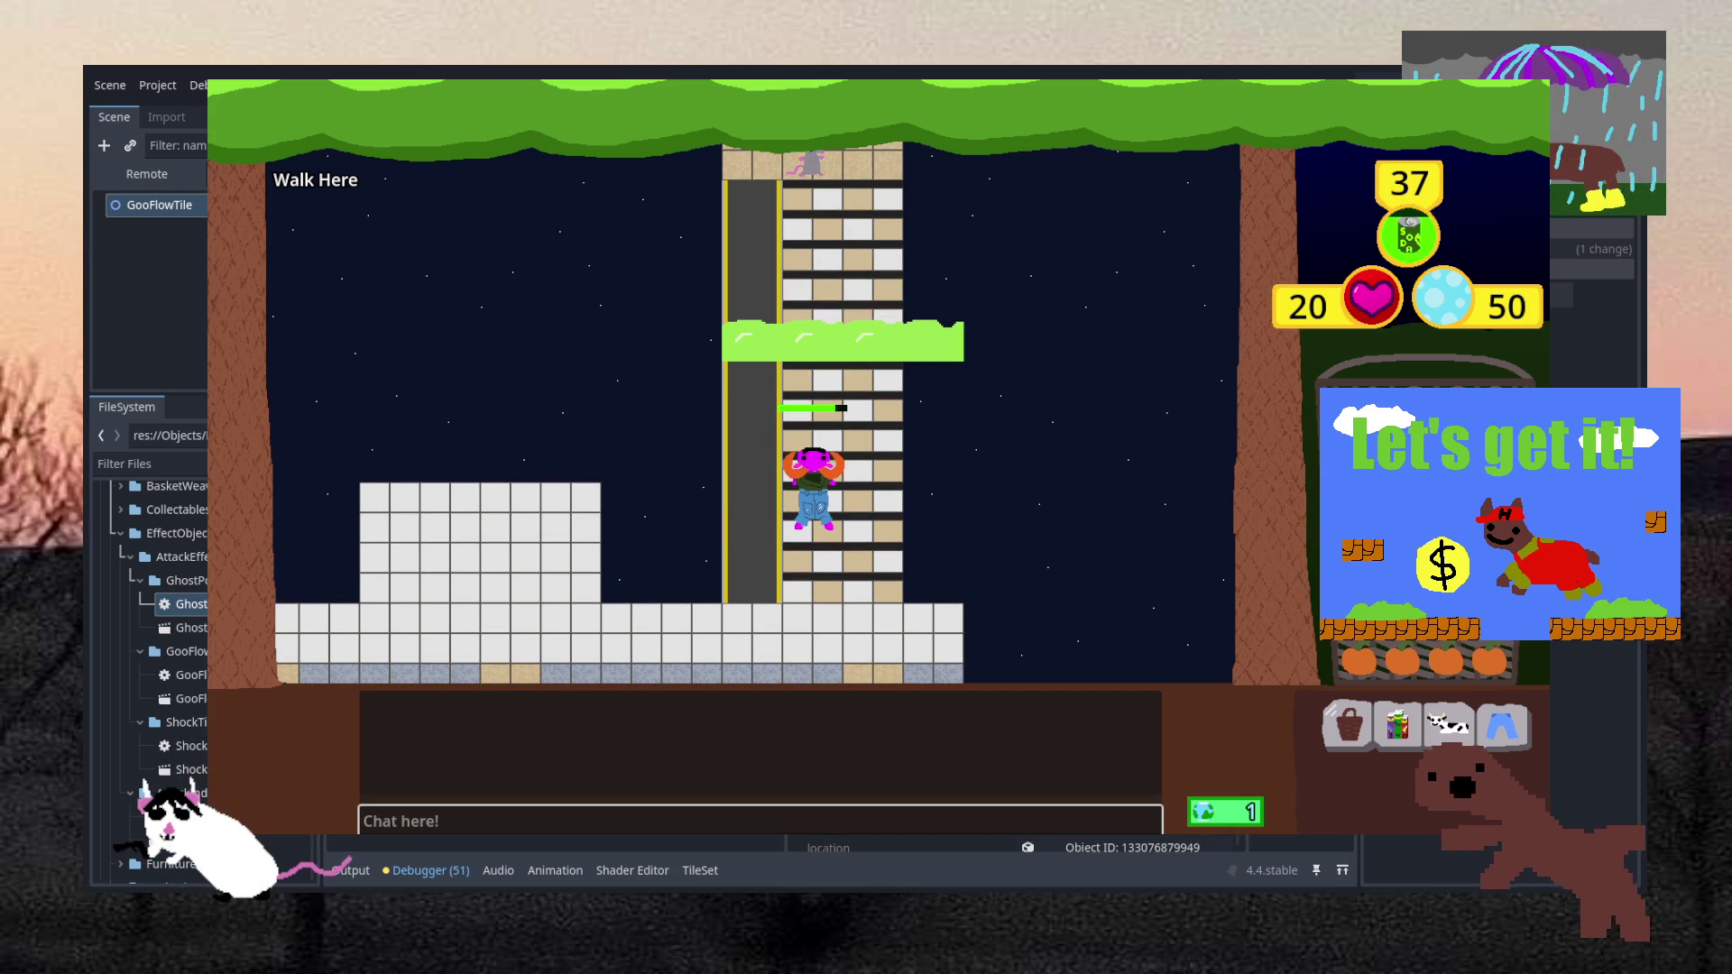
{"action": "left_click", "coordinate": [146, 174]}
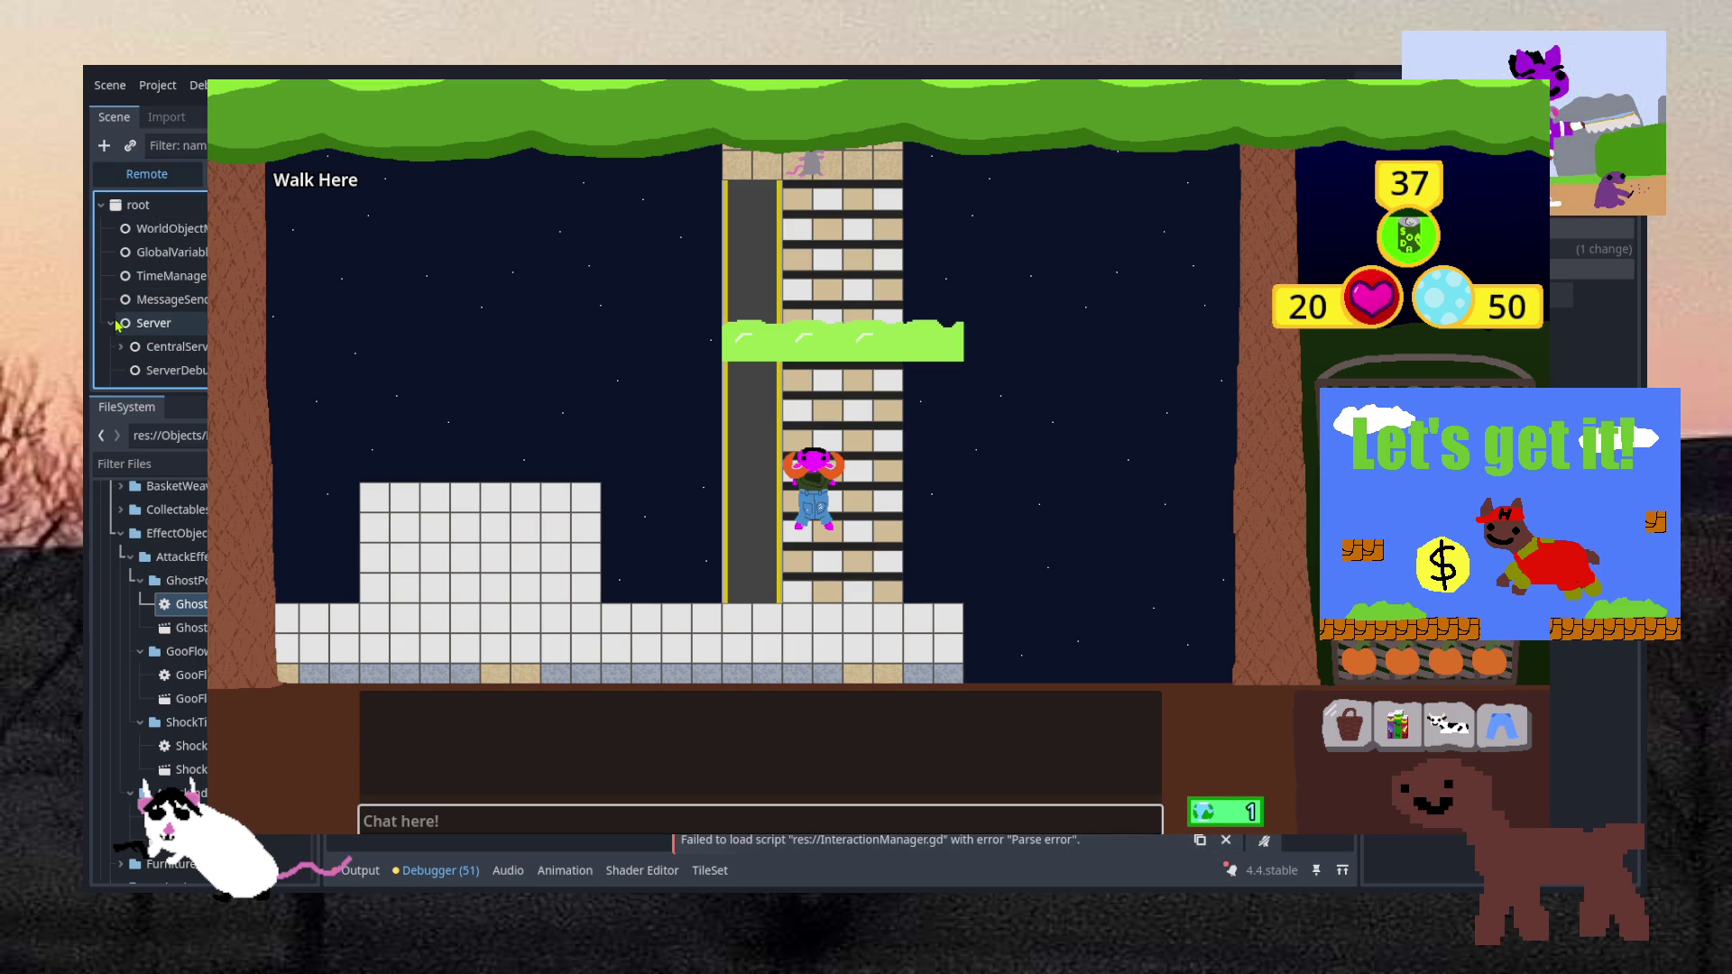
Expand Server, LocationManager, Locations and the mall carpet hallway room down to its stairs node
{"action": "left_click", "coordinate": [125, 323]}
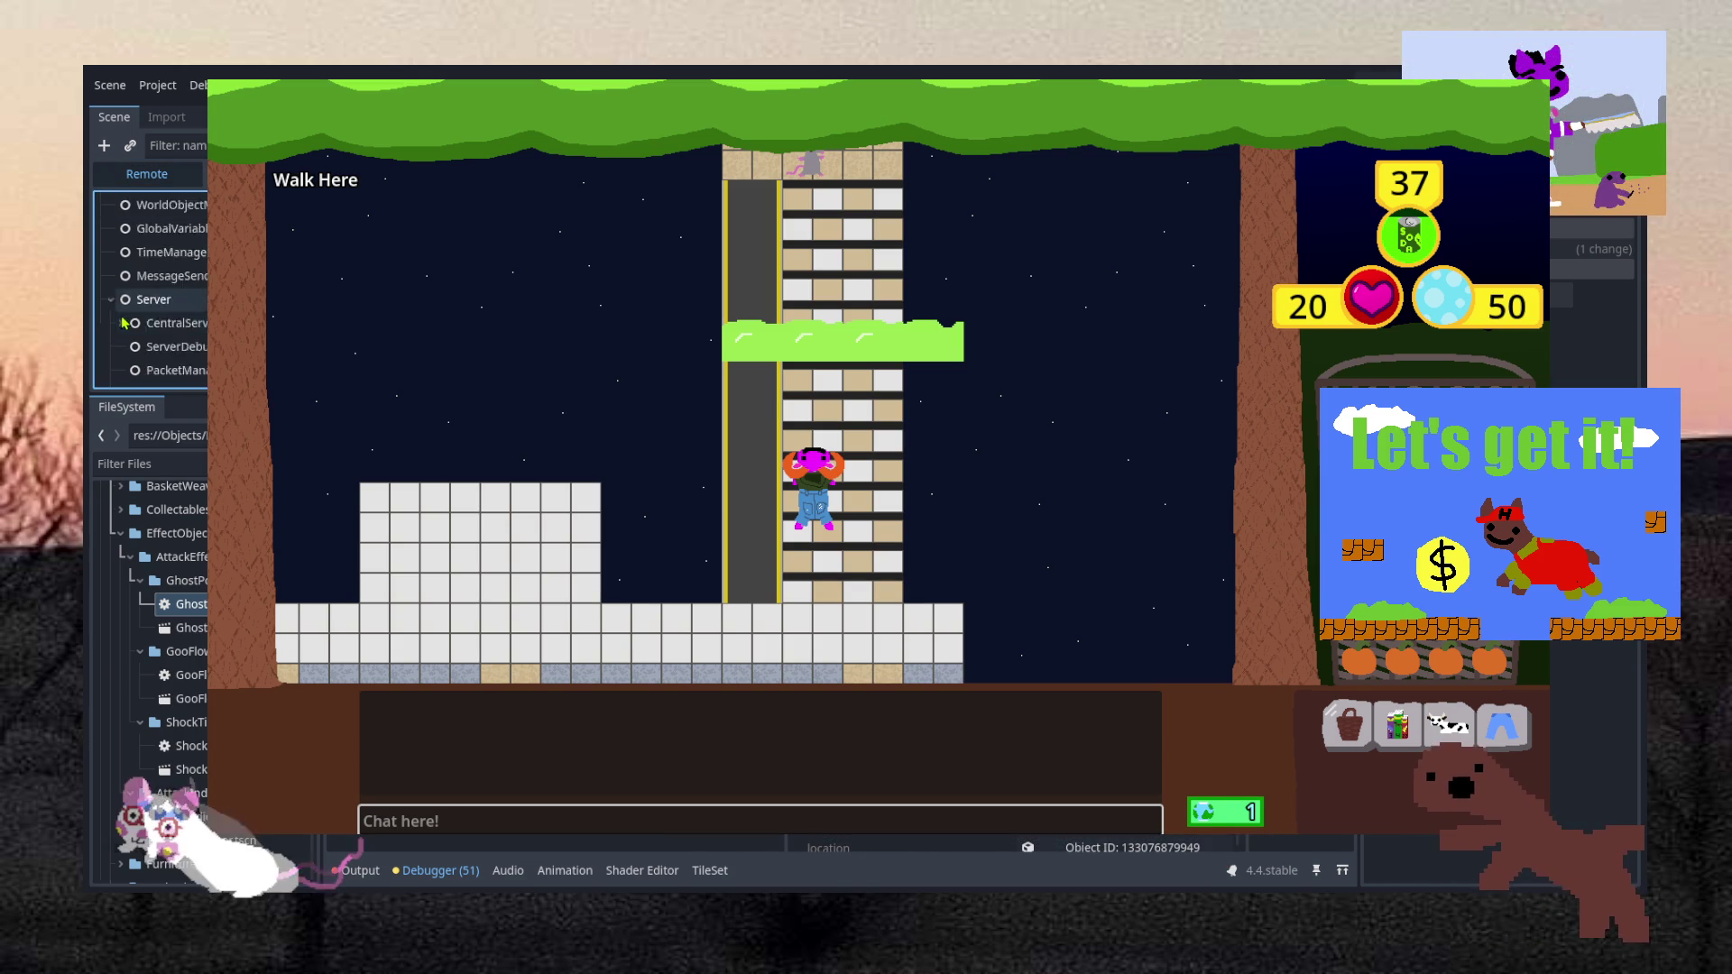
{"action": "scroll", "coordinate": [126, 323], "scroll_direction": "down", "scroll_amount": 5}
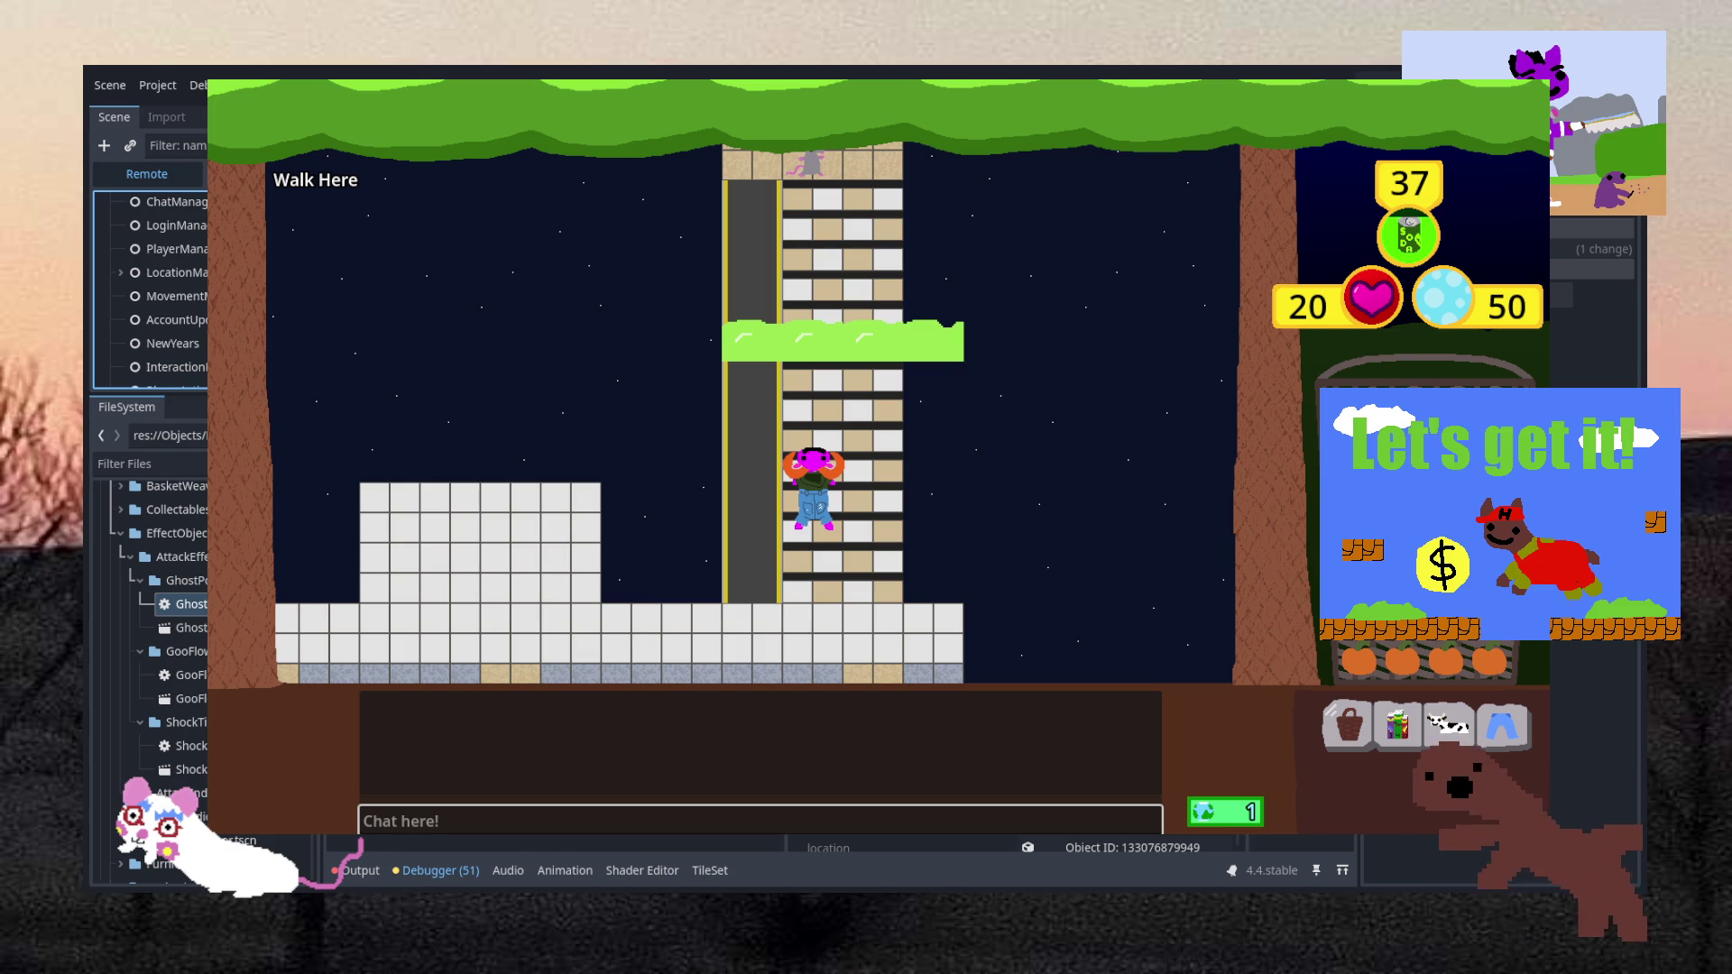
{"action": "left_click_drag", "start_coordinate": [149, 396], "coordinate": [149, 495]}
{"action": "scroll", "coordinate": [116, 361], "scroll_direction": "up", "scroll_amount": 2}
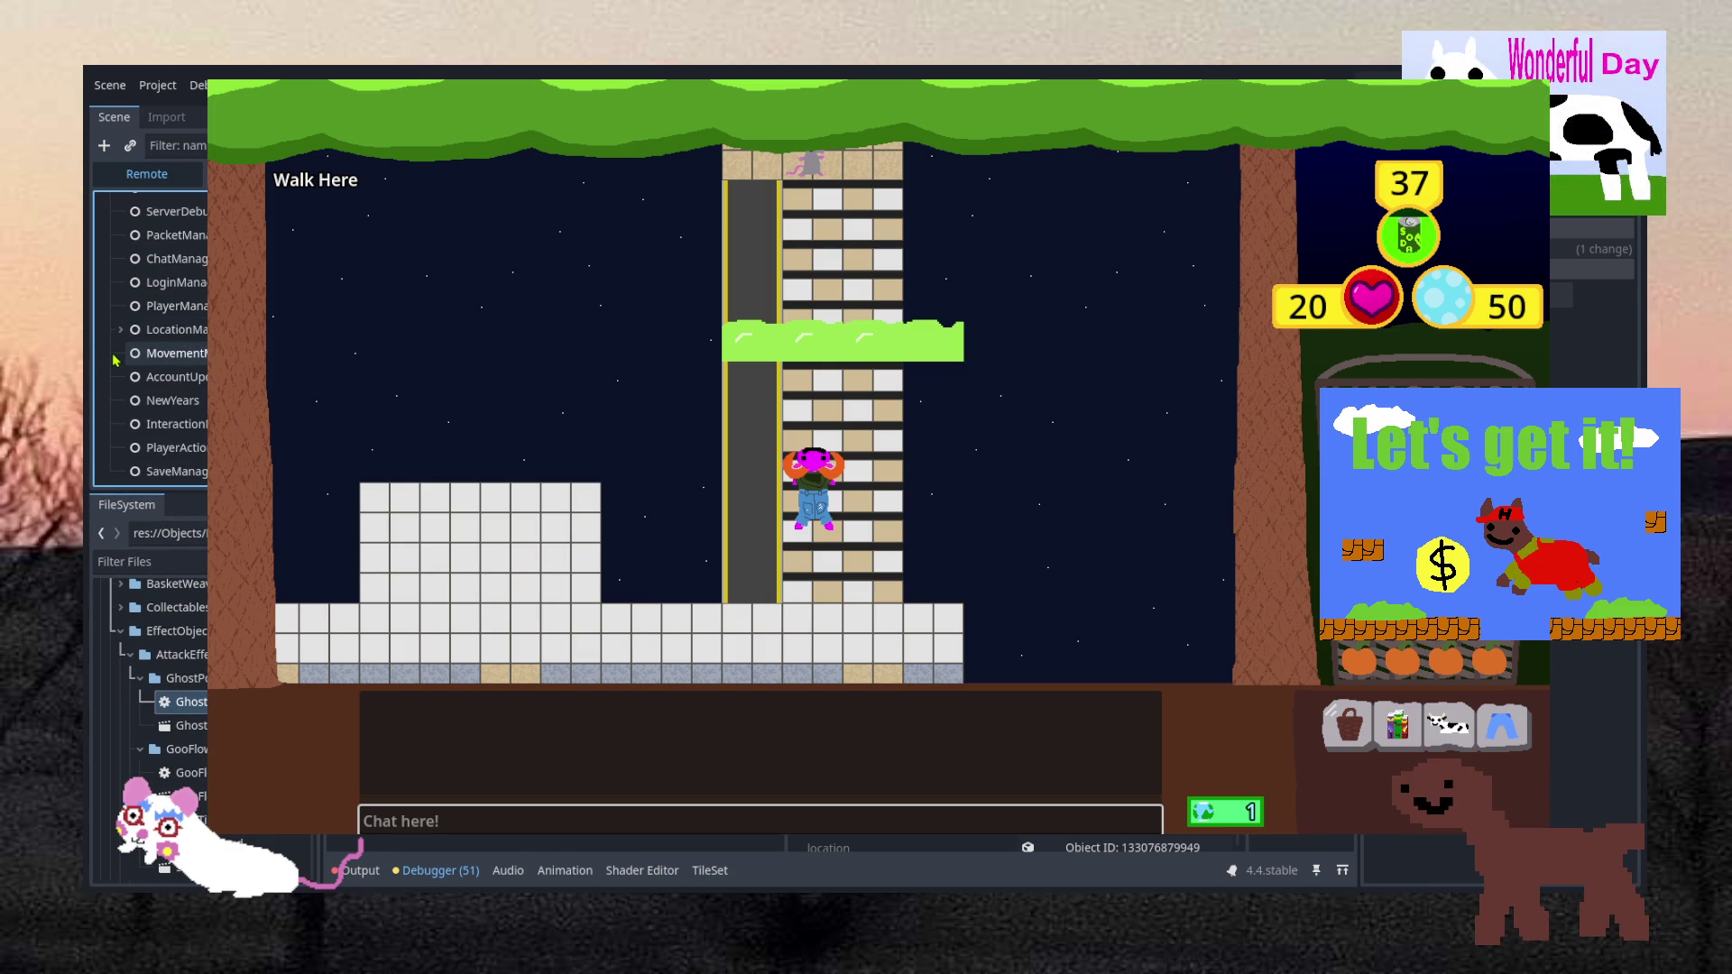
{"action": "left_click", "coordinate": [120, 330]}
{"action": "left_click", "coordinate": [133, 377]}
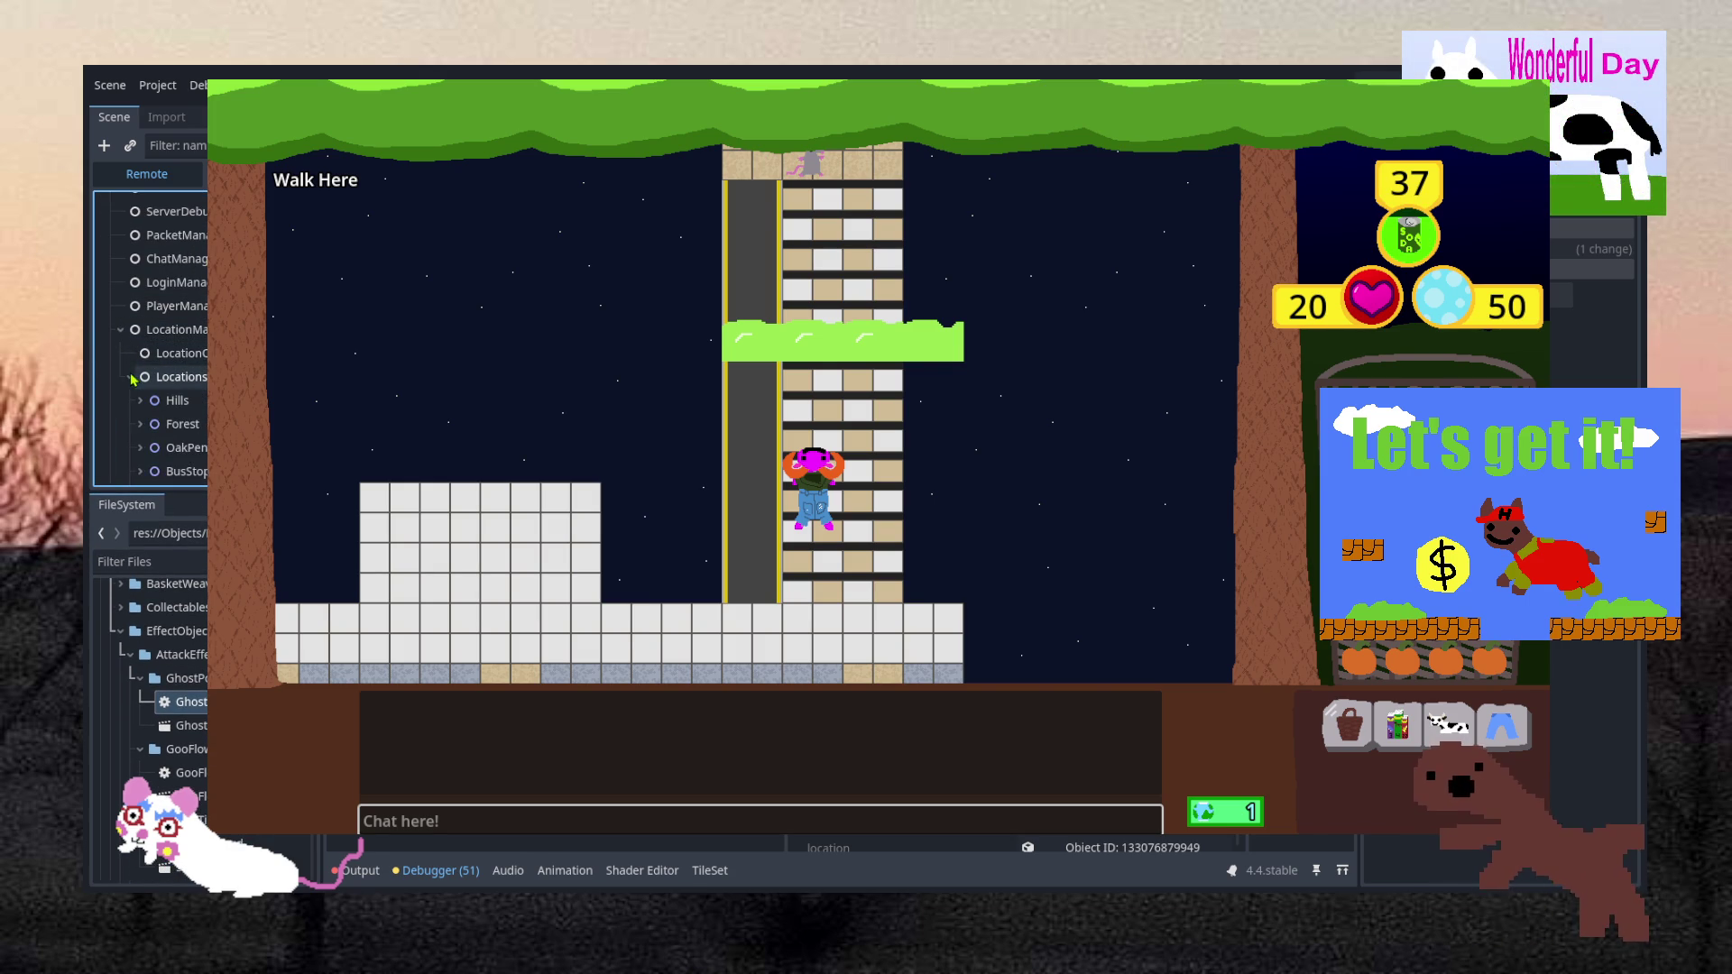
{"action": "scroll", "coordinate": [131, 379], "scroll_direction": "down", "scroll_amount": 5}
{"action": "left_click", "coordinate": [139, 347]}
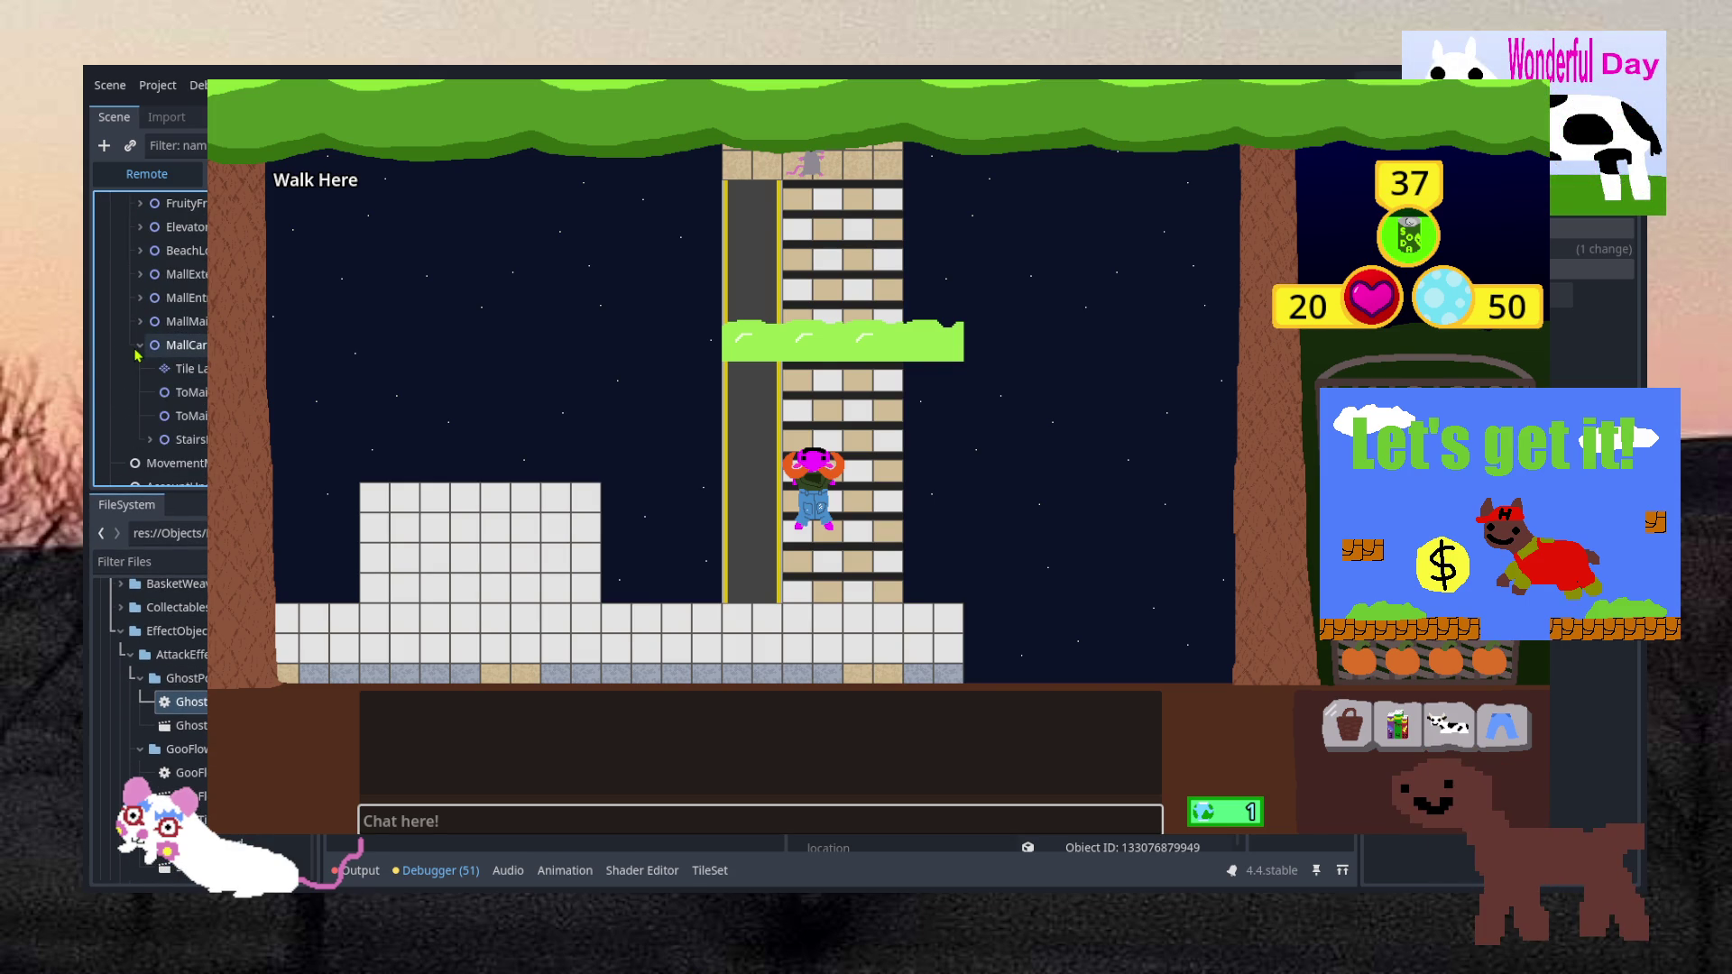
{"action": "left_click", "coordinate": [150, 440]}
{"action": "scroll", "coordinate": [150, 387], "scroll_direction": "down", "scroll_amount": 2}
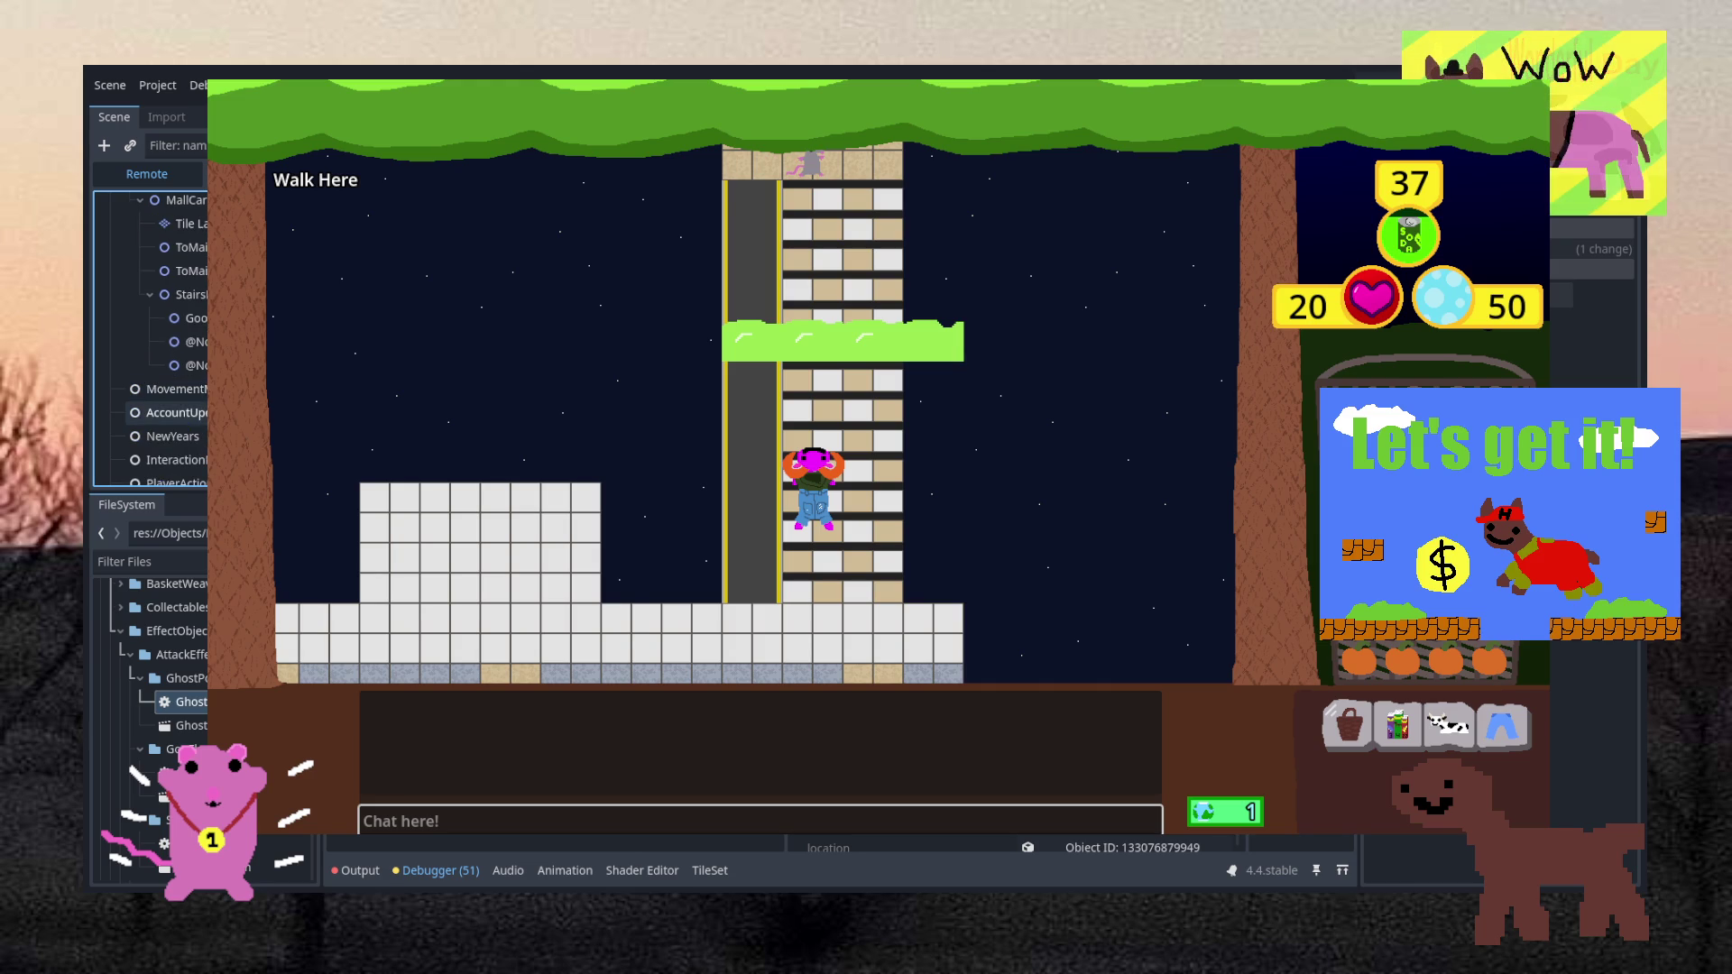
{"action": "left_click_drag", "start_coordinate": [322, 857], "coordinate": [368, 857]}
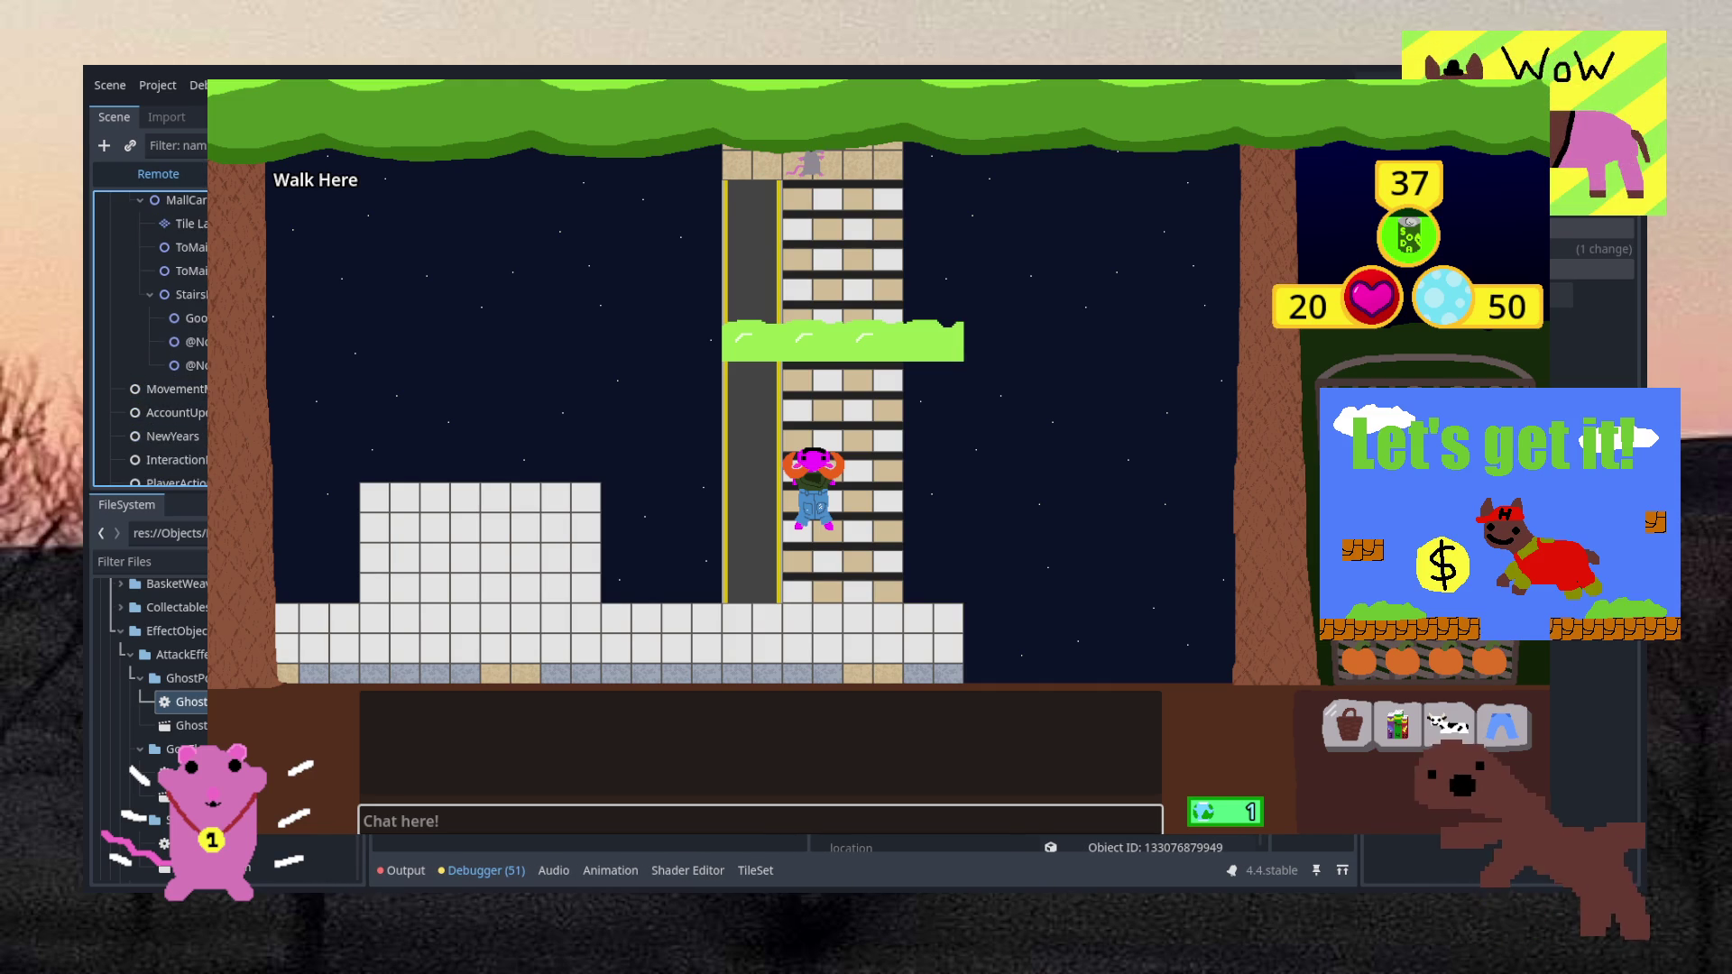
{"action": "left_click", "coordinate": [197, 366]}
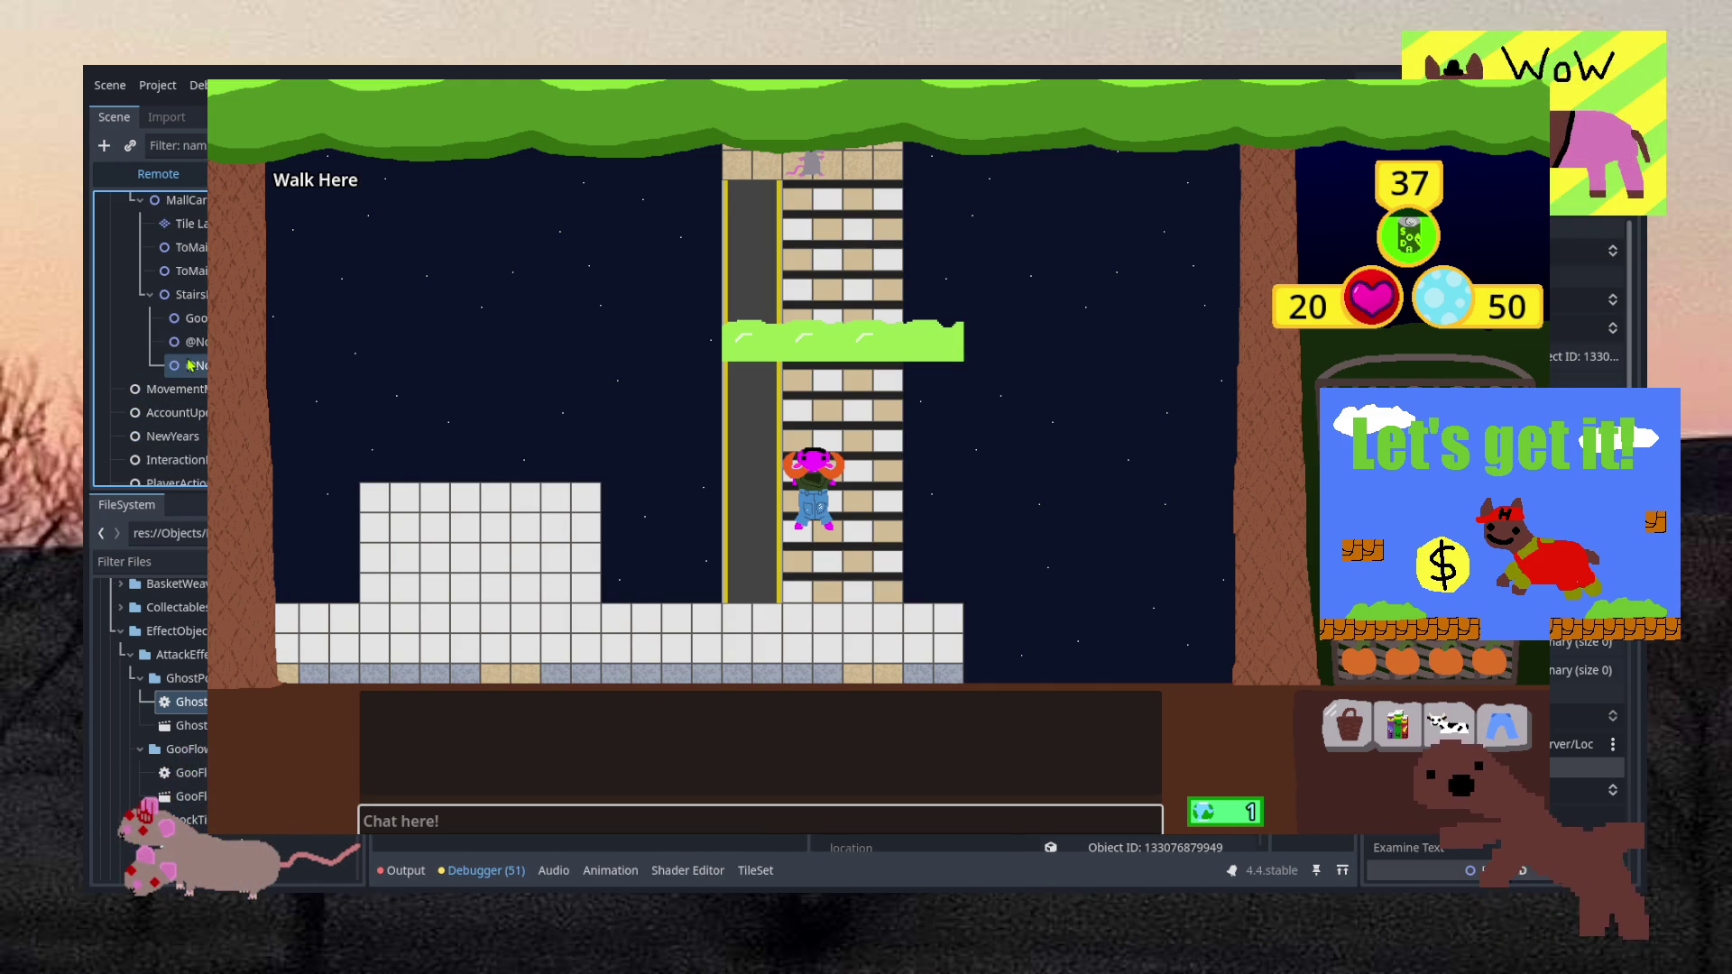
{"action": "left_click", "coordinate": [204, 336]}
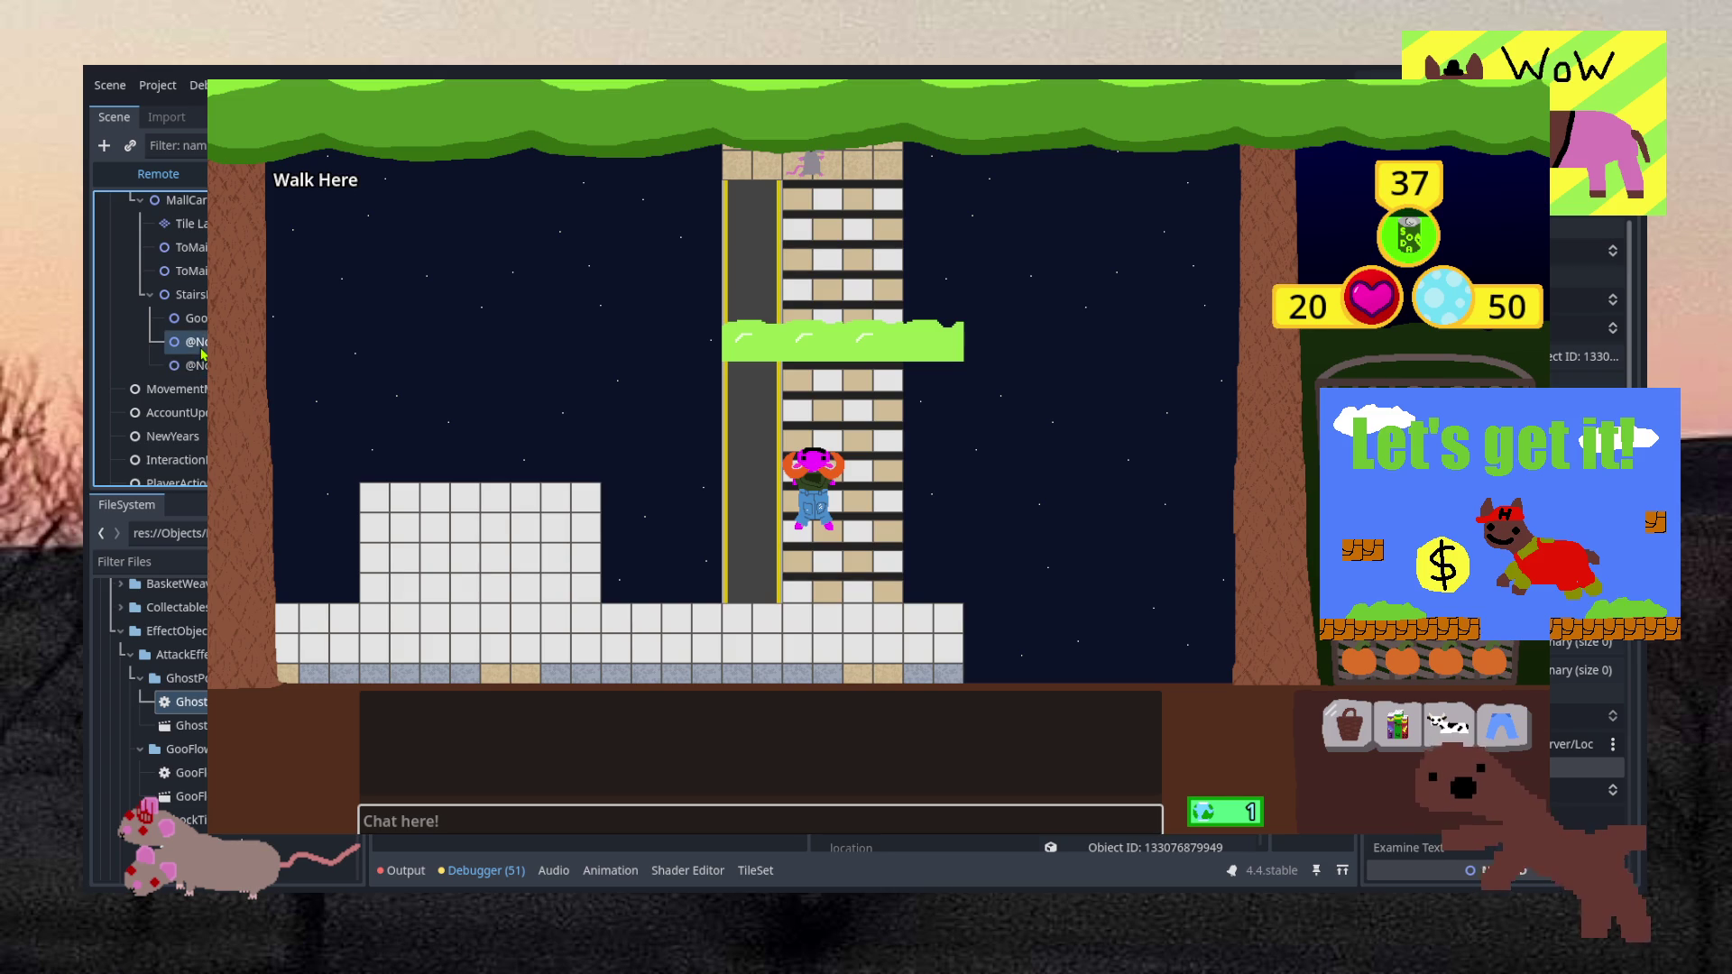
{"action": "left_click", "coordinate": [194, 366]}
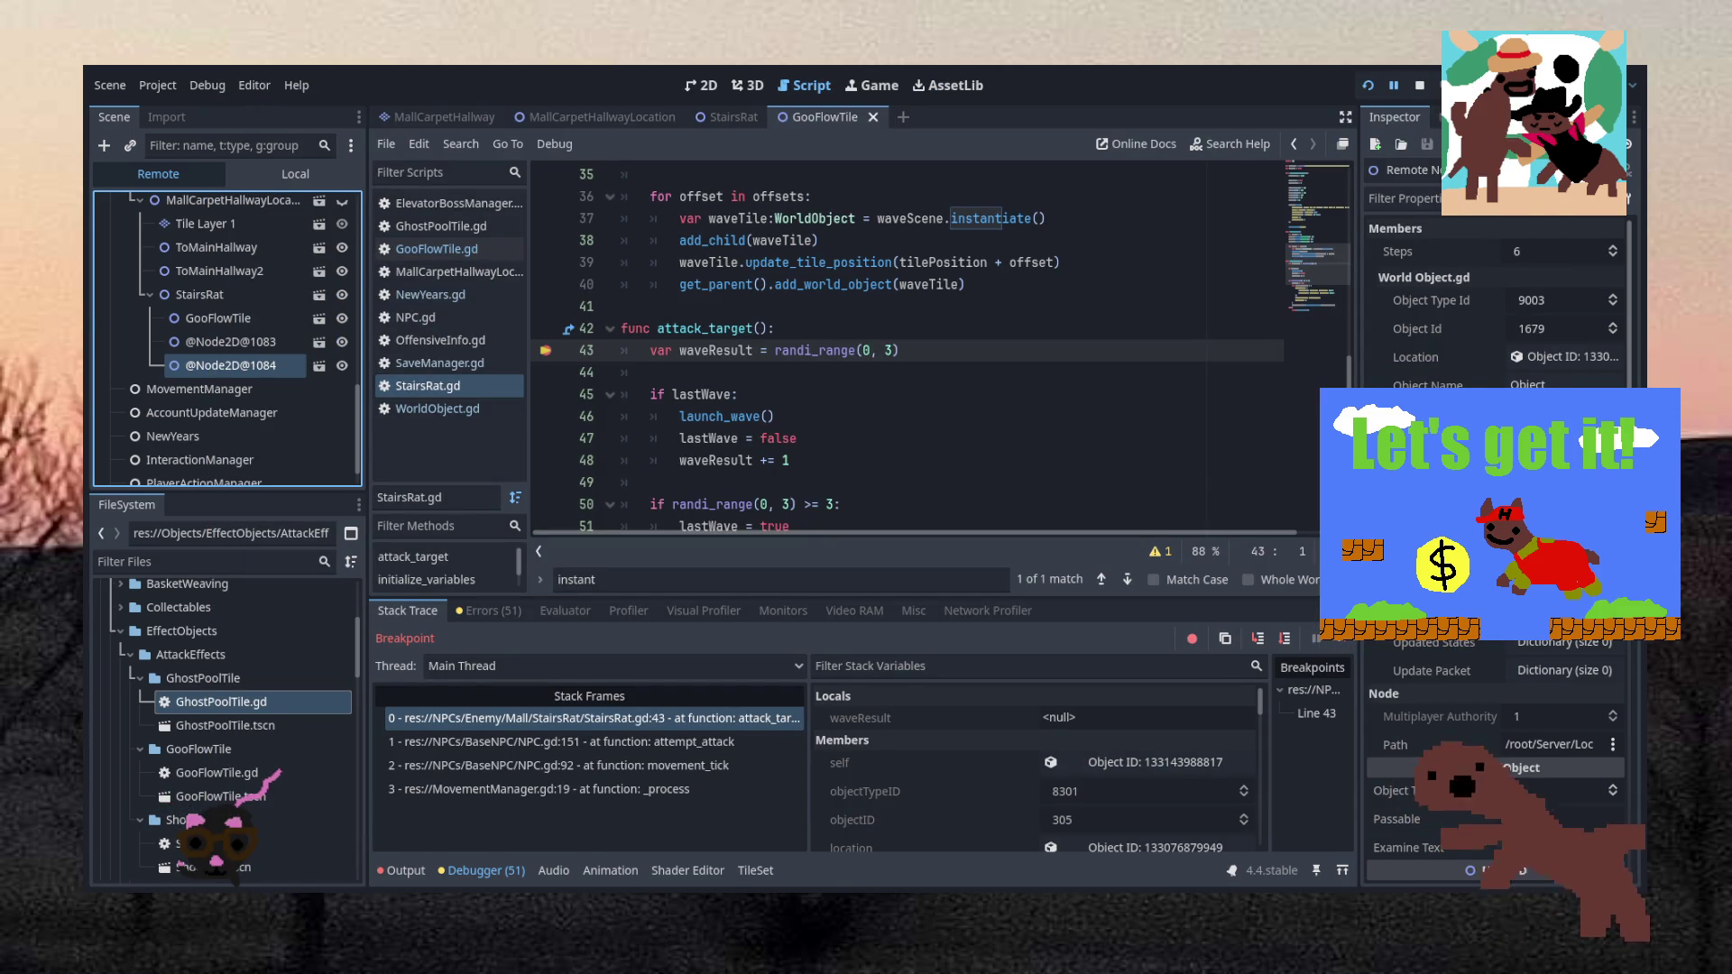
Remove the line 43 breakpoint and stop the paused debug session
{"action": "left_click", "coordinate": [1141, 293]}
{"action": "left_click", "coordinate": [545, 350]}
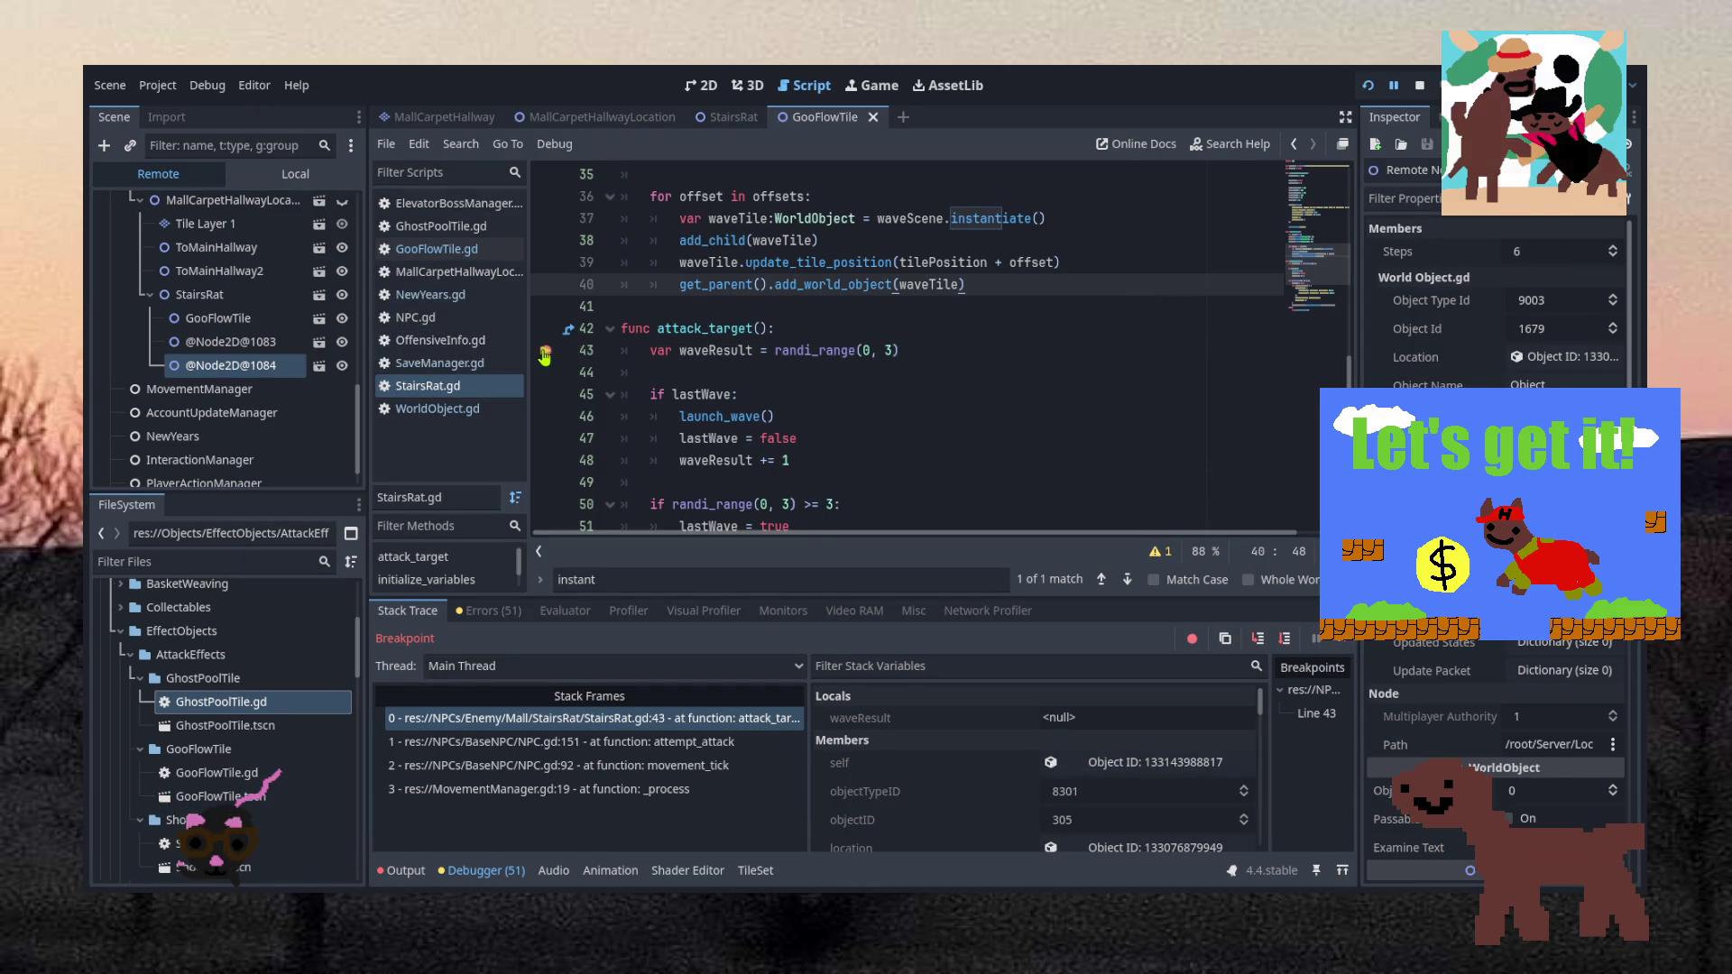
{"action": "left_click", "coordinate": [947, 330]}
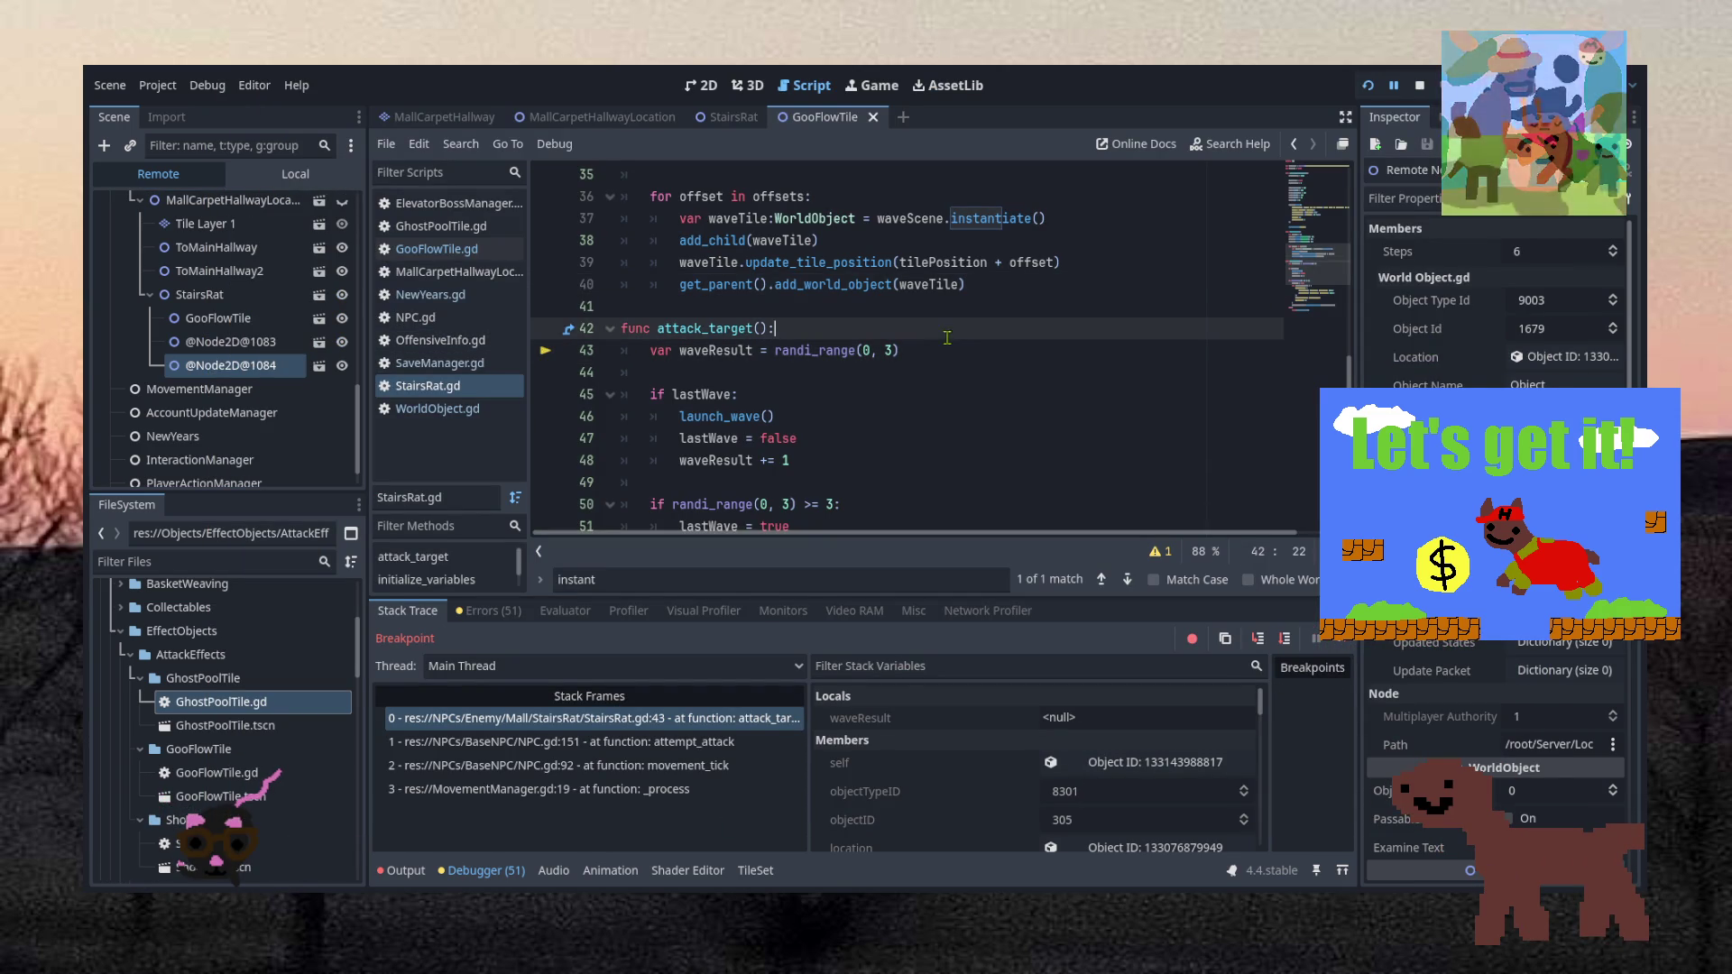
{"action": "left_click", "coordinate": [1420, 85]}
{"action": "left_click", "coordinate": [855, 350]}
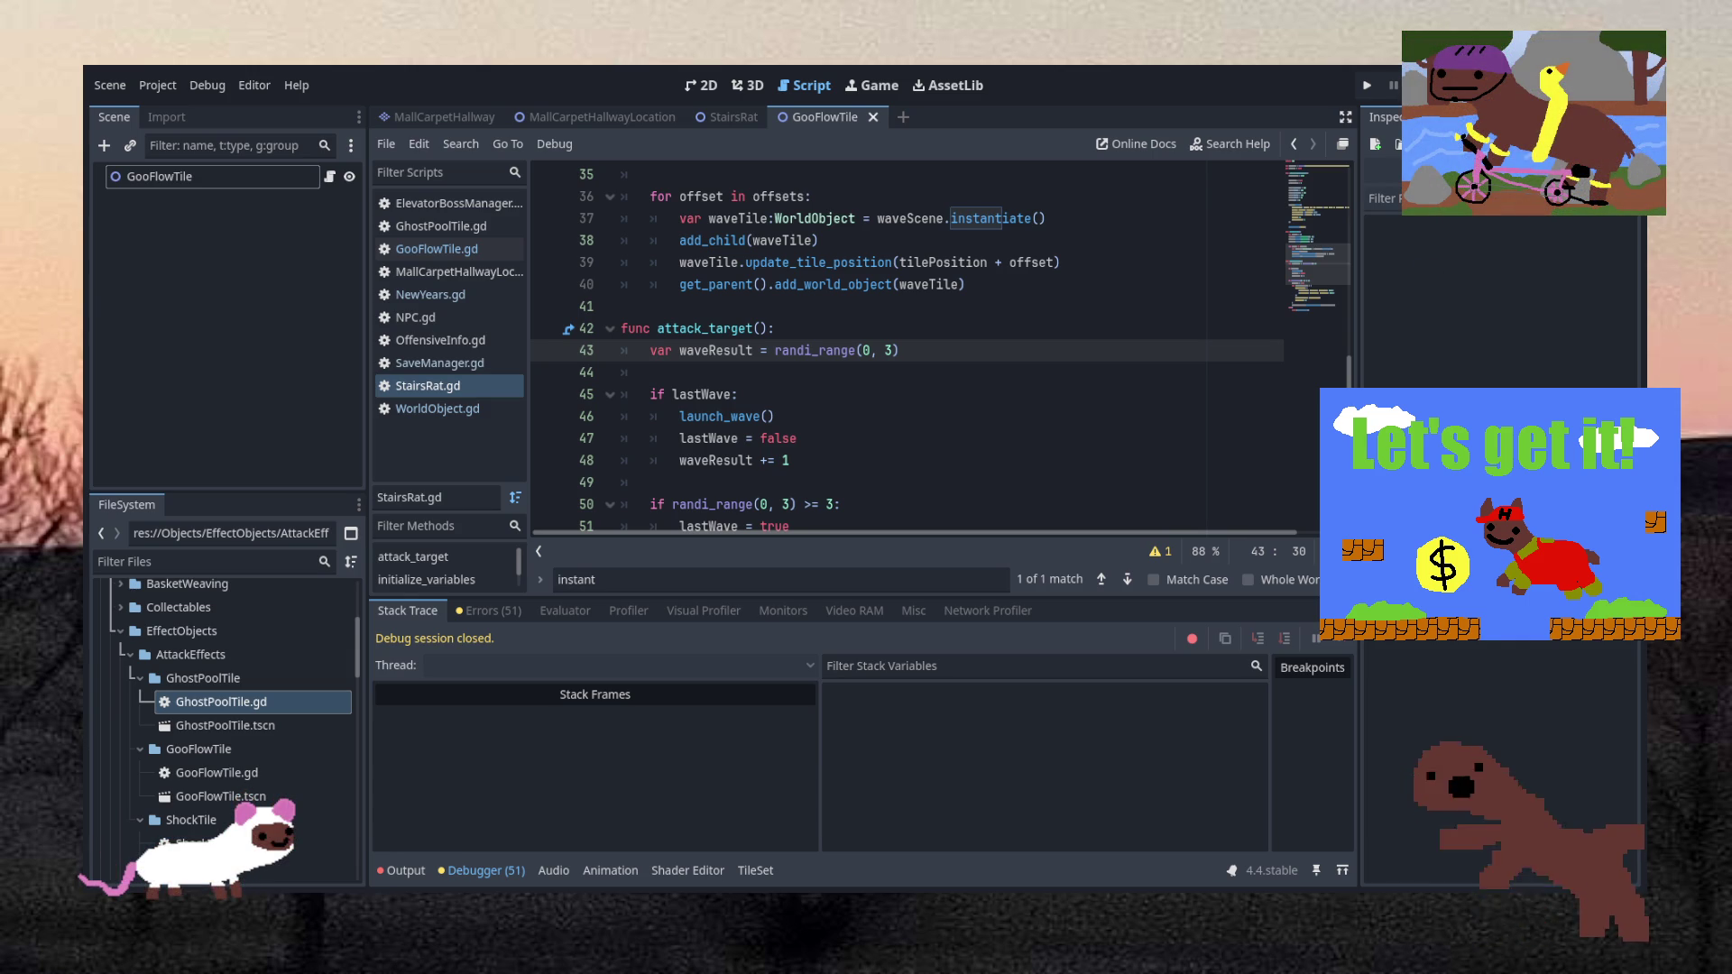
Relaunch the project and enter the player name on the login screen
{"action": "left_click", "coordinate": [1370, 88]}
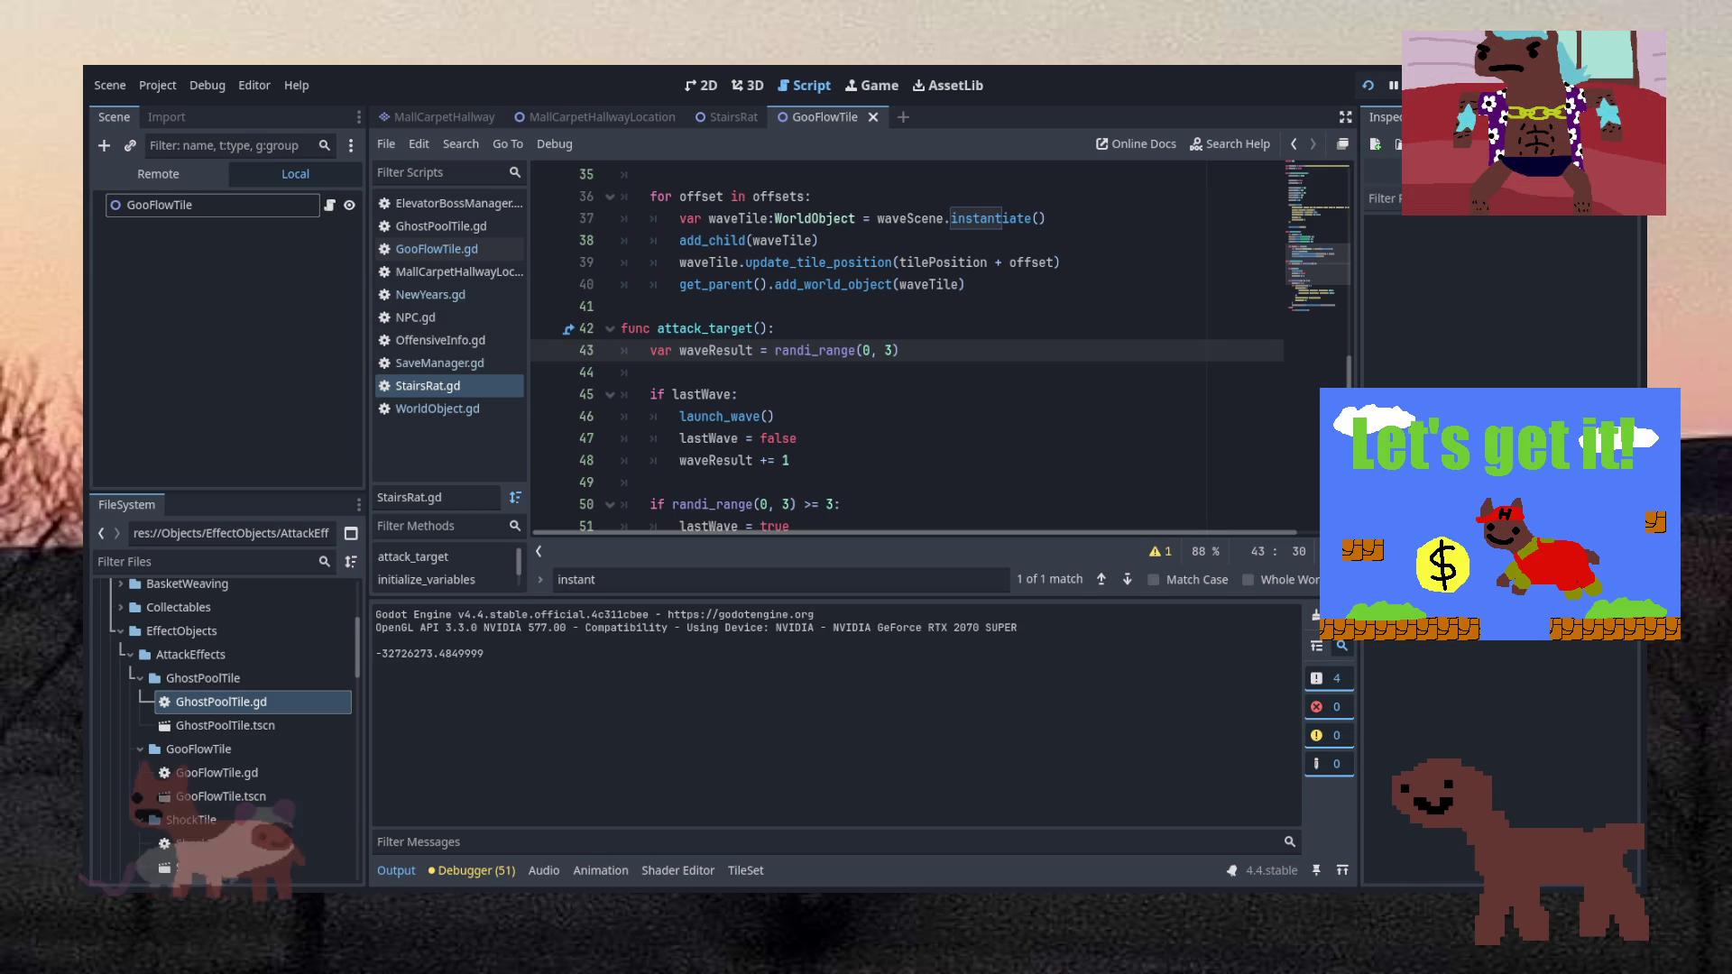
{"action": "type", "text": "ben"}
{"action": "key", "text": "Tab"}
Finish logging in with the password, join the Cow Online World server, and send a chat command
{"action": "left_click", "coordinate": [947, 713]}
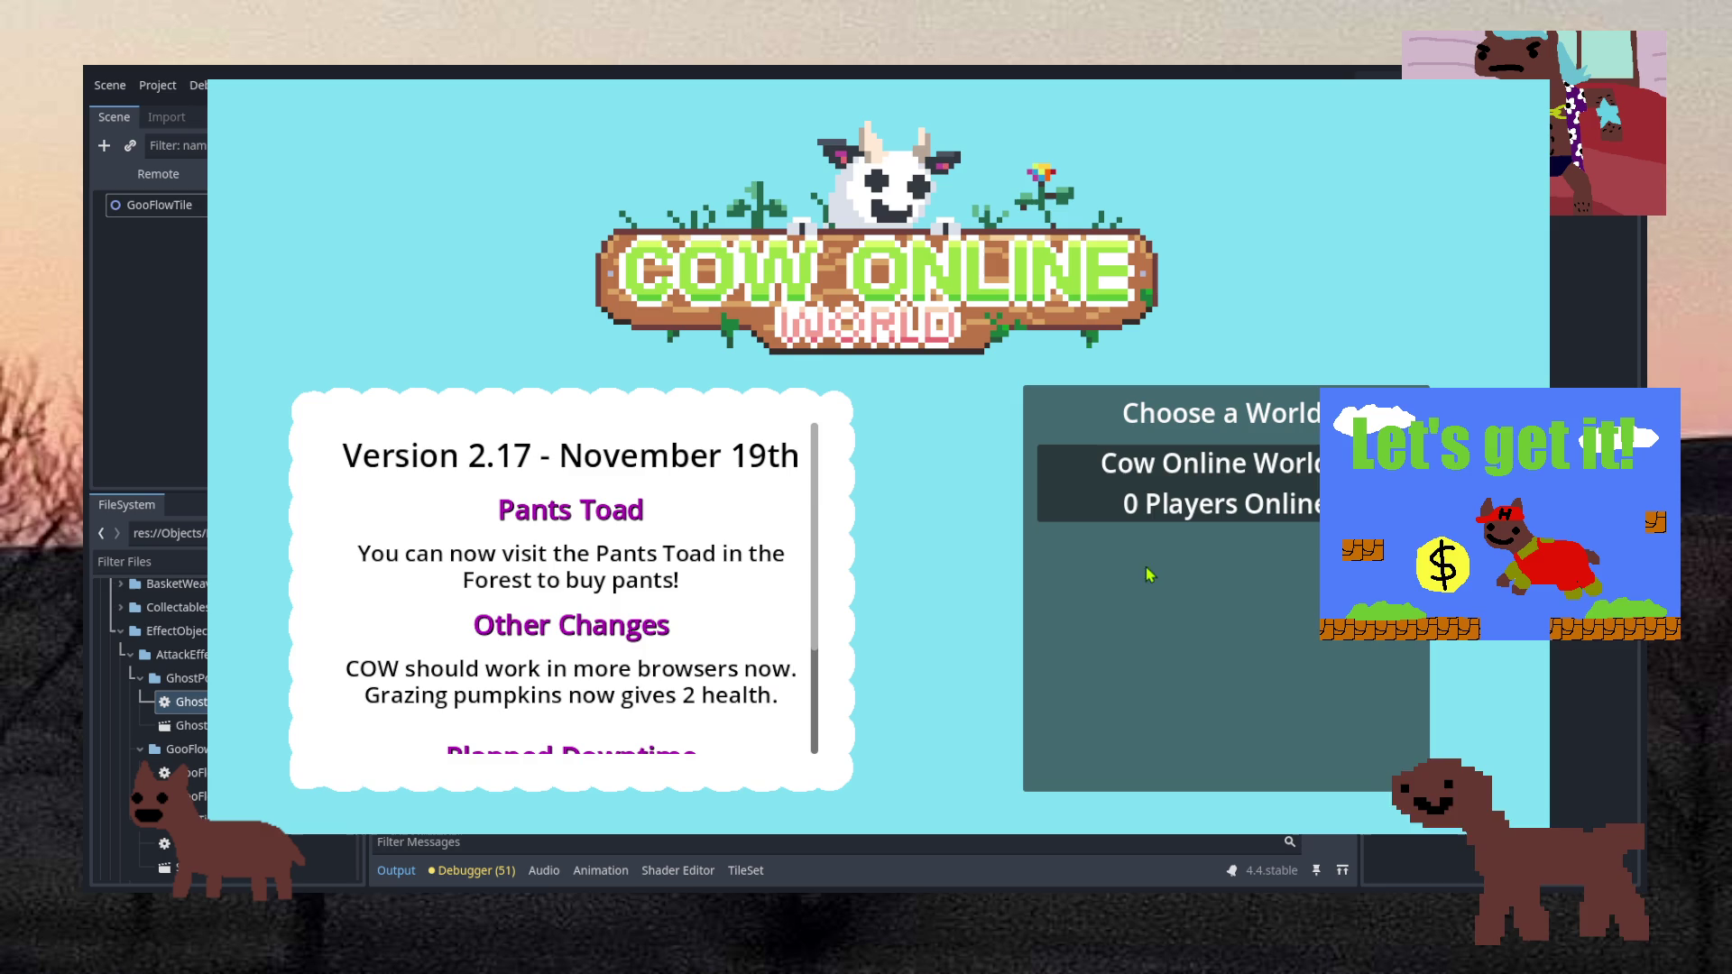
{"action": "left_click", "coordinate": [1190, 502]}
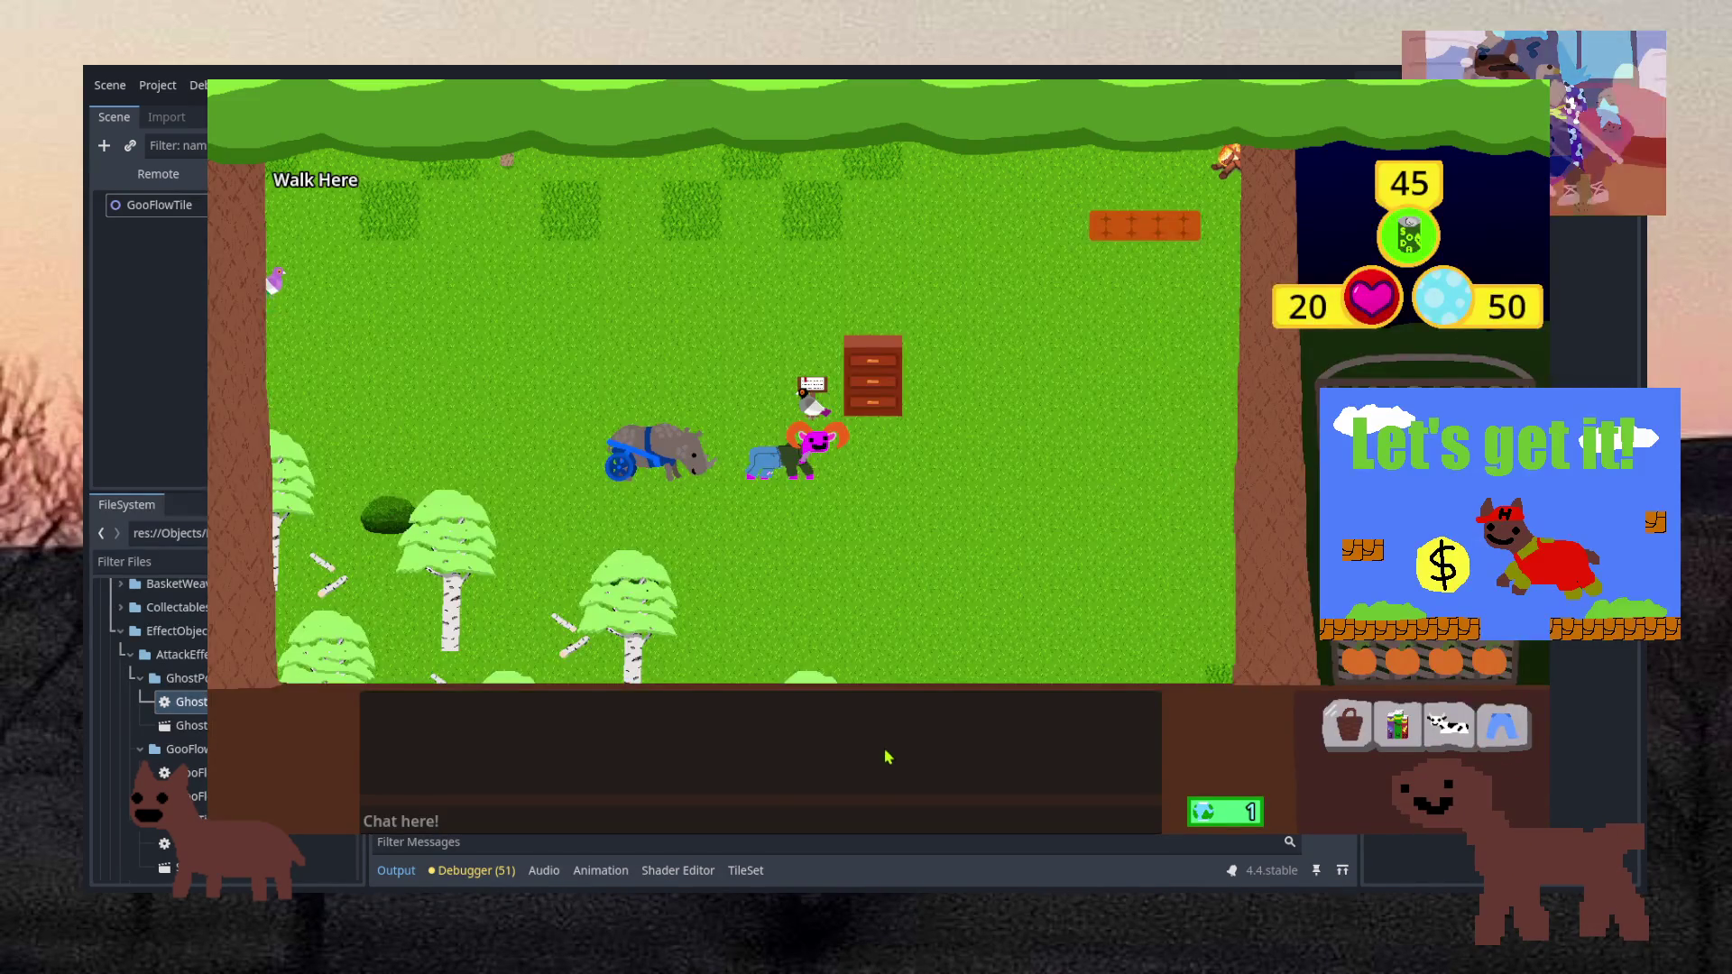
{"action": "type", "text": "allH"}
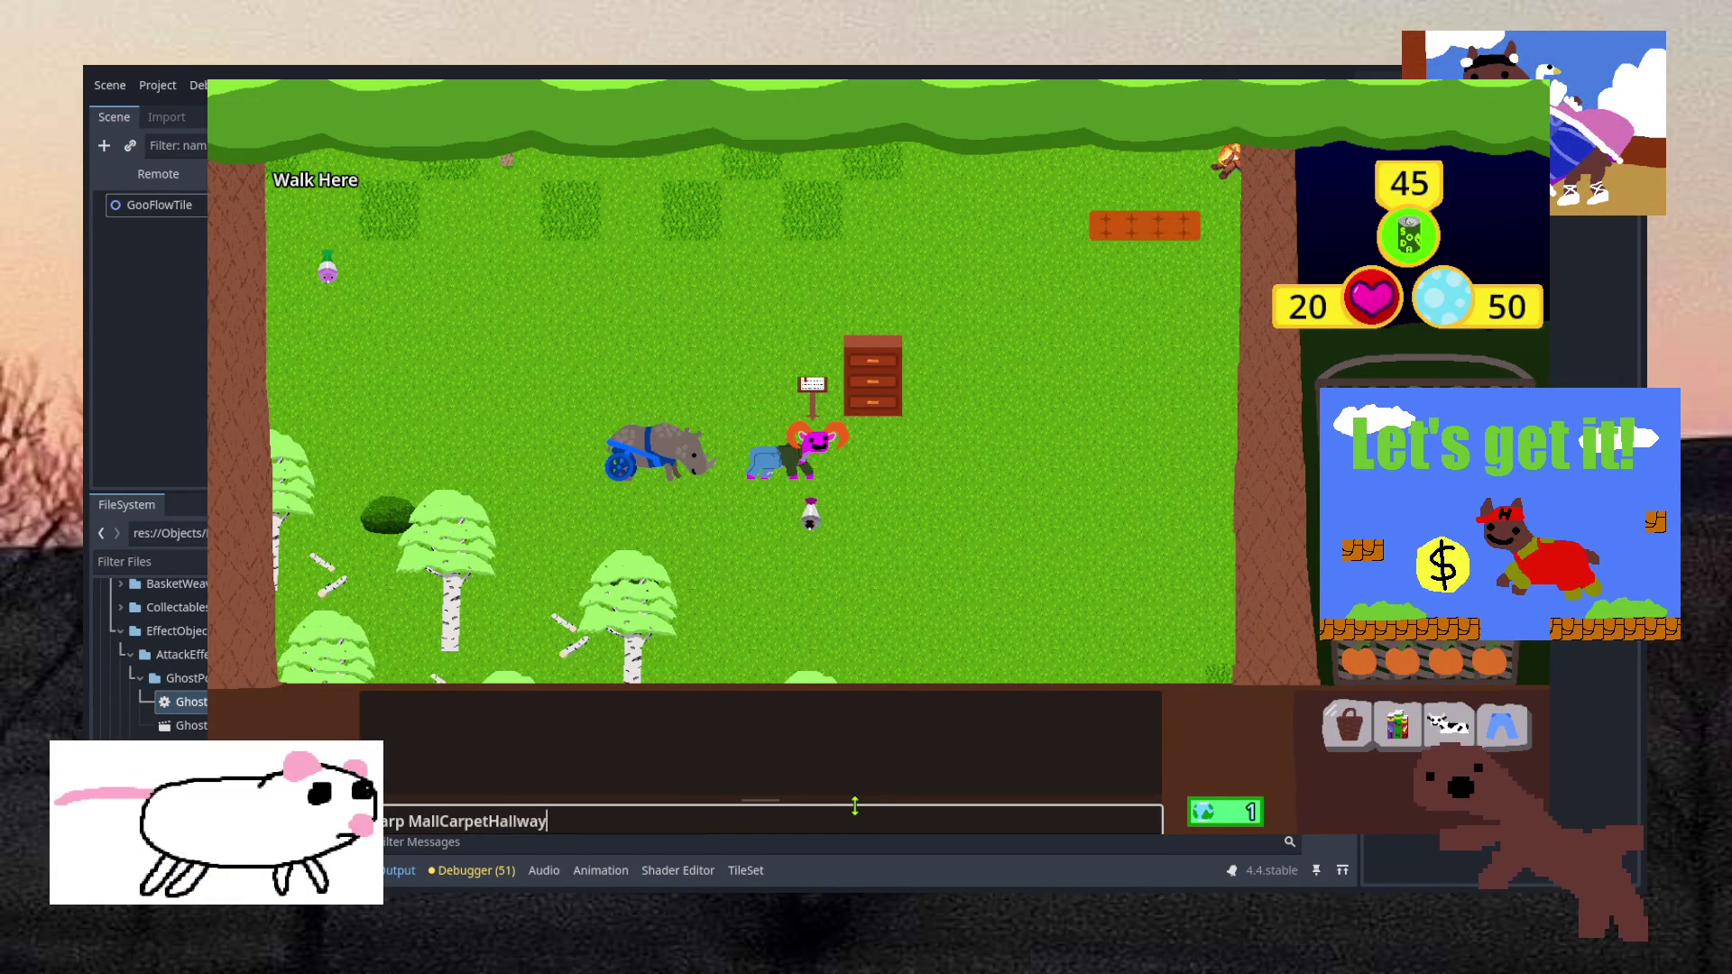
{"action": "key", "text": "Return"}
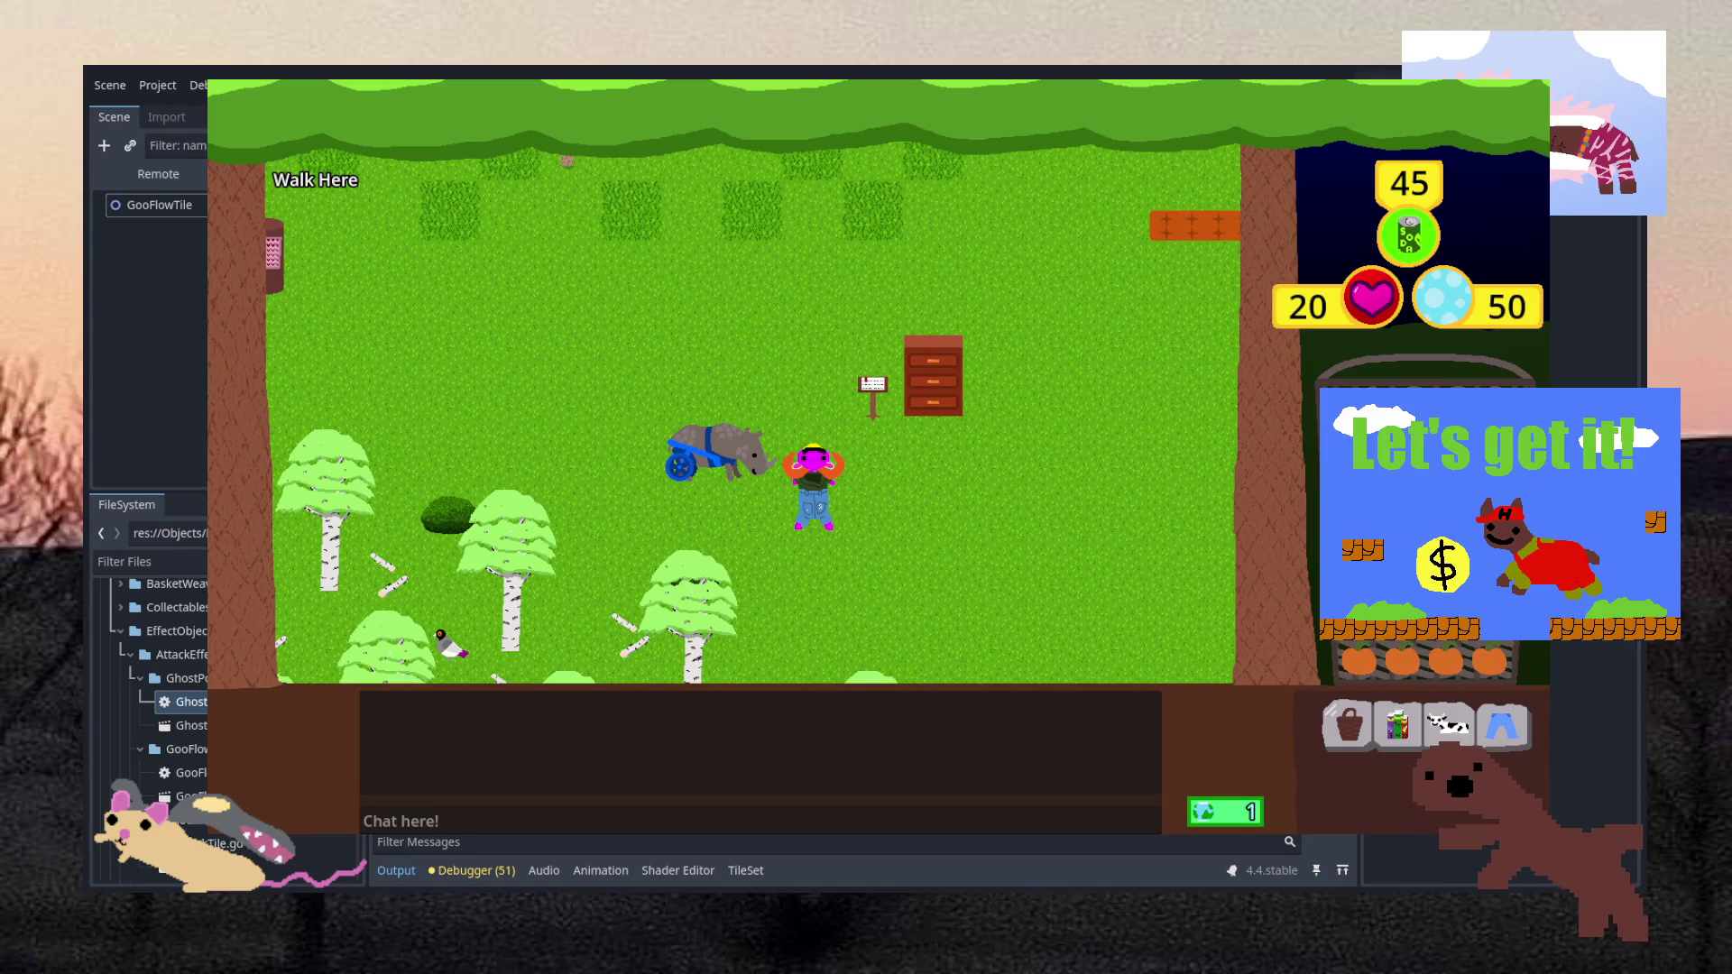
Dismiss the basket's action menu and enter the :warp MallCarpetHallway chat command
{"action": "right_click", "coordinate": [1484, 532]}
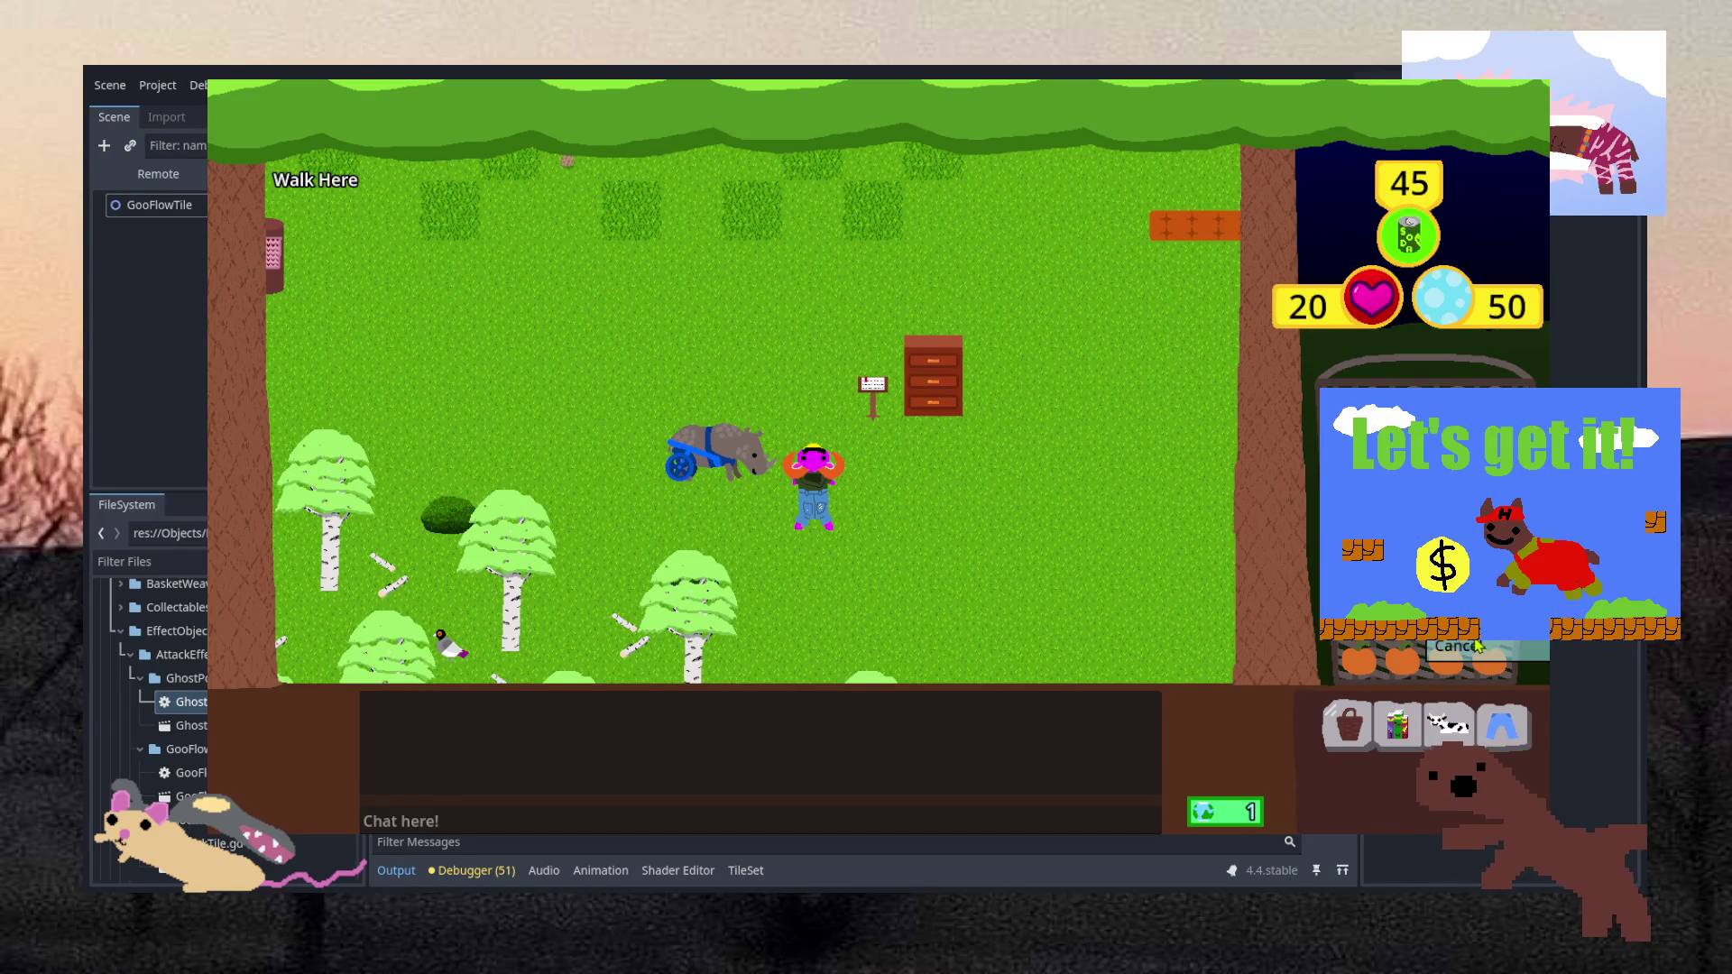
{"action": "right_click", "coordinate": [1470, 540]}
{"action": "left_click", "coordinate": [1443, 655]}
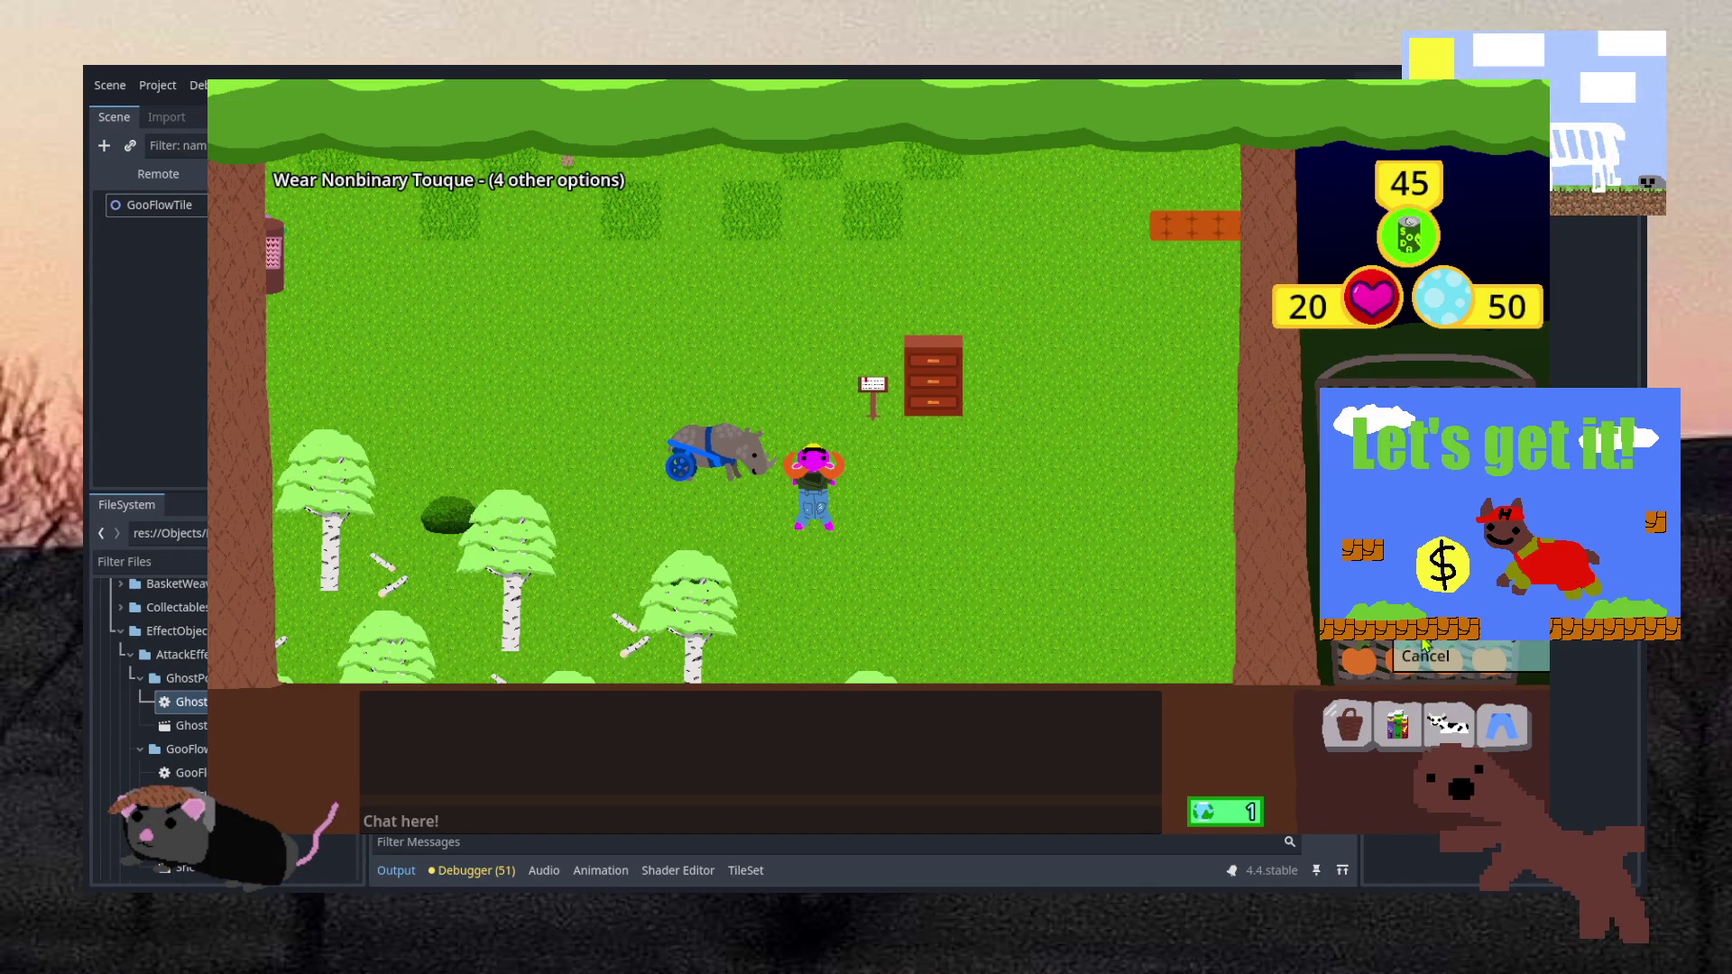
{"action": "left_click", "coordinate": [853, 815]}
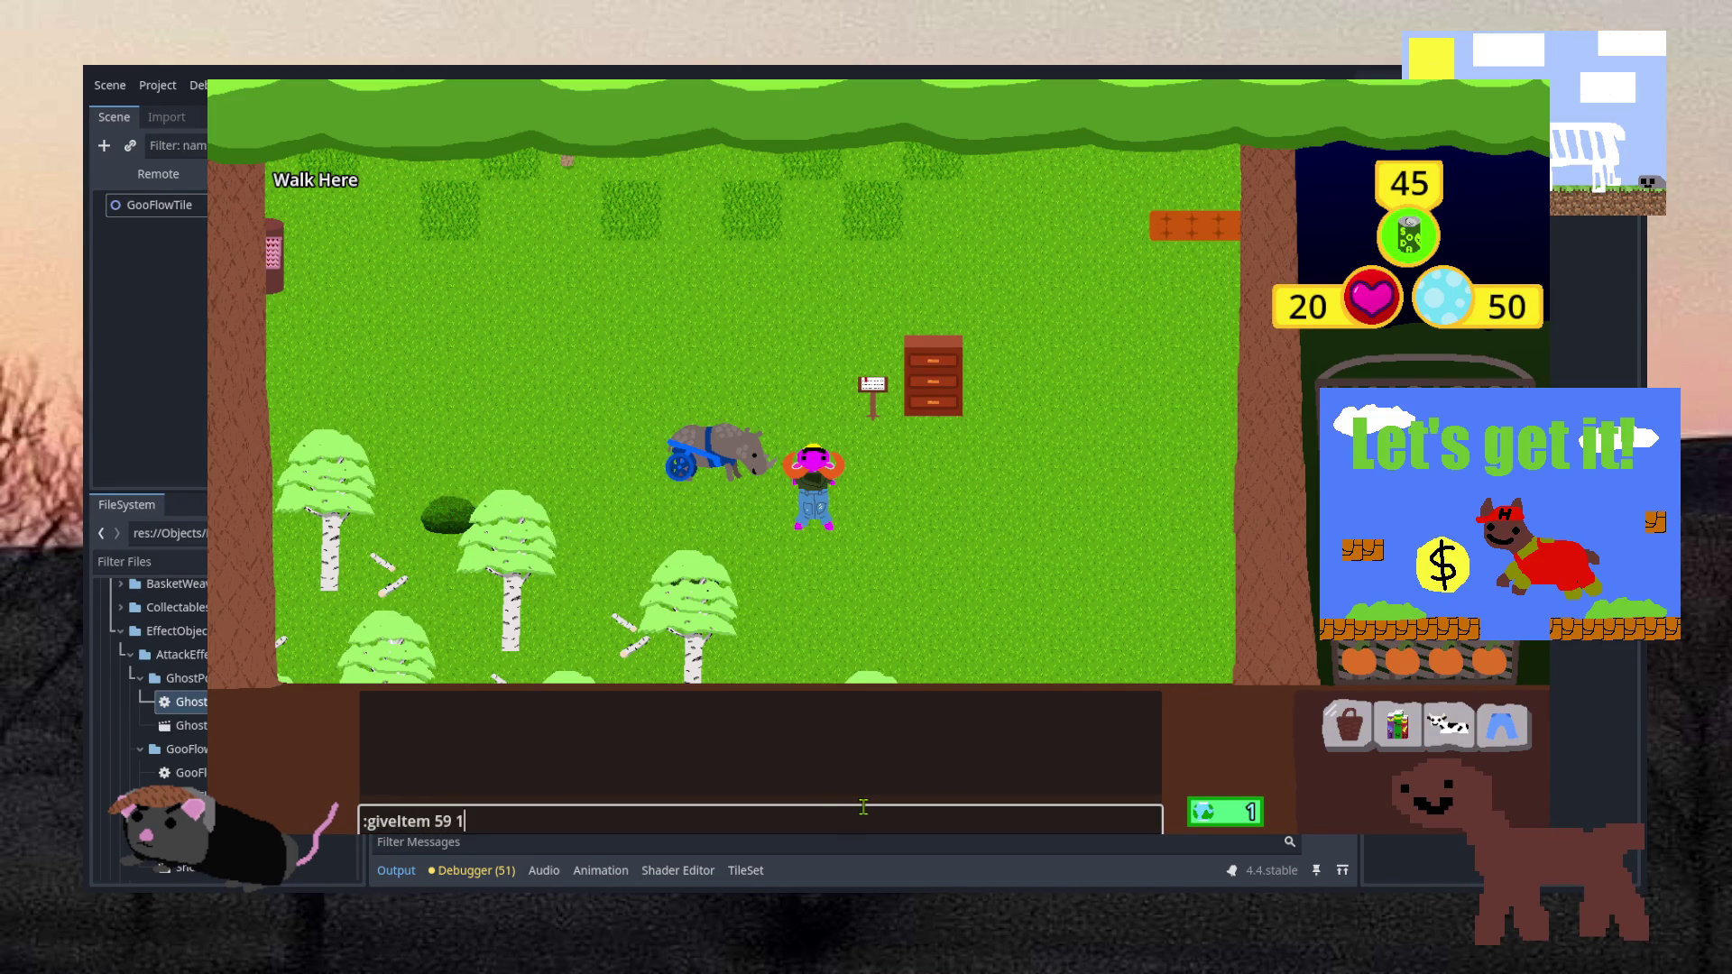
{"action": "type", "text": "warp MallCarpetHallway"}
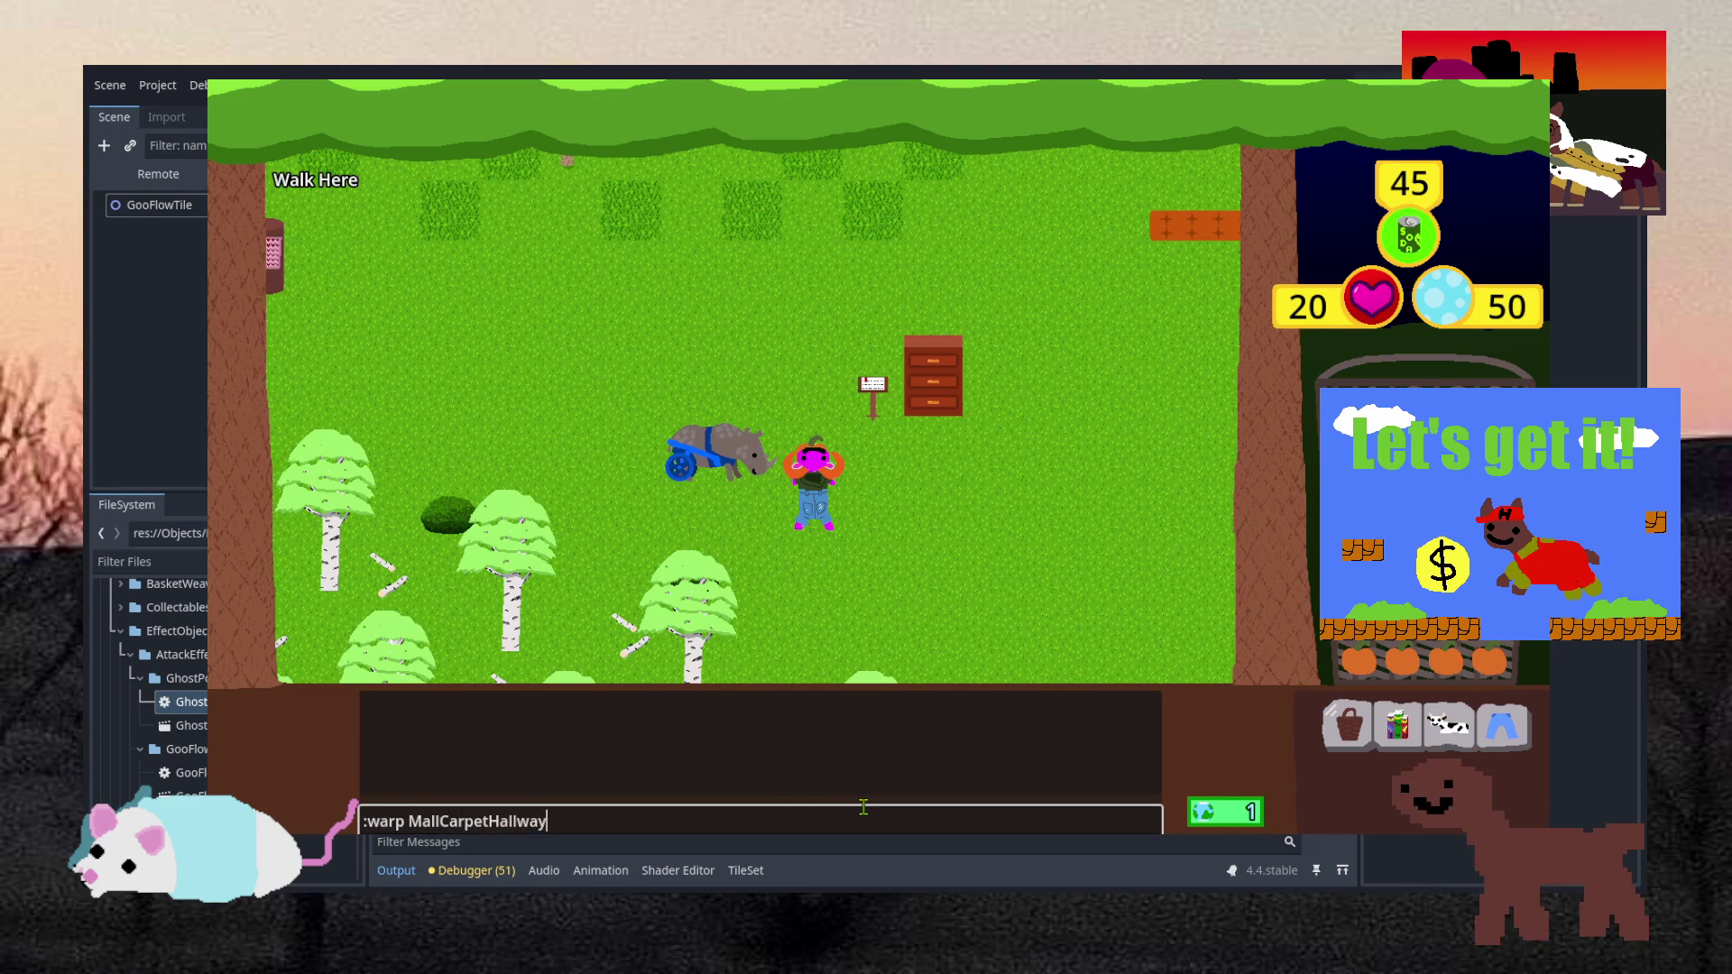
{"action": "key", "text": "Return"}
Walk right along MallCarpetHallway and climb the stairs tower up toward the StairsRat
{"action": "left_click", "coordinate": [1141, 469]}
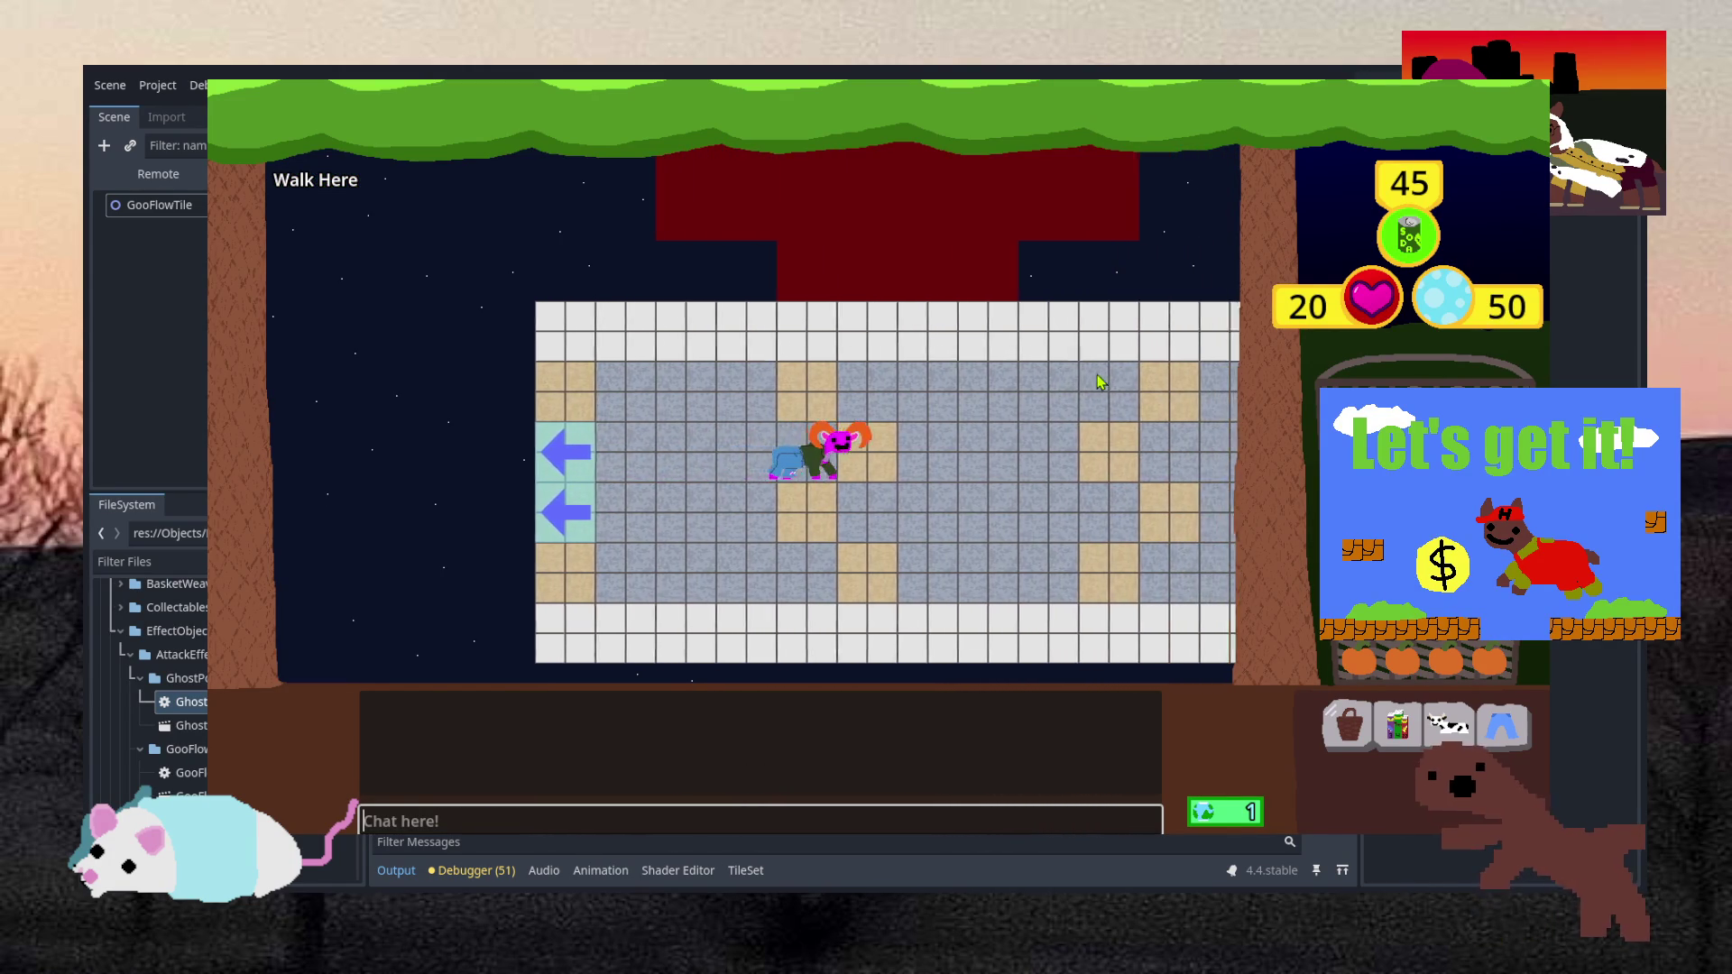
{"action": "left_click", "coordinate": [1052, 361]}
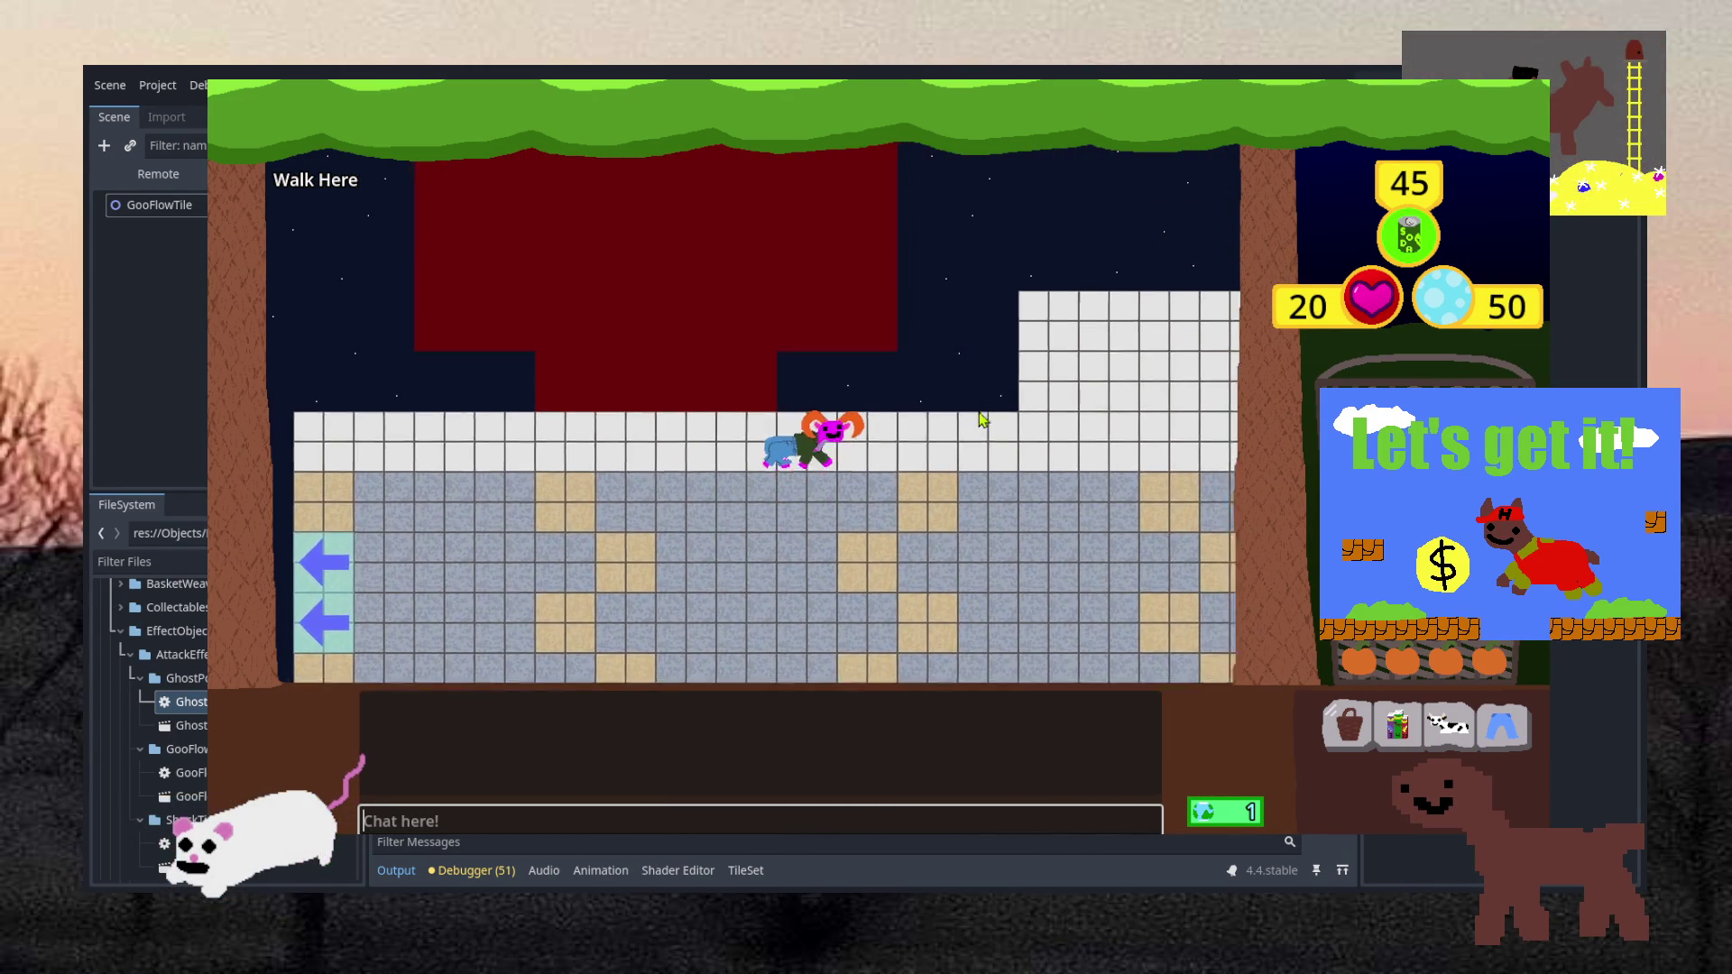
{"action": "left_click", "coordinate": [1037, 450]}
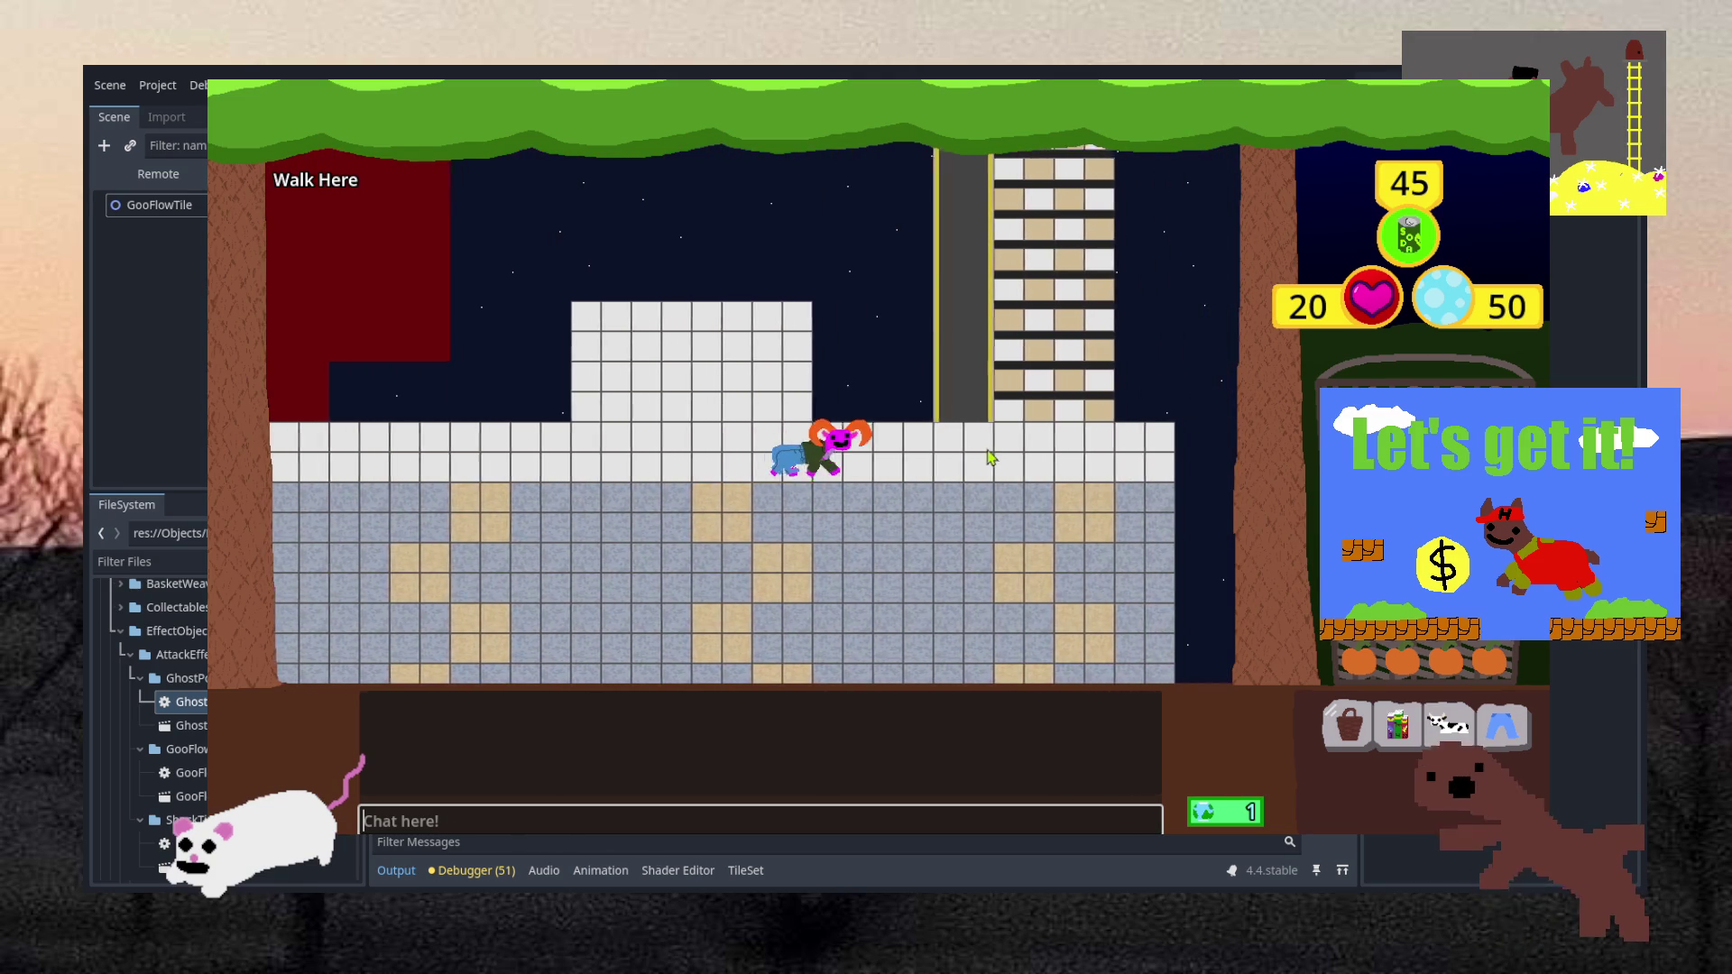
{"action": "left_click", "coordinate": [860, 376]}
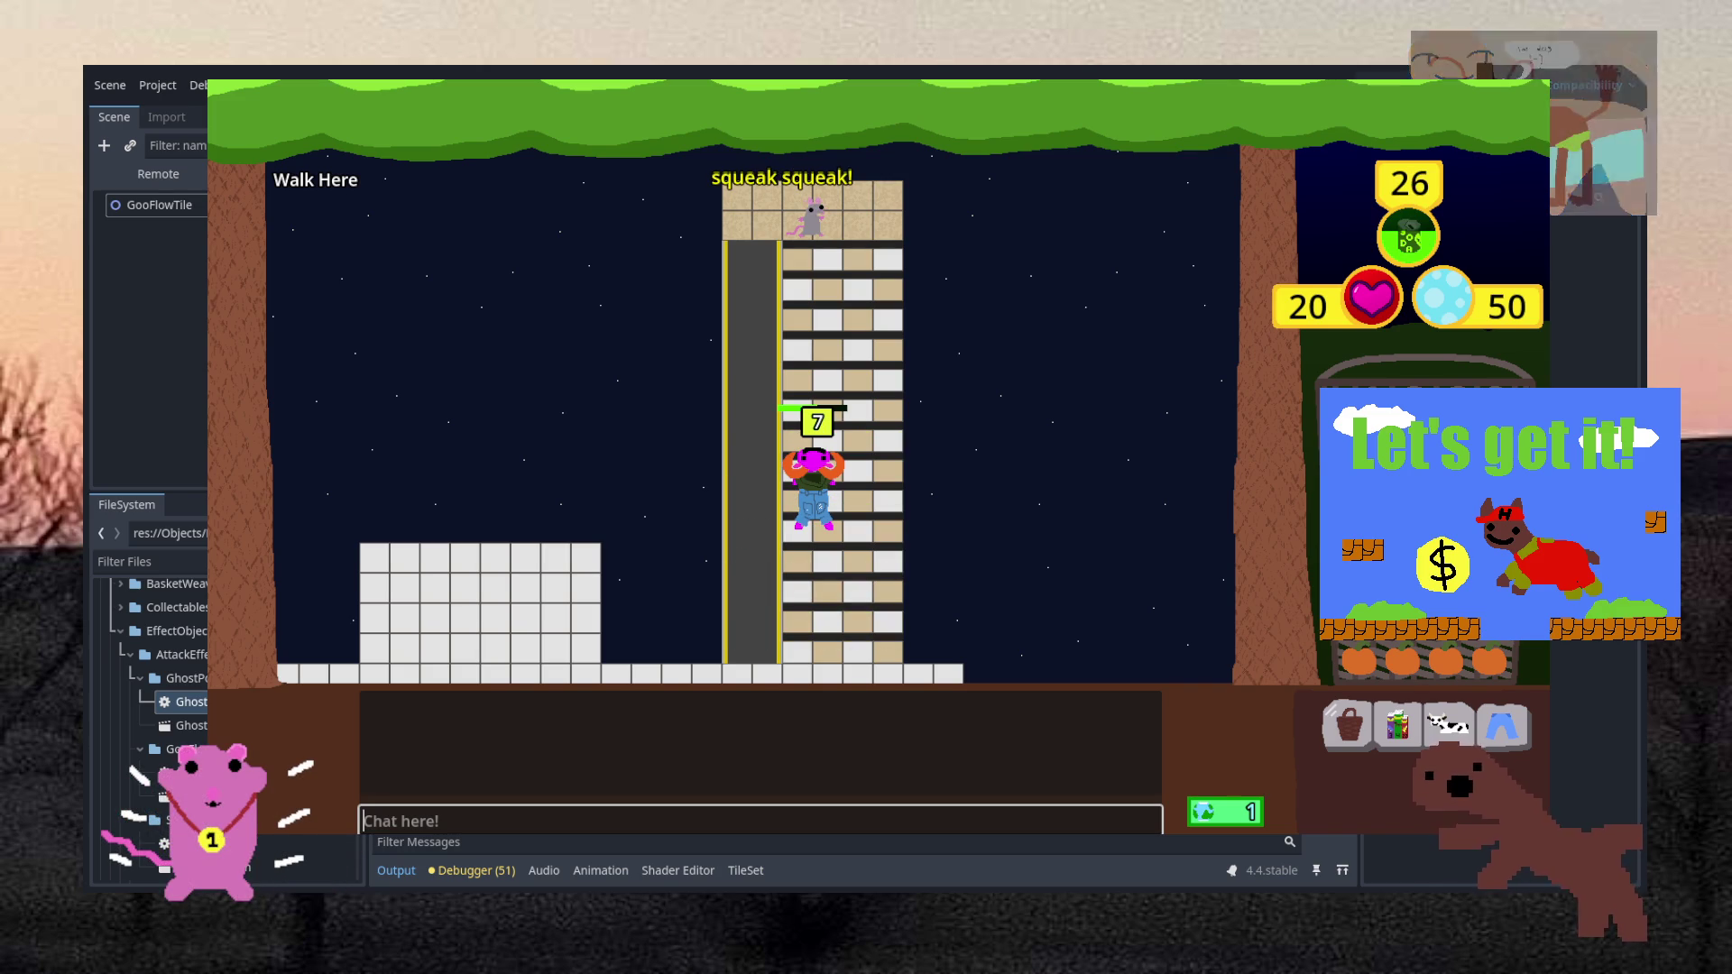
Eat the basket's four pumpkins, then climb back down onto the hallway floor
{"action": "left_click", "coordinate": [1364, 660]}
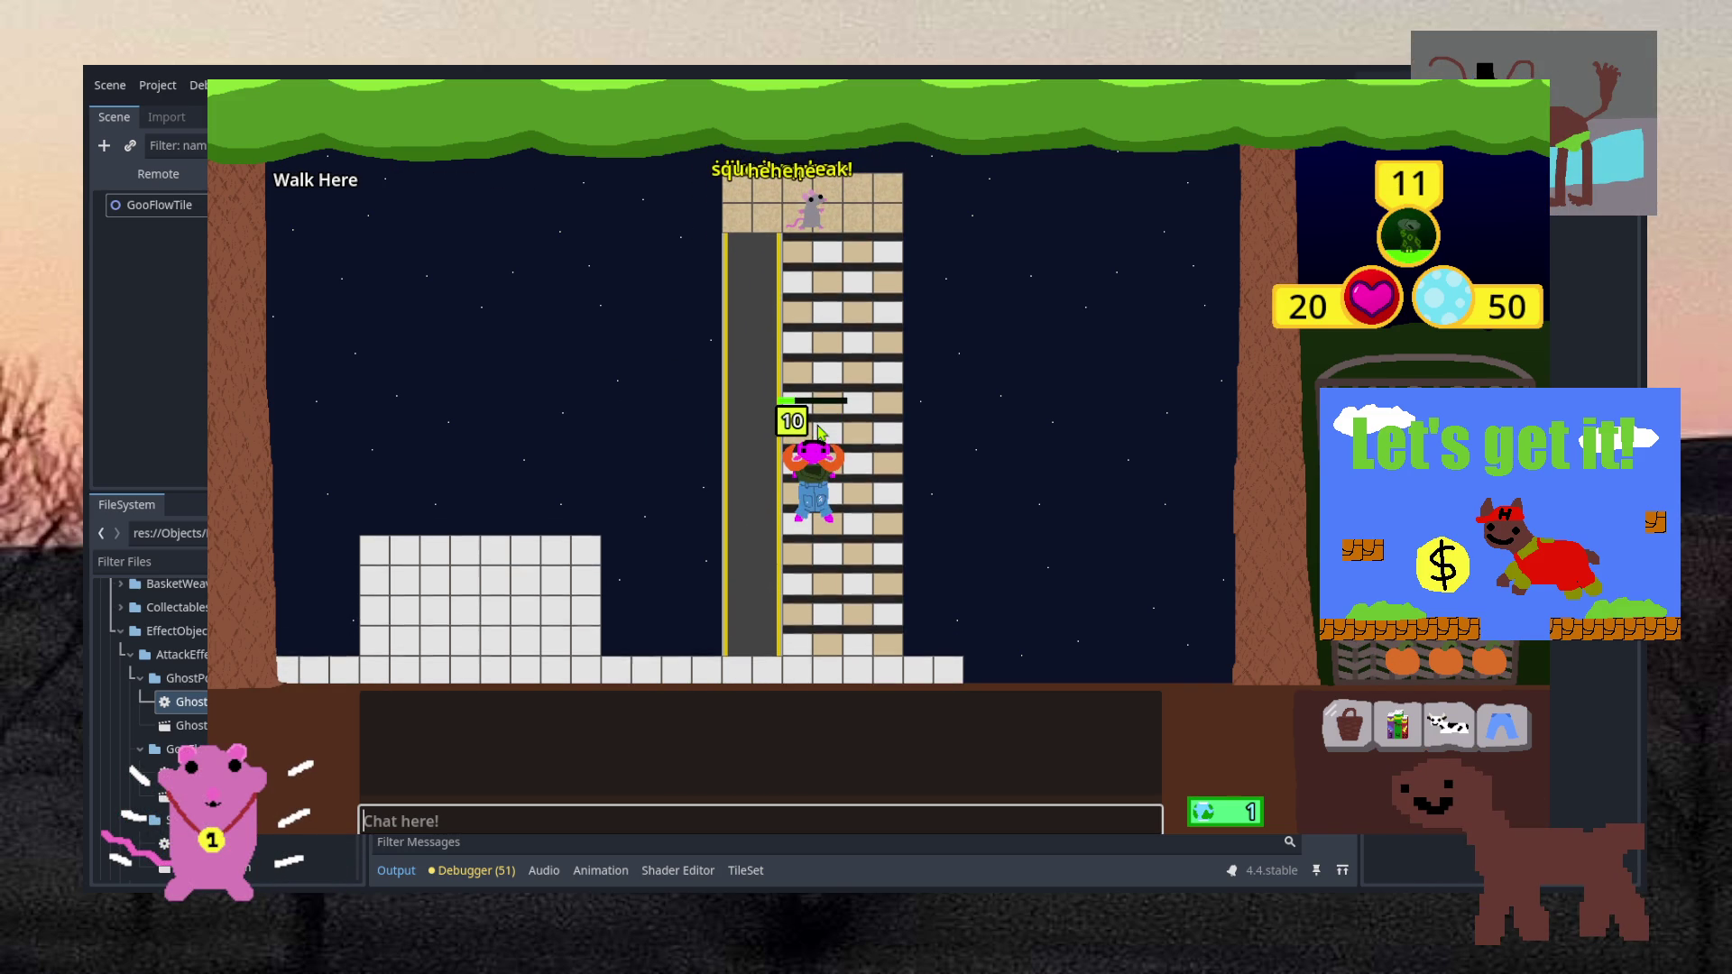
{"action": "left_click", "coordinate": [1403, 660]}
{"action": "left_click", "coordinate": [1448, 662]}
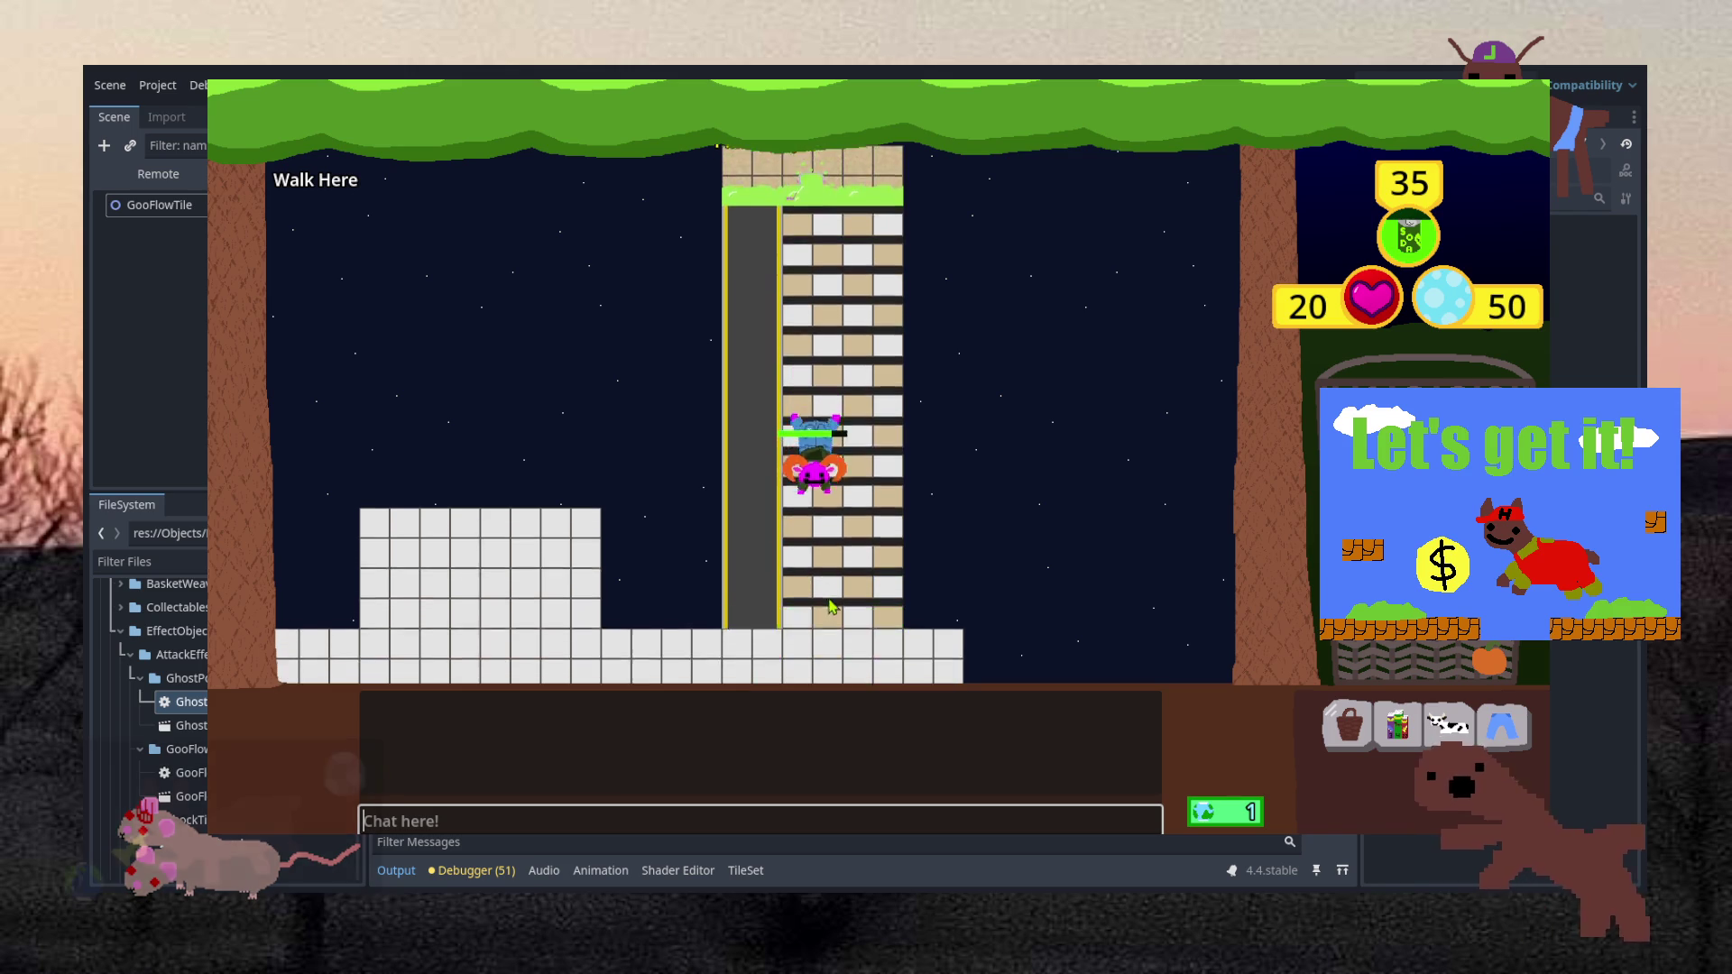
{"action": "left_click", "coordinate": [1503, 655]}
{"action": "left_click", "coordinate": [815, 668]}
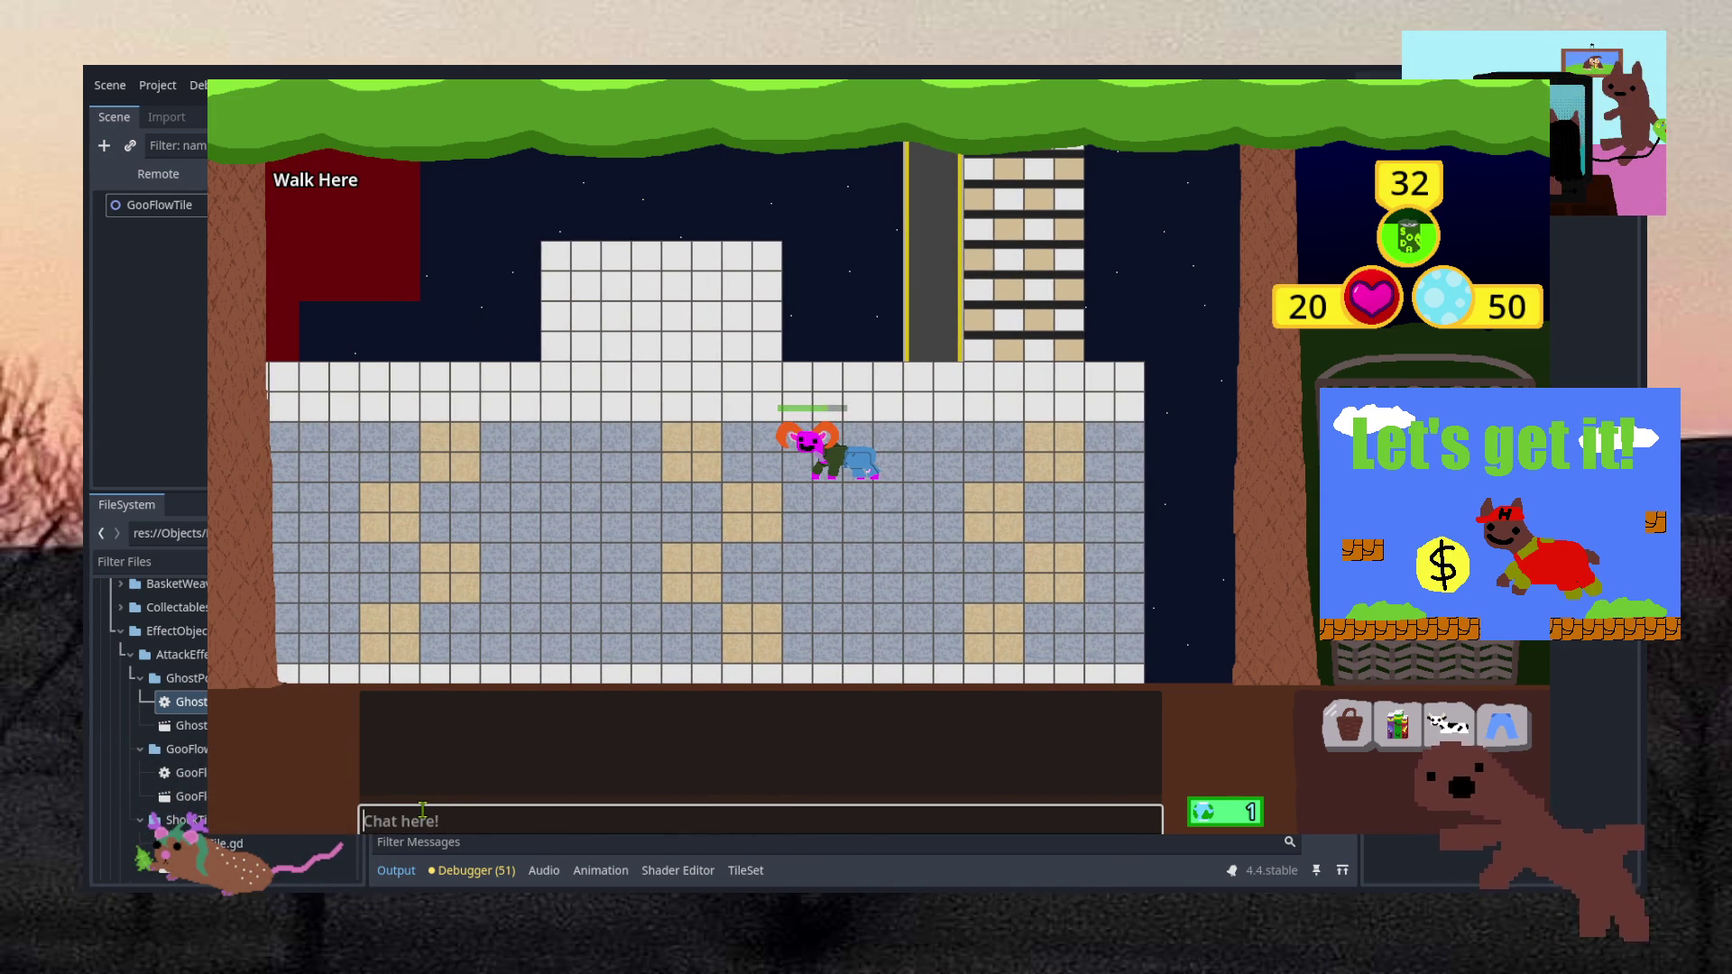
Send the ':give 59 10' and ':giveItem 59' chat commands for pumpkins, then walk the character around
{"action": "type", "text": "give "}
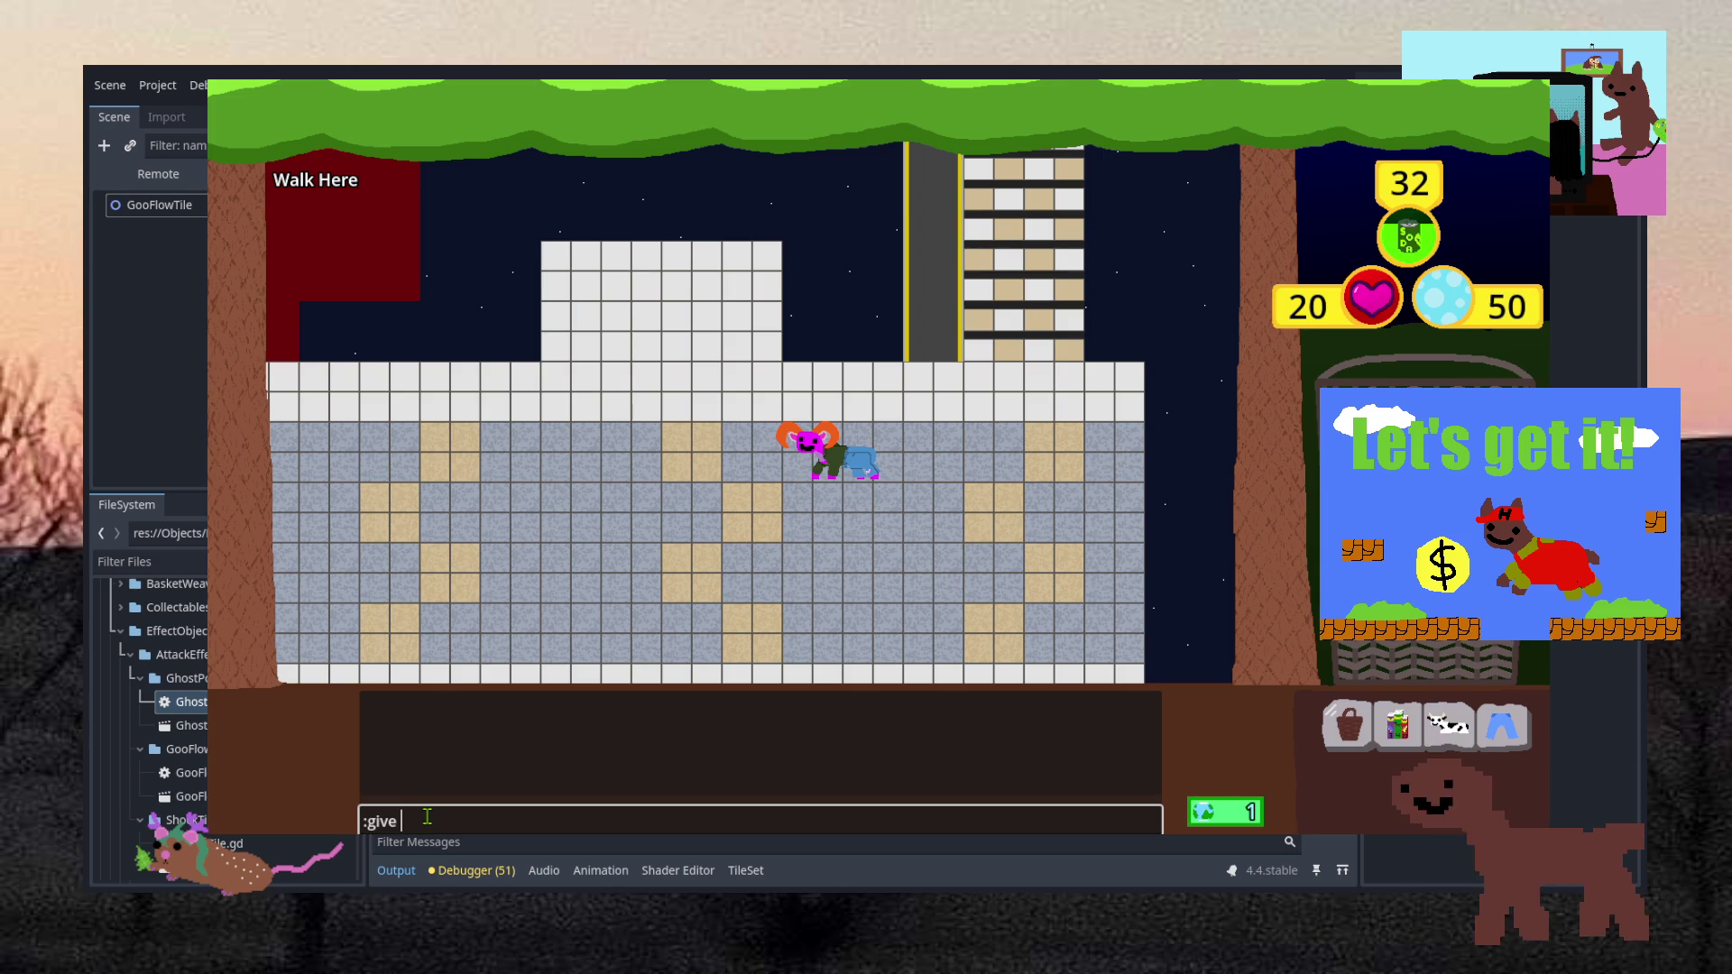
{"action": "type", "text": "59"}
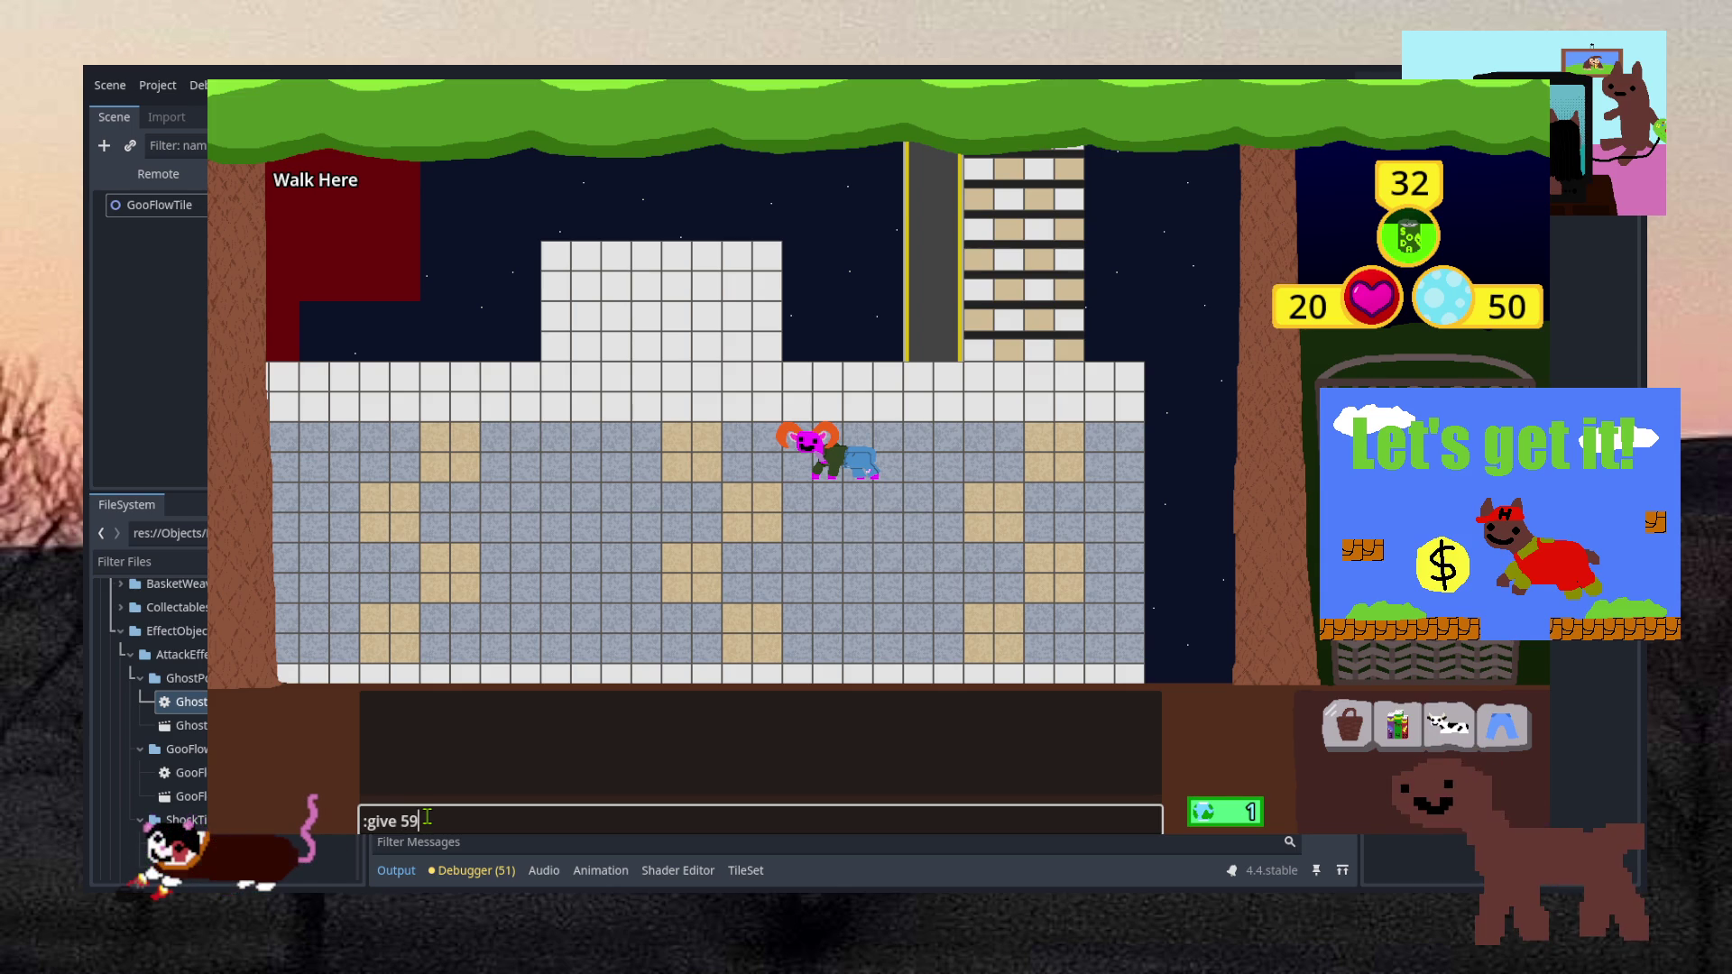
{"action": "type", "text": " 10"}
{"action": "key", "text": "Return"}
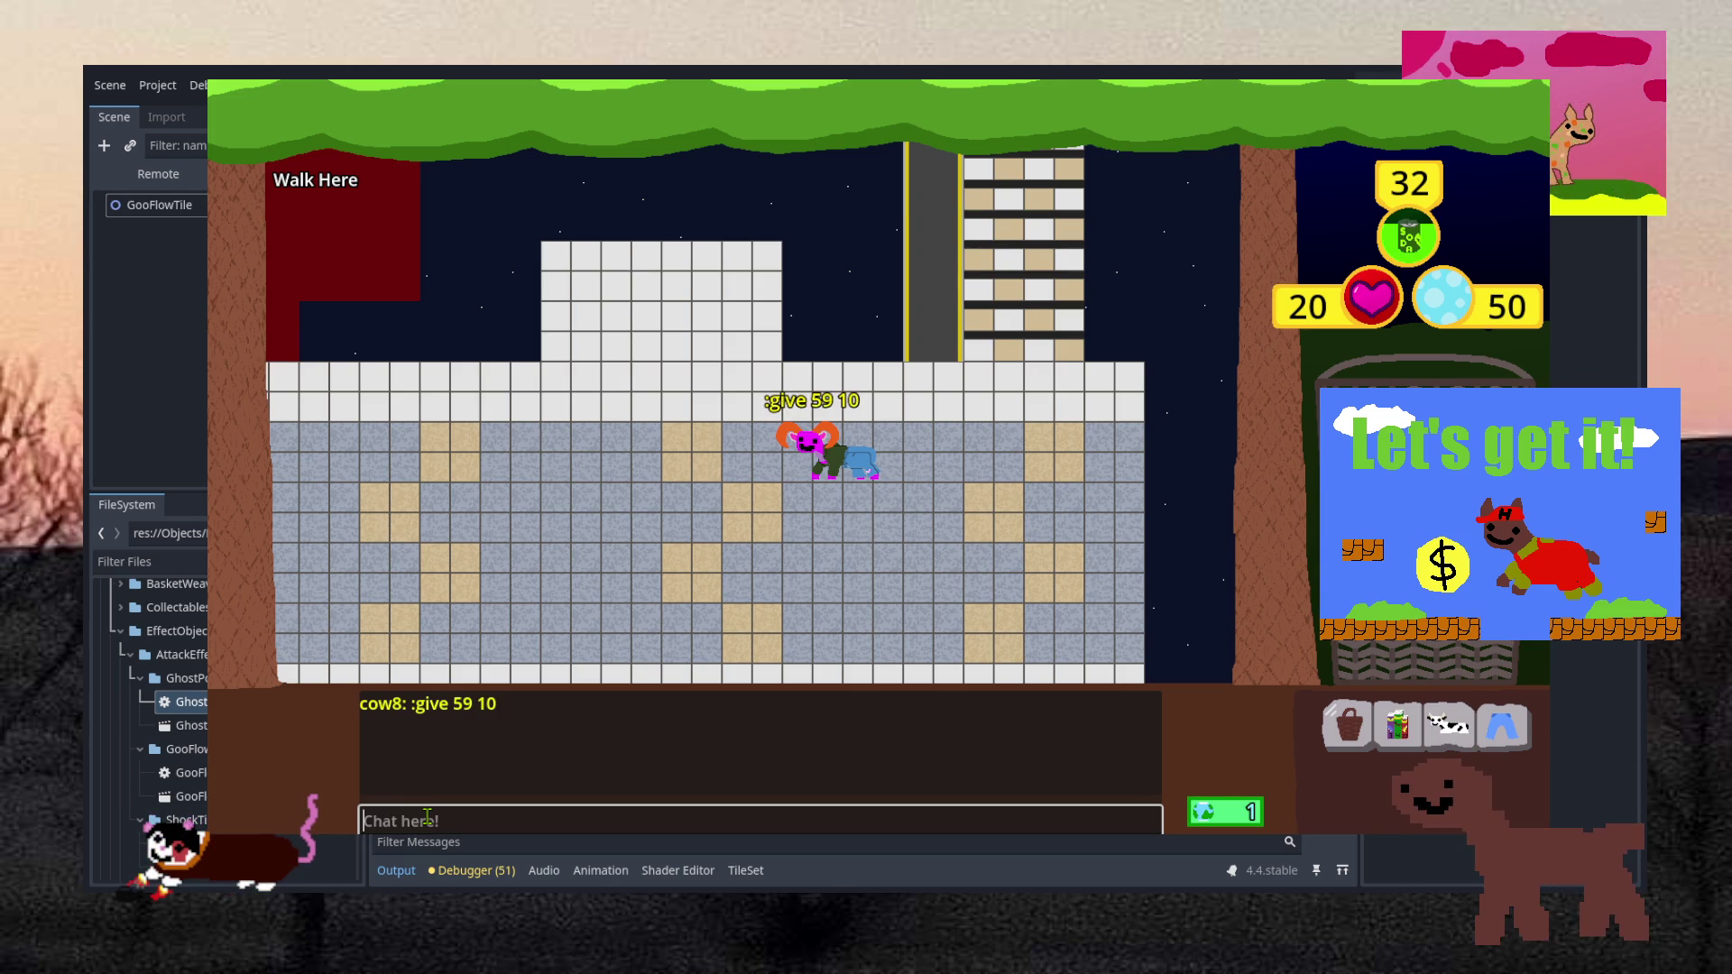
{"action": "type", "text": ":giveIte"}
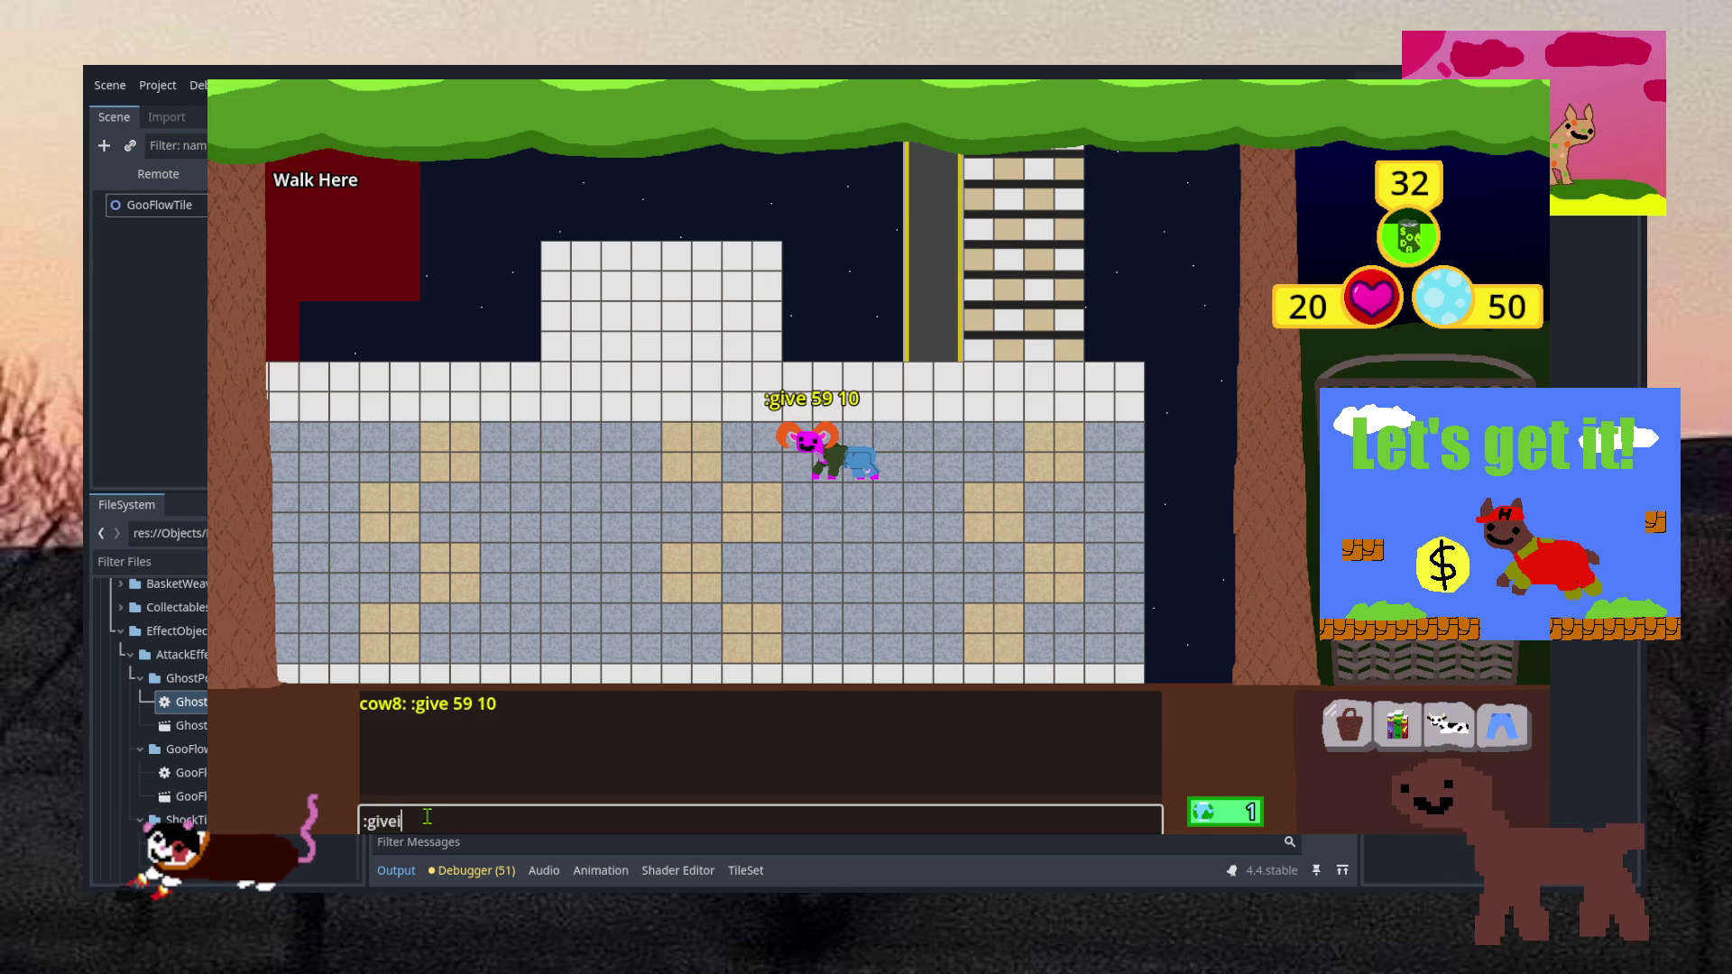
{"action": "type", "text": "m 59"}
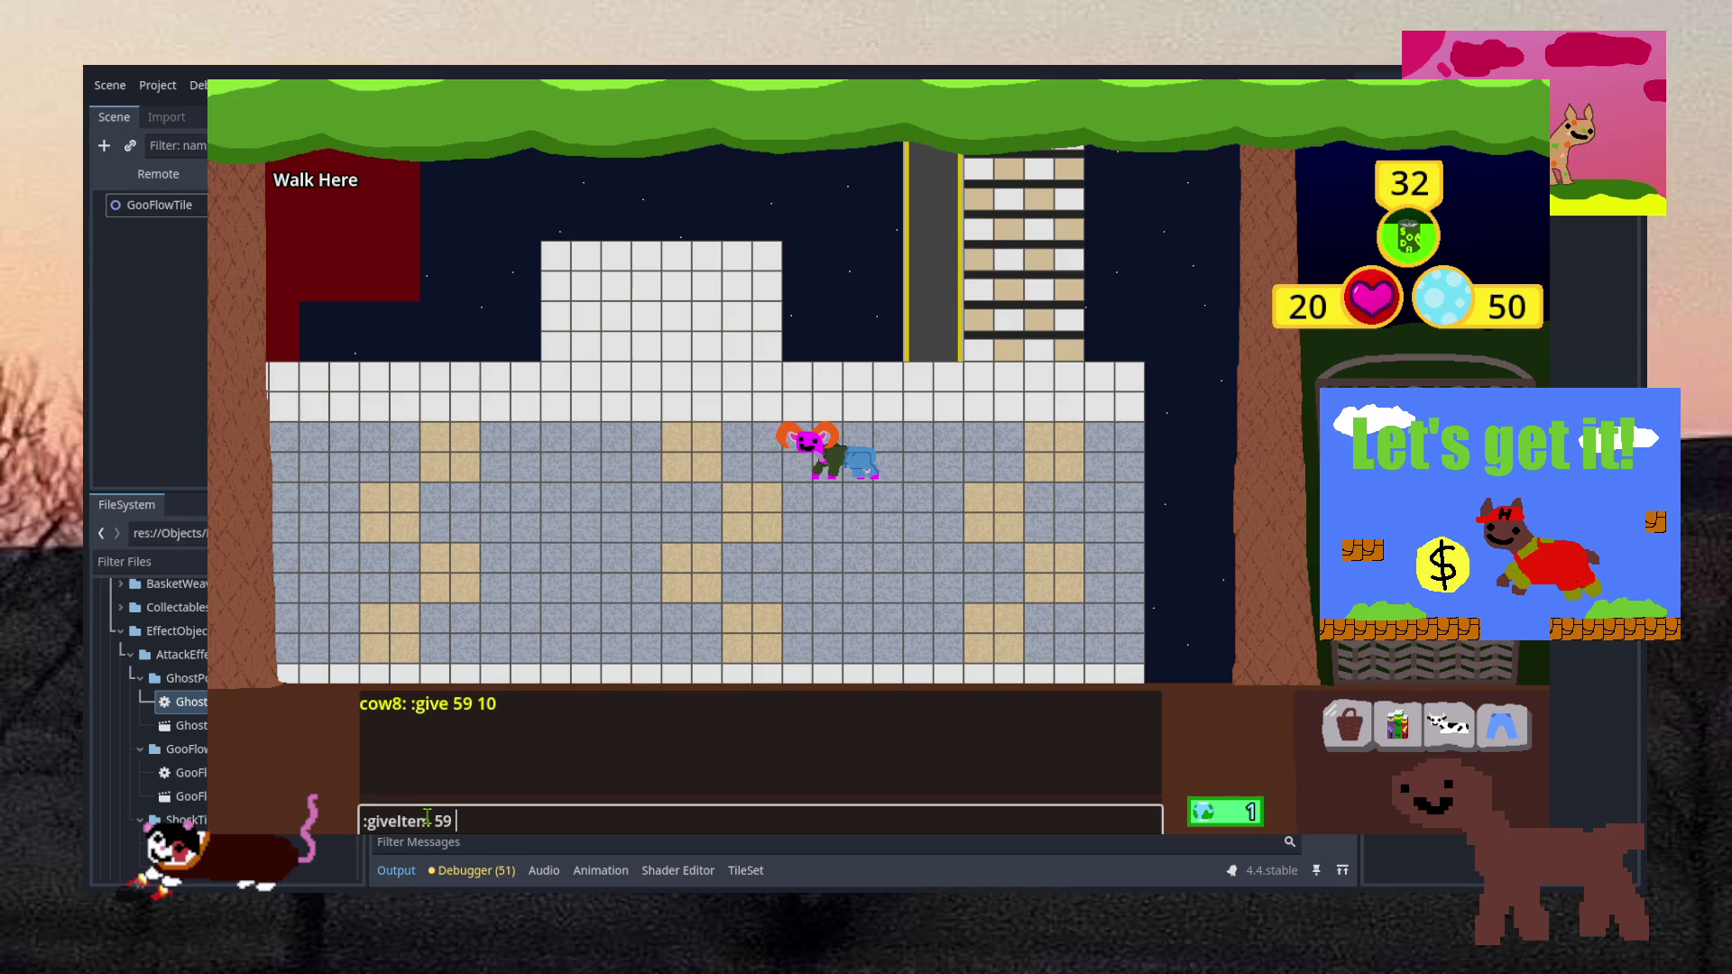
{"action": "key", "text": "Return"}
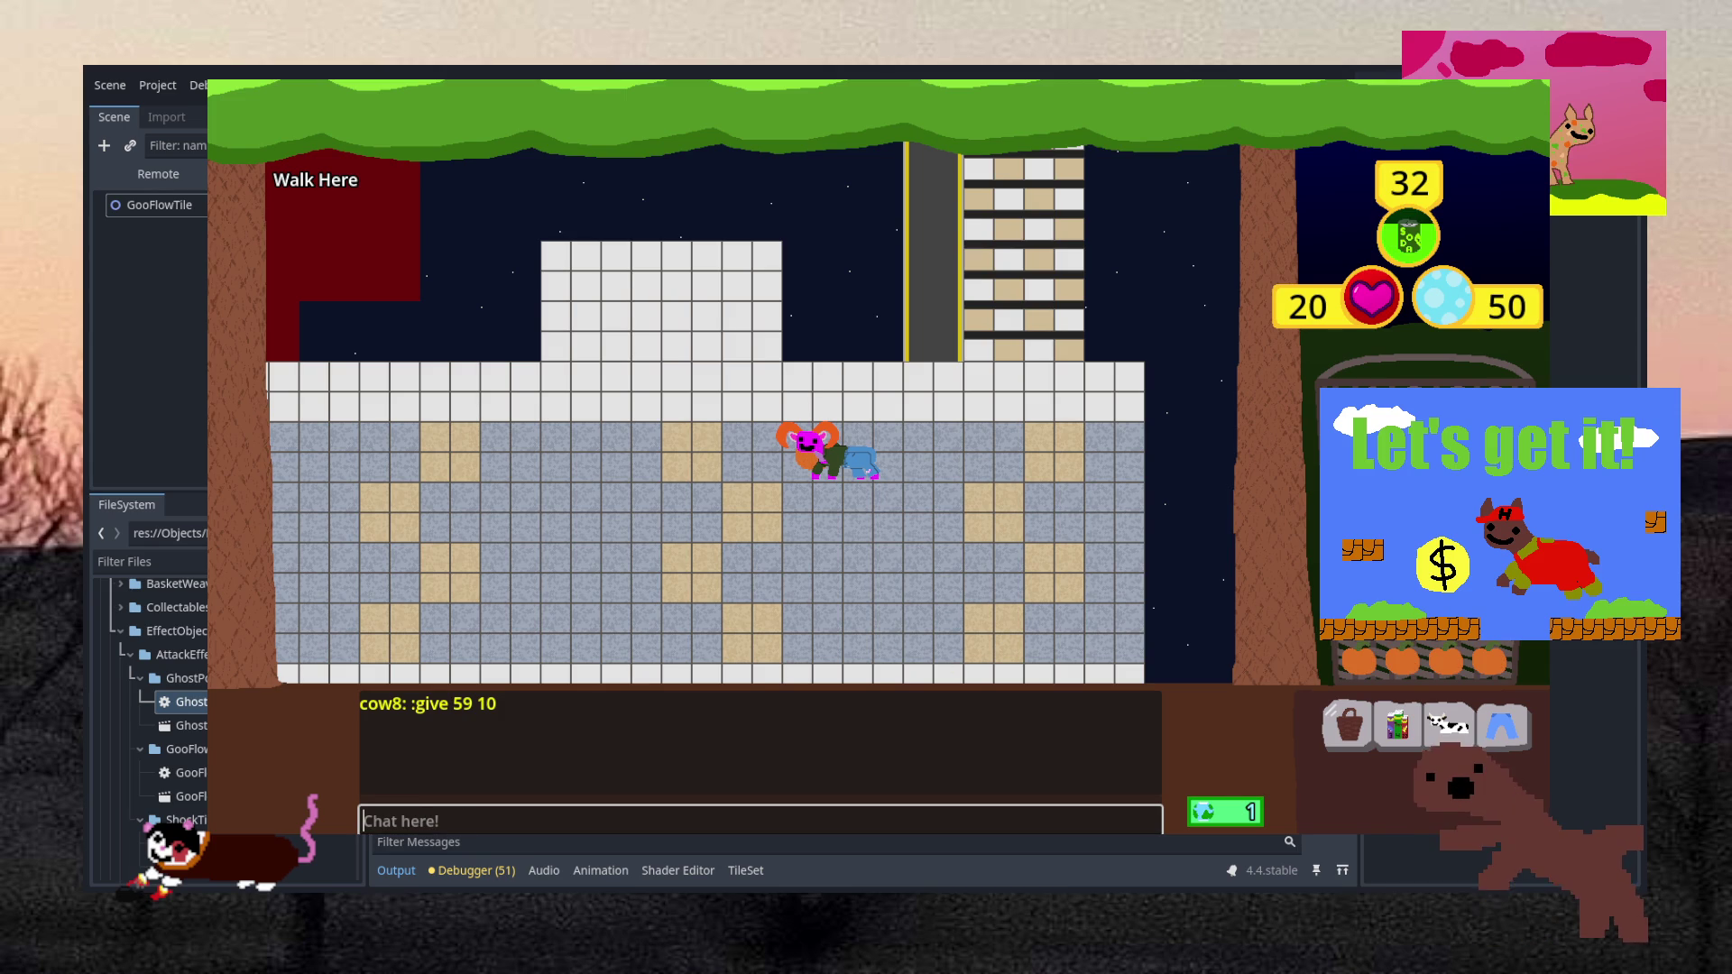
{"action": "left_click", "coordinate": [819, 549]}
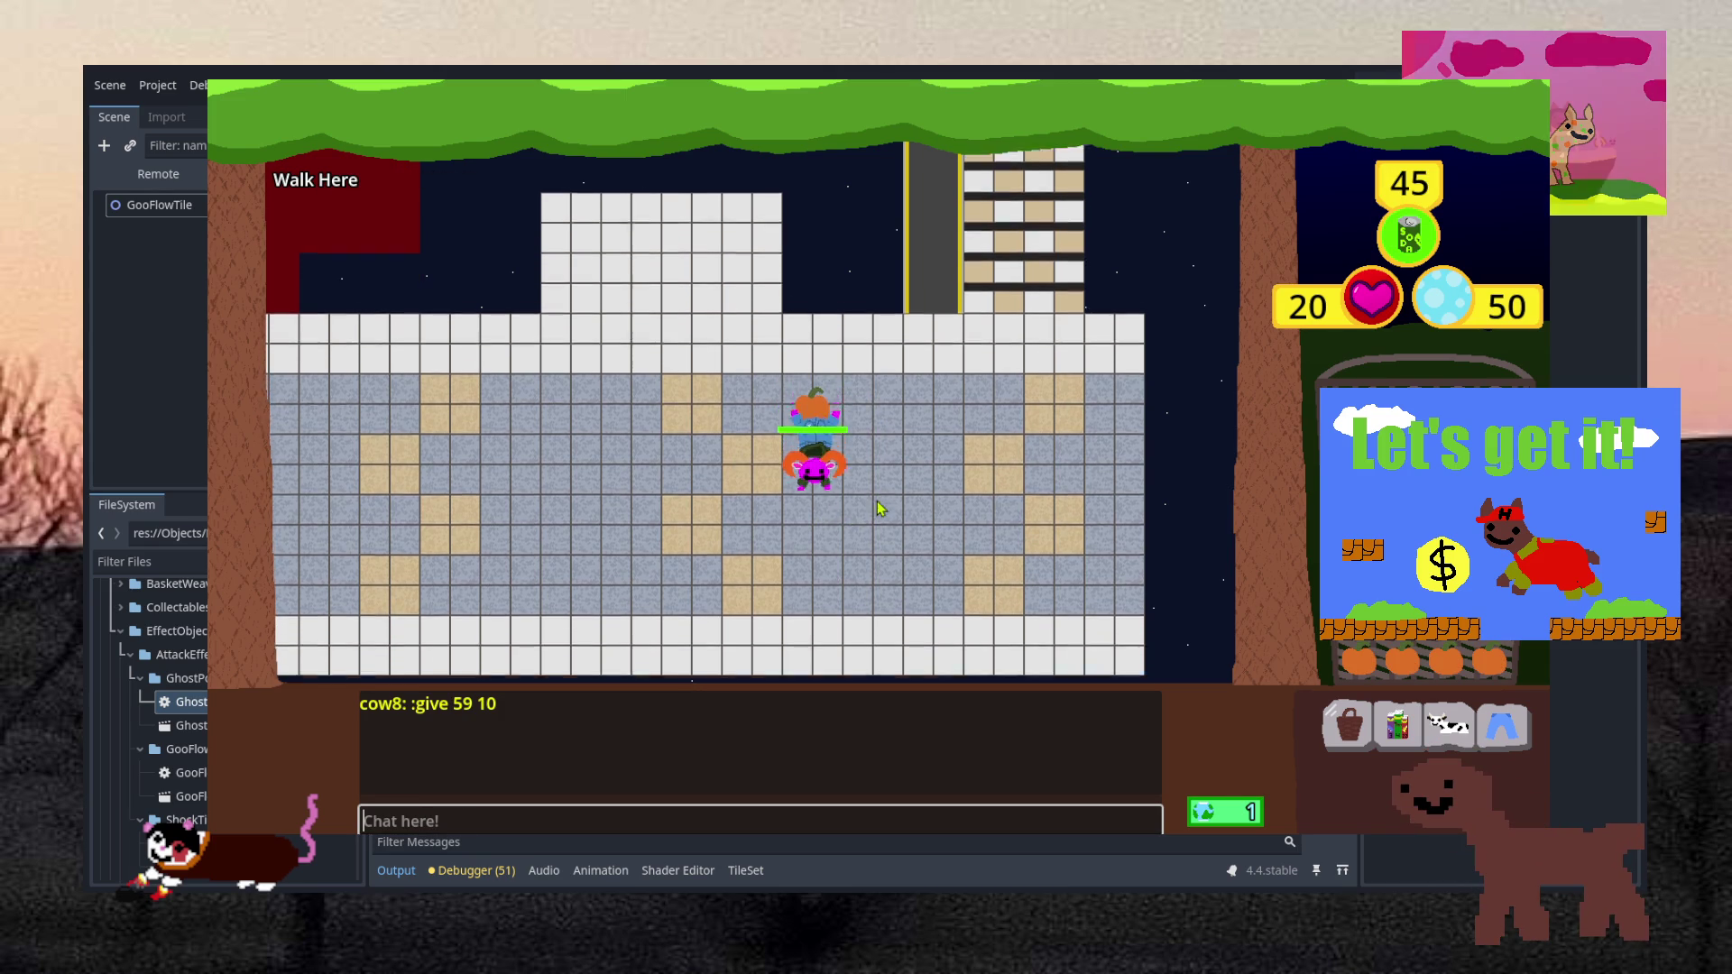
{"action": "left_click", "coordinate": [778, 408]}
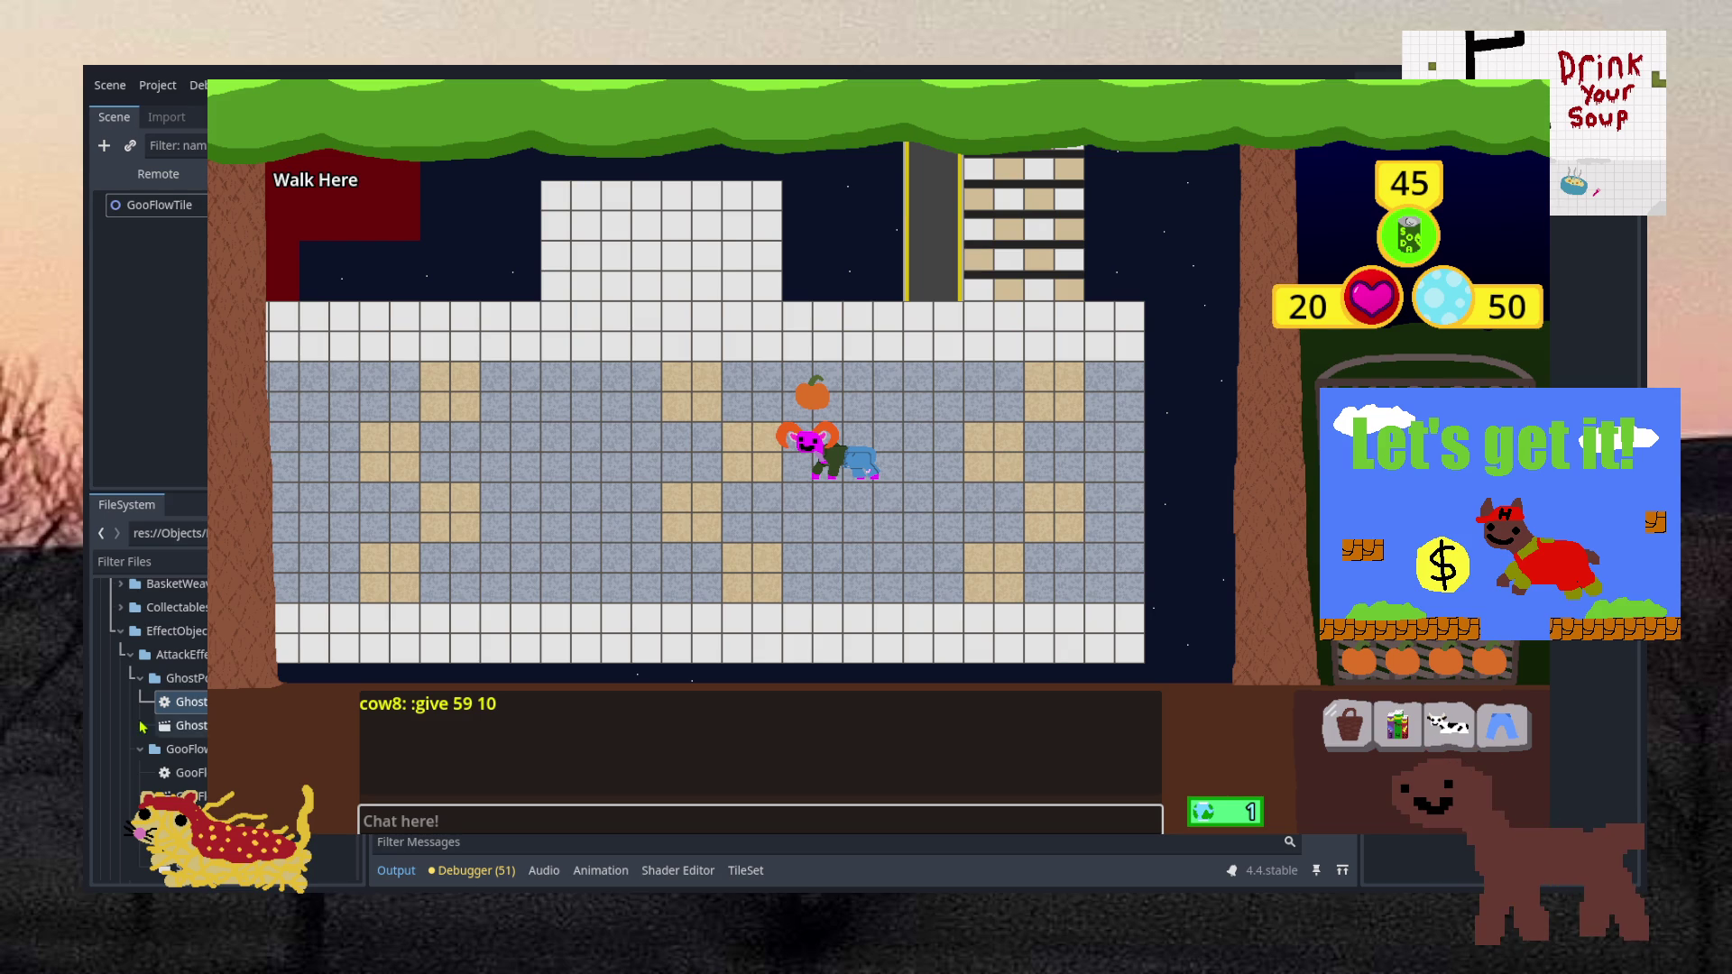
Expand the Items folder in Godot's FileSystem dock and select the ItemInfo.gd script
{"action": "scroll", "coordinate": [115, 611], "scroll_direction": "up", "scroll_amount": 3}
{"action": "left_click", "coordinate": [112, 602]}
{"action": "scroll", "coordinate": [171, 722], "scroll_direction": "down", "scroll_amount": 5}
{"action": "left_click", "coordinate": [202, 775]}
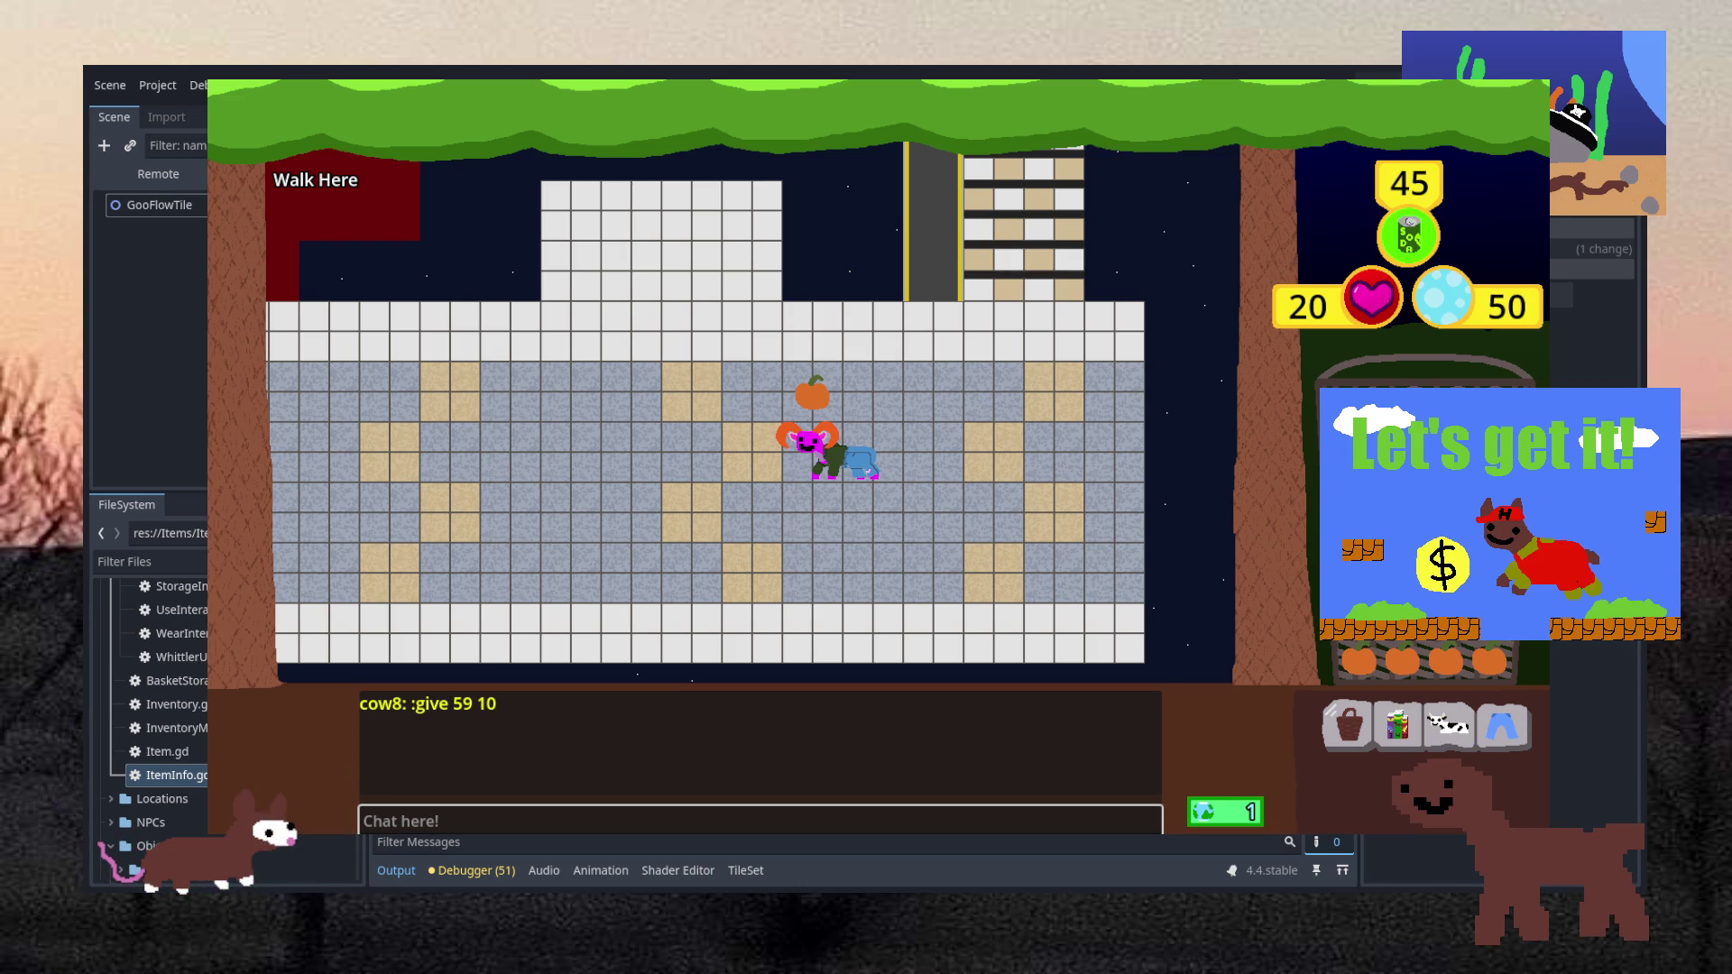
{"action": "key", "text": "alt+Tab"}
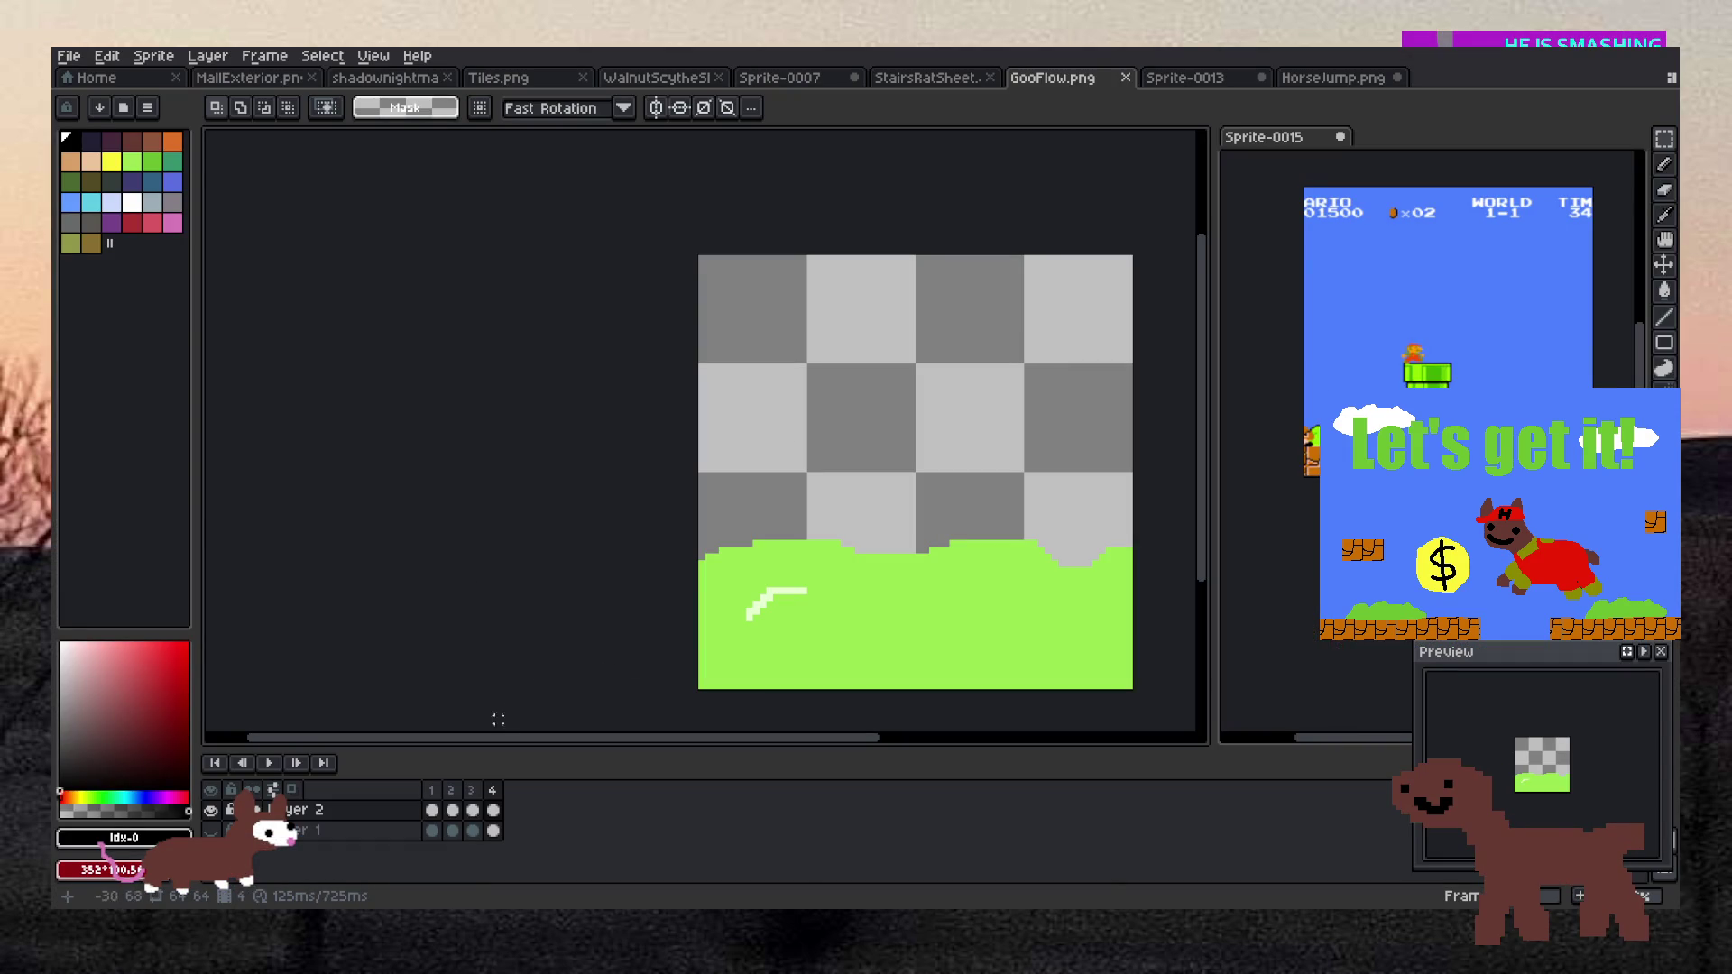
On frame 1, select the top goo band and stretch it down over the upper two-thirds of the tile
{"action": "key", "text": "ctrl+z"}
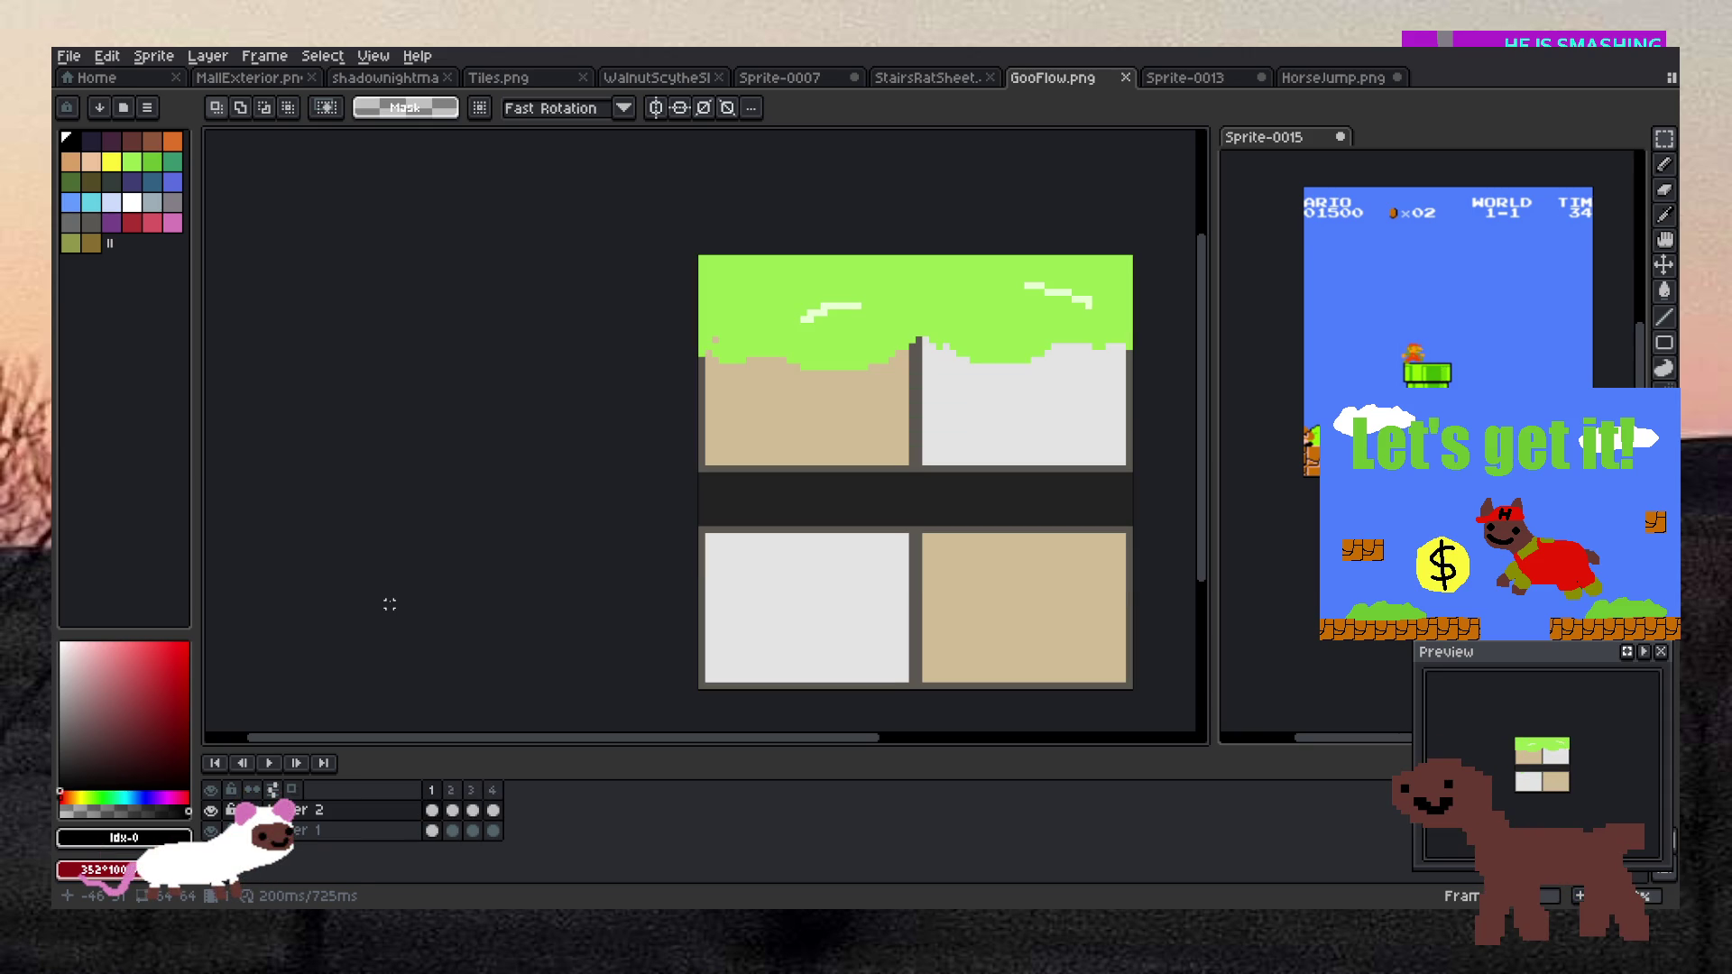
{"action": "scroll", "coordinate": [650, 403], "scroll_direction": "down", "scroll_amount": 2}
{"action": "scroll", "coordinate": [794, 464], "scroll_direction": "up", "scroll_amount": 1}
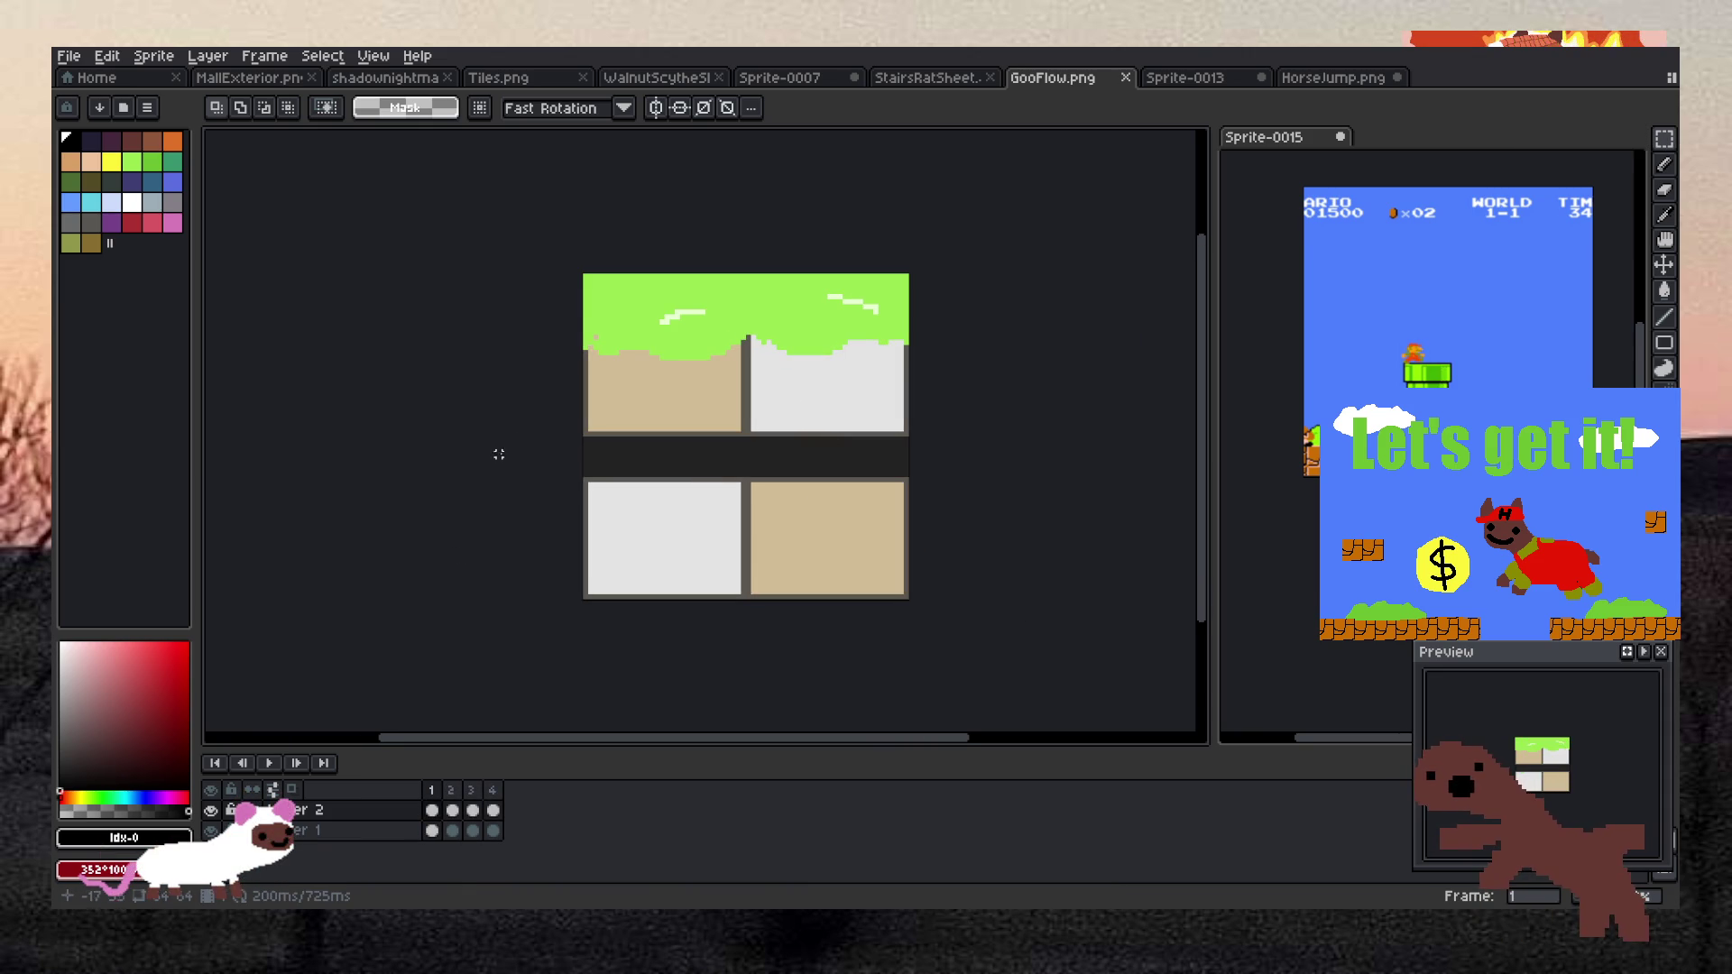
{"action": "left_click_drag", "start_coordinate": [580, 305], "coordinate": [905, 361]}
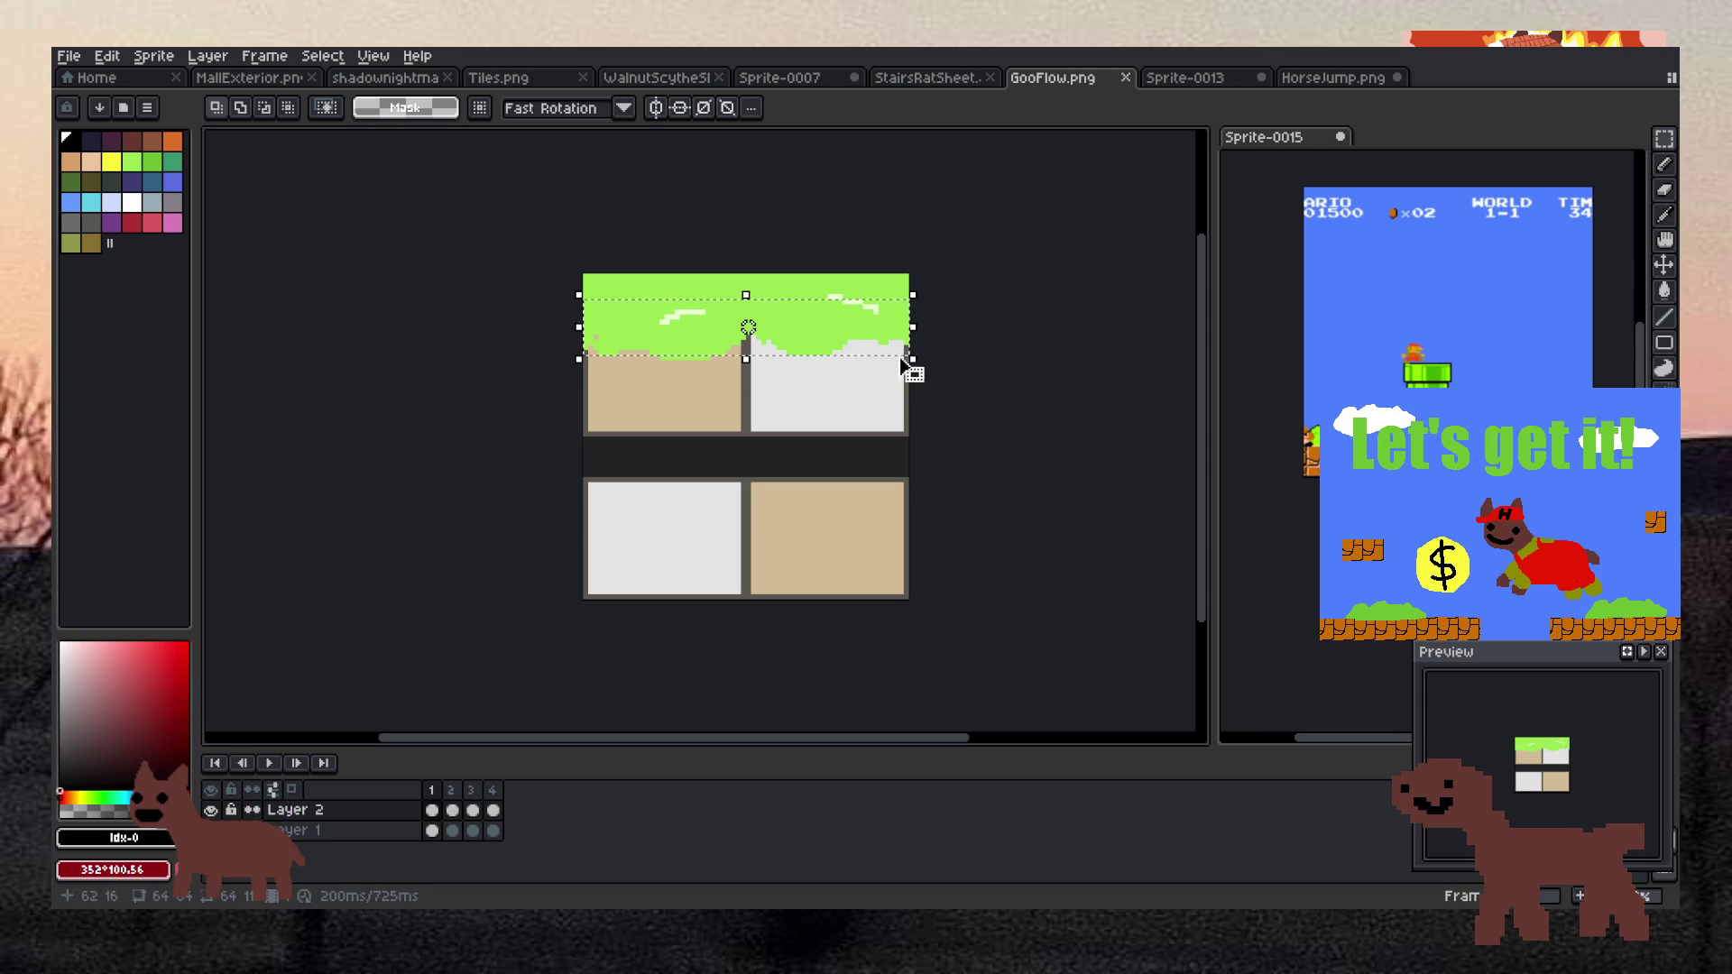
{"action": "key", "text": "ctrl+d"}
{"action": "mouse_move", "coordinate": [585, 289]}
{"action": "left_mouse_down"}
{"action": "mouse_move", "coordinate": [848, 429]}
{"action": "mouse_move", "coordinate": [907, 359]}
{"action": "mouse_move", "coordinate": [884, 528]}
{"action": "left_mouse_up"}
{"action": "left_click", "coordinate": [953, 433]}
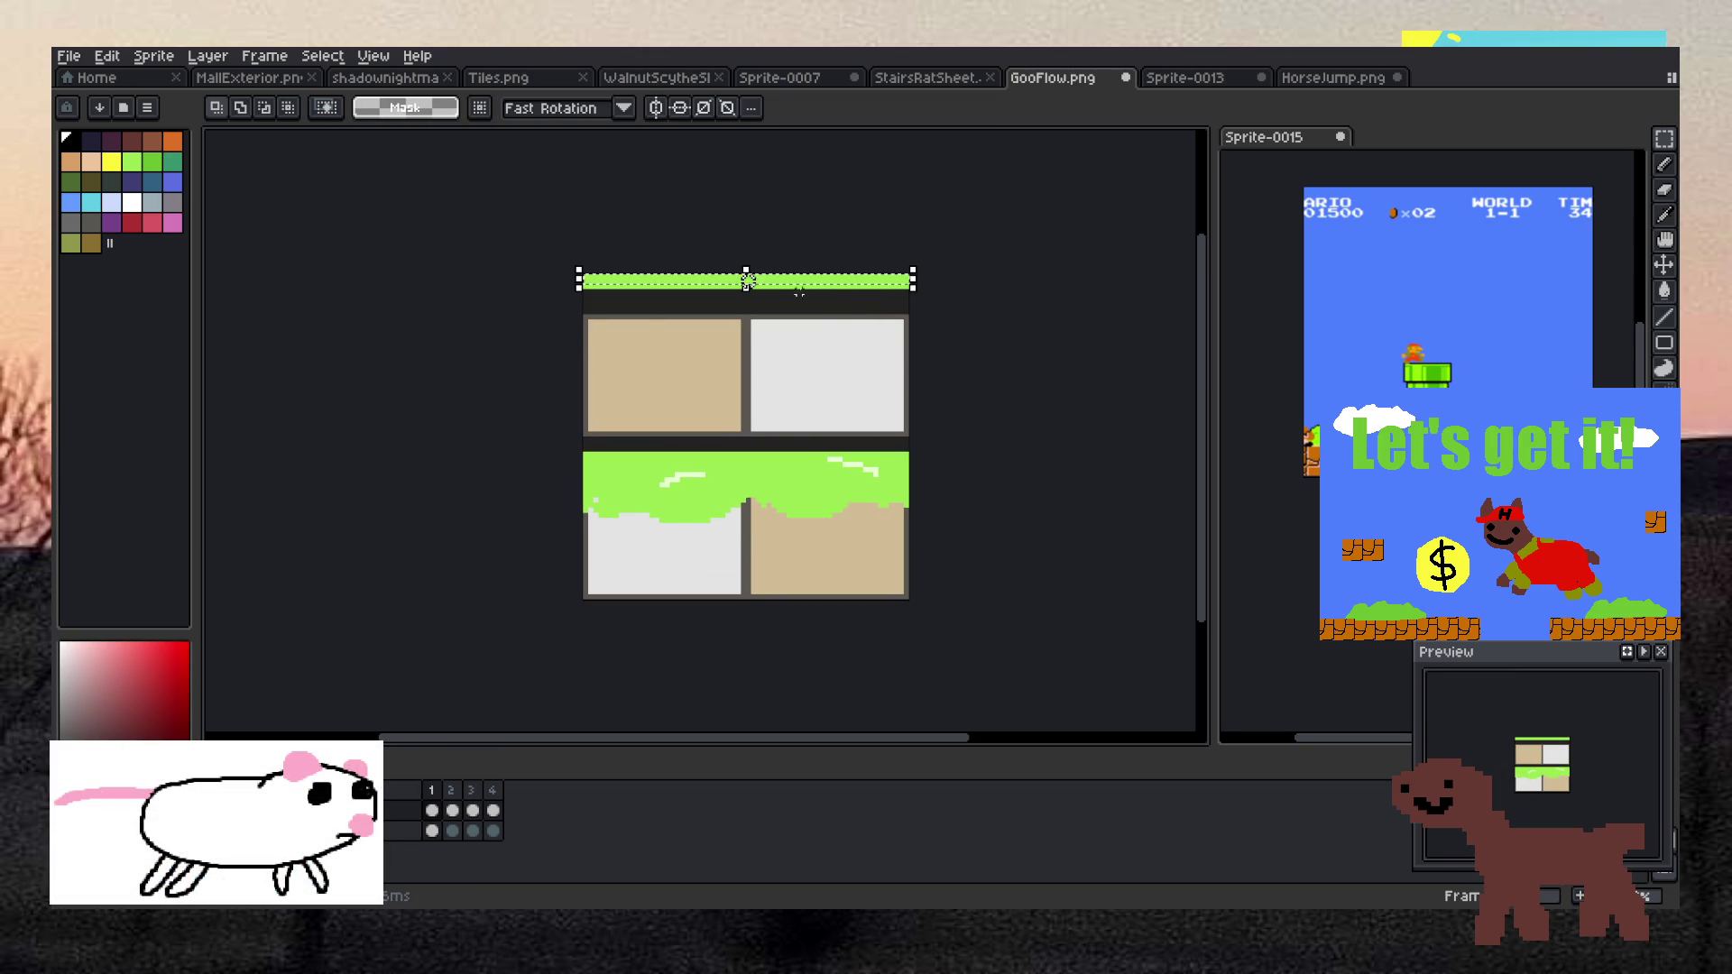
{"action": "left_click_drag", "start_coordinate": [746, 289], "coordinate": [773, 487]}
{"action": "left_click", "coordinate": [988, 465]}
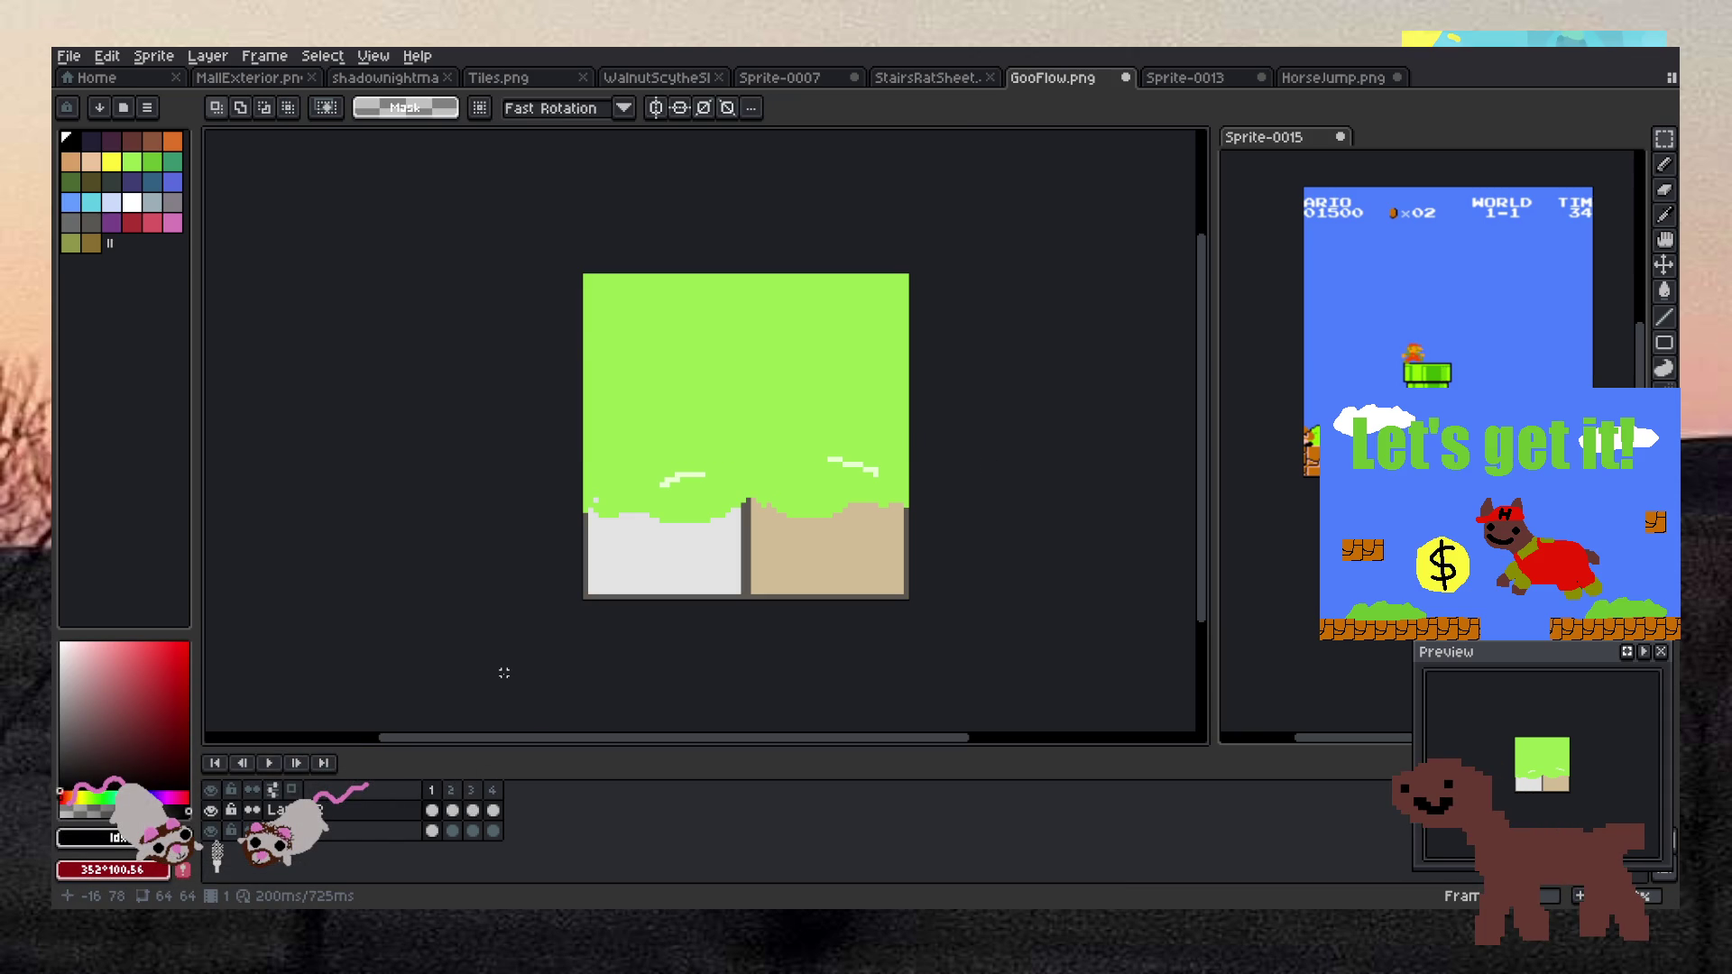
Compare the frames, then move to frame 2 and pick the goo green as the drawing colour
{"action": "key", "text": "Right"}
{"action": "key", "text": "Left"}
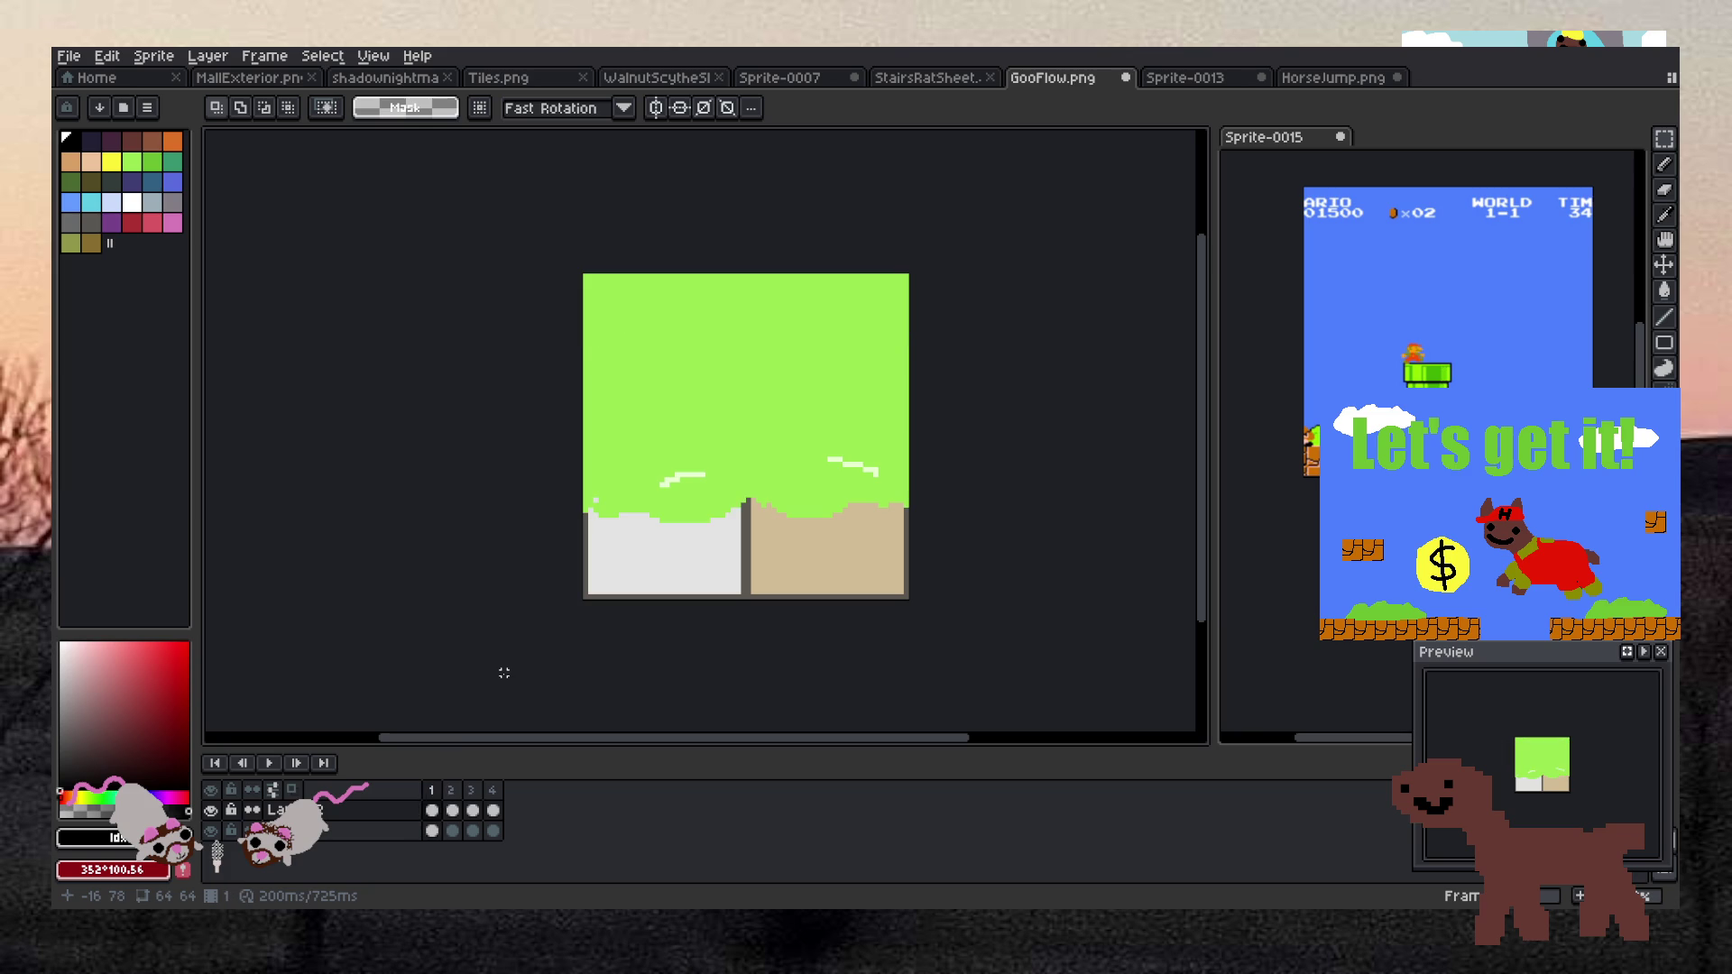
{"action": "key", "text": "Right"}
{"action": "key", "text": "Left"}
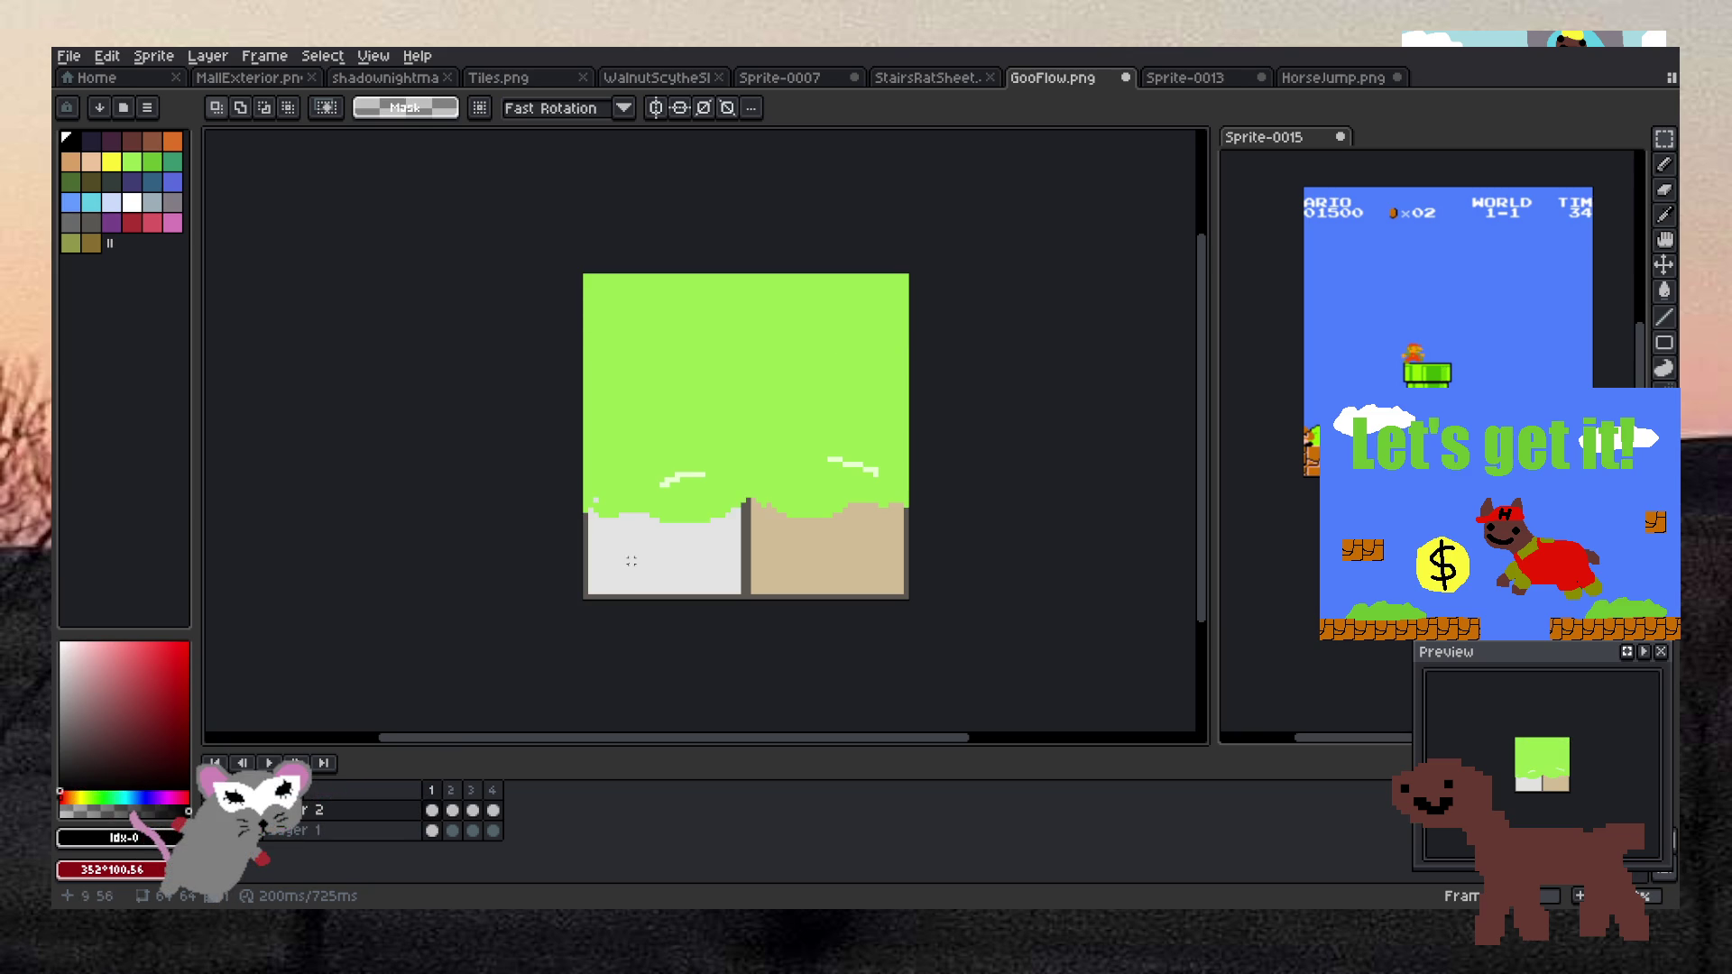
{"action": "key", "text": "Right"}
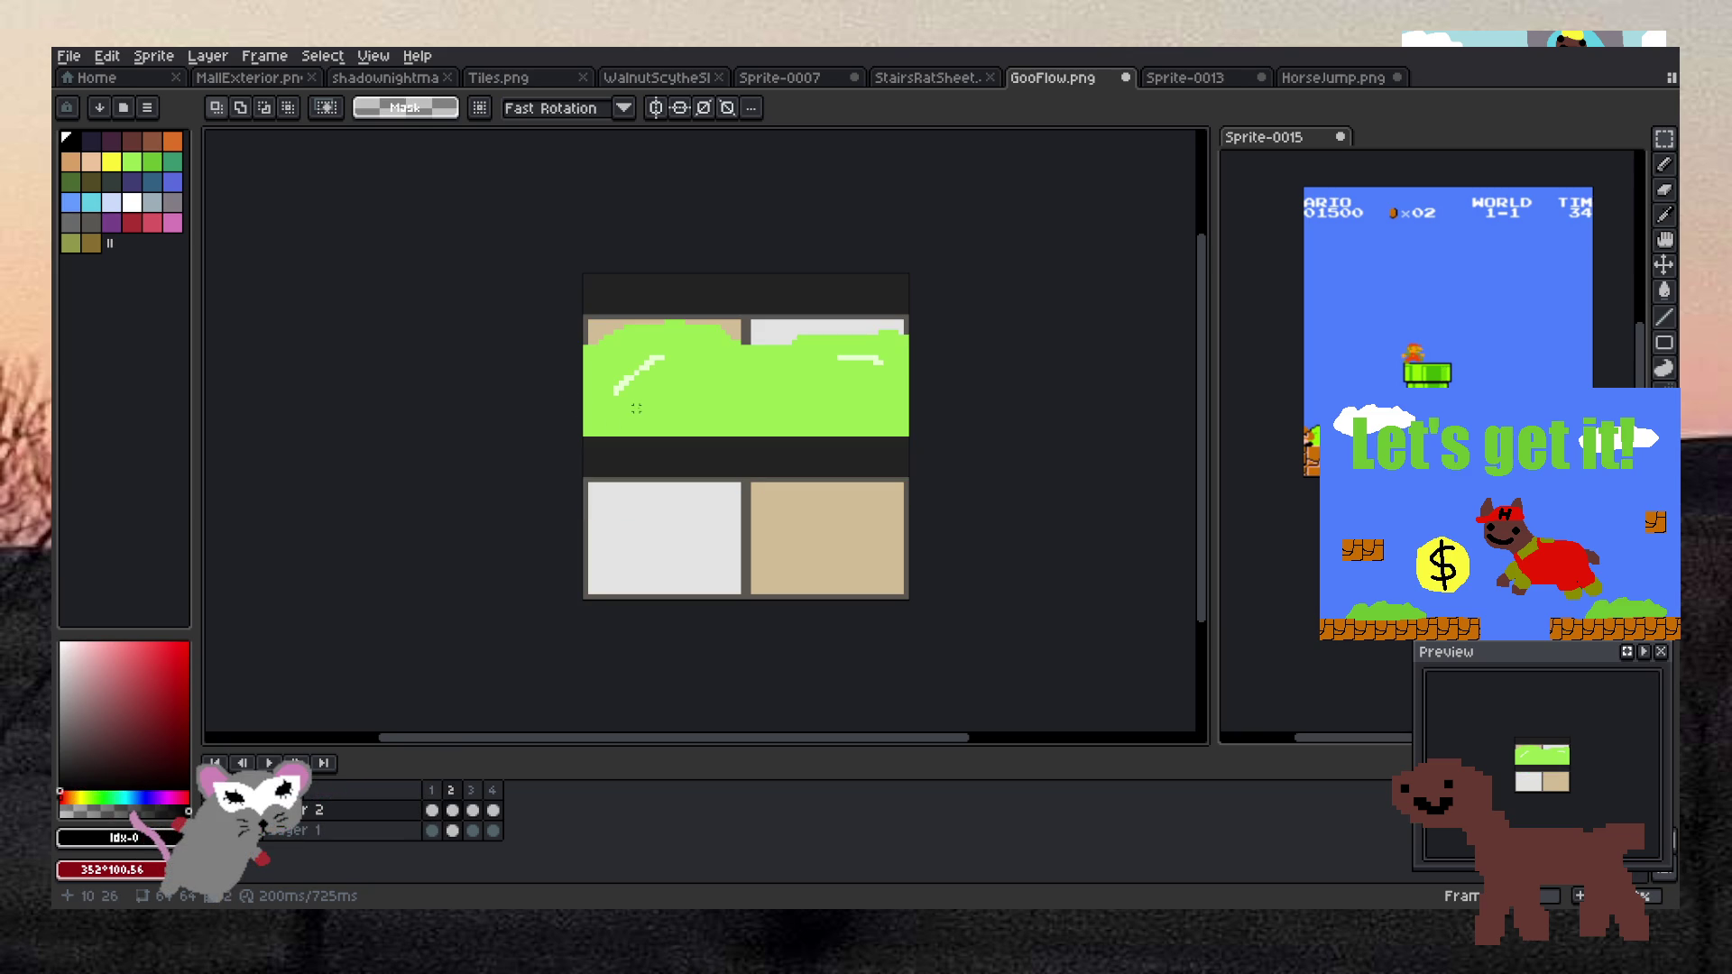
{"action": "left_click", "coordinate": [650, 424], "text": "alt"}
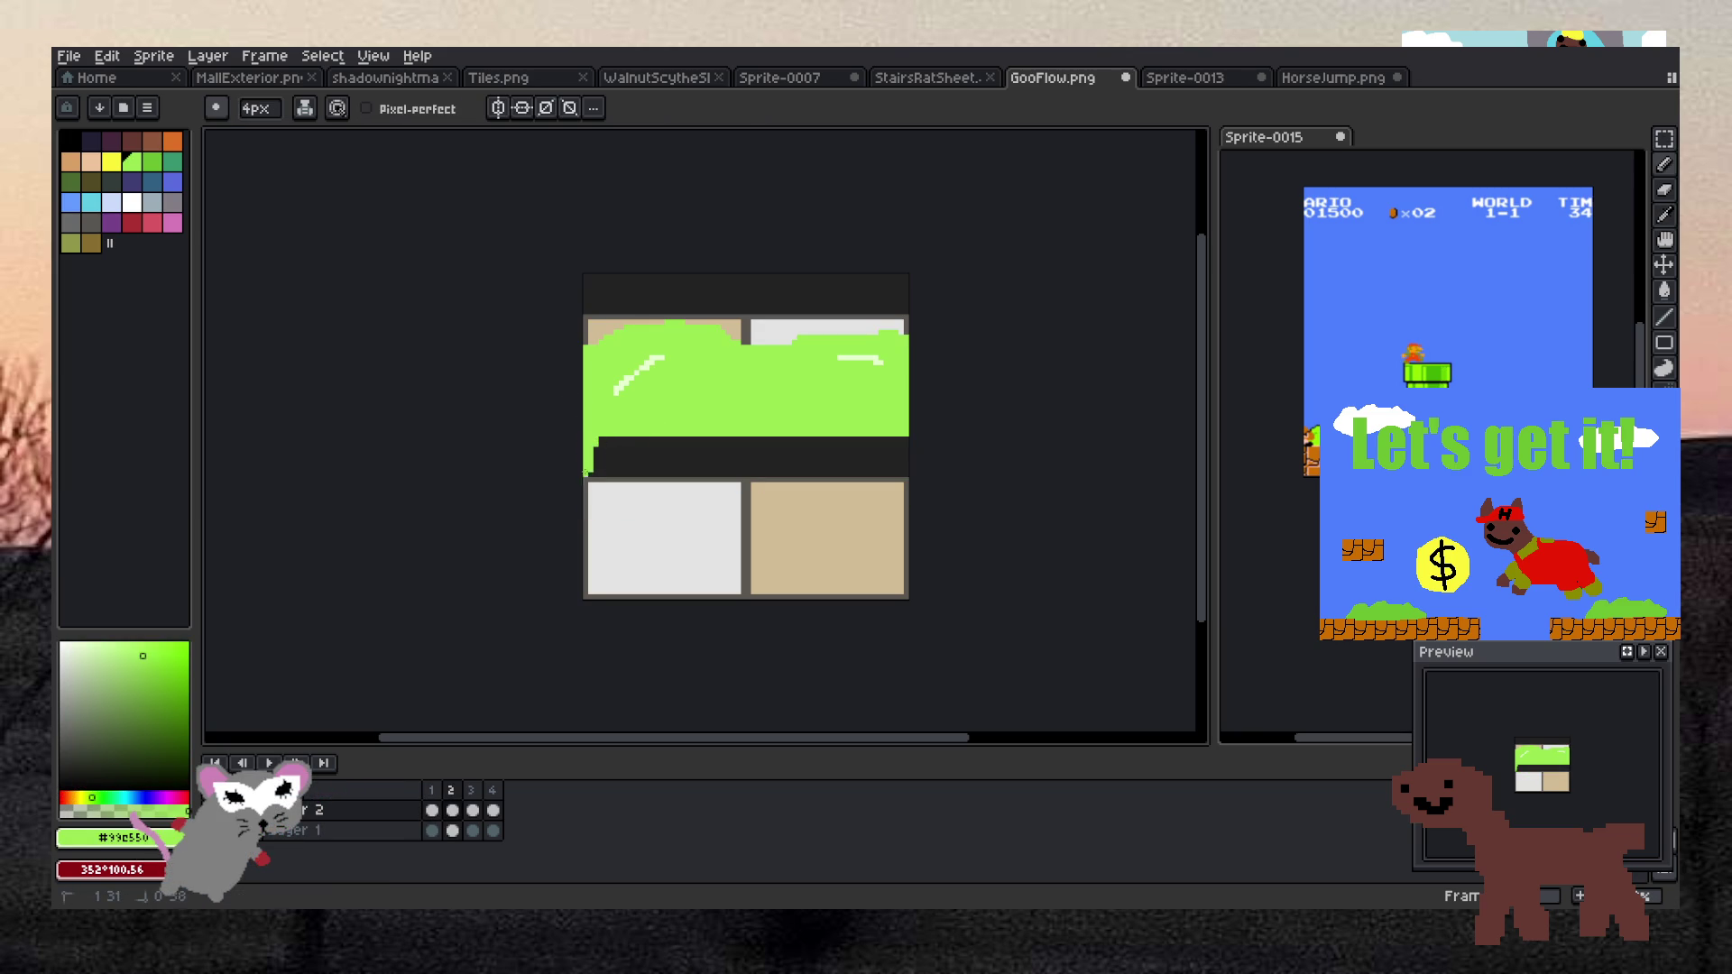
Paint green goo along the bottom tiles and bucket-fill the middle of frame 2 with green
{"action": "mouse_move", "coordinate": [583, 553]}
{"action": "left_mouse_down"}
{"action": "mouse_move", "coordinate": [641, 559]}
{"action": "mouse_move", "coordinate": [617, 576]}
{"action": "left_mouse_up"}
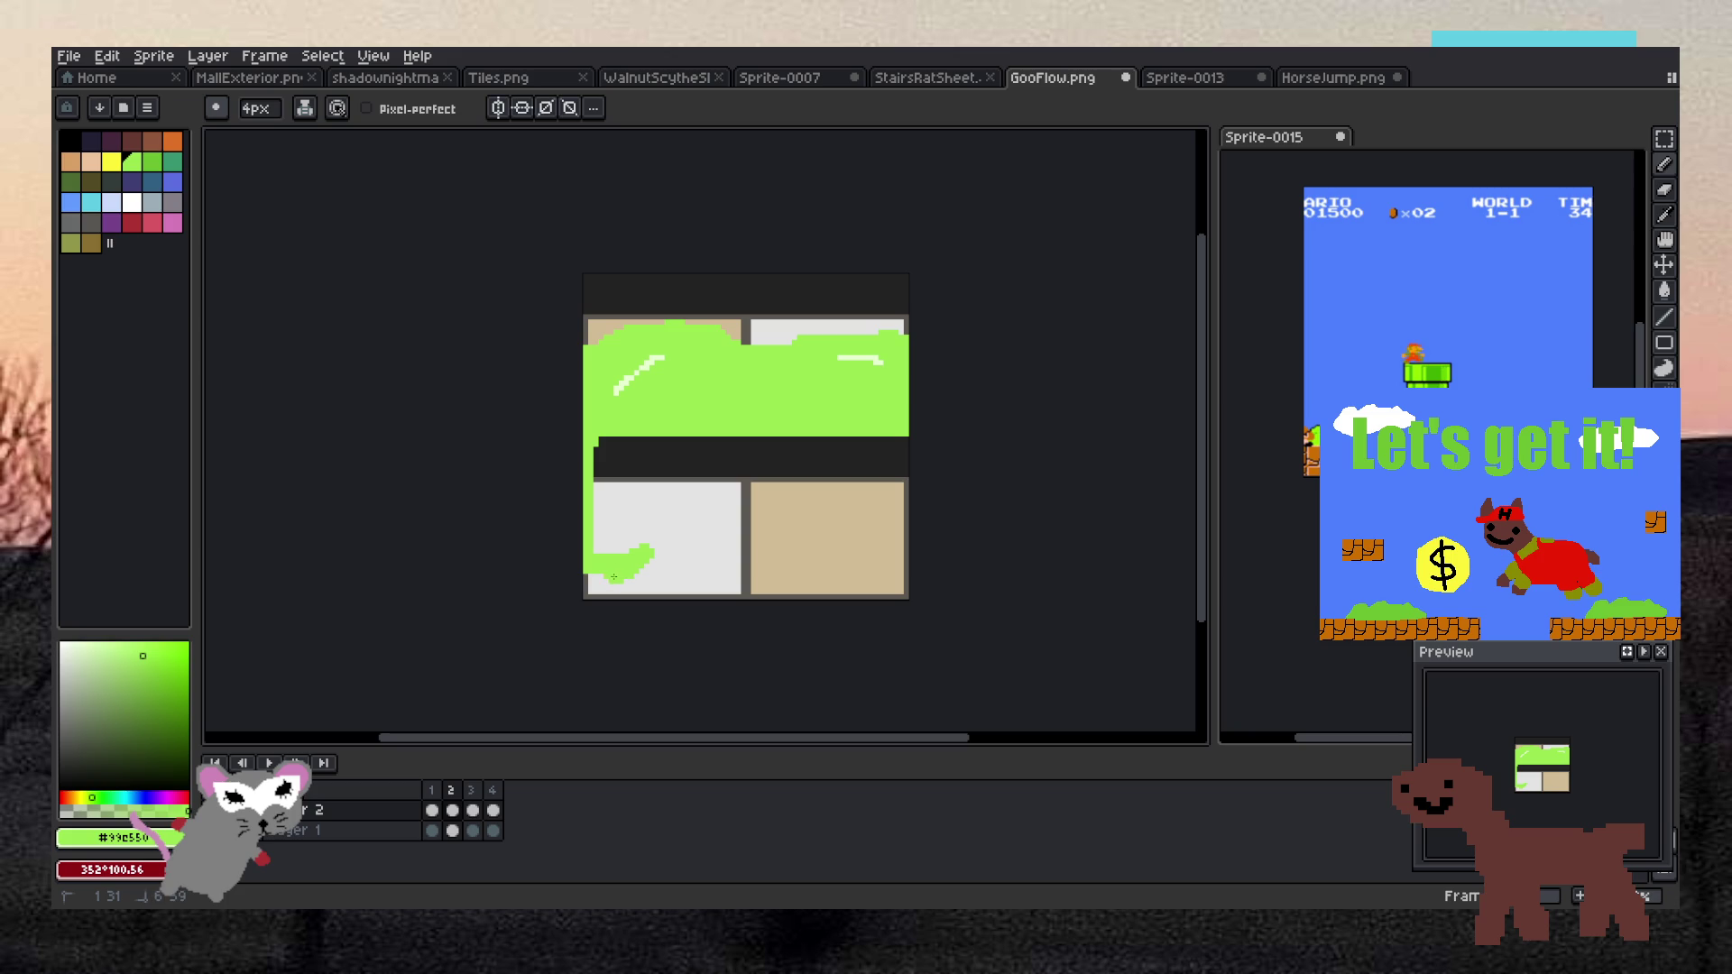
{"action": "mouse_move", "coordinate": [732, 564]}
{"action": "left_mouse_down"}
{"action": "mouse_move", "coordinate": [805, 546]}
{"action": "mouse_move", "coordinate": [857, 563]}
{"action": "left_mouse_up"}
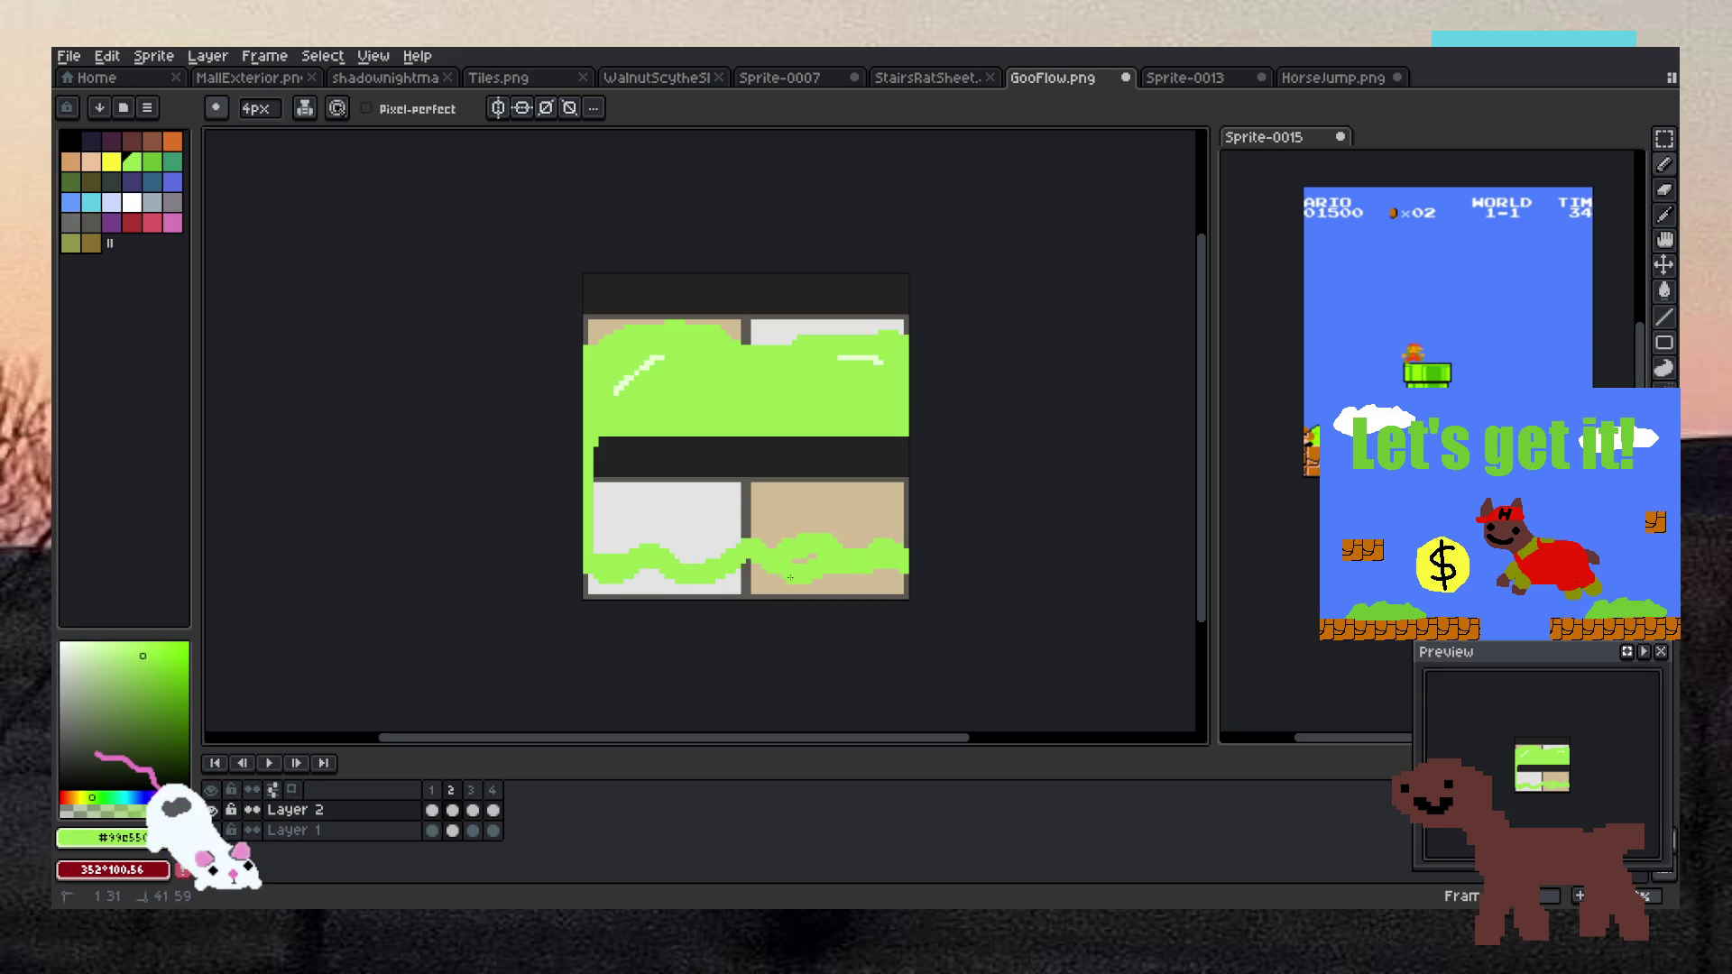
{"action": "key", "text": "g"}
{"action": "left_click", "coordinate": [828, 499]}
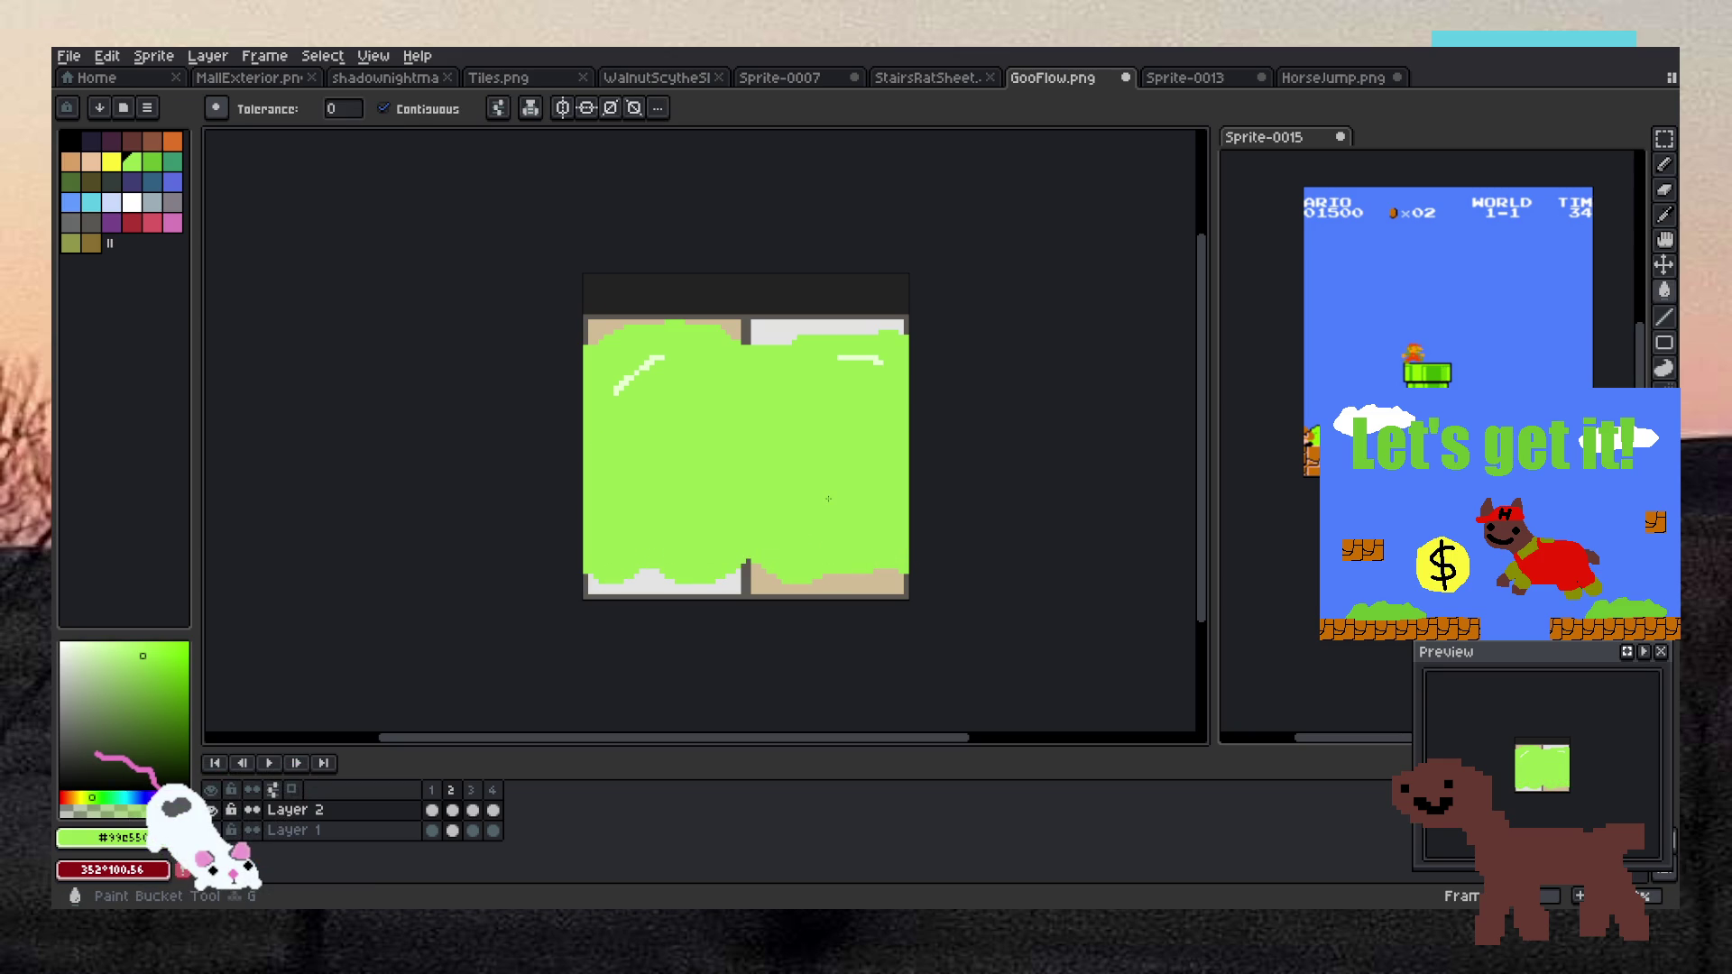
Step back and forth through the frames to preview the goo flow, ending on frame 2
{"action": "key", "text": "Right"}
{"action": "key", "text": "Left"}
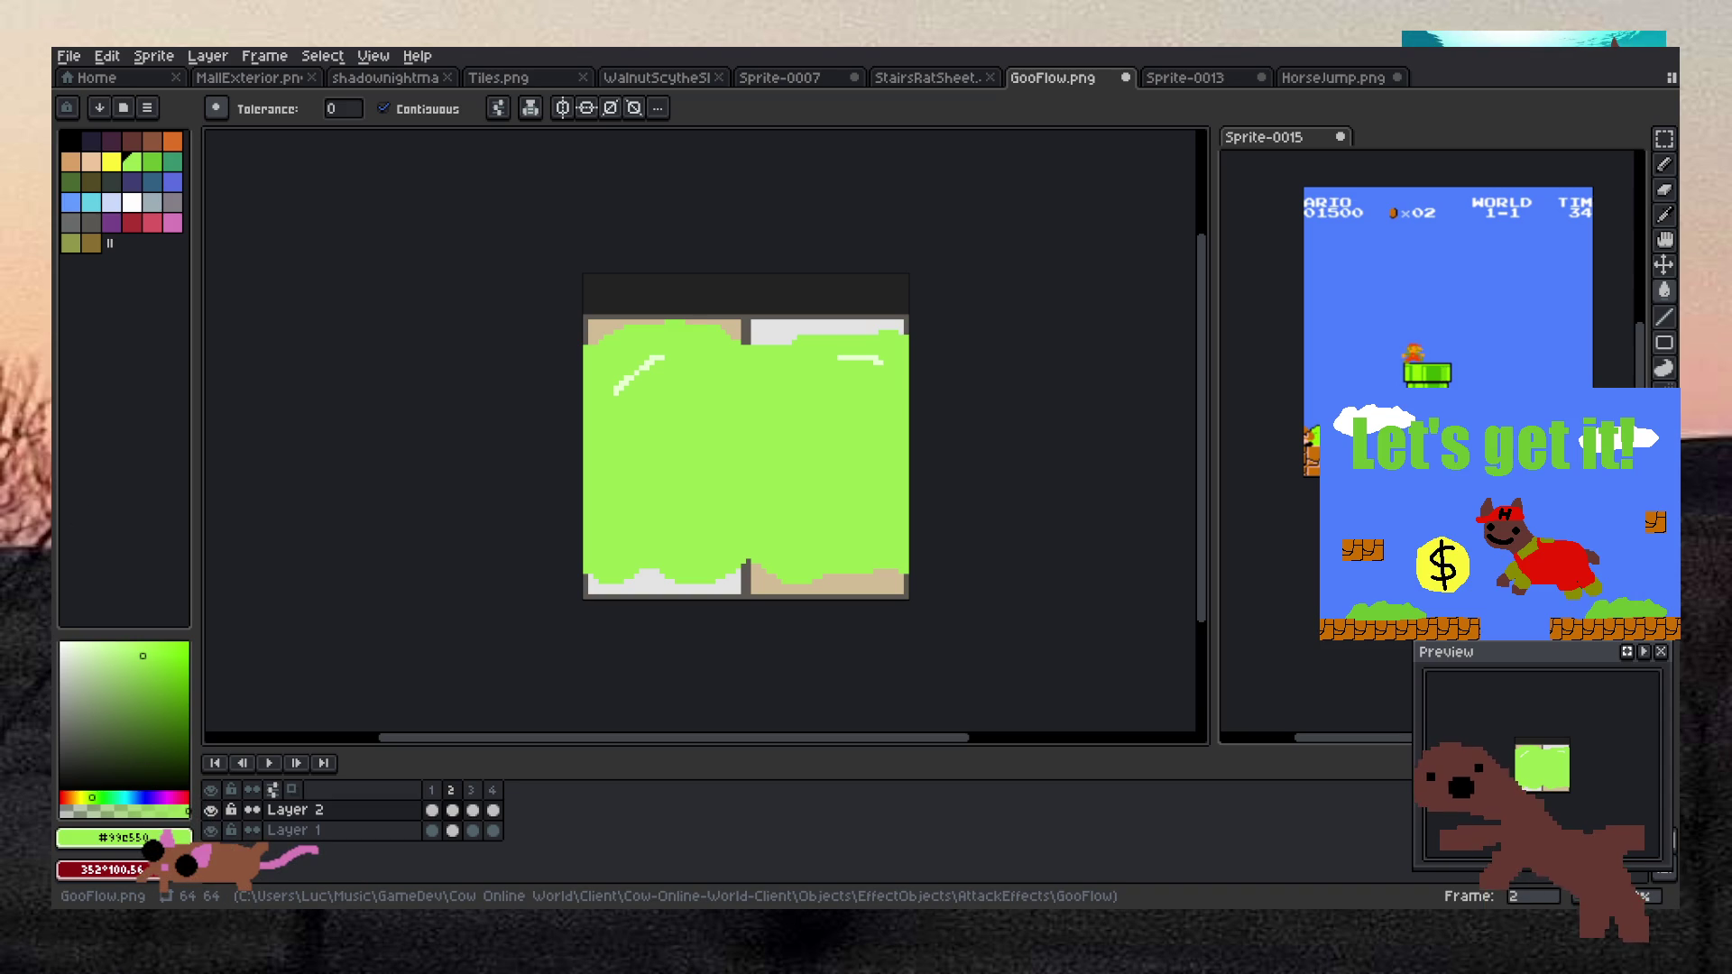
{"action": "key", "text": "Right"}
{"action": "key", "text": "Left"}
{"action": "key", "text": "Left"}
{"action": "key", "text": "Right"}
{"action": "key", "text": "Left"}
{"action": "key", "text": "Right"}
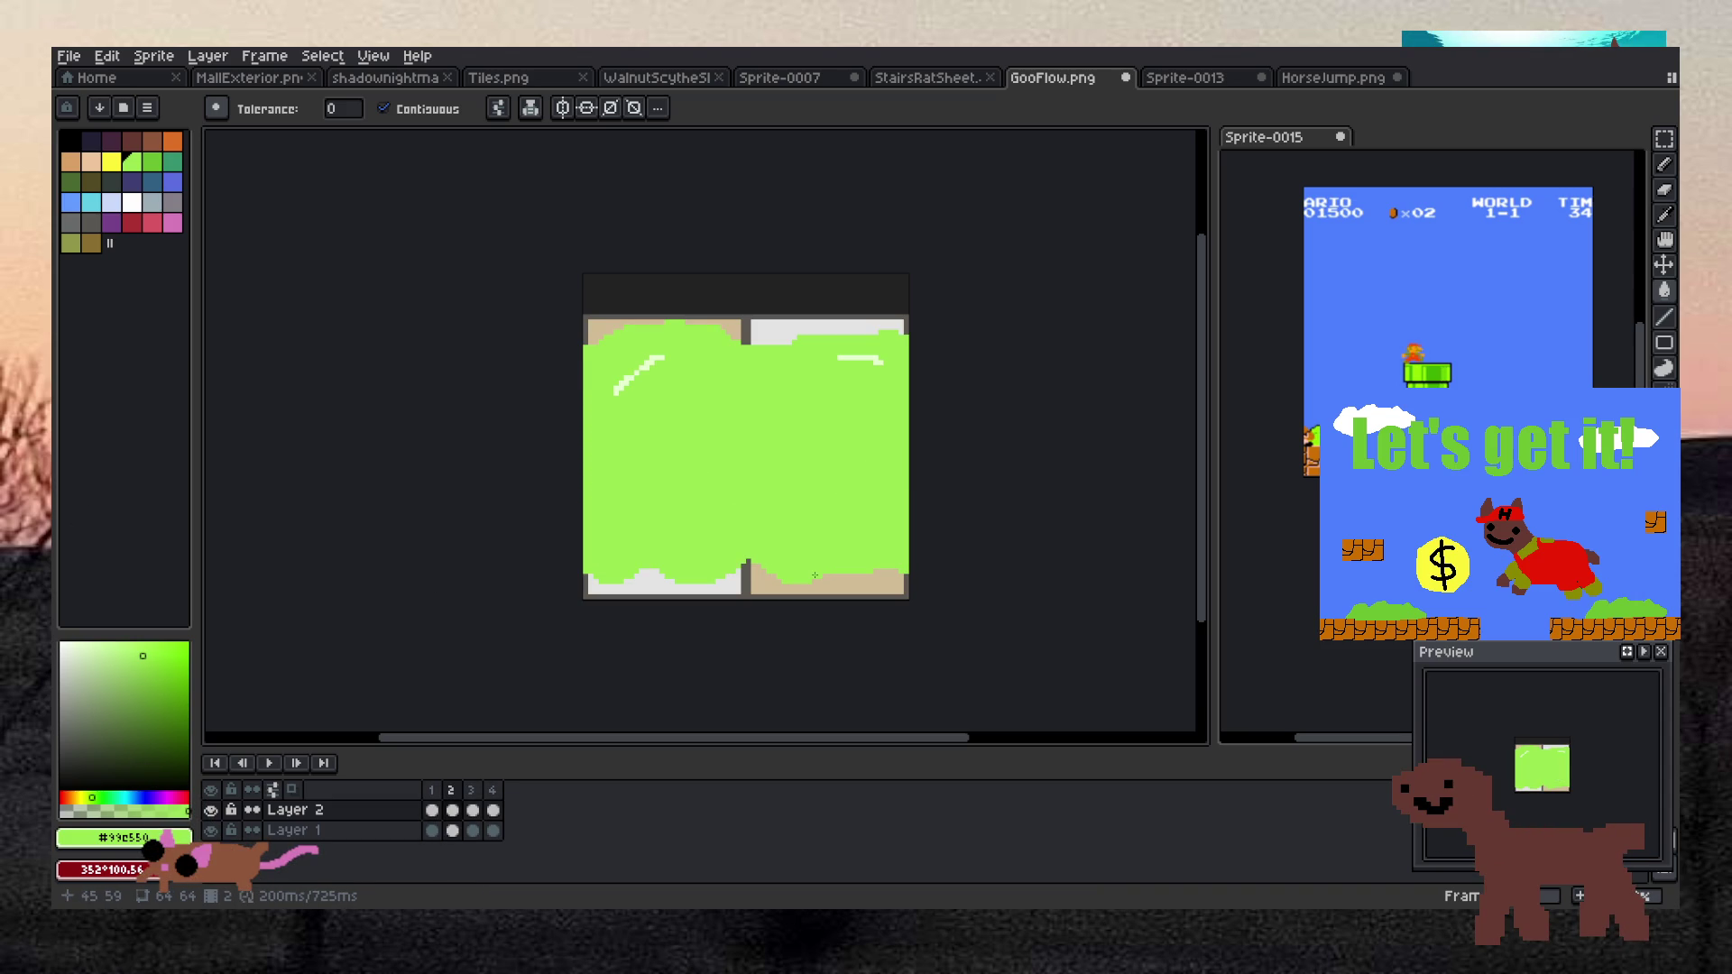
{"action": "key", "text": "Right"}
{"action": "key", "text": "Right"}
{"action": "key", "text": "Left"}
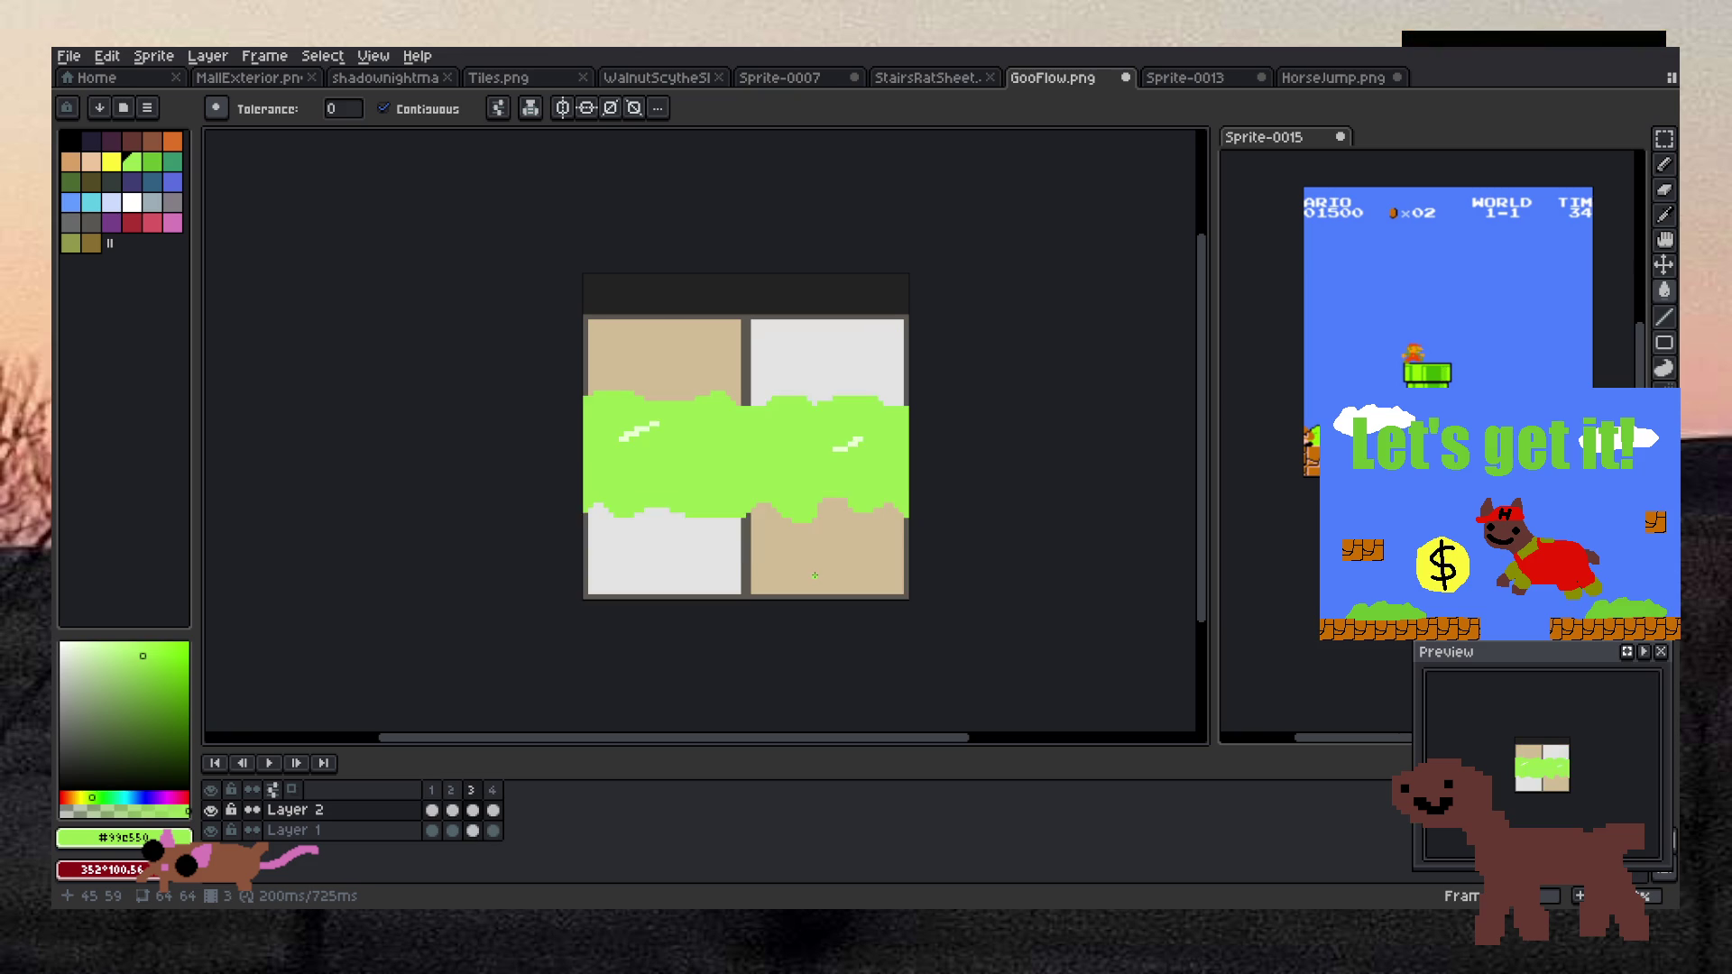
{"action": "key", "text": "Left"}
{"action": "key", "text": "Left"}
{"action": "key", "text": "Right"}
{"action": "key", "text": "Right"}
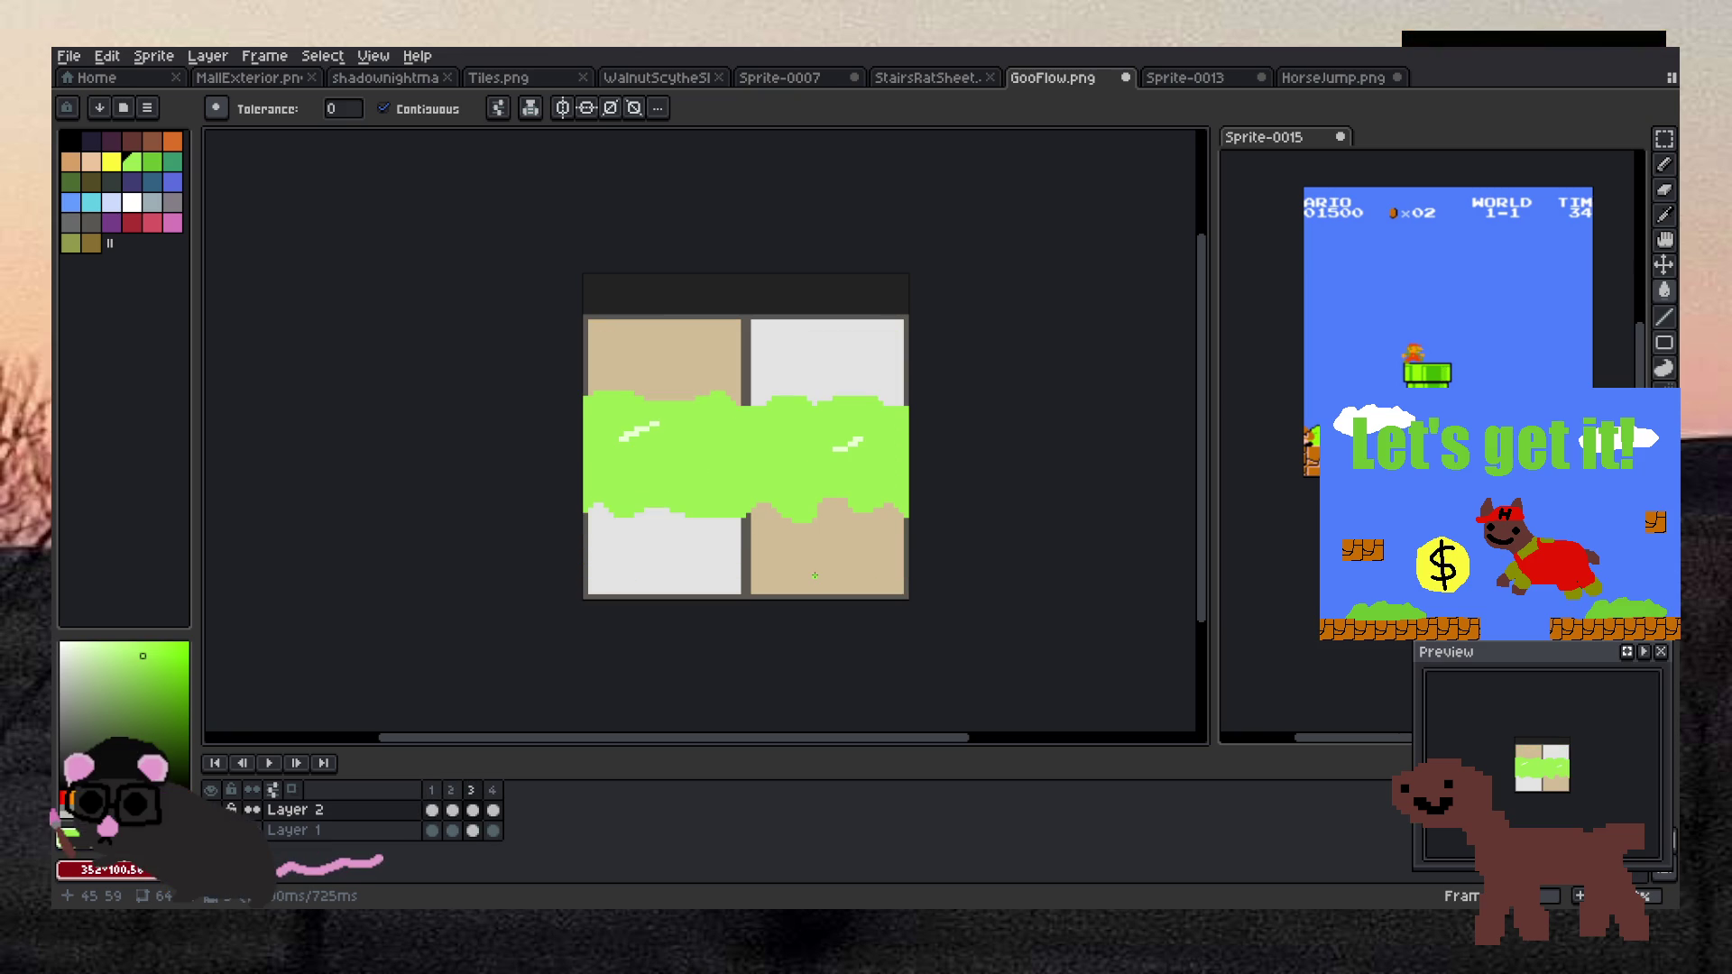
{"action": "key", "text": "Left"}
{"action": "key", "text": "Left"}
{"action": "key", "text": "Right"}
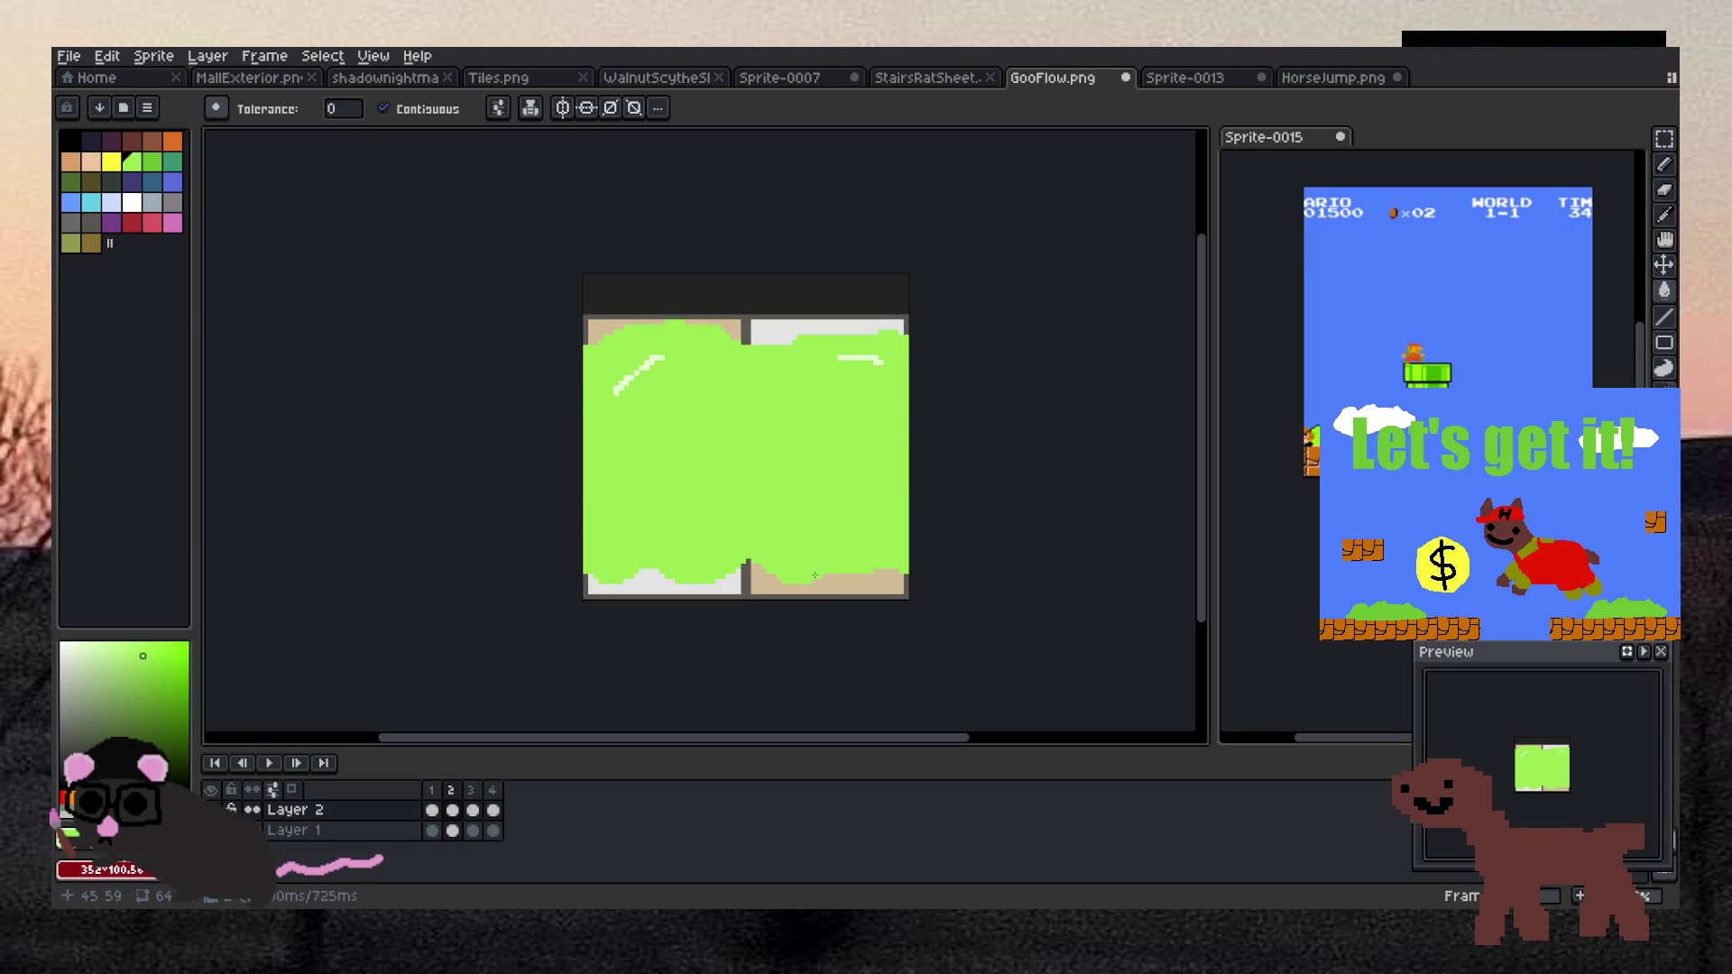
{"action": "key", "text": "Right"}
{"action": "key", "text": "Left"}
{"action": "key", "text": "Left"}
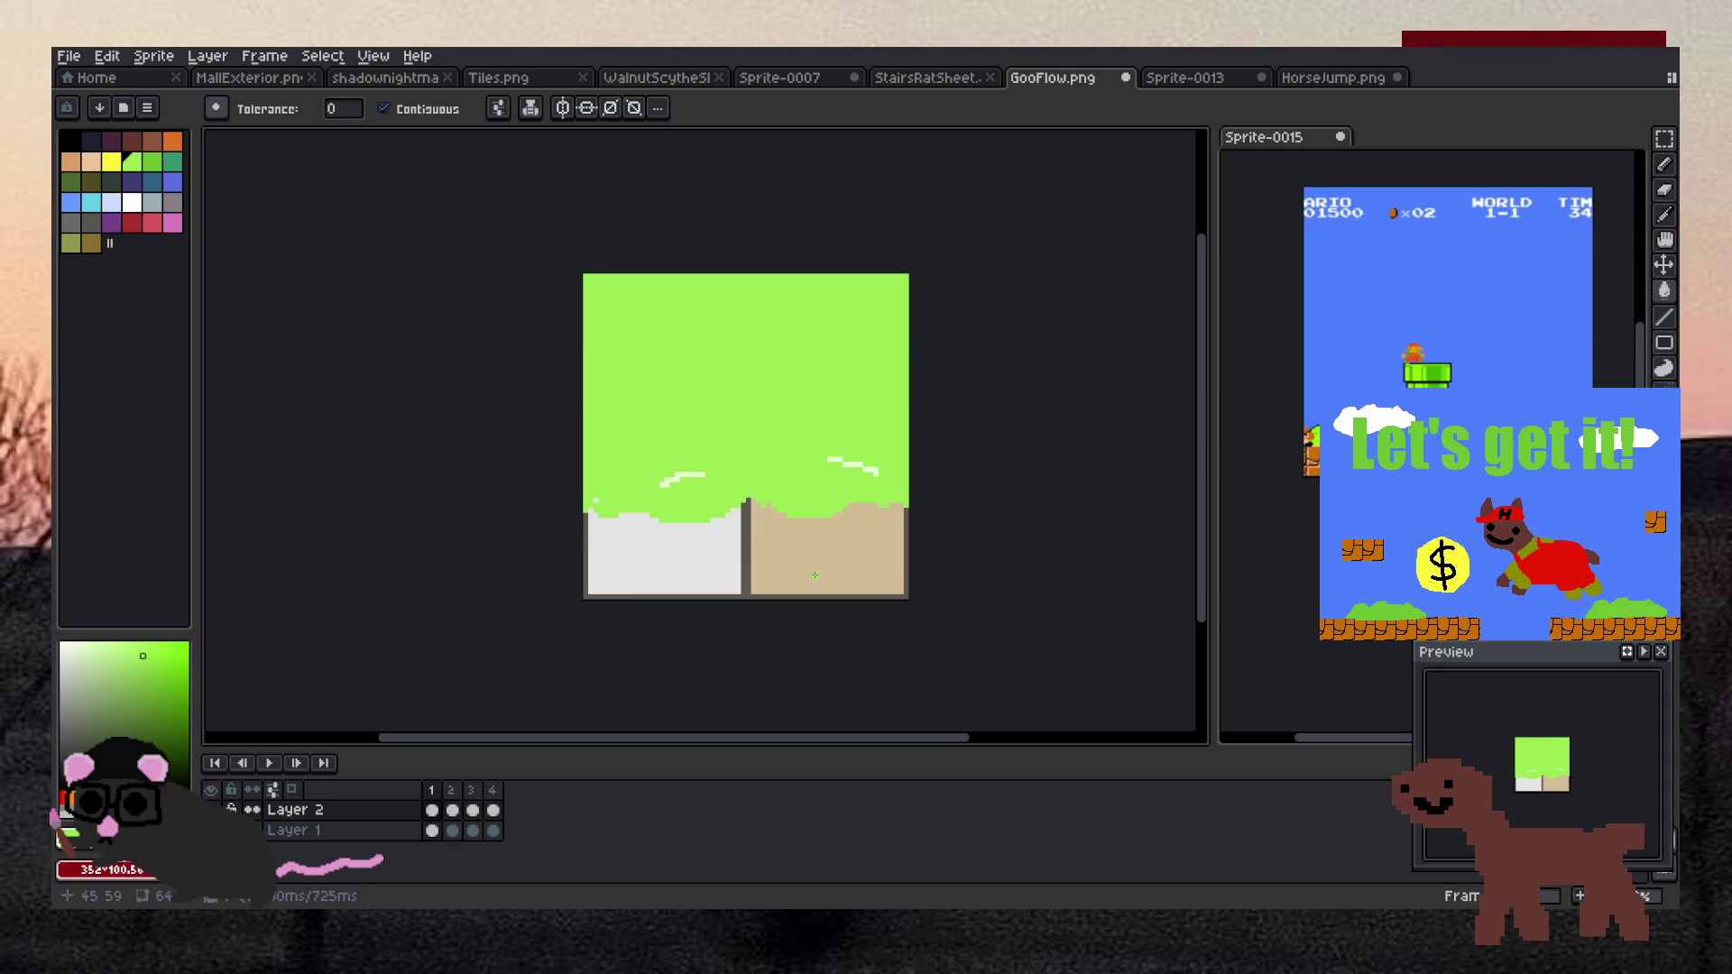
{"action": "key", "text": "Right"}
{"action": "key", "text": "Right"}
{"action": "key", "text": "Left"}
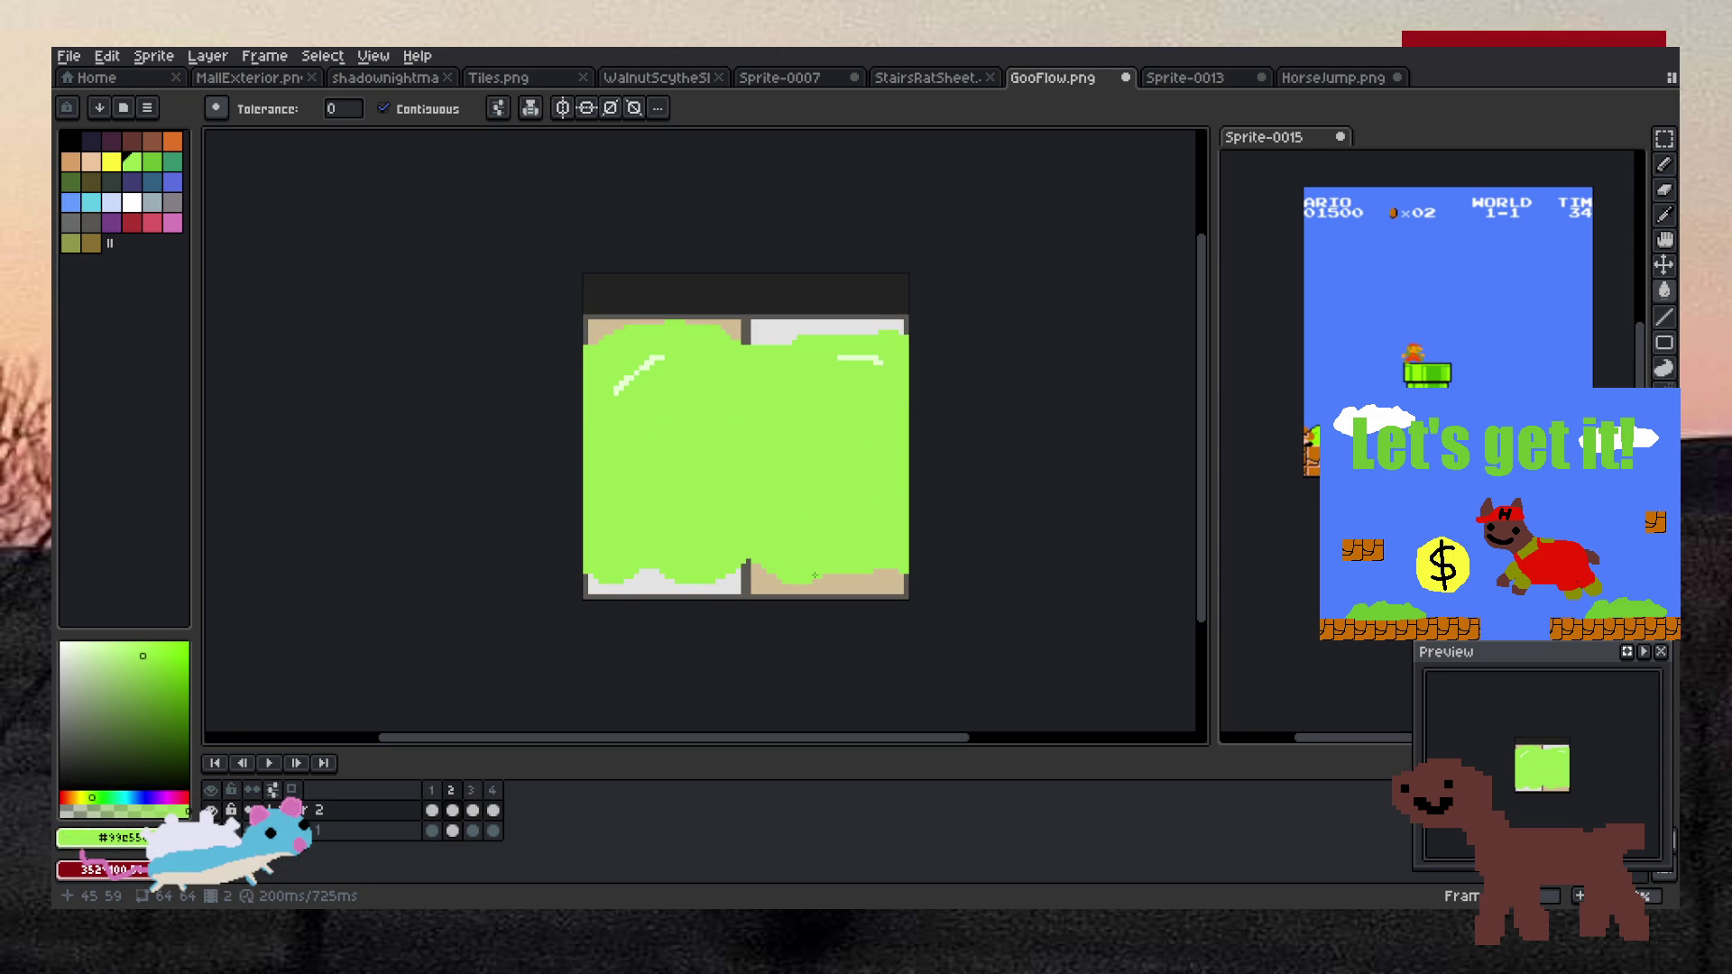
Pick the light highlight colour from the goo and toggle layer visibility to view the tiles
{"action": "left_click", "coordinate": [213, 811]}
{"action": "left_click", "coordinate": [213, 811]}
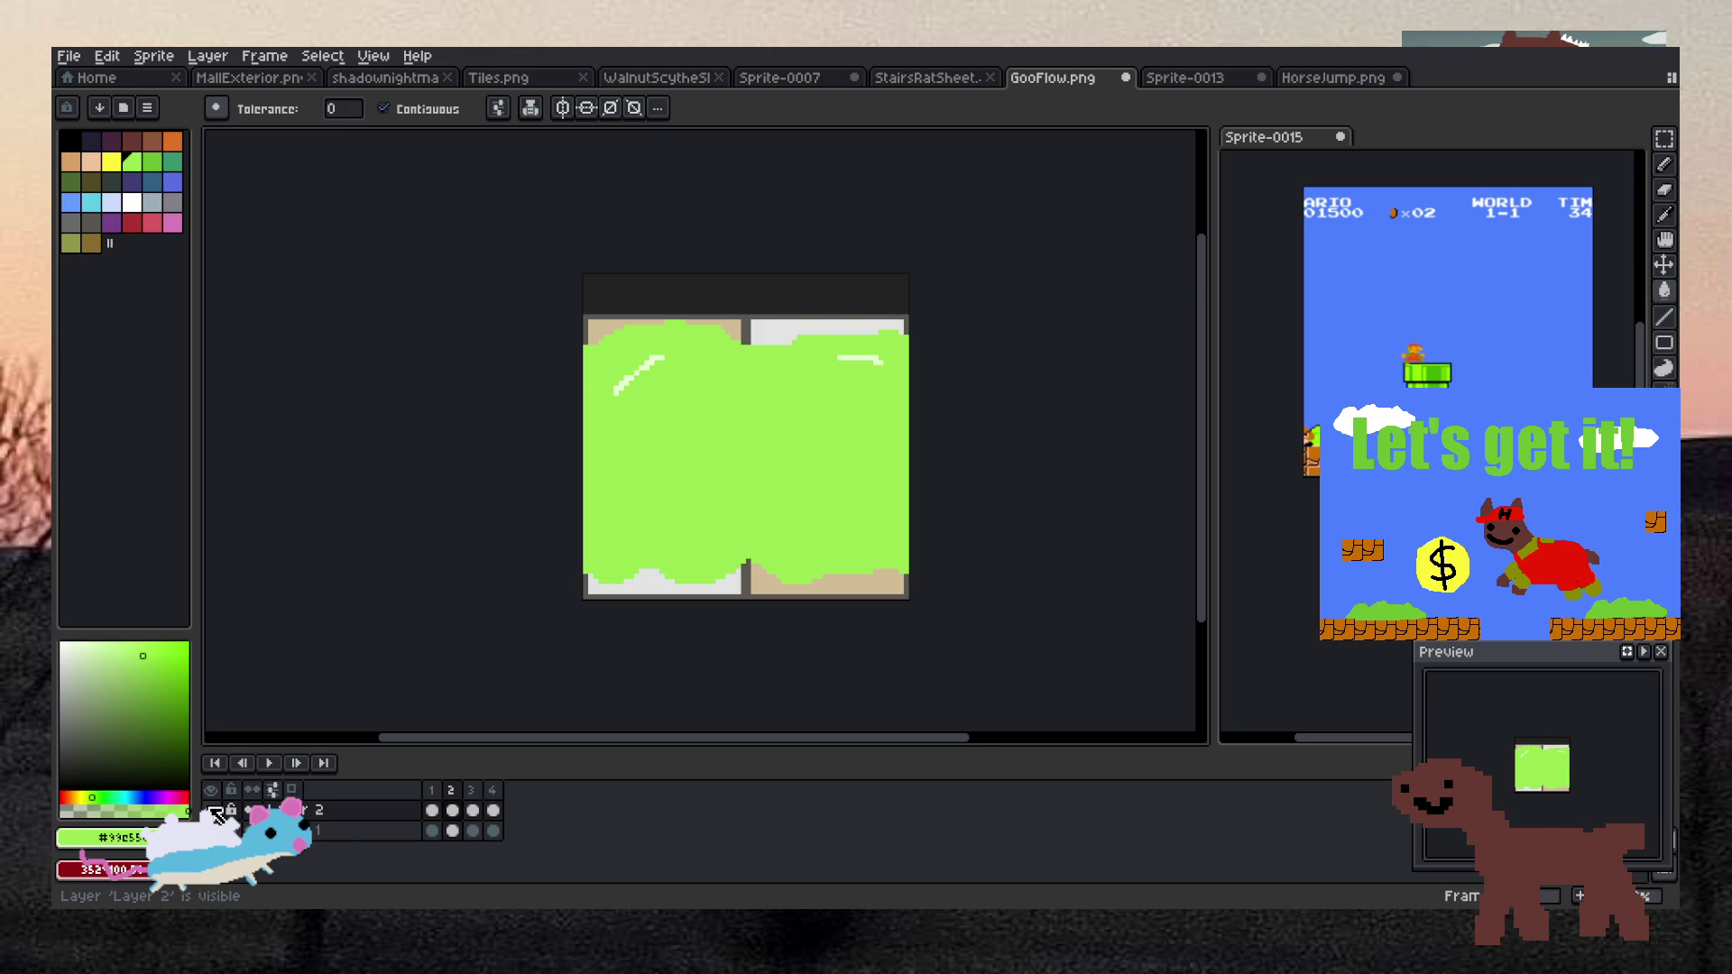
{"action": "key", "text": "i"}
{"action": "left_click", "coordinate": [650, 361]}
{"action": "scroll", "coordinate": [672, 430], "scroll_direction": "up", "scroll_amount": 1}
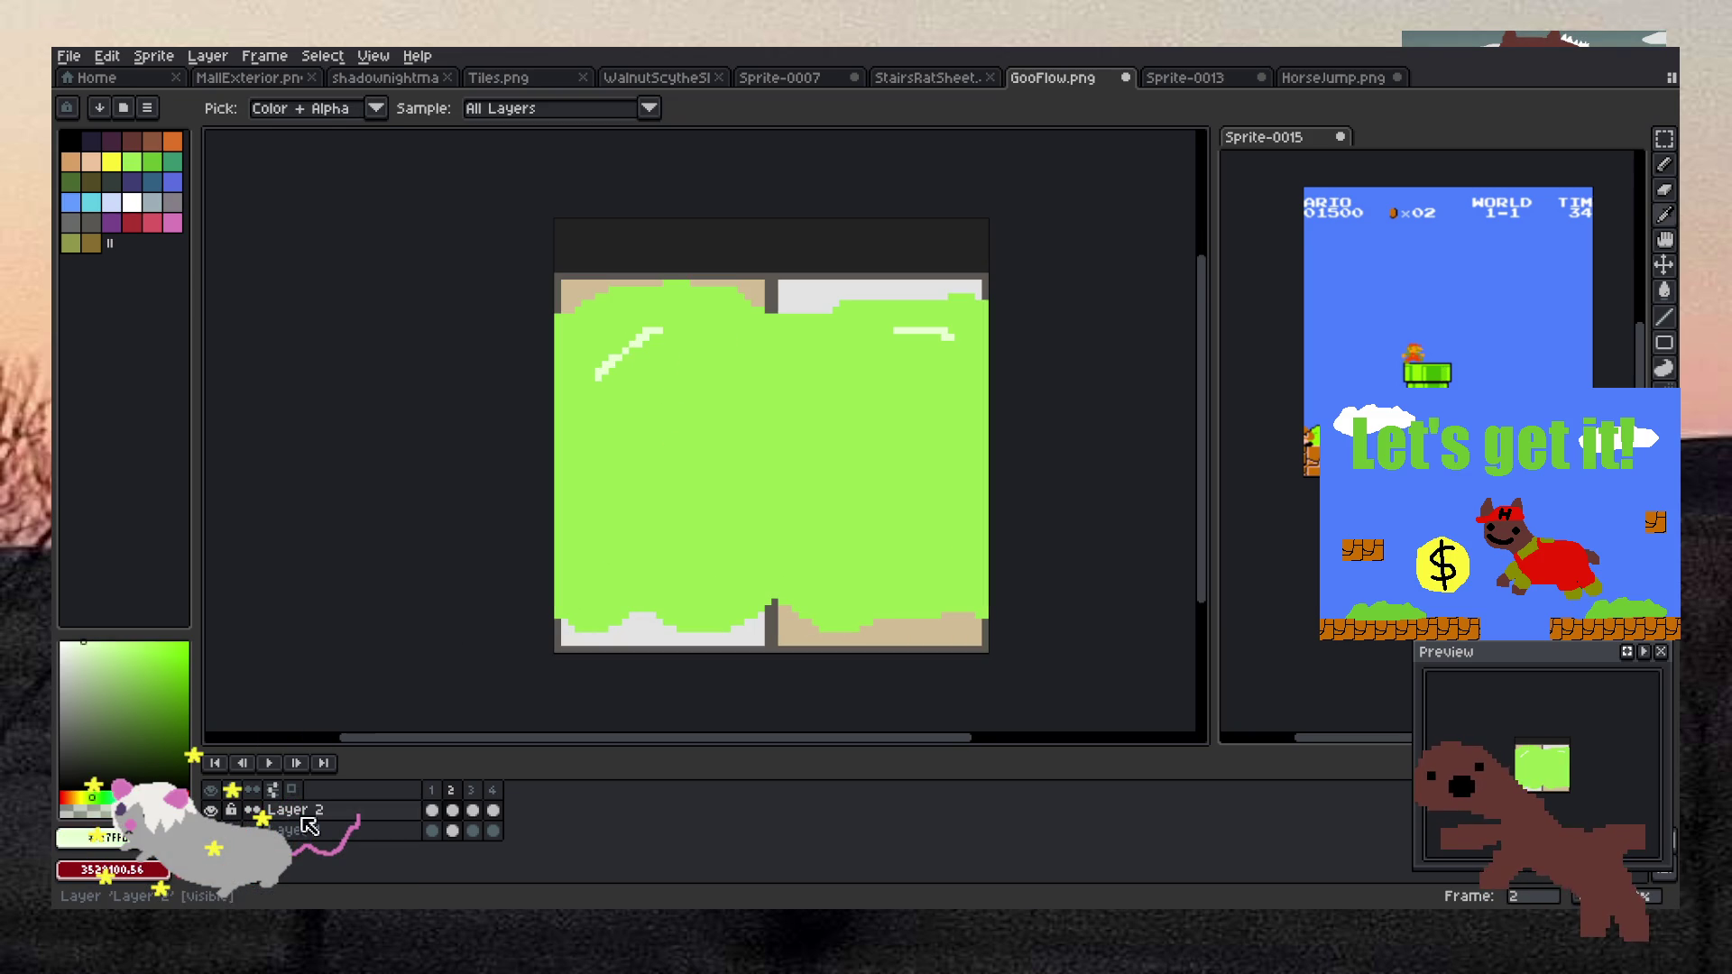
{"action": "left_click", "coordinate": [213, 831]}
{"action": "left_click", "coordinate": [213, 831]}
{"action": "left_click", "coordinate": [212, 811]}
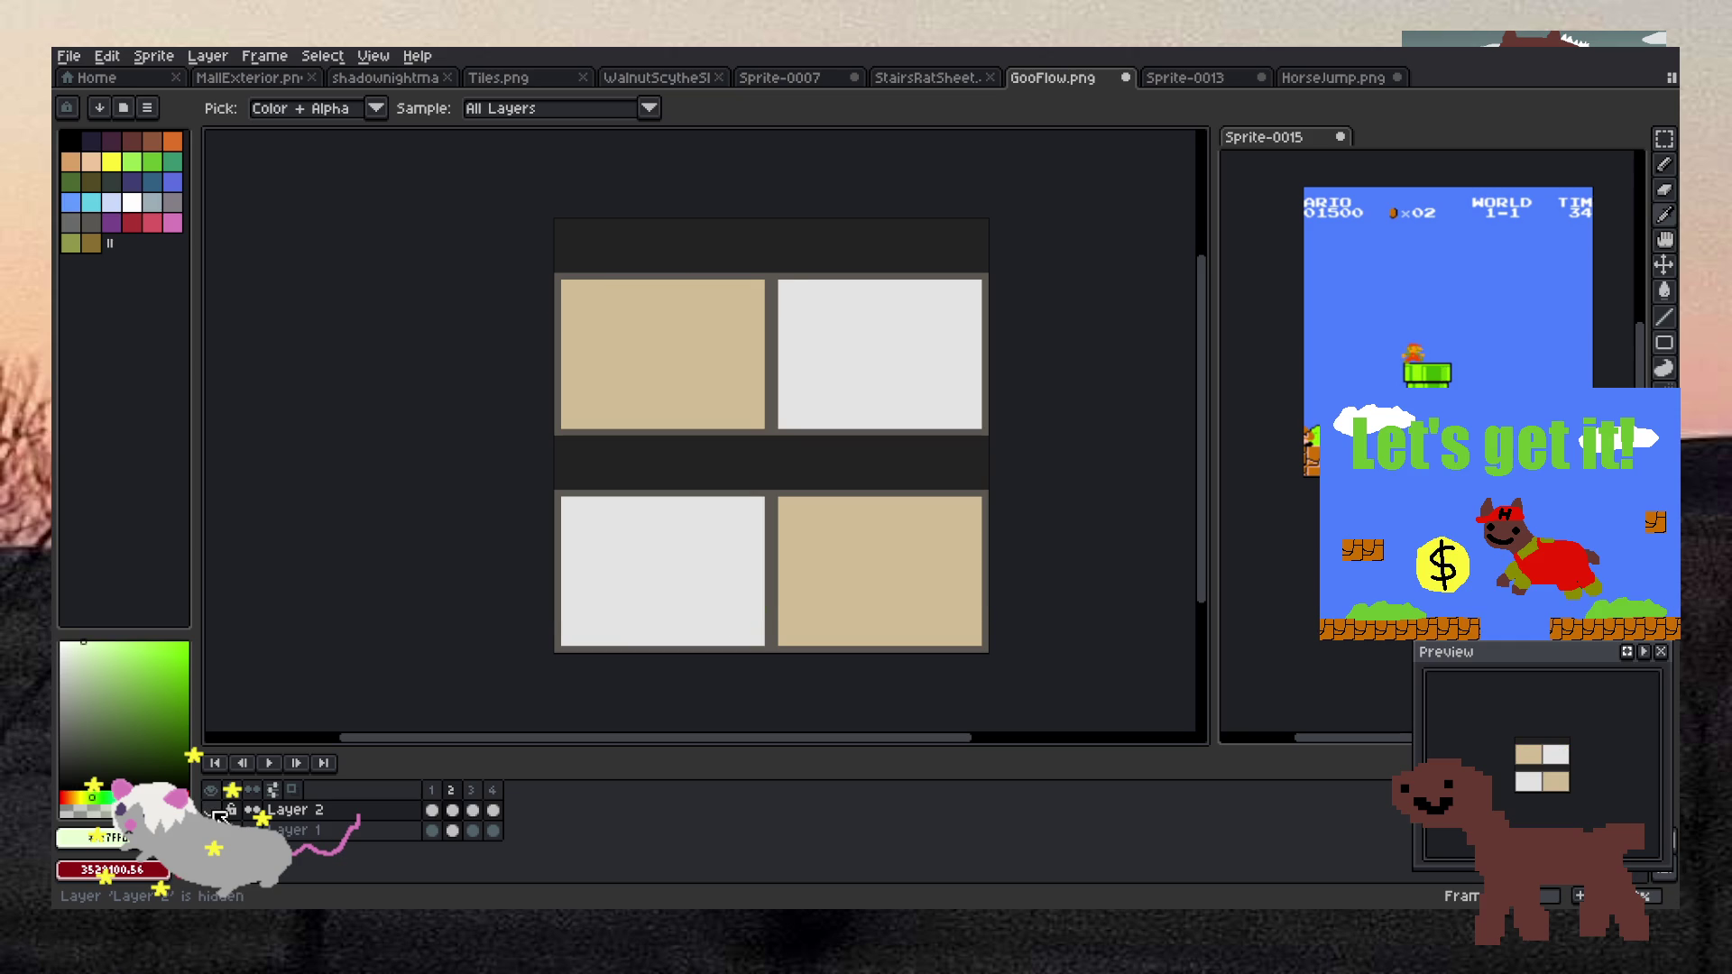
Make Layer 1 active, magic-wand the dark middle band, and show the goo layer again
{"action": "key", "text": "m"}
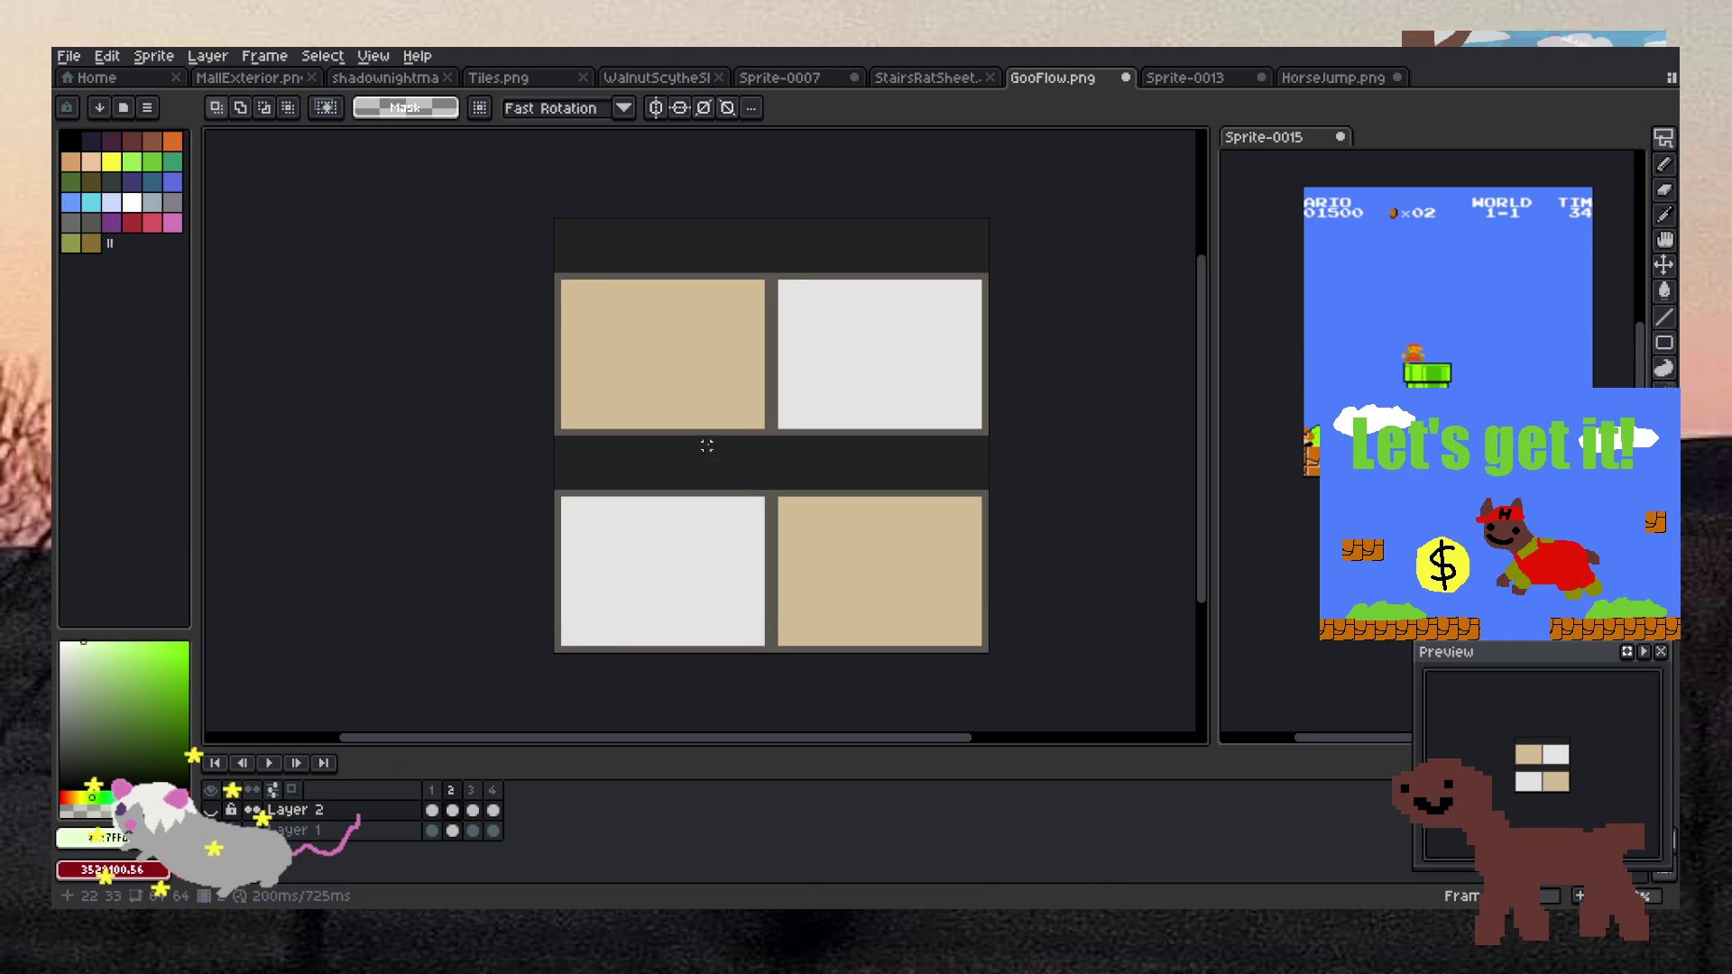
{"action": "left_click", "coordinate": [293, 830]}
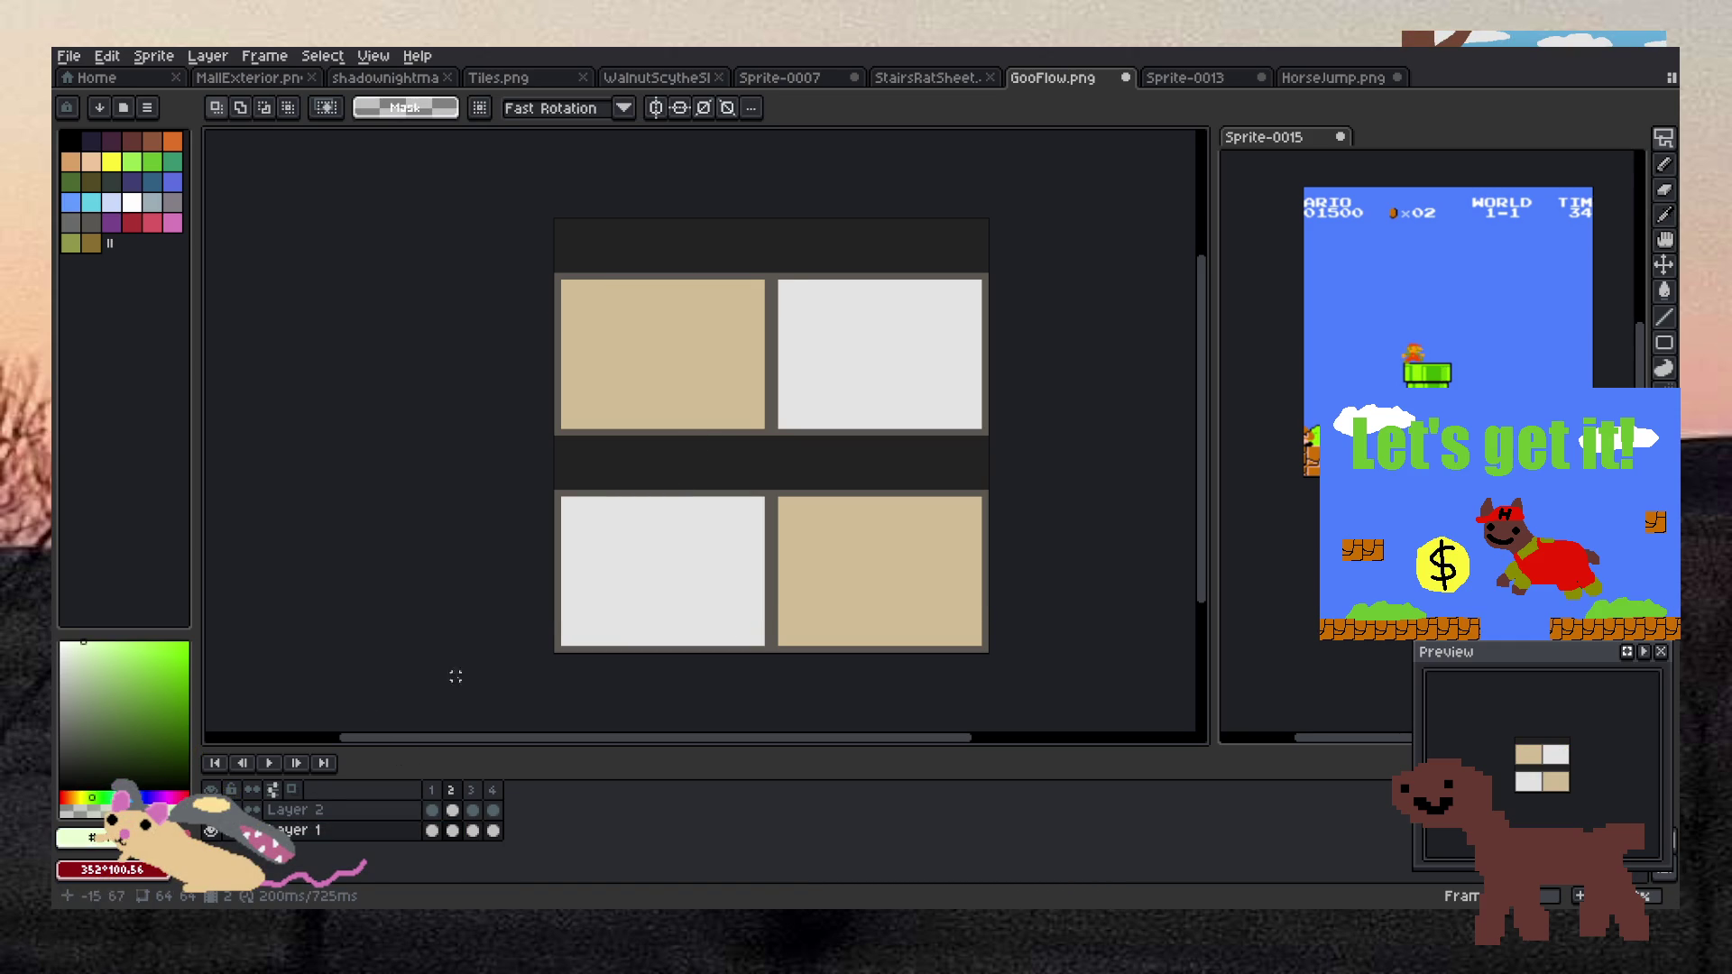
{"action": "key", "text": "w"}
{"action": "left_click", "coordinate": [210, 810]}
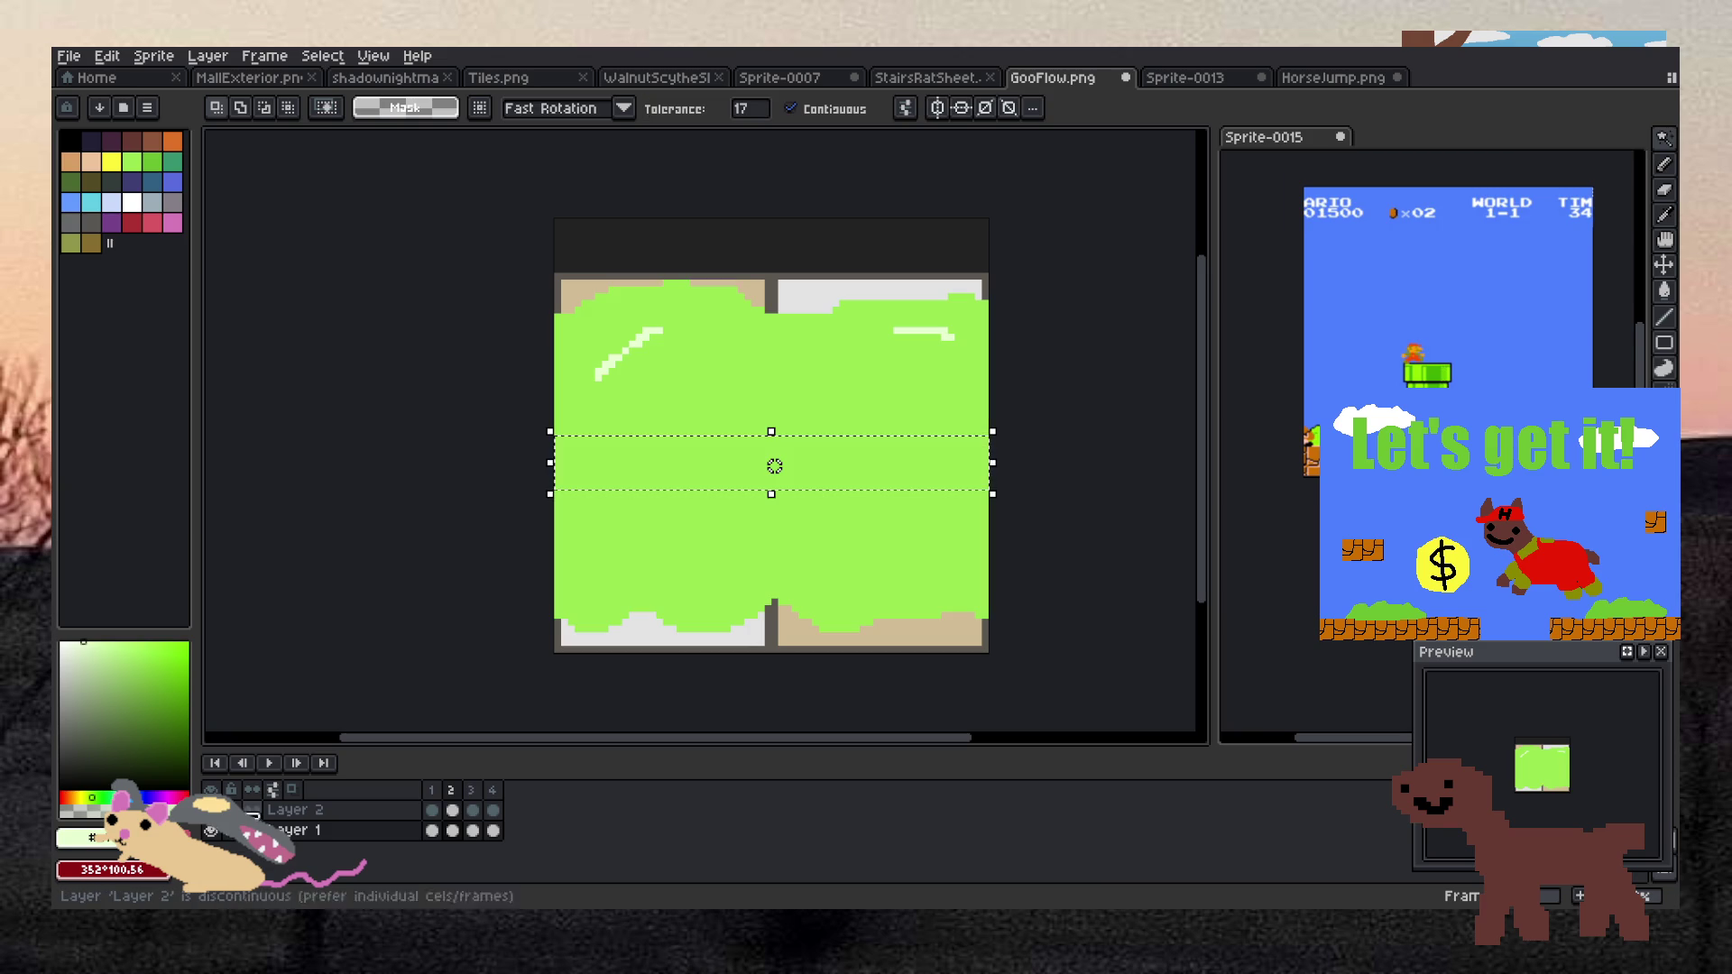
{"action": "left_click", "coordinate": [293, 810]}
{"action": "scroll", "coordinate": [681, 496], "scroll_direction": "up", "scroll_amount": 1}
With a 1px pencil, draw white vertical streaks across the middle band
{"action": "key", "text": "b"}
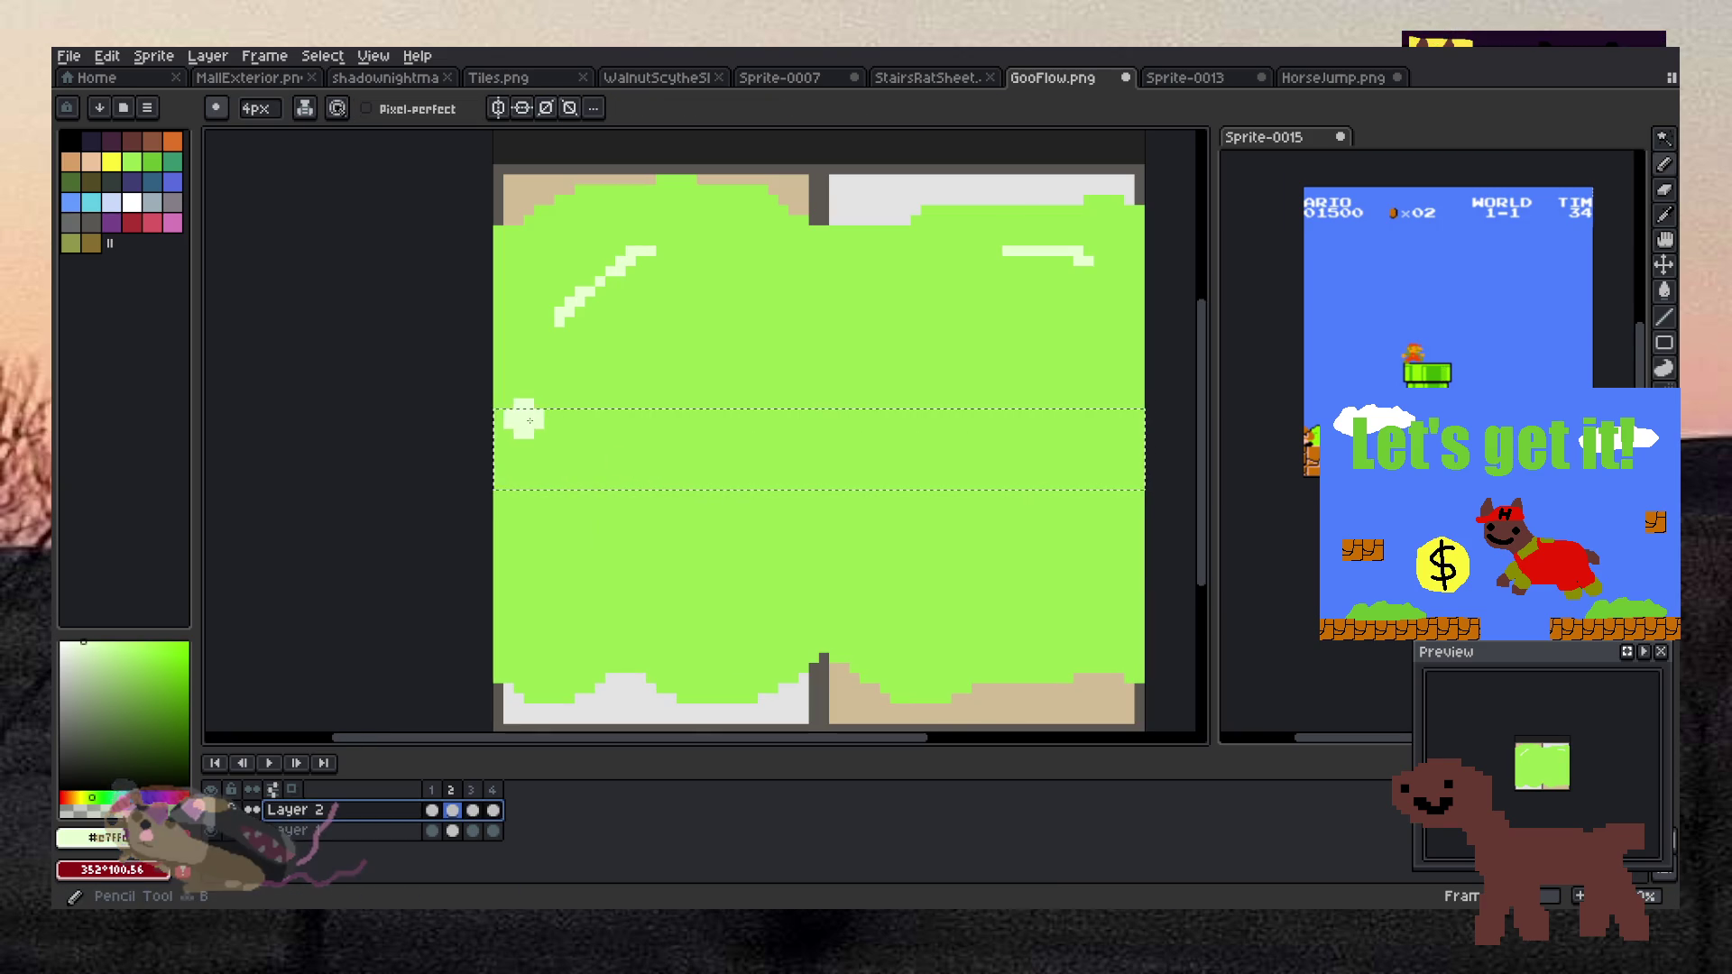
{"action": "left_click", "coordinate": [257, 108]}
{"action": "left_click", "coordinate": [257, 137]}
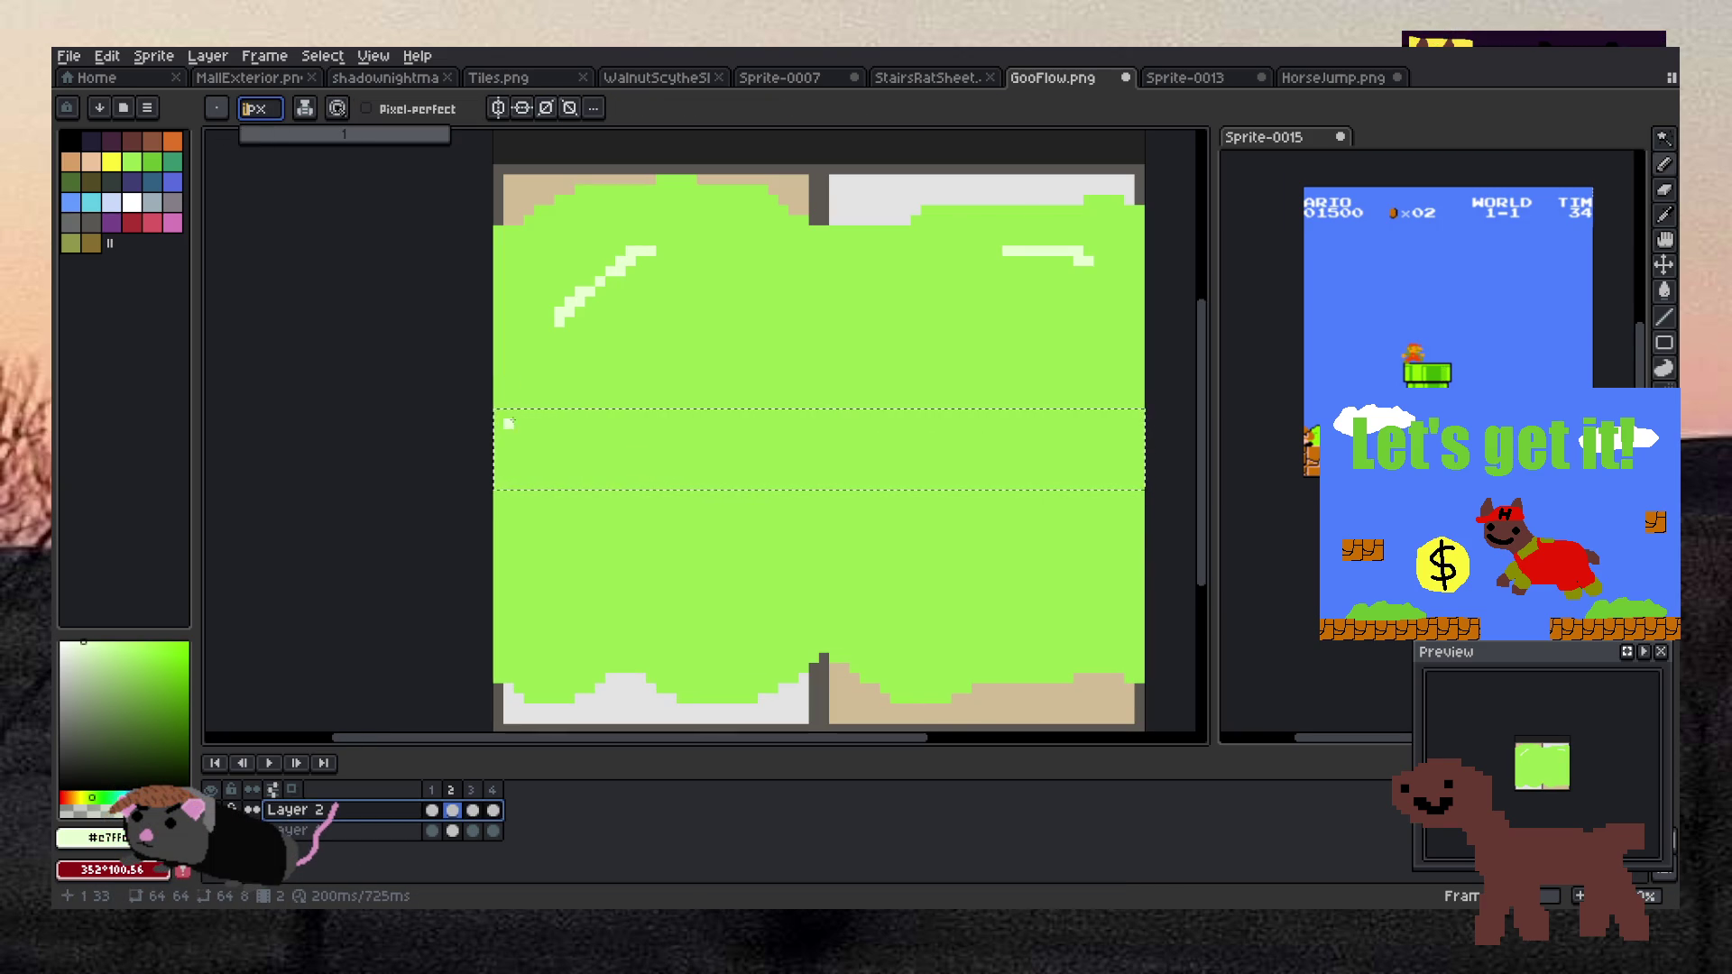
{"action": "left_click_drag", "start_coordinate": [538, 423], "coordinate": [529, 487]}
{"action": "key", "text": "ctrl+z"}
{"action": "mouse_move", "coordinate": [538, 421]}
{"action": "left_mouse_down"}
{"action": "mouse_move", "coordinate": [538, 467]}
{"action": "mouse_move", "coordinate": [633, 468]}
{"action": "left_mouse_up"}
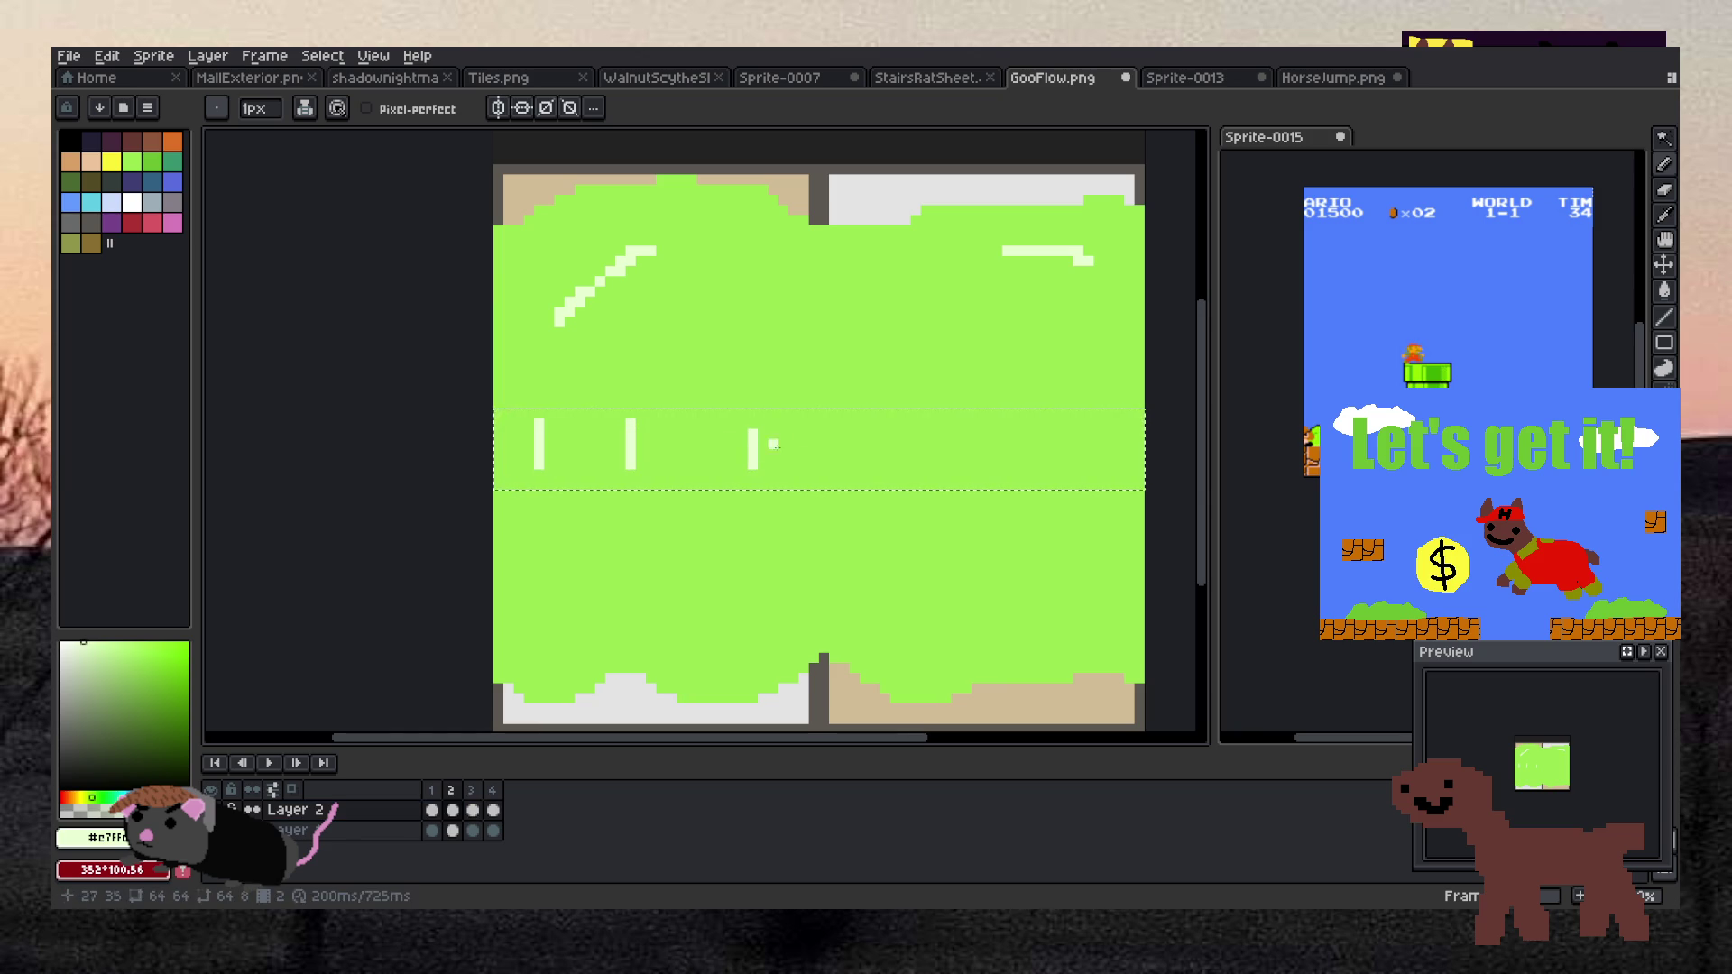
{"action": "left_click_drag", "start_coordinate": [980, 442], "coordinate": [976, 476]}
{"action": "mouse_move", "coordinate": [1068, 421]}
{"action": "left_mouse_down"}
{"action": "mouse_move", "coordinate": [1068, 467]}
{"action": "mouse_move", "coordinate": [1122, 472]}
{"action": "left_mouse_up"}
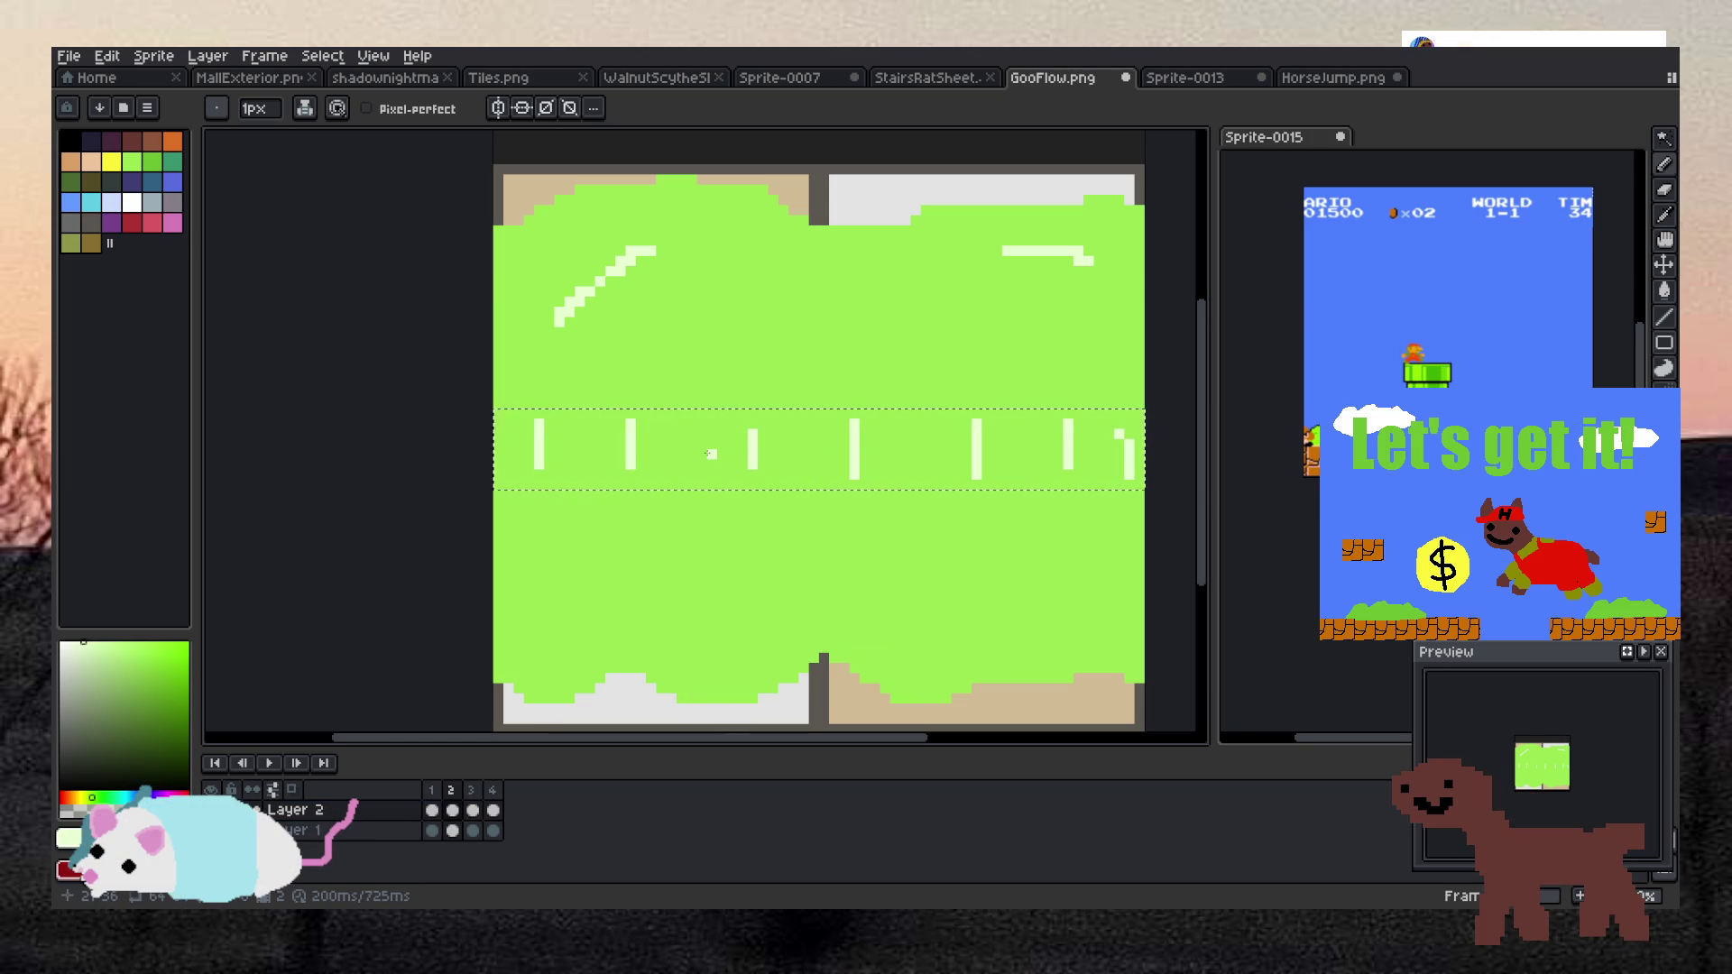
Pick the goo green and bucket-fill the middle band darker green
{"action": "left_click", "coordinate": [704, 454], "text": "alt"}
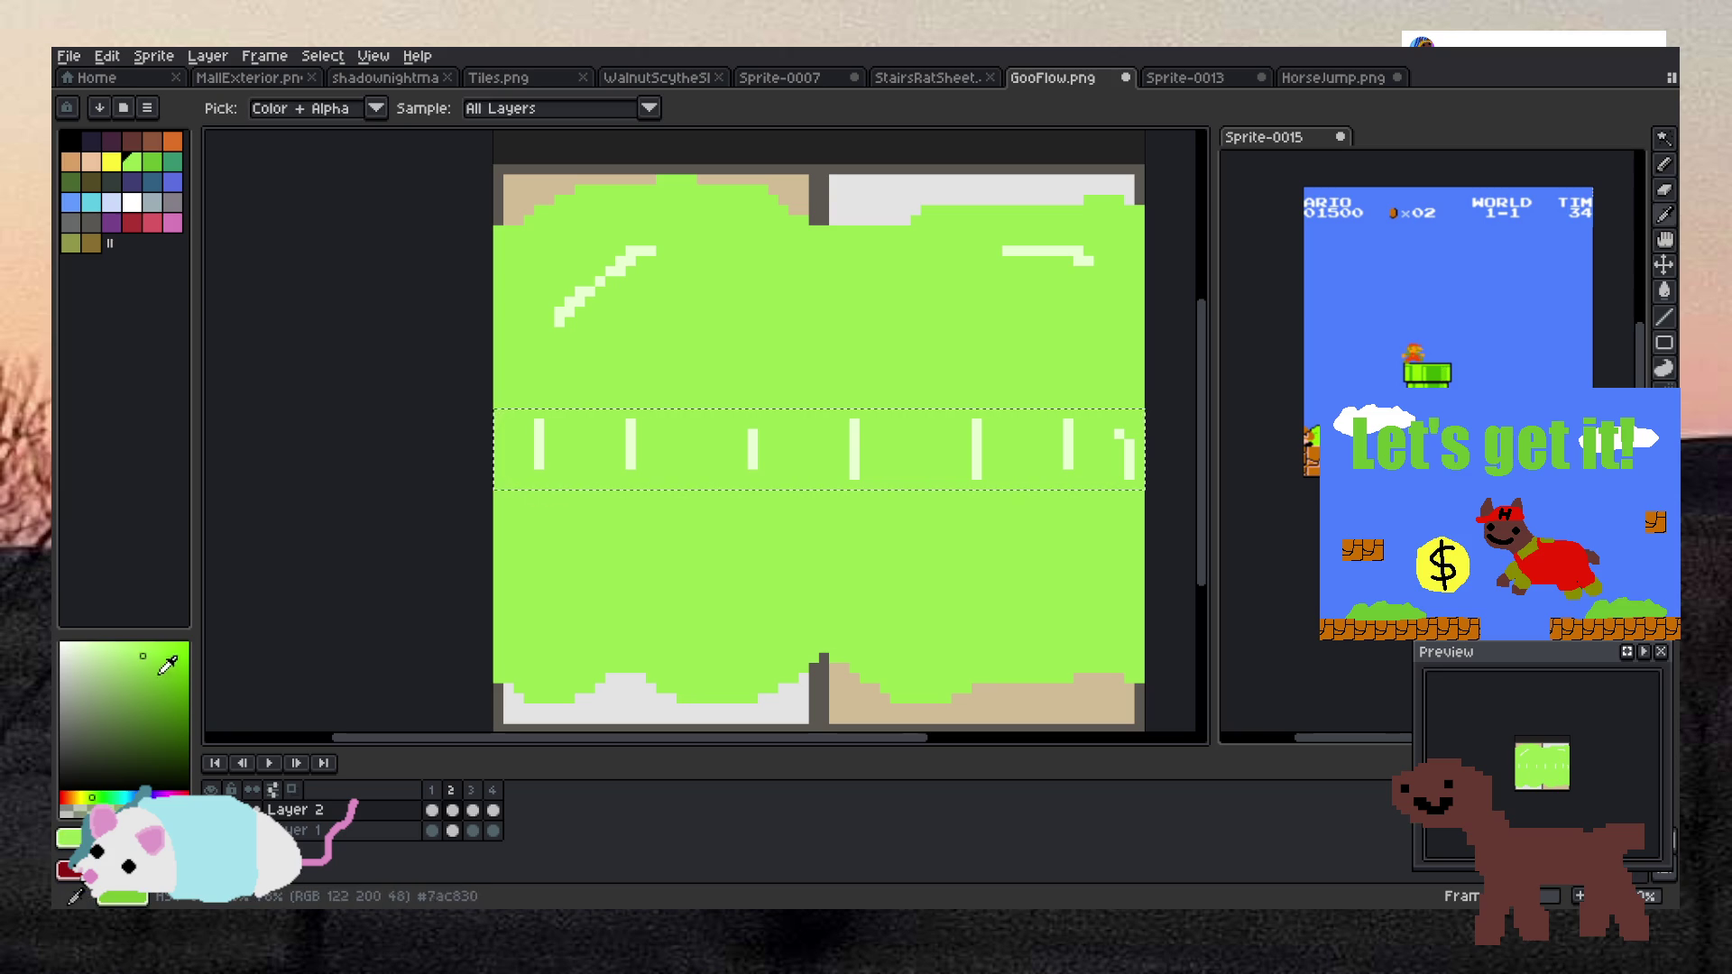
{"action": "key", "text": "g"}
{"action": "left_click", "coordinate": [703, 461]}
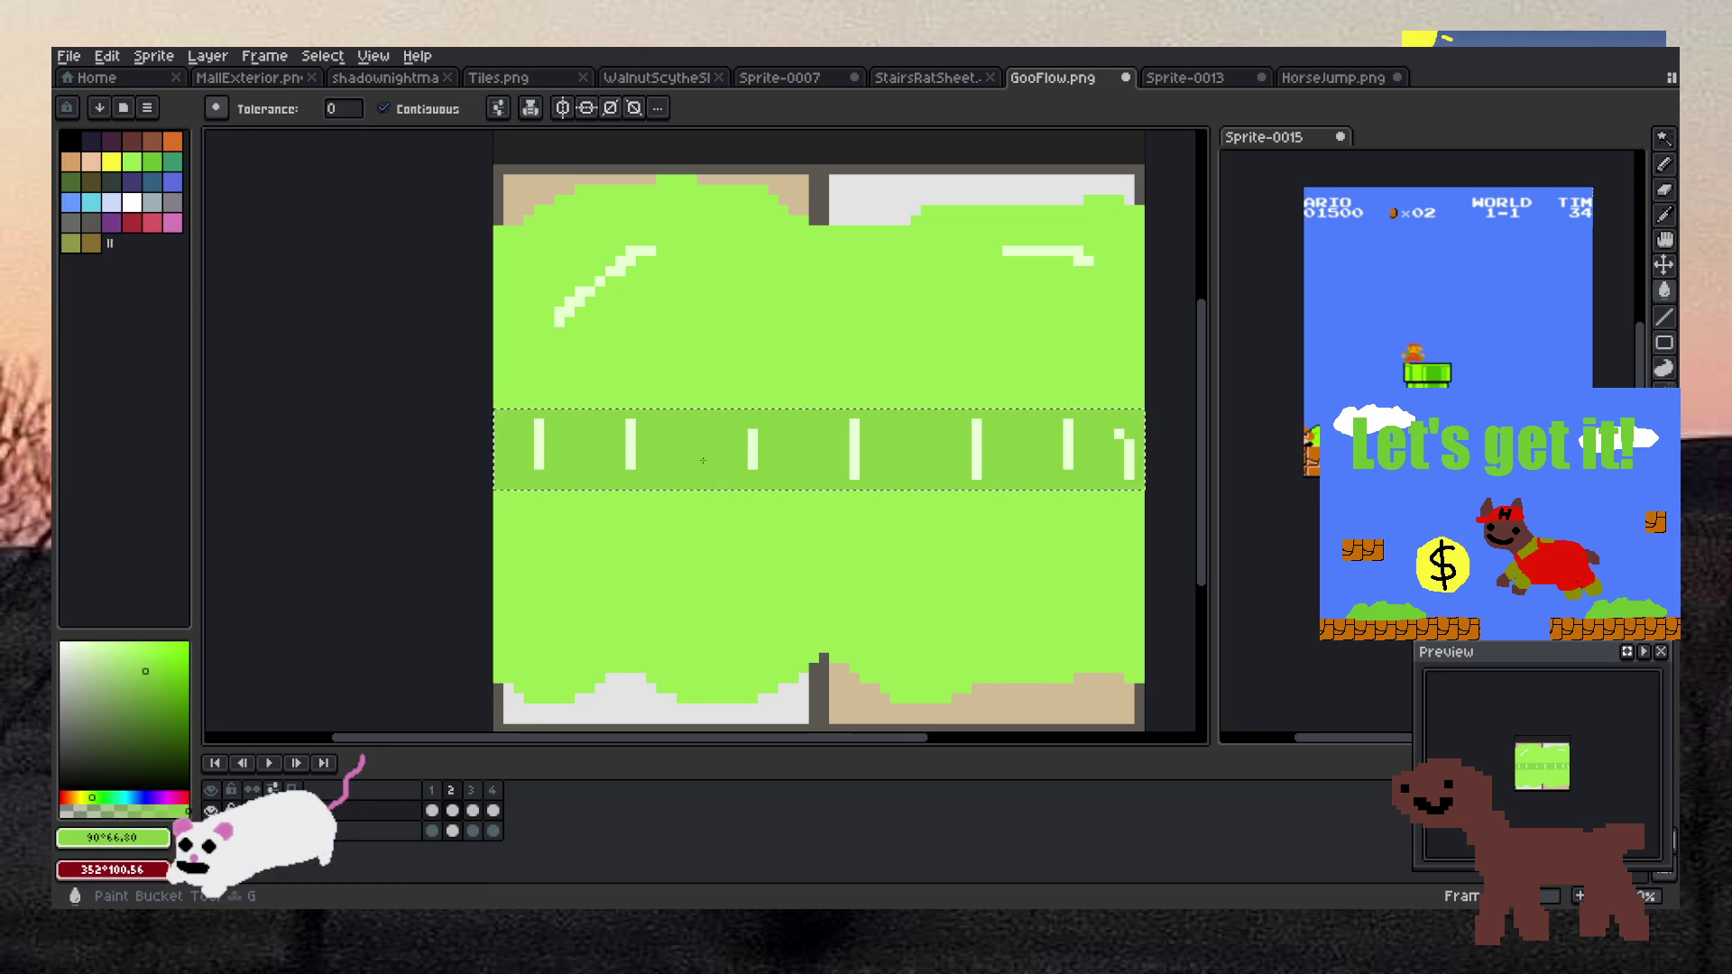
{"action": "scroll", "coordinate": [703, 461], "scroll_direction": "down", "scroll_amount": 2}
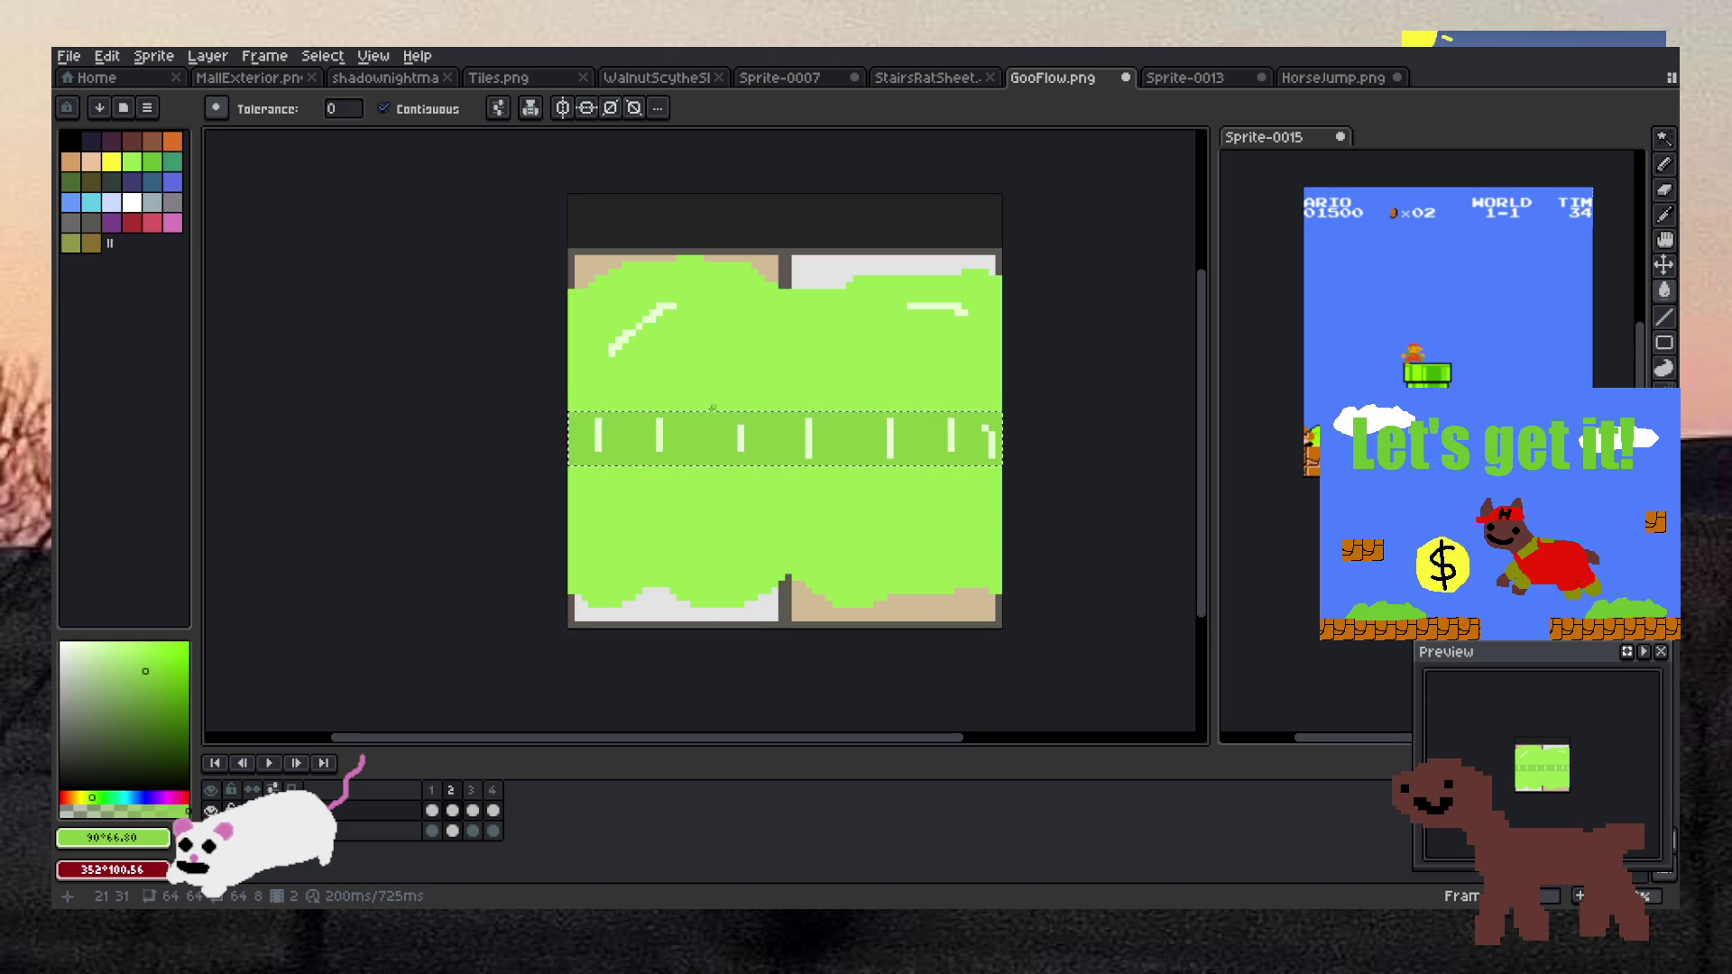
Step through the animation frames and return to frame 2
{"action": "key", "text": "Left"}
{"action": "key", "text": "Right"}
{"action": "key", "text": "Right"}
{"action": "key", "text": "Right"}
{"action": "key", "text": "Left"}
{"action": "key", "text": "Left"}
{"action": "key", "text": "Left"}
{"action": "key", "text": "Right"}
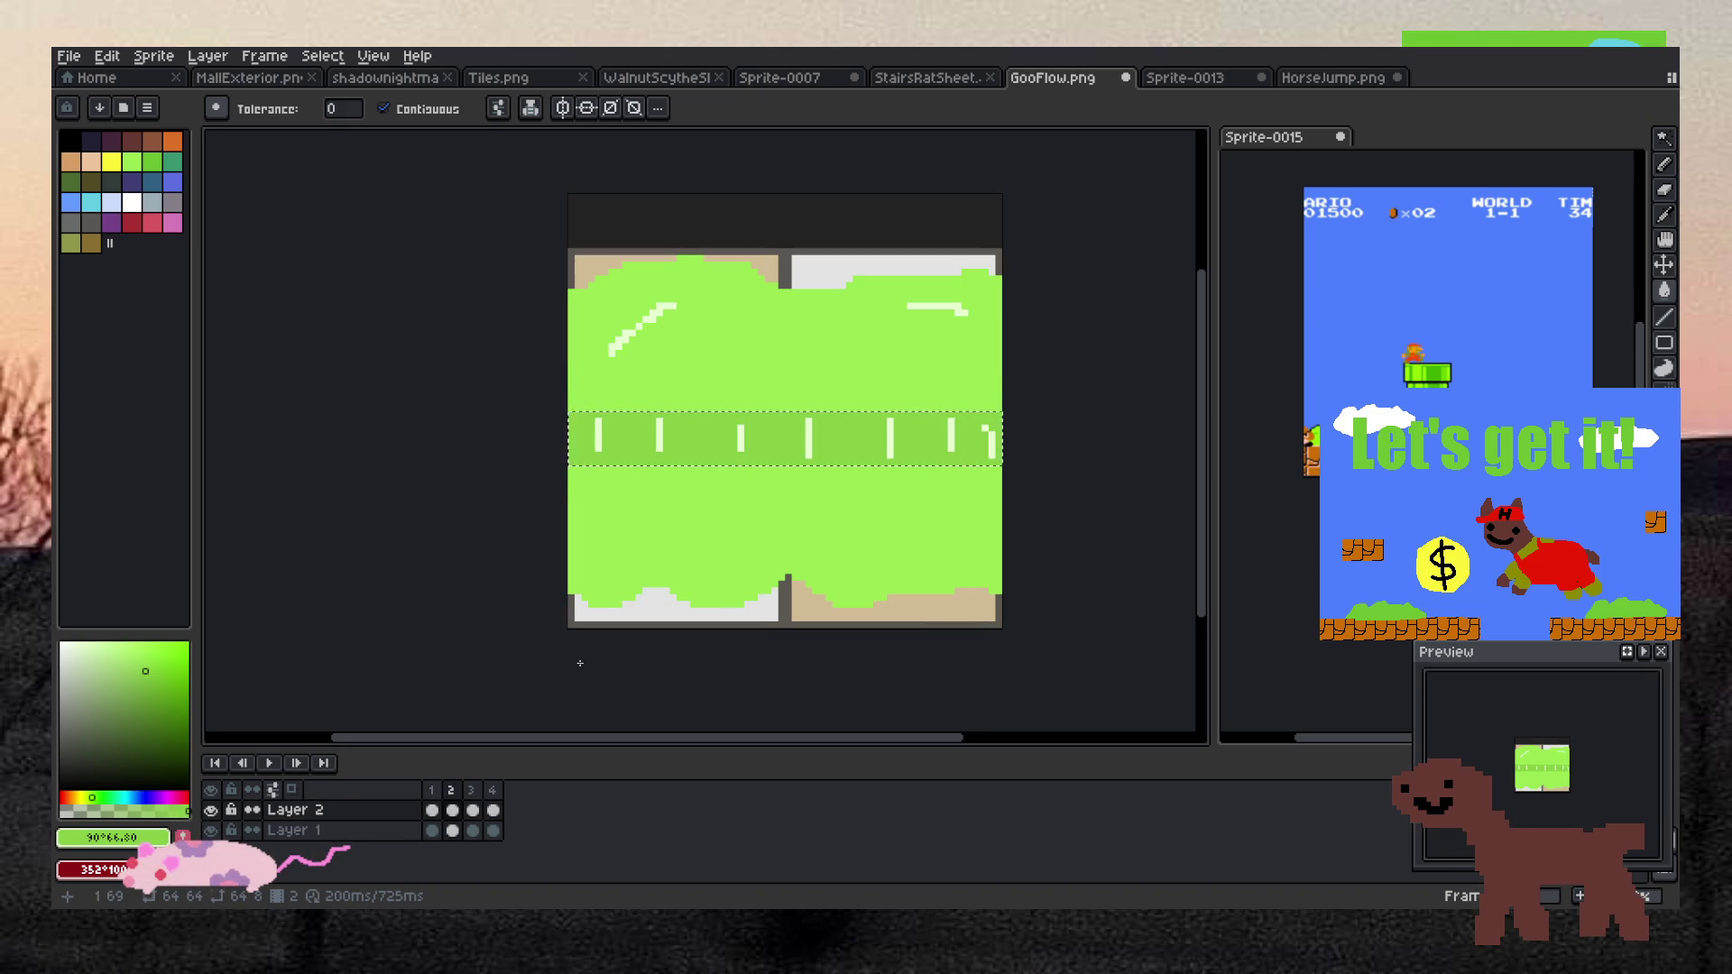
{"action": "key", "text": "Right"}
{"action": "key", "text": "Right"}
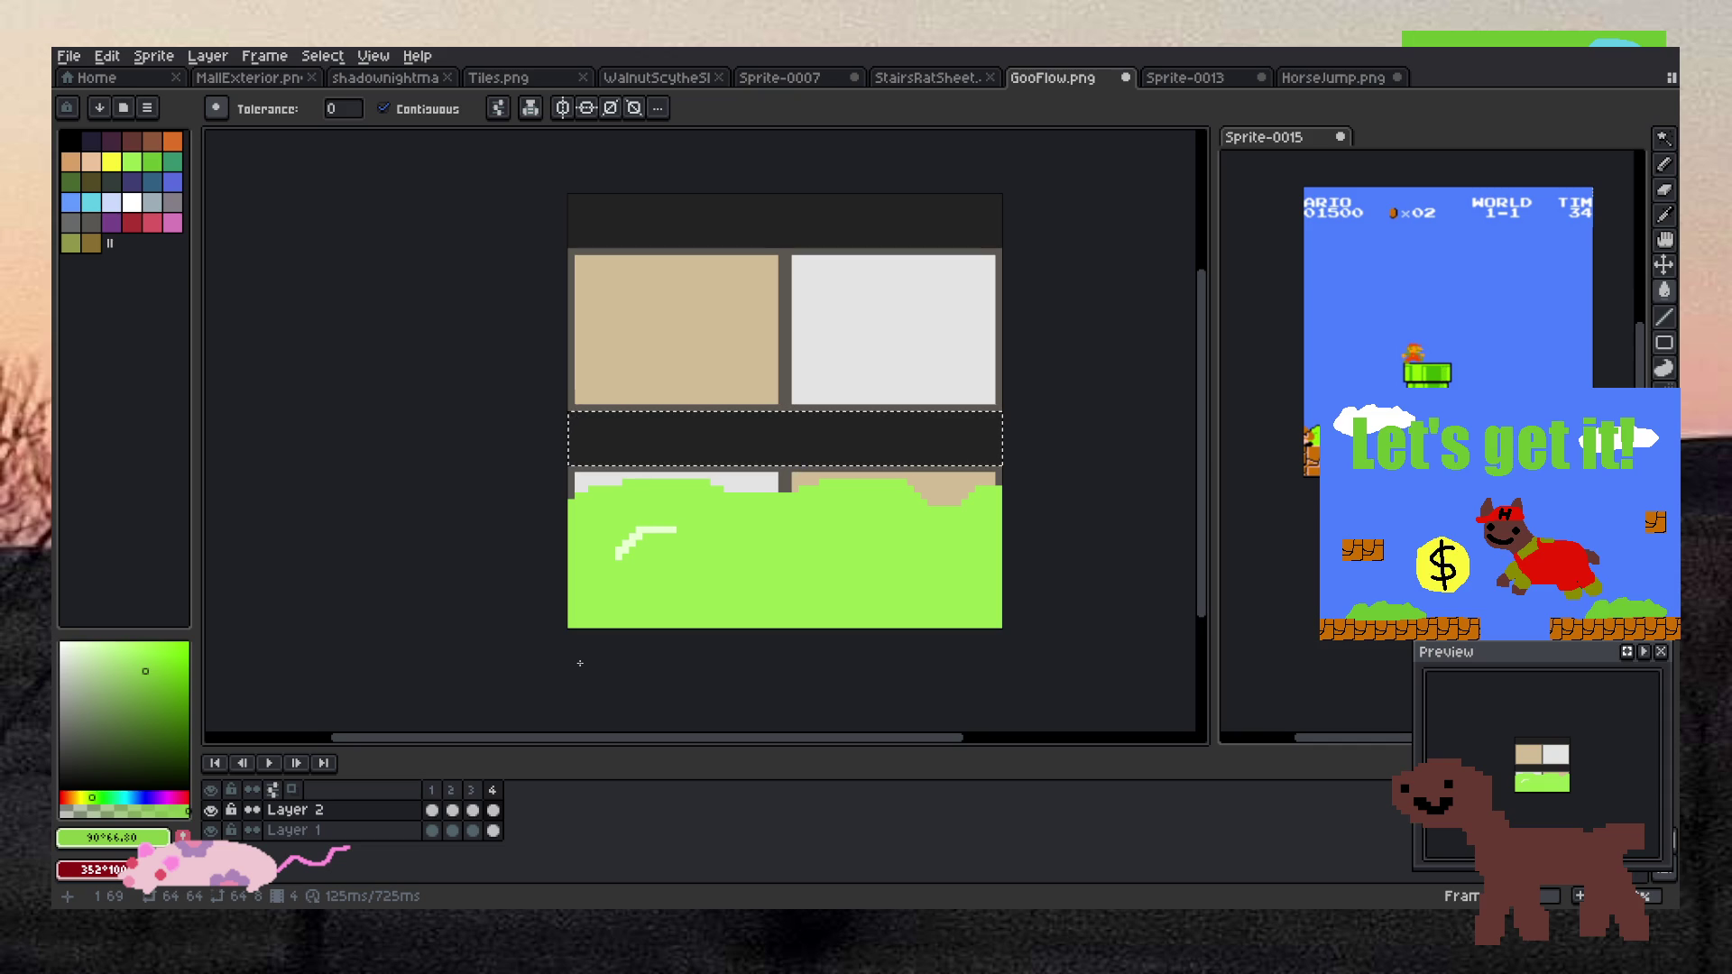
Delete frame 3 from the animation and cycle through the remaining frames
{"action": "key", "text": "Left"}
{"action": "key", "text": "Left"}
{"action": "key", "text": "Right"}
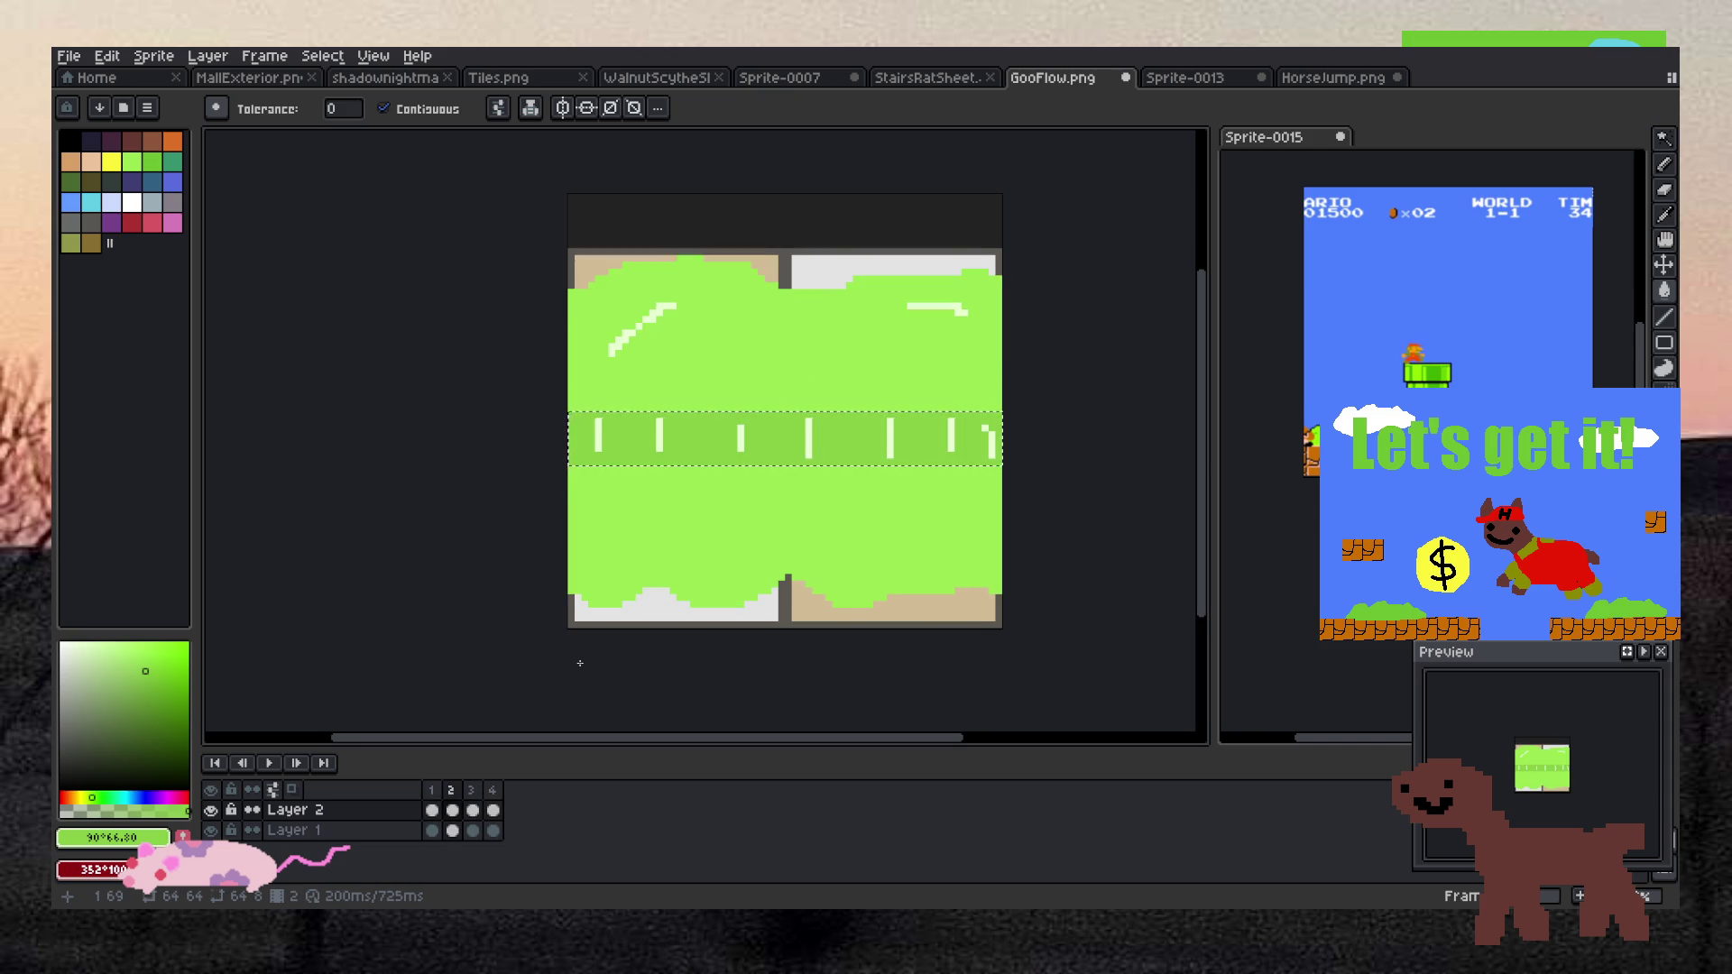
{"action": "key", "text": "Right"}
{"action": "key", "text": "Left"}
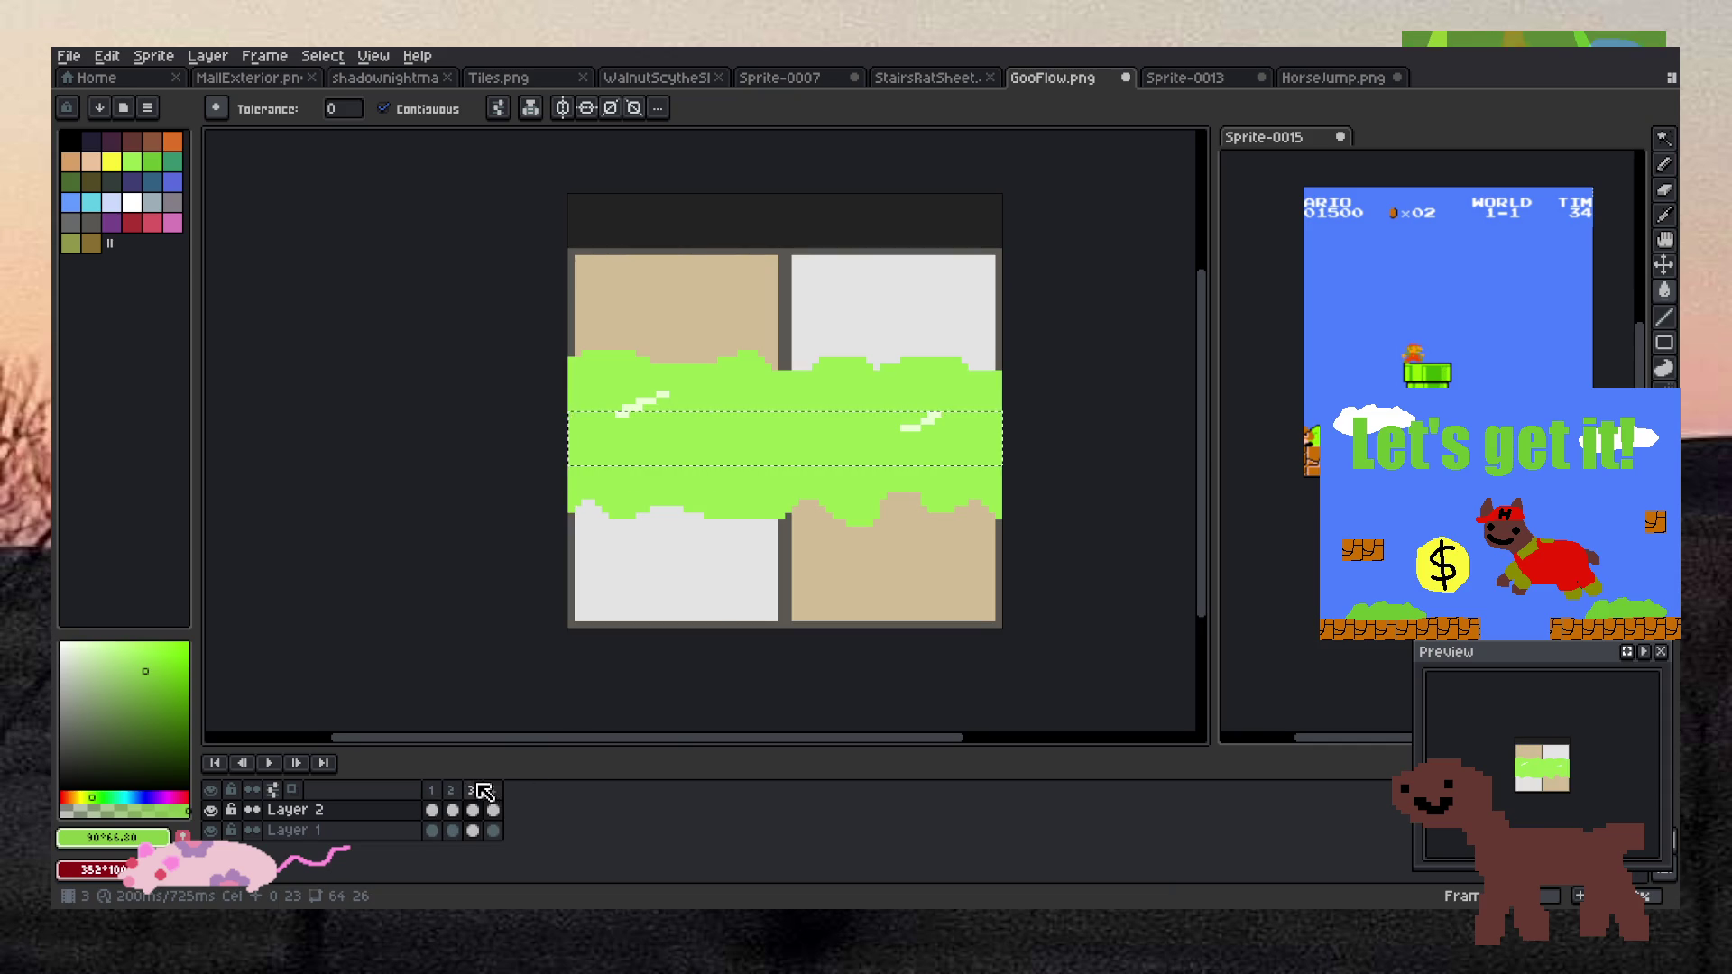
{"action": "right_click", "coordinate": [471, 789]}
{"action": "left_click", "coordinate": [556, 845]}
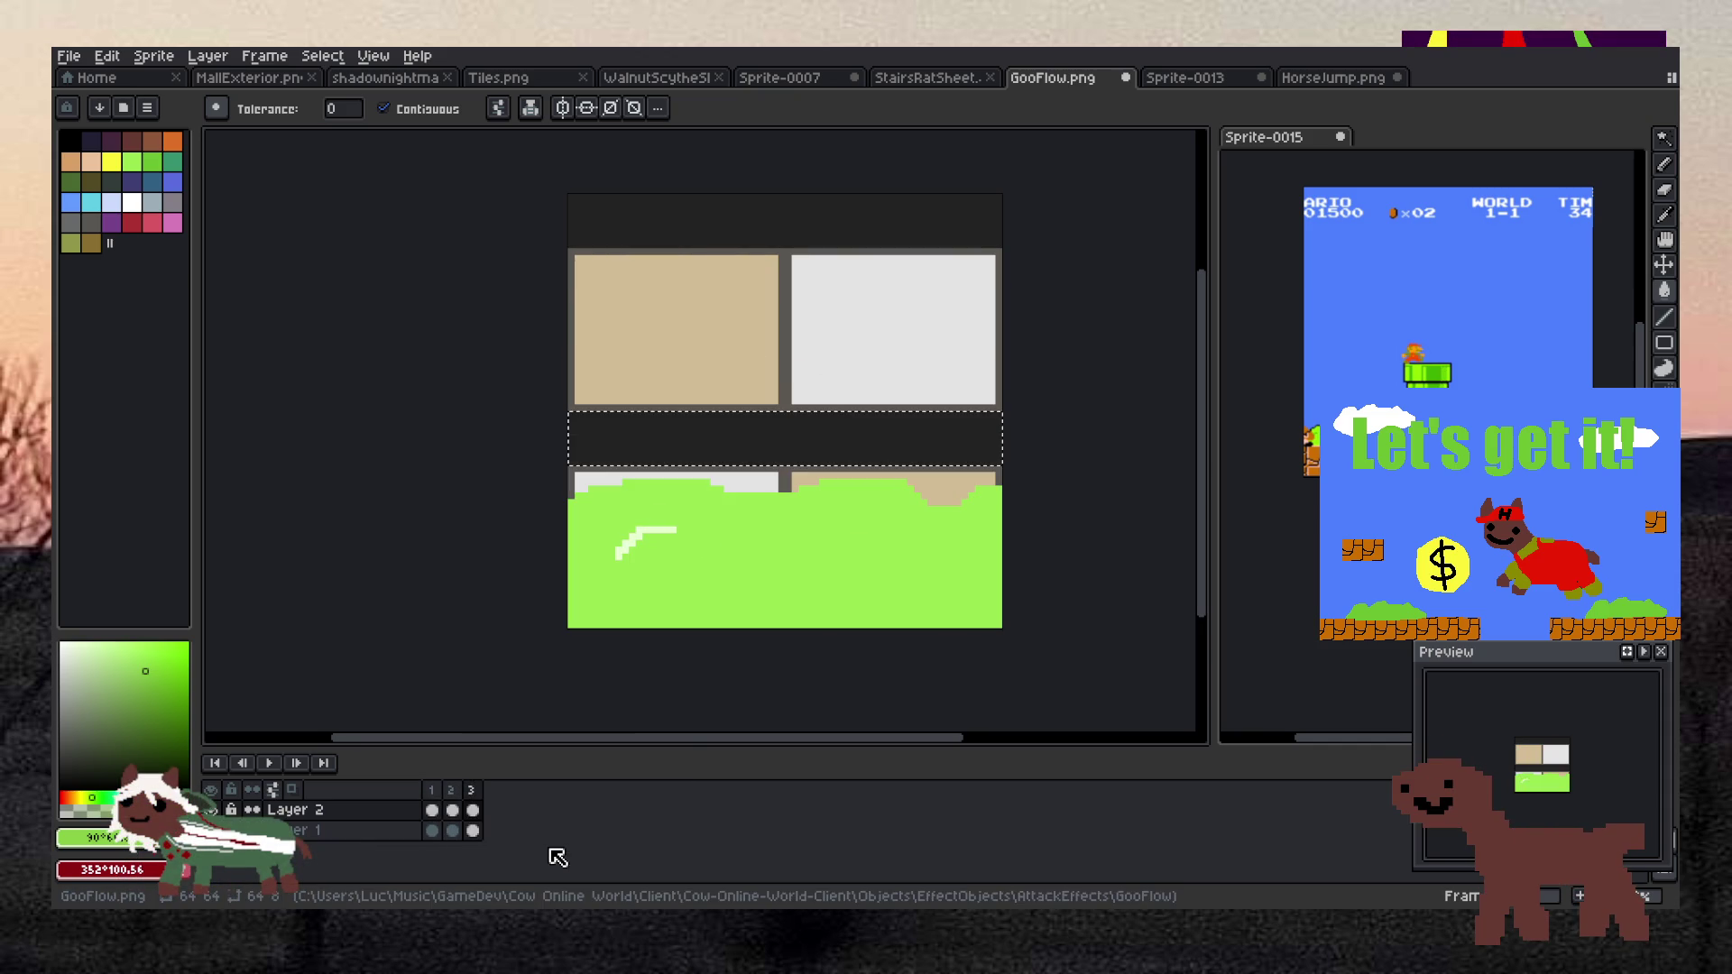
{"action": "key", "text": "Left"}
{"action": "key", "text": "Left"}
{"action": "key", "text": "Left"}
{"action": "key", "text": "Right"}
{"action": "key", "text": "Right"}
{"action": "key", "text": "Right"}
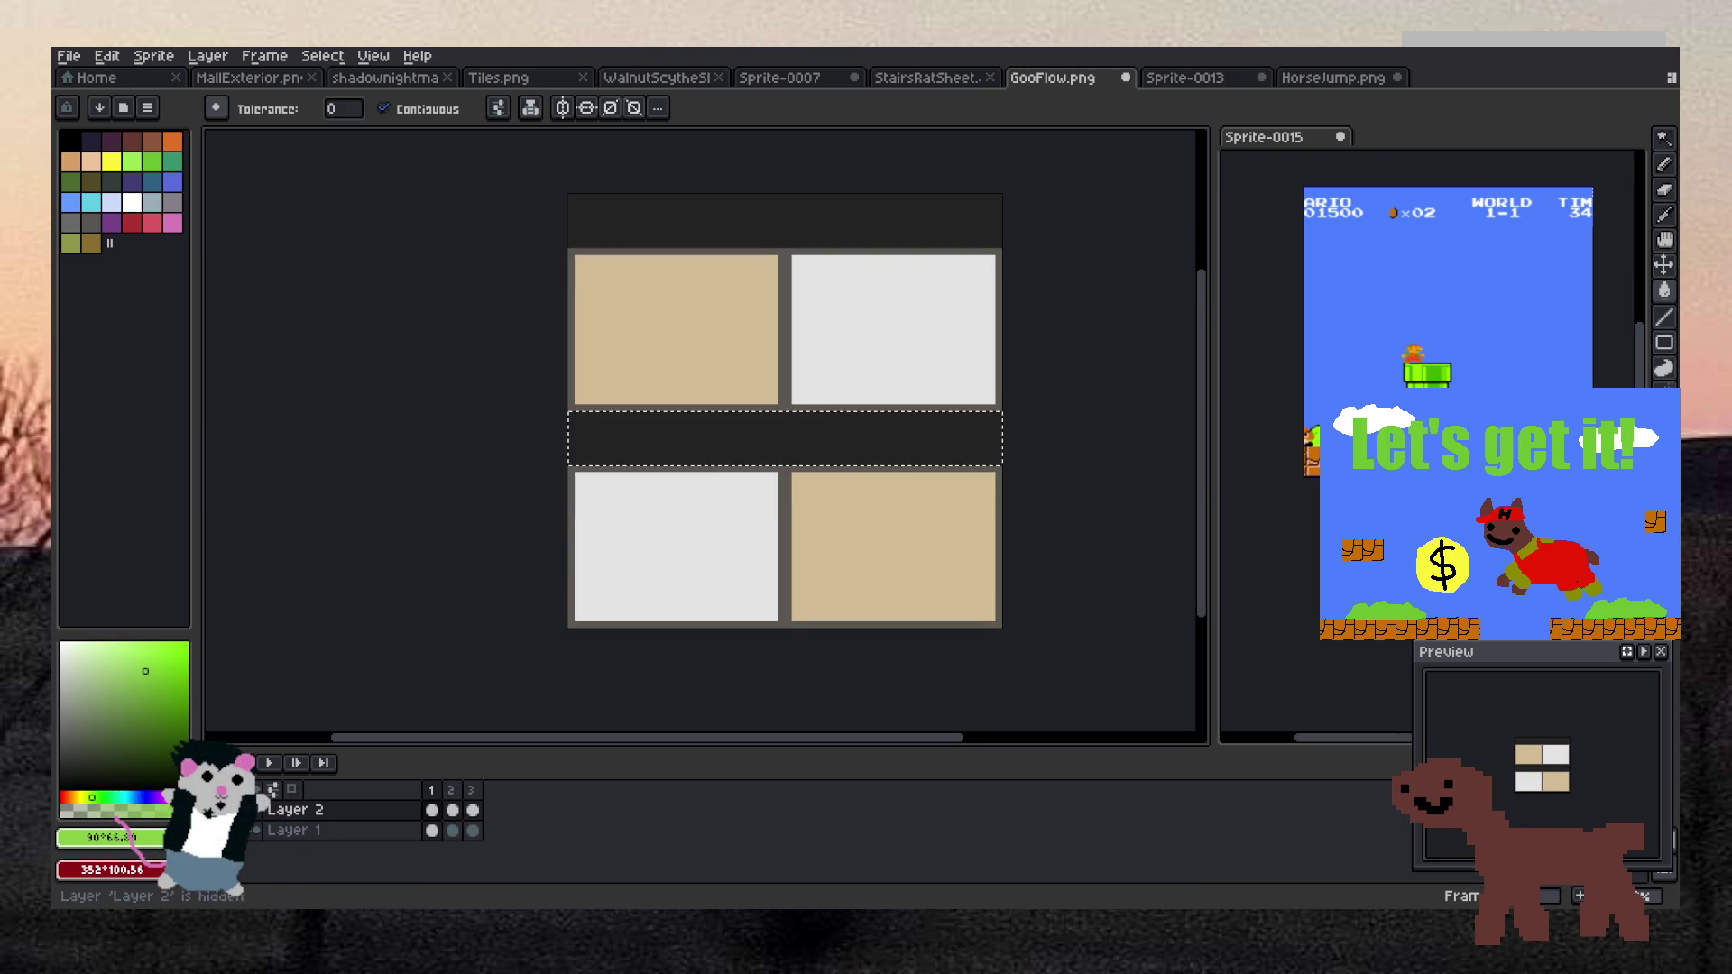
On frame 1, magic-wand the top strip and fill it with frame 2's darker green
{"action": "left_click", "coordinate": [1664, 137]}
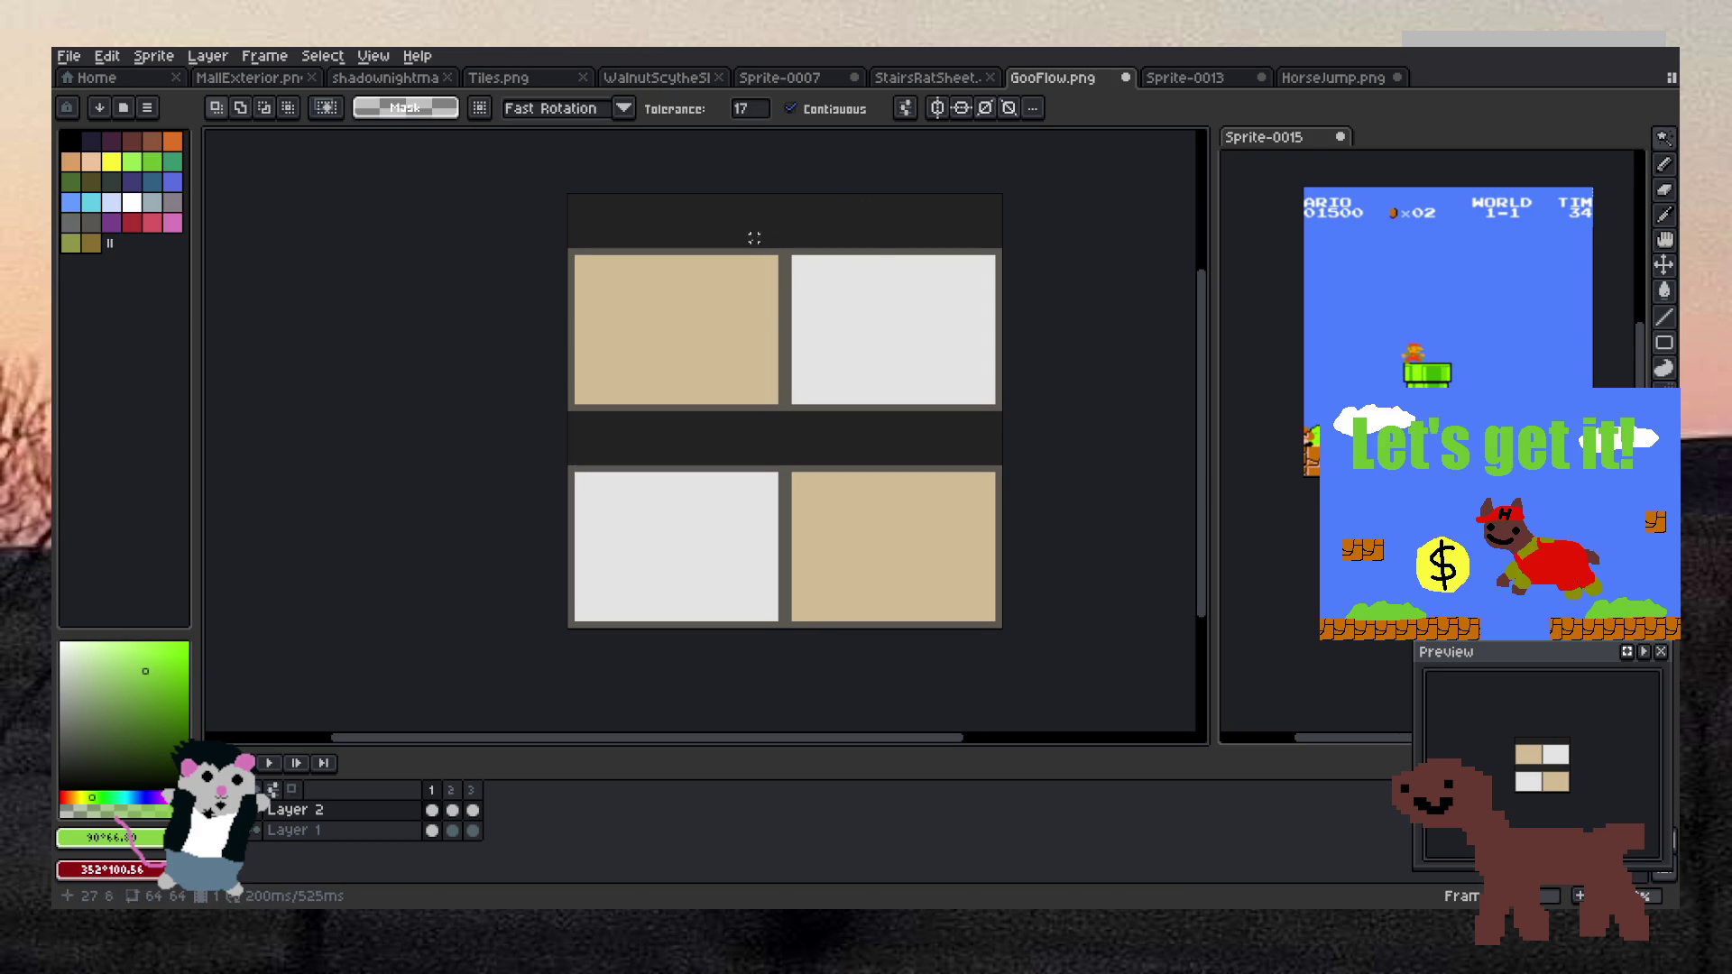
{"action": "left_click", "coordinate": [297, 830]}
{"action": "left_click", "coordinate": [696, 221]}
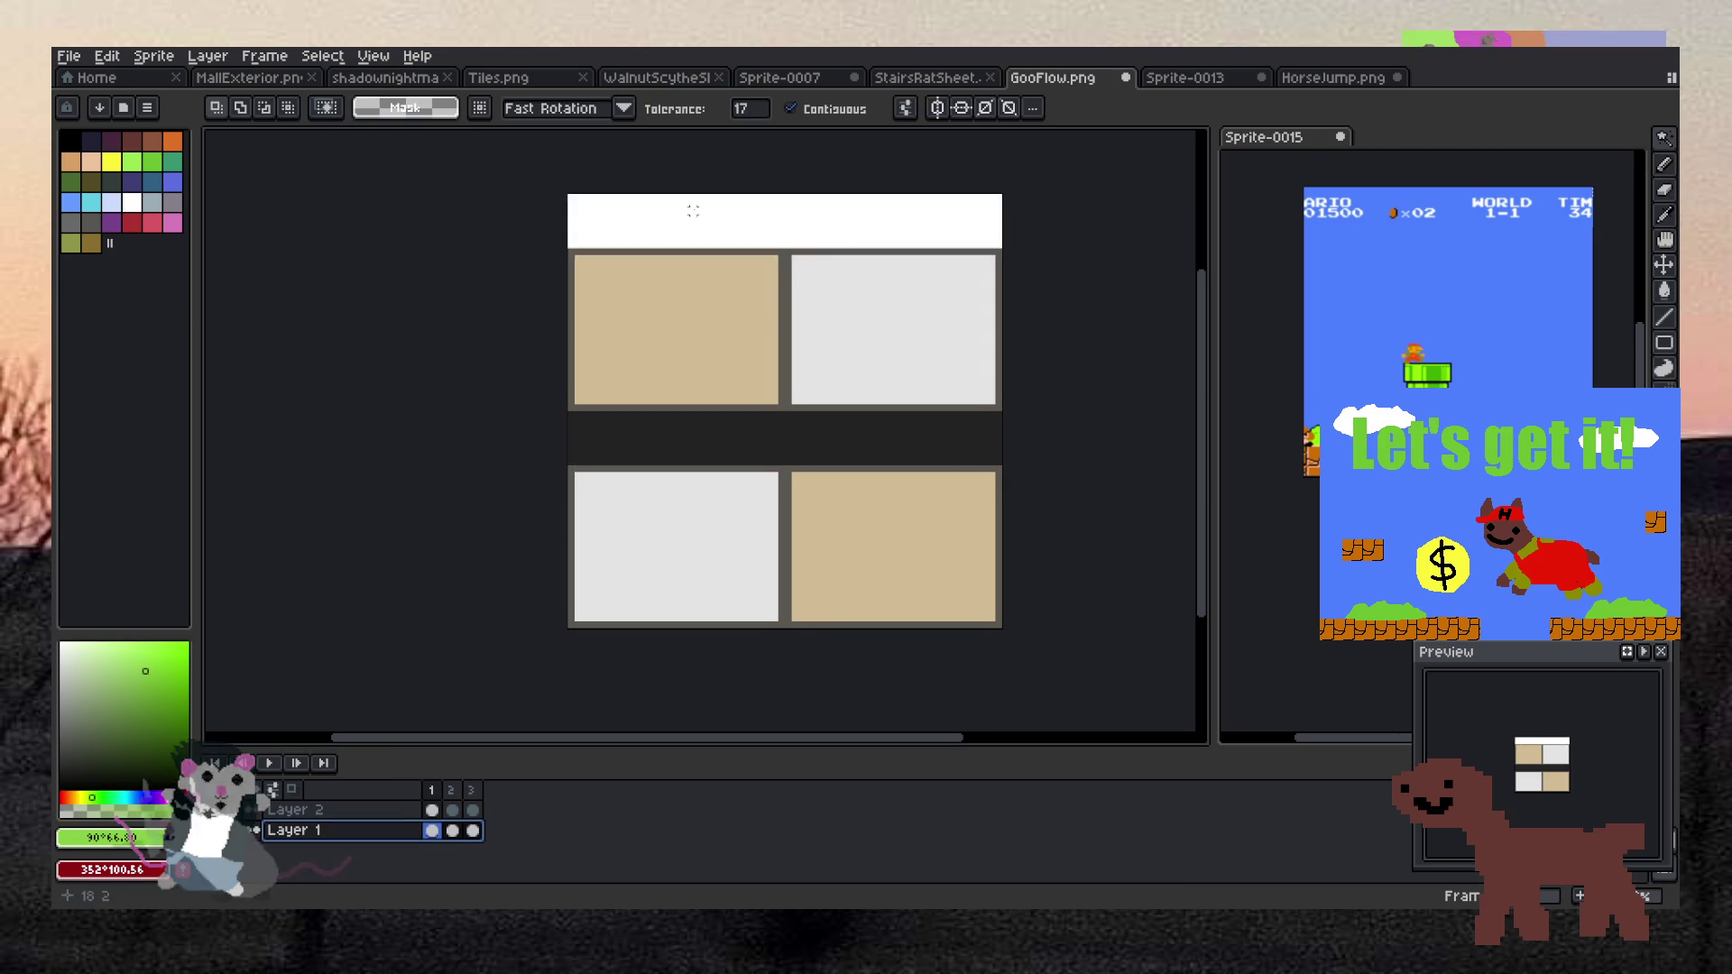
{"action": "key", "text": "ctrl+z"}
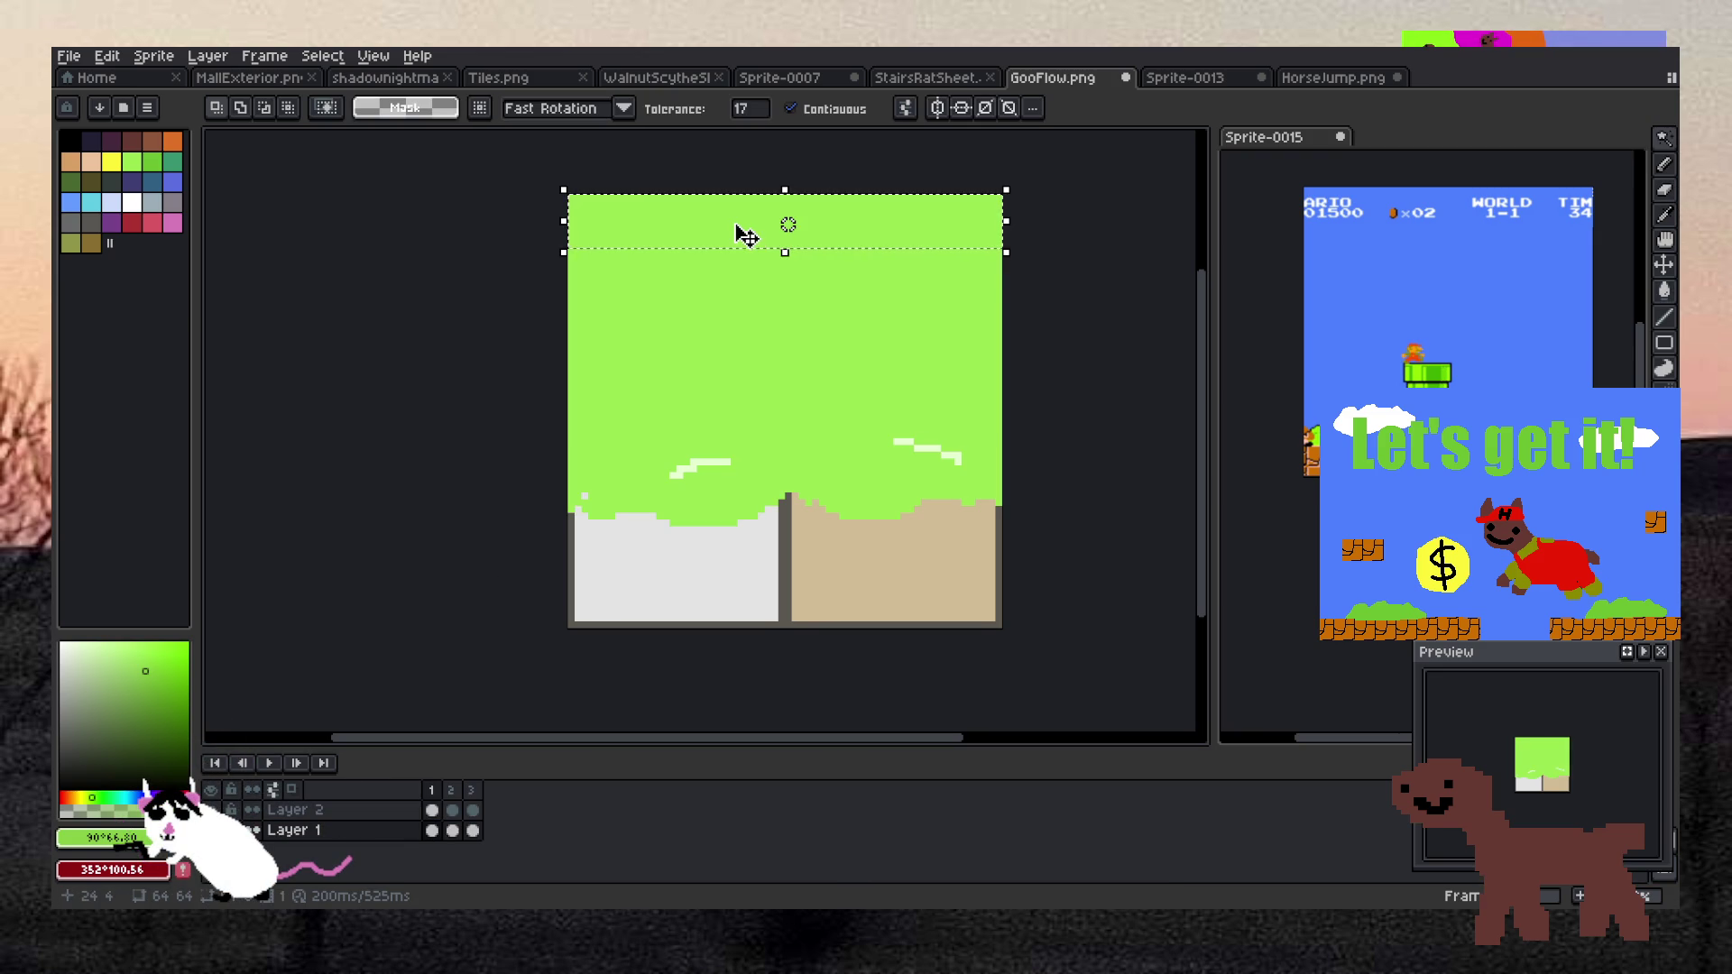
{"action": "key", "text": "g"}
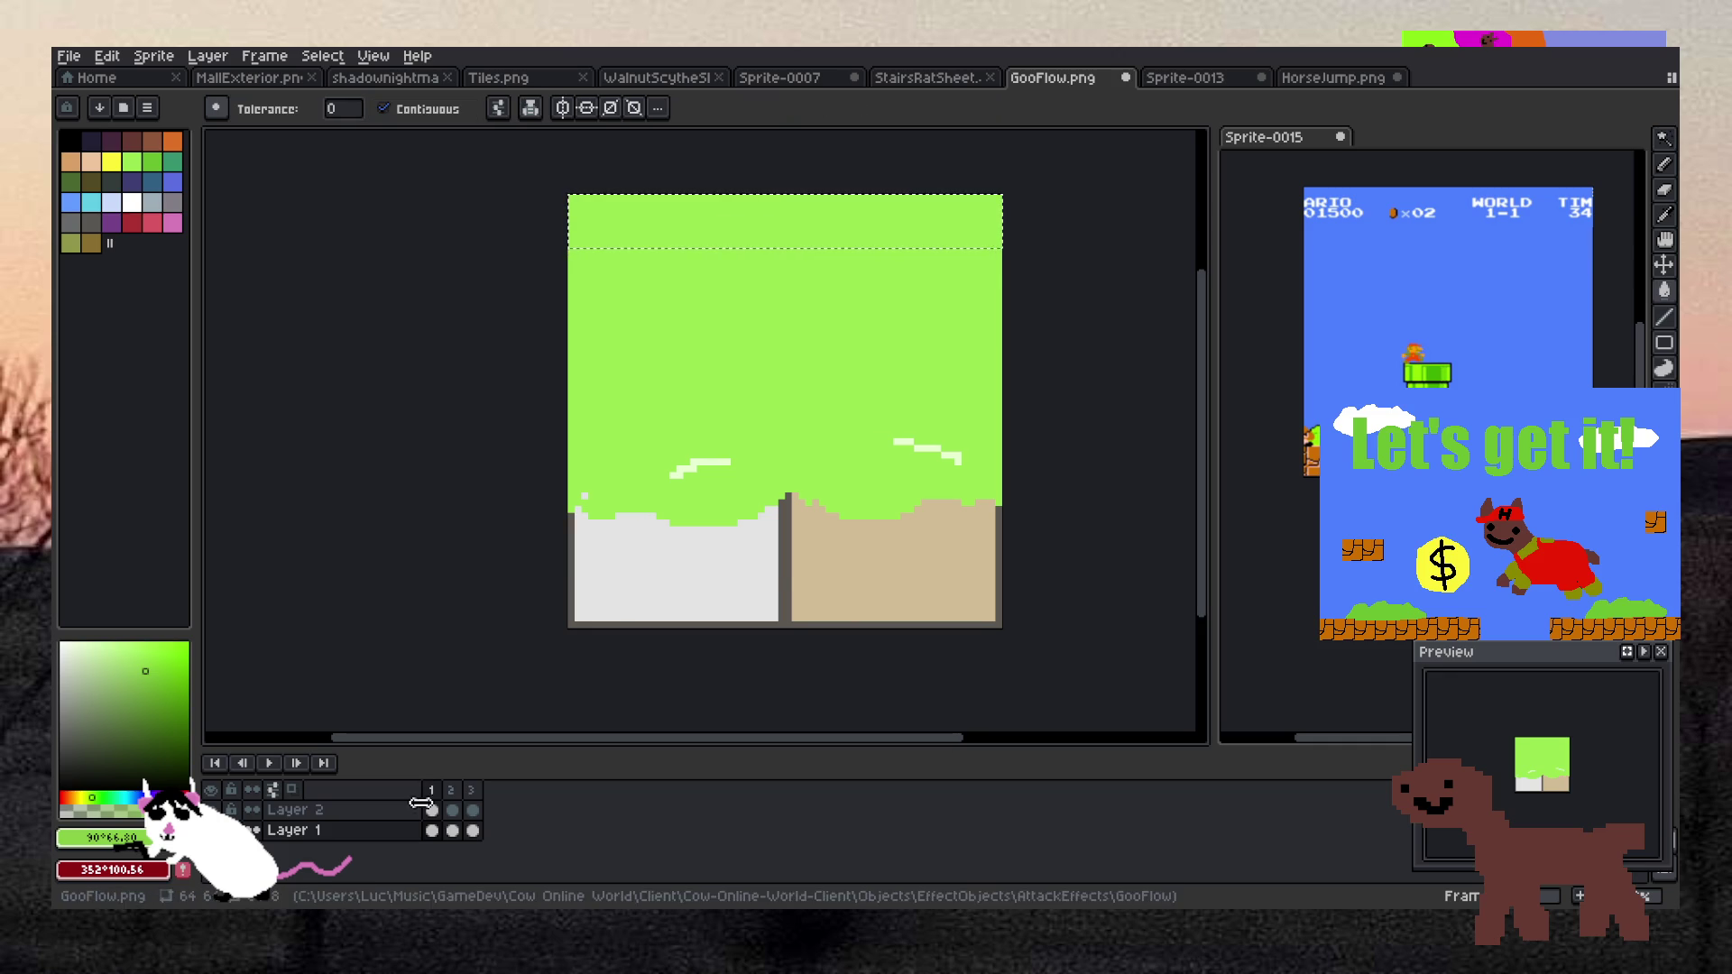
{"action": "left_click", "coordinate": [451, 791]}
{"action": "key", "text": "i"}
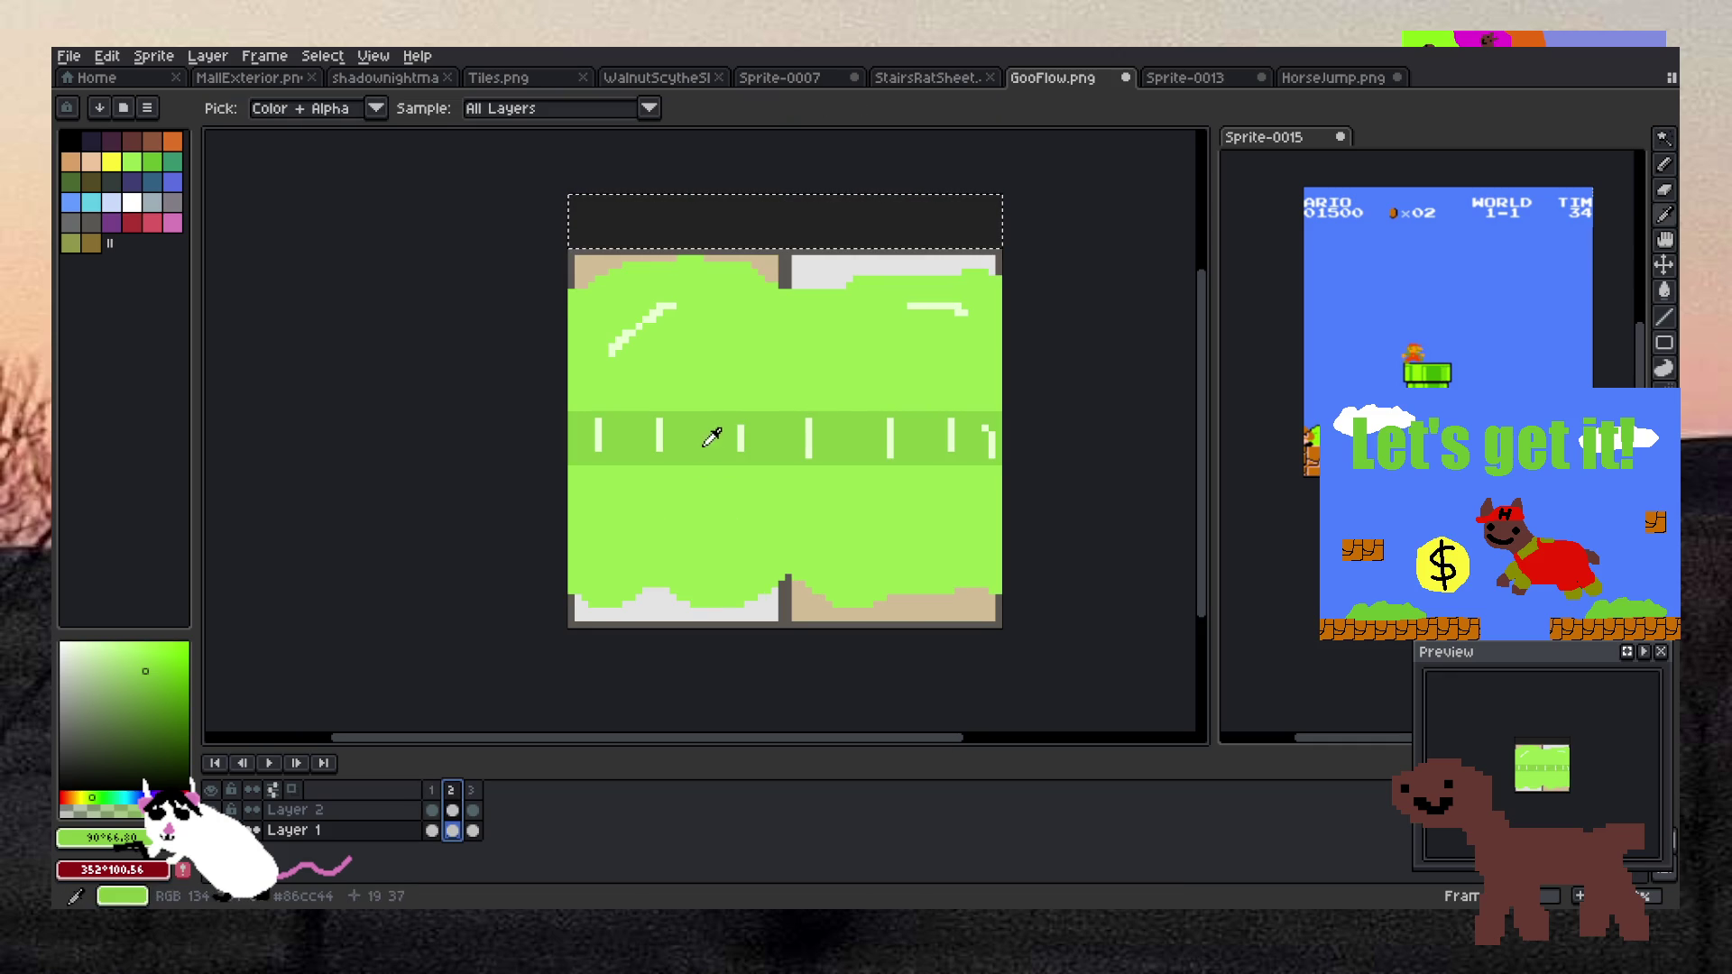
{"action": "left_click", "coordinate": [432, 810]}
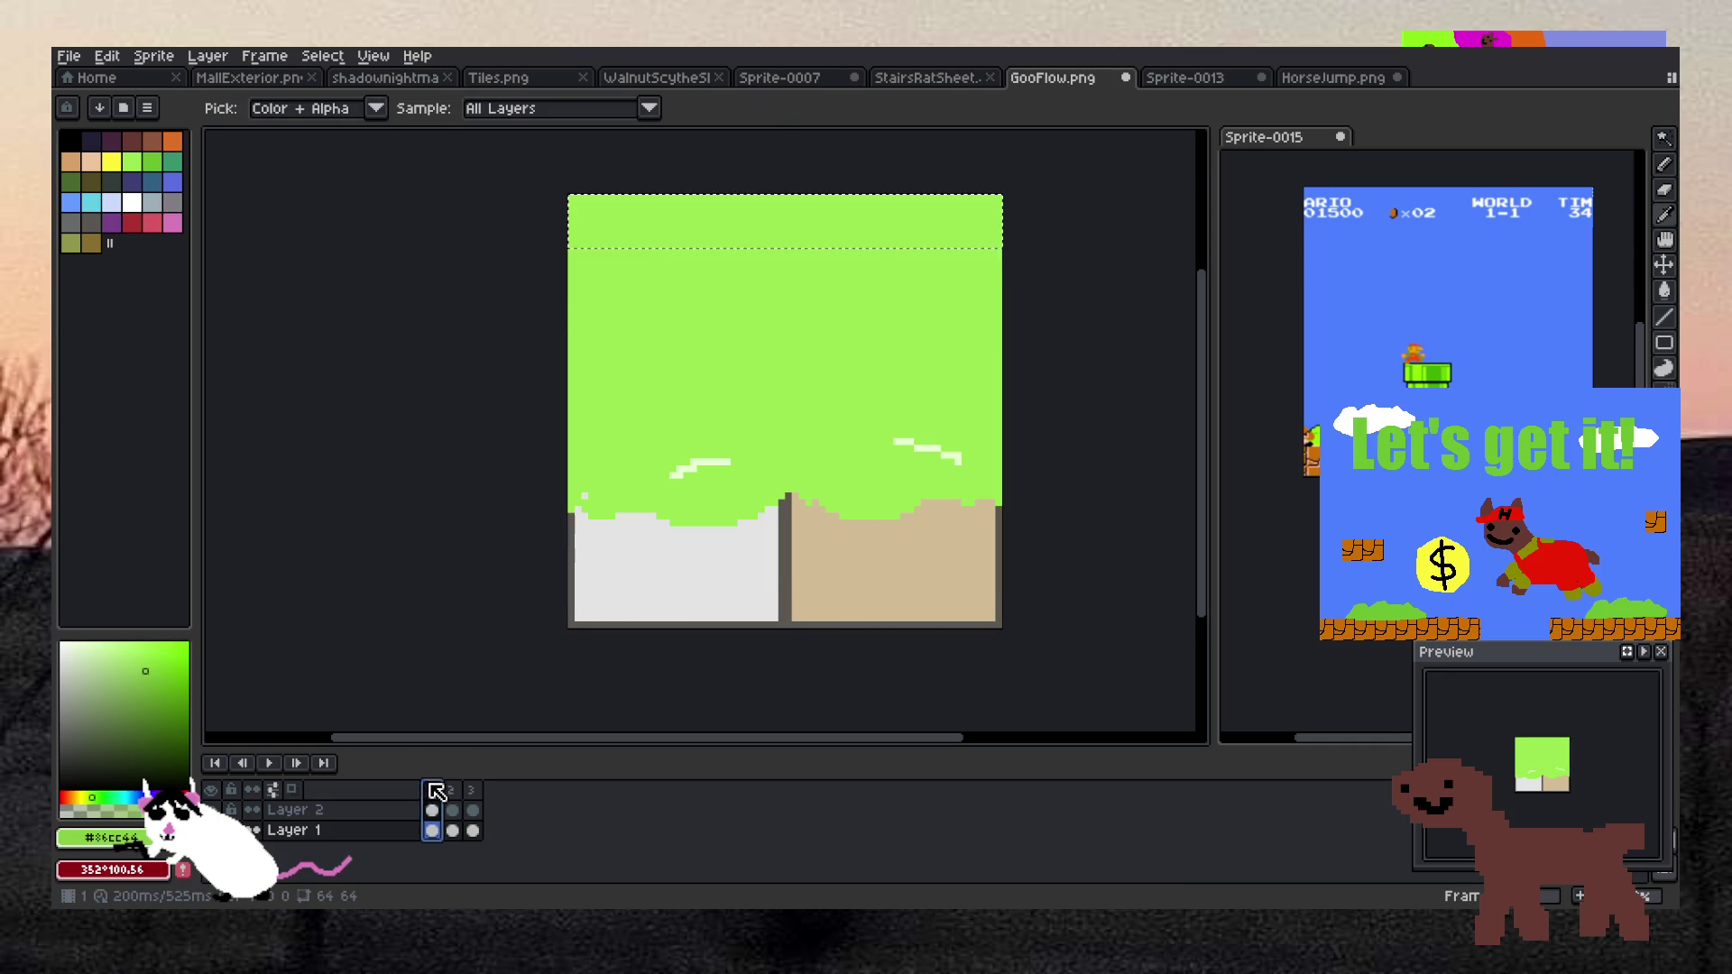
{"action": "key", "text": "g"}
{"action": "left_click", "coordinate": [705, 223]}
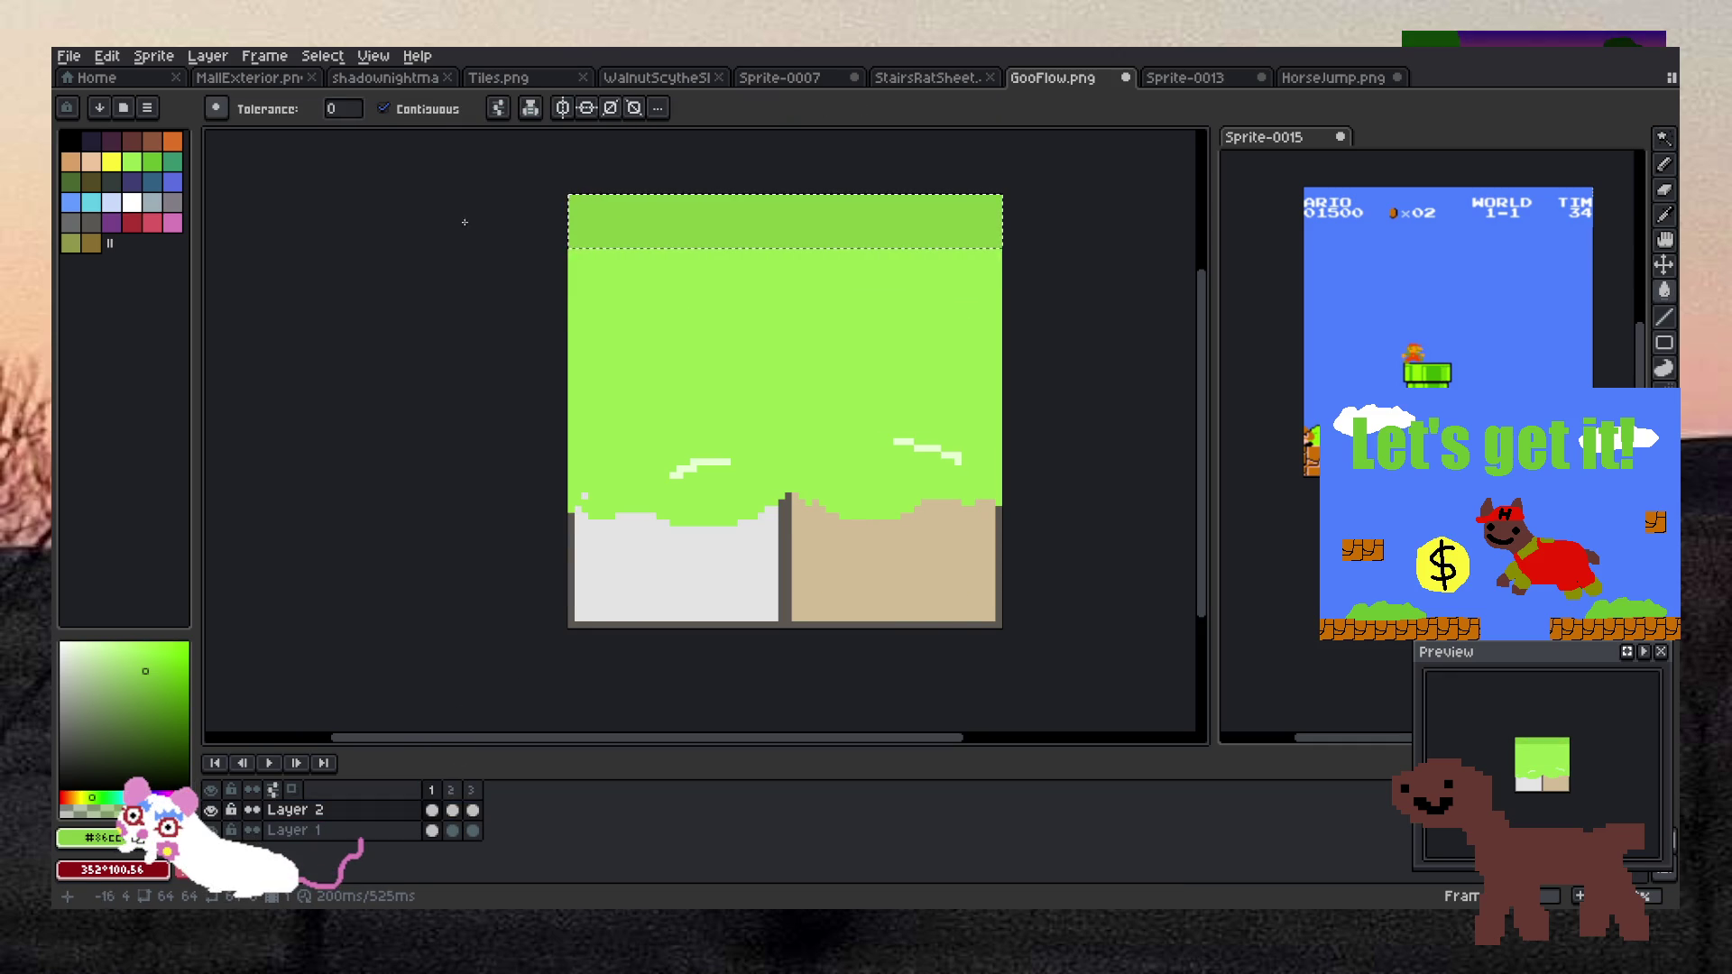
Draw white vertical streaks in the top strip and play the animation to check it
{"action": "key", "text": "i"}
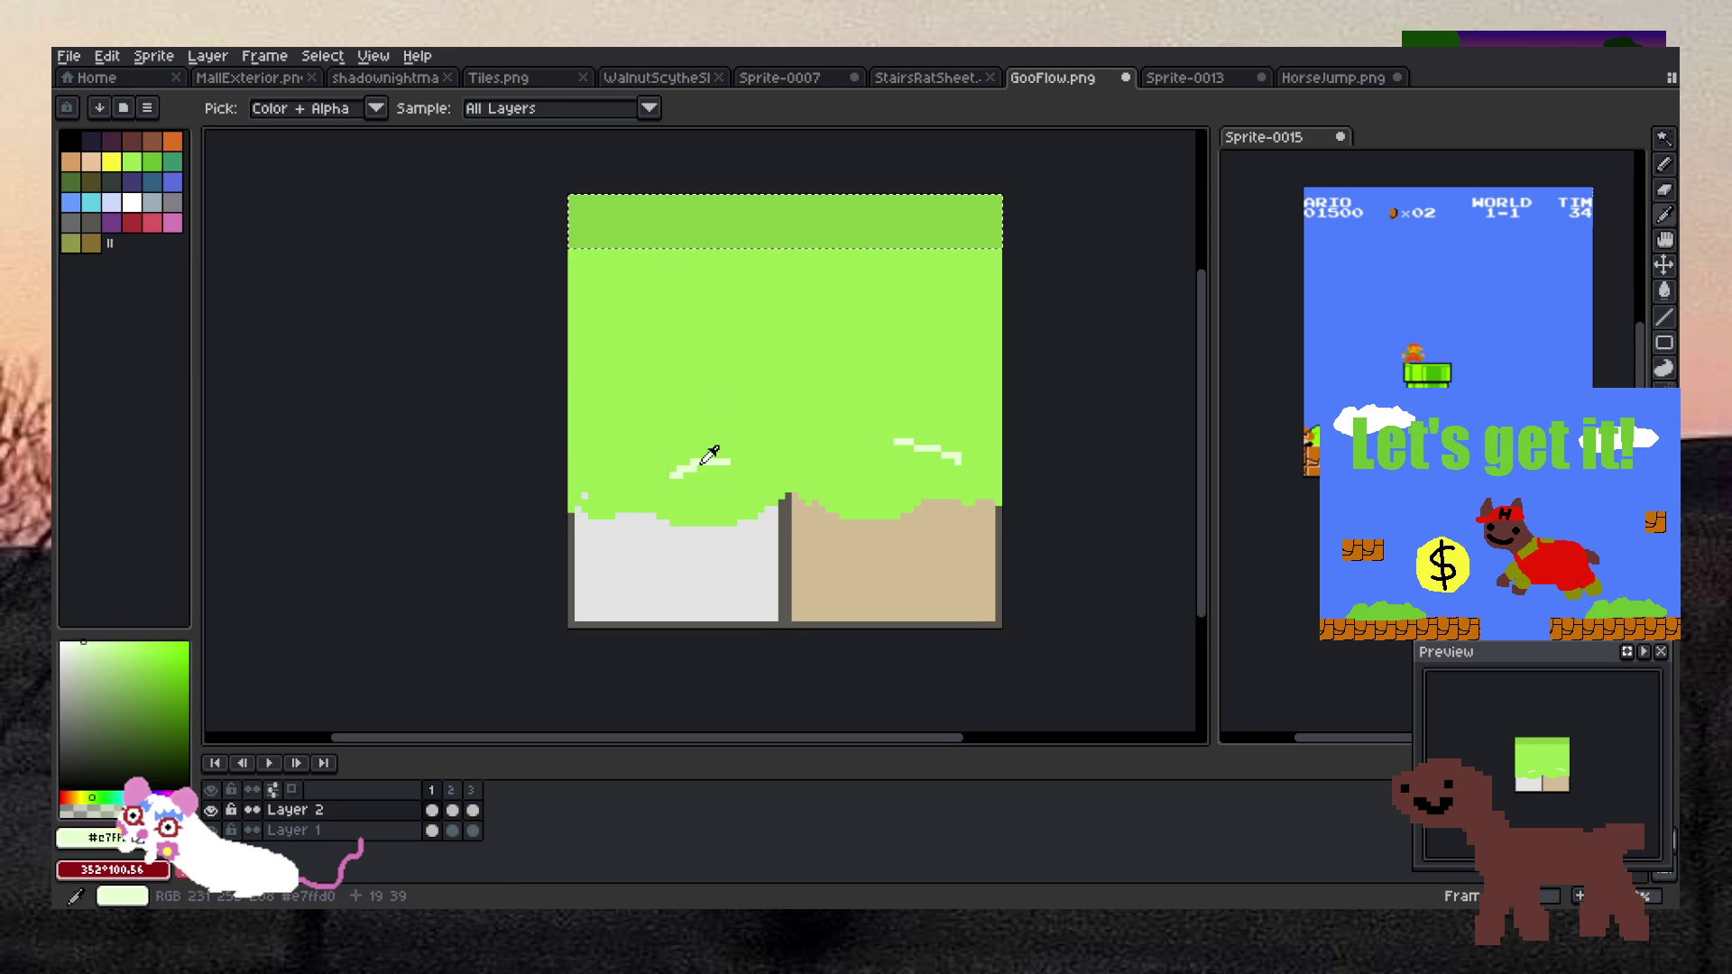
{"action": "scroll", "coordinate": [754, 123], "scroll_direction": "up", "scroll_amount": 1}
{"action": "key", "text": "b"}
{"action": "left_click_drag", "start_coordinate": [491, 214], "coordinate": [478, 287]}
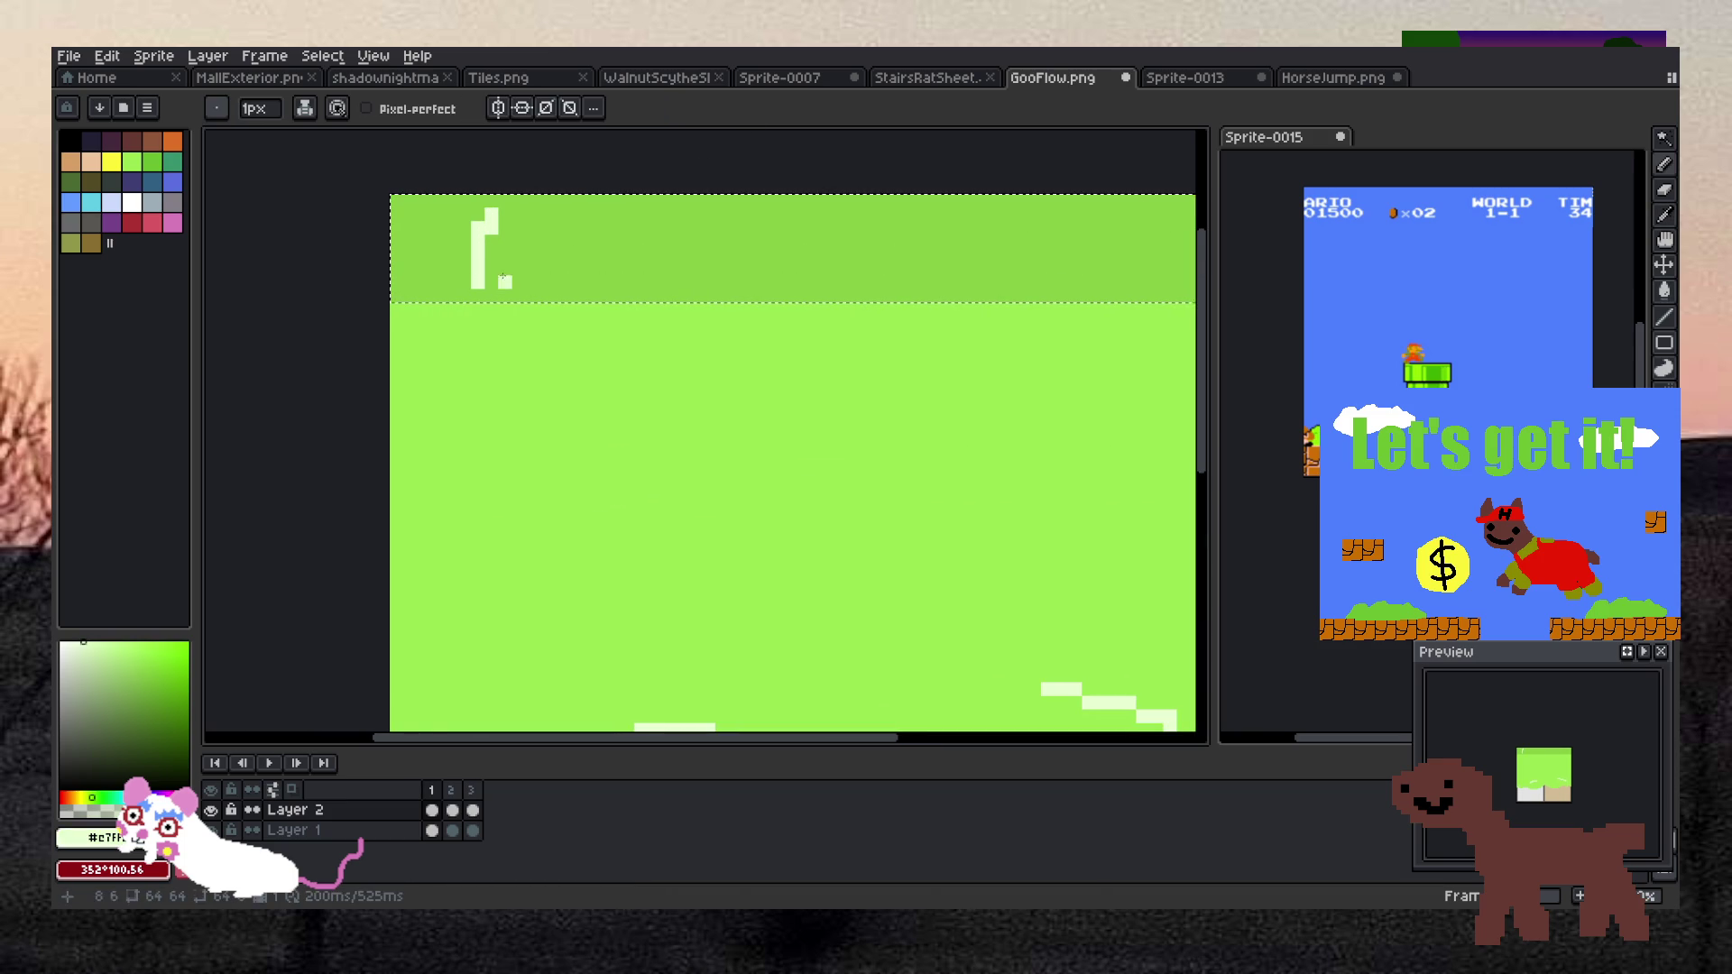
{"action": "scroll", "coordinate": [631, 271], "scroll_direction": "down", "scroll_amount": 2}
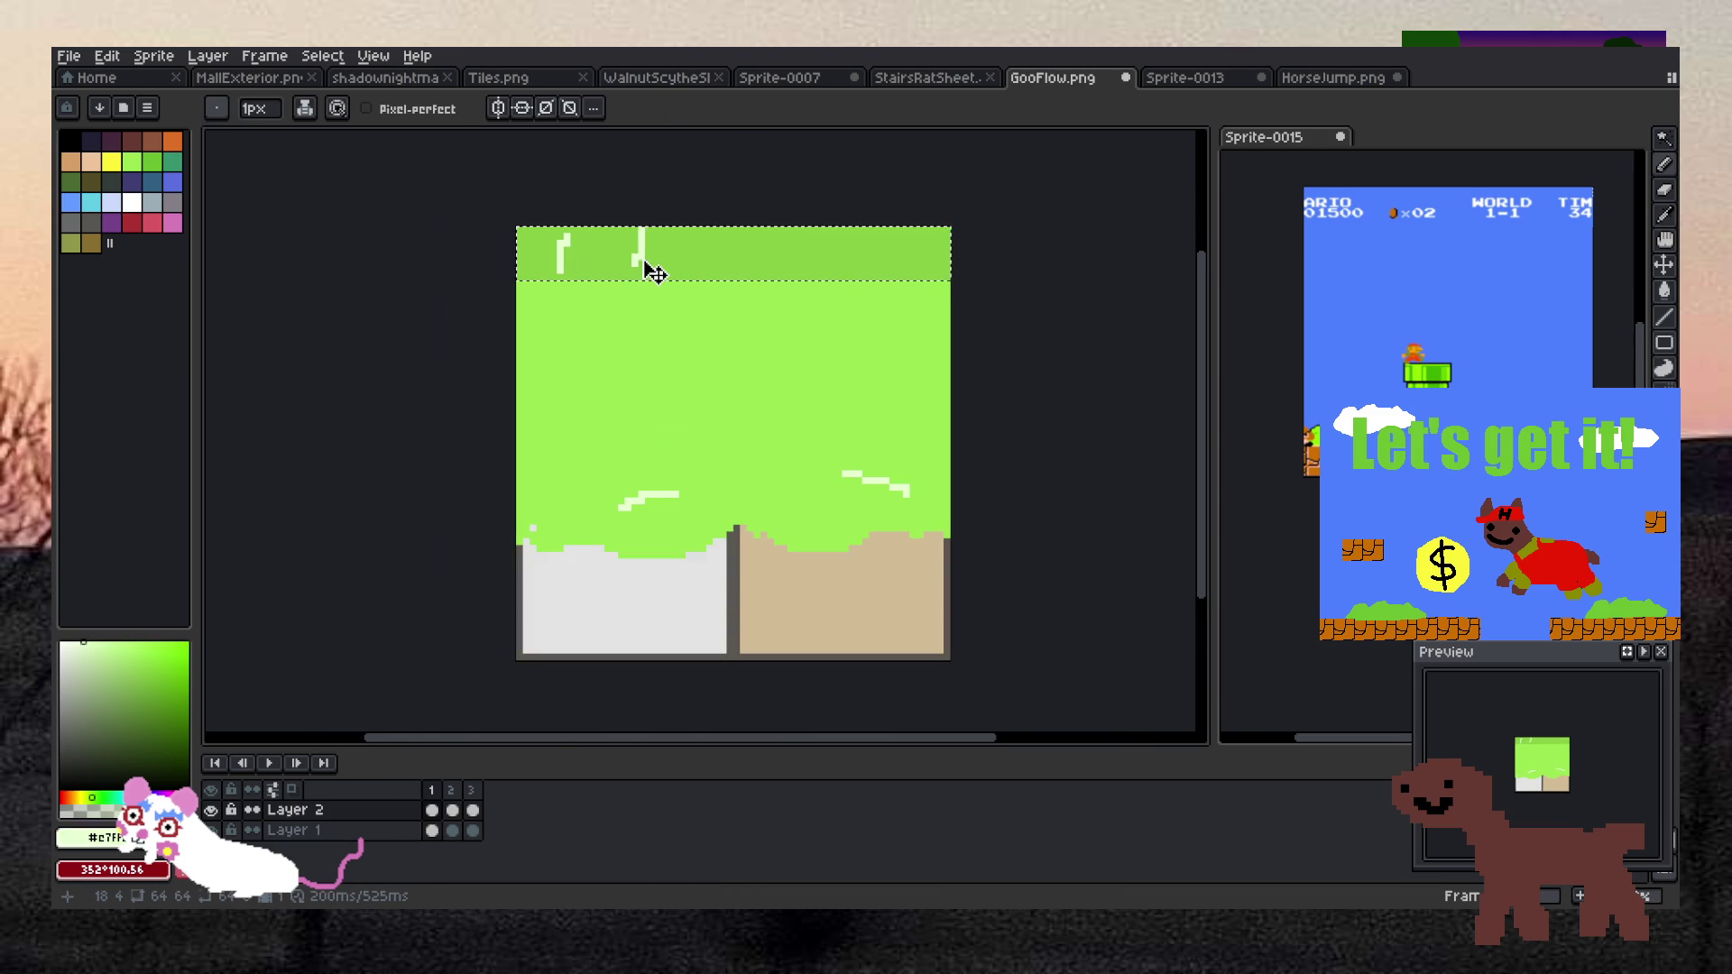
{"action": "left_click_drag", "start_coordinate": [642, 236], "coordinate": [636, 271]}
{"action": "left_click_drag", "start_coordinate": [732, 242], "coordinate": [723, 275]}
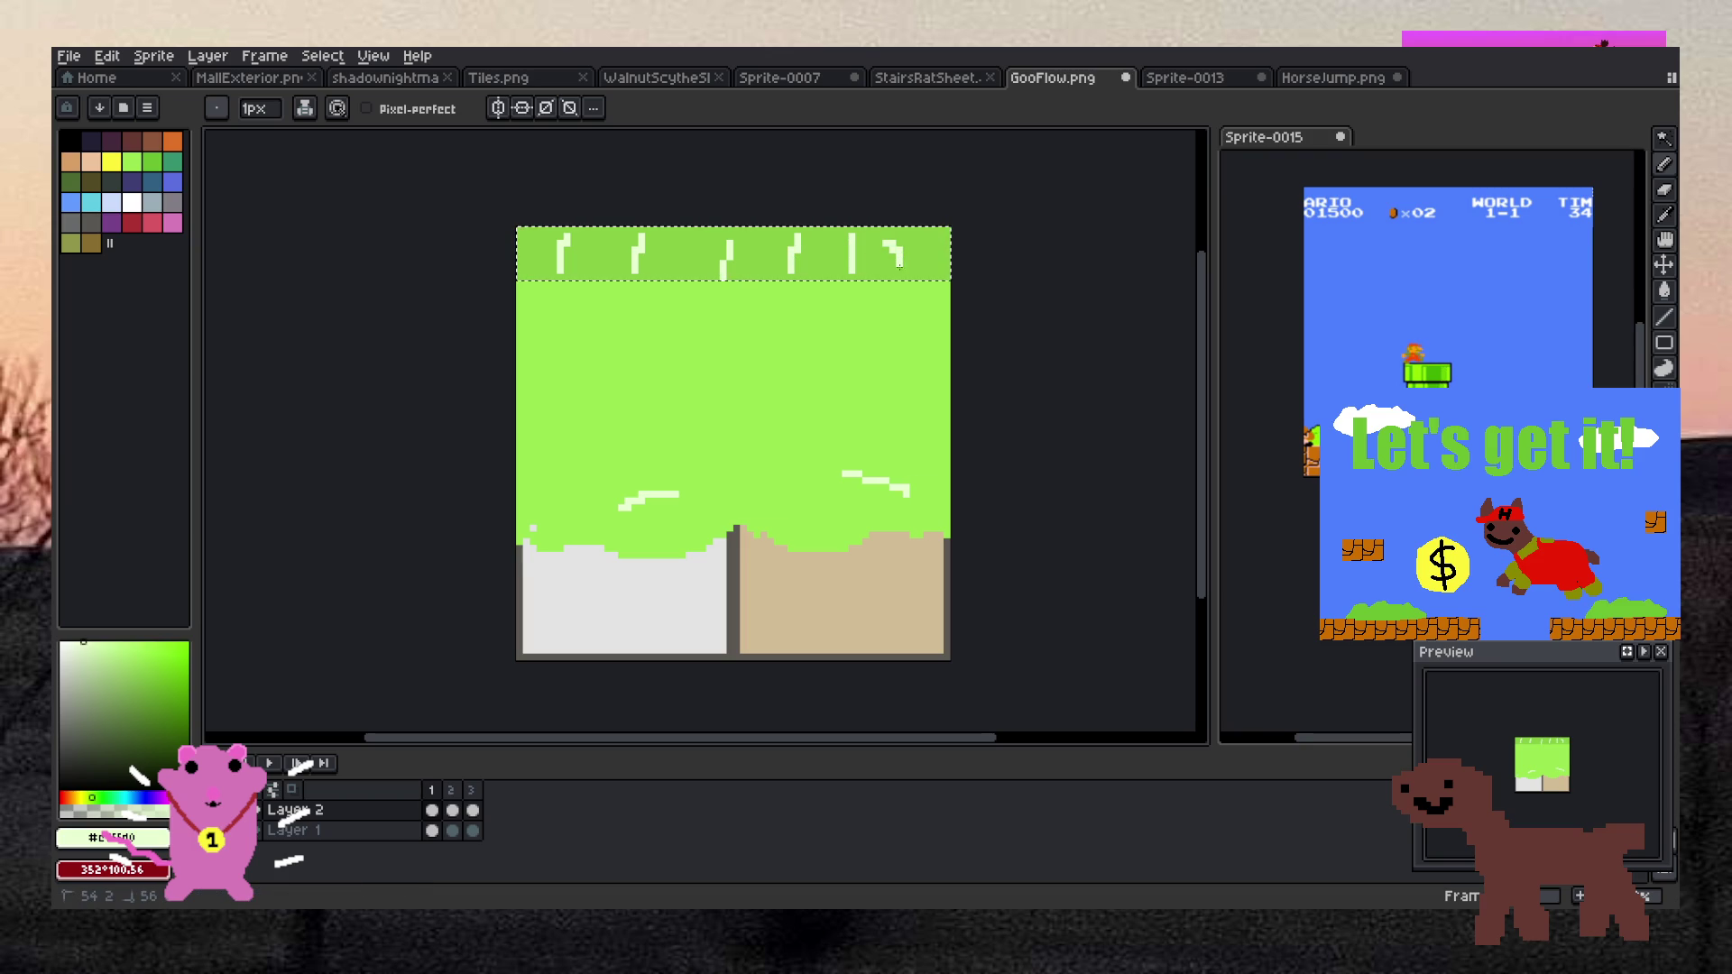
{"action": "key", "text": "Return"}
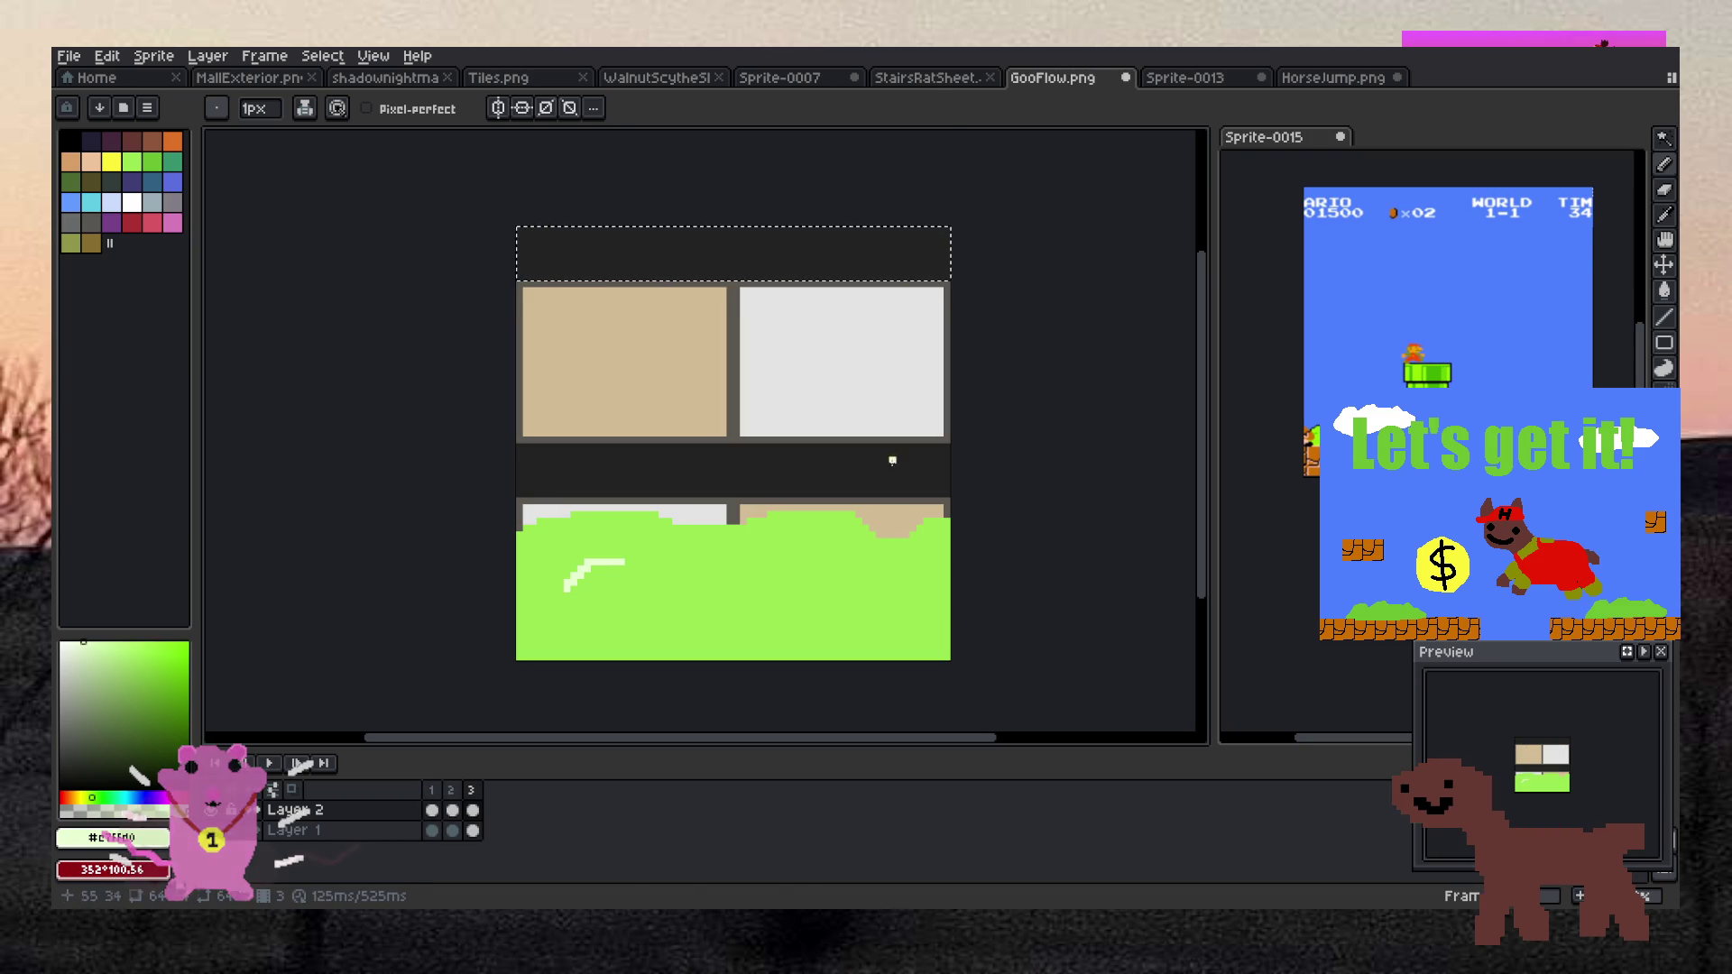
With a 6px green brush, paint goo over frame 3's lower tiles and preview the animation
{"action": "left_click", "coordinate": [732, 602]}
{"action": "left_click", "coordinate": [260, 116]}
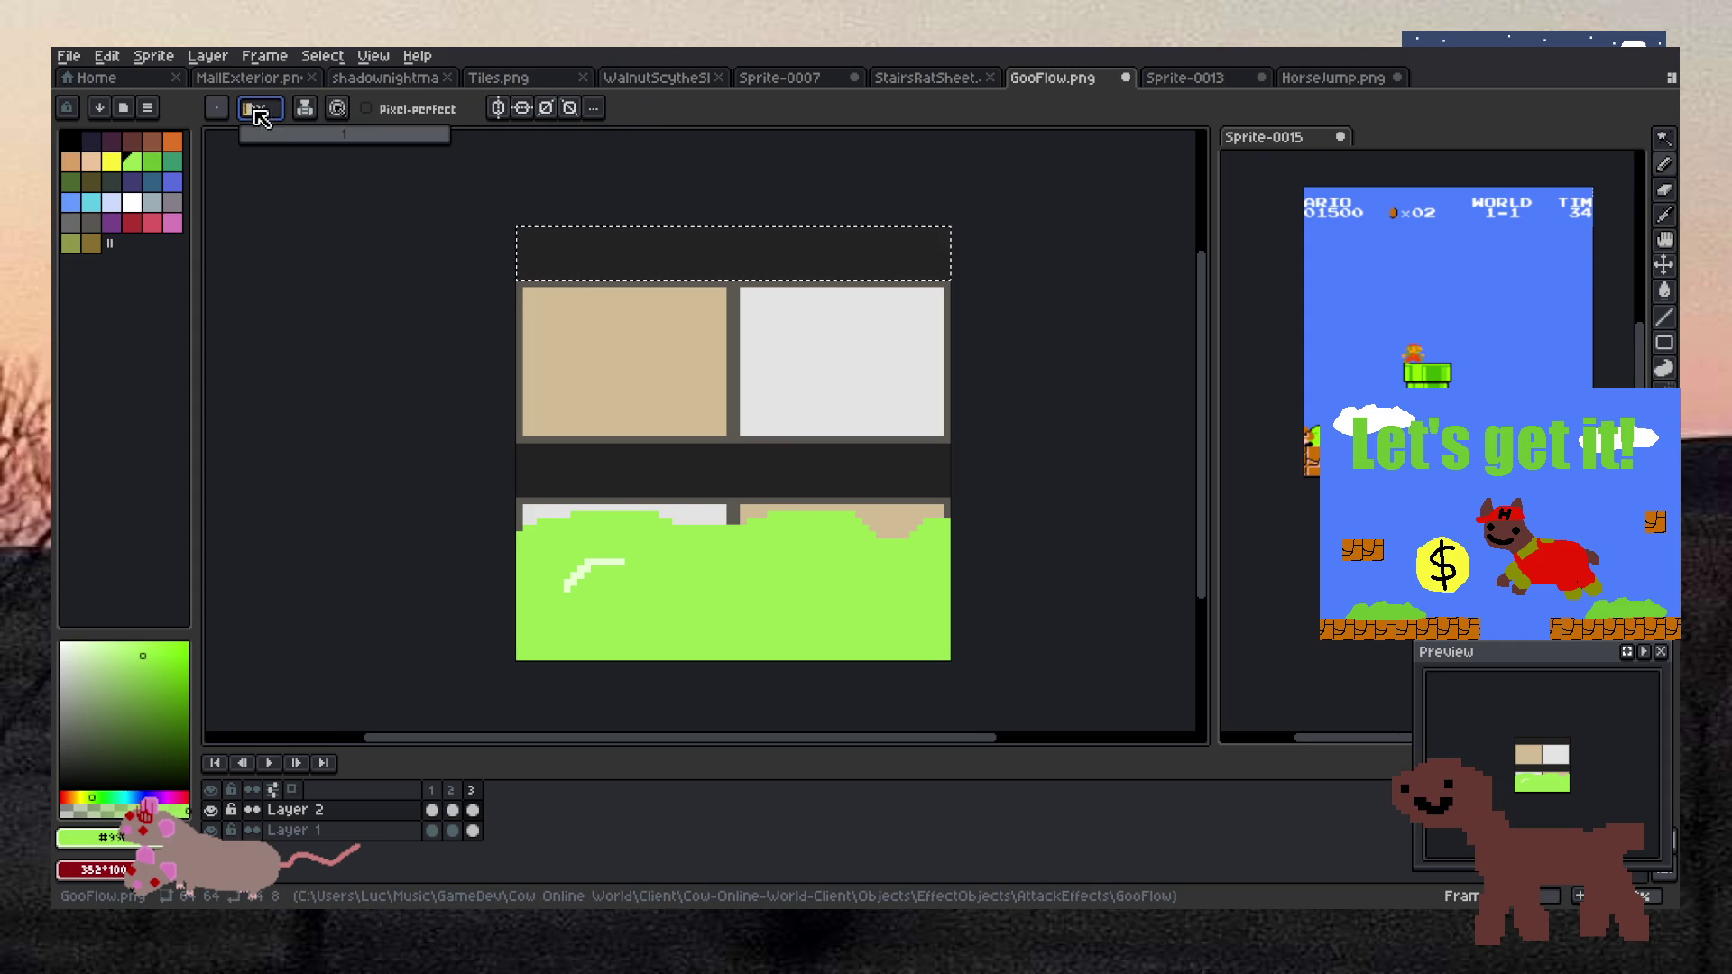
{"action": "left_click", "coordinate": [518, 515]}
{"action": "left_click_drag", "start_coordinate": [520, 515], "coordinate": [518, 494]}
{"action": "key", "text": "ctrl+d"}
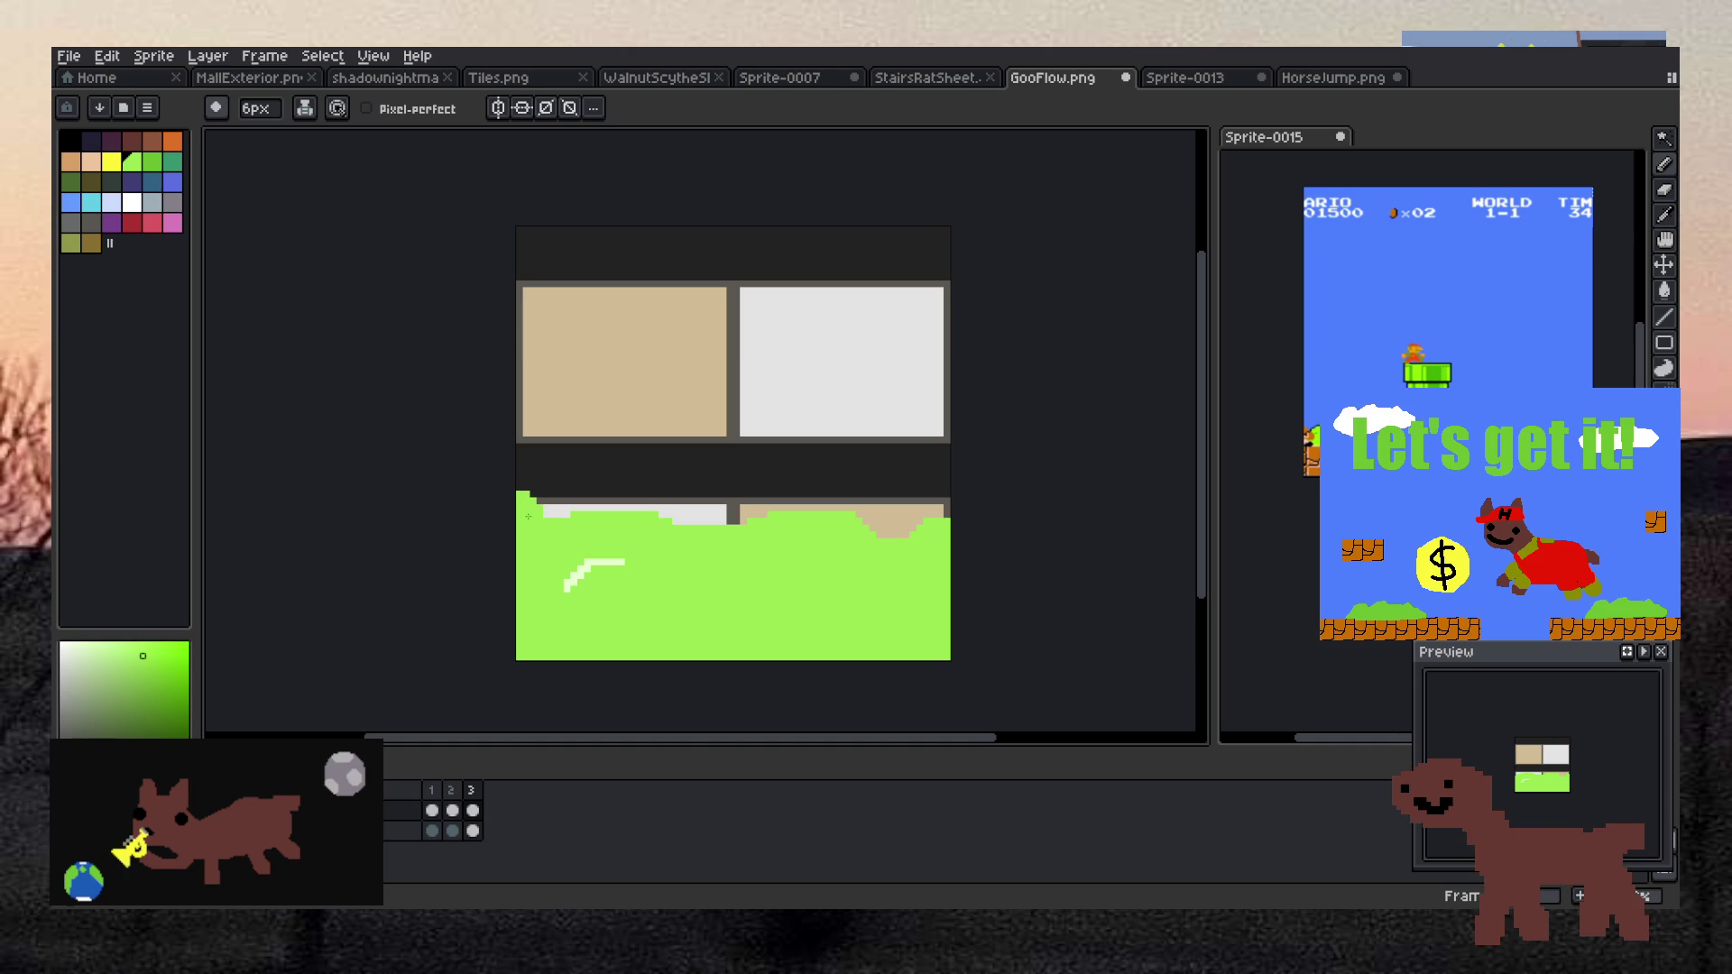
{"action": "mouse_move", "coordinate": [548, 486]}
{"action": "left_mouse_down"}
{"action": "mouse_move", "coordinate": [848, 505]}
{"action": "mouse_move", "coordinate": [850, 526]}
{"action": "mouse_move", "coordinate": [931, 504]}
{"action": "mouse_move", "coordinate": [871, 419]}
{"action": "mouse_move", "coordinate": [667, 386]}
{"action": "mouse_move", "coordinate": [524, 424]}
{"action": "mouse_move", "coordinate": [643, 389]}
{"action": "mouse_move", "coordinate": [939, 397]}
{"action": "left_mouse_up"}
{"action": "mouse_move", "coordinate": [793, 433]}
{"action": "left_mouse_down"}
{"action": "mouse_move", "coordinate": [541, 460]}
{"action": "mouse_move", "coordinate": [888, 462]}
{"action": "left_mouse_up"}
{"action": "key", "text": "Return"}
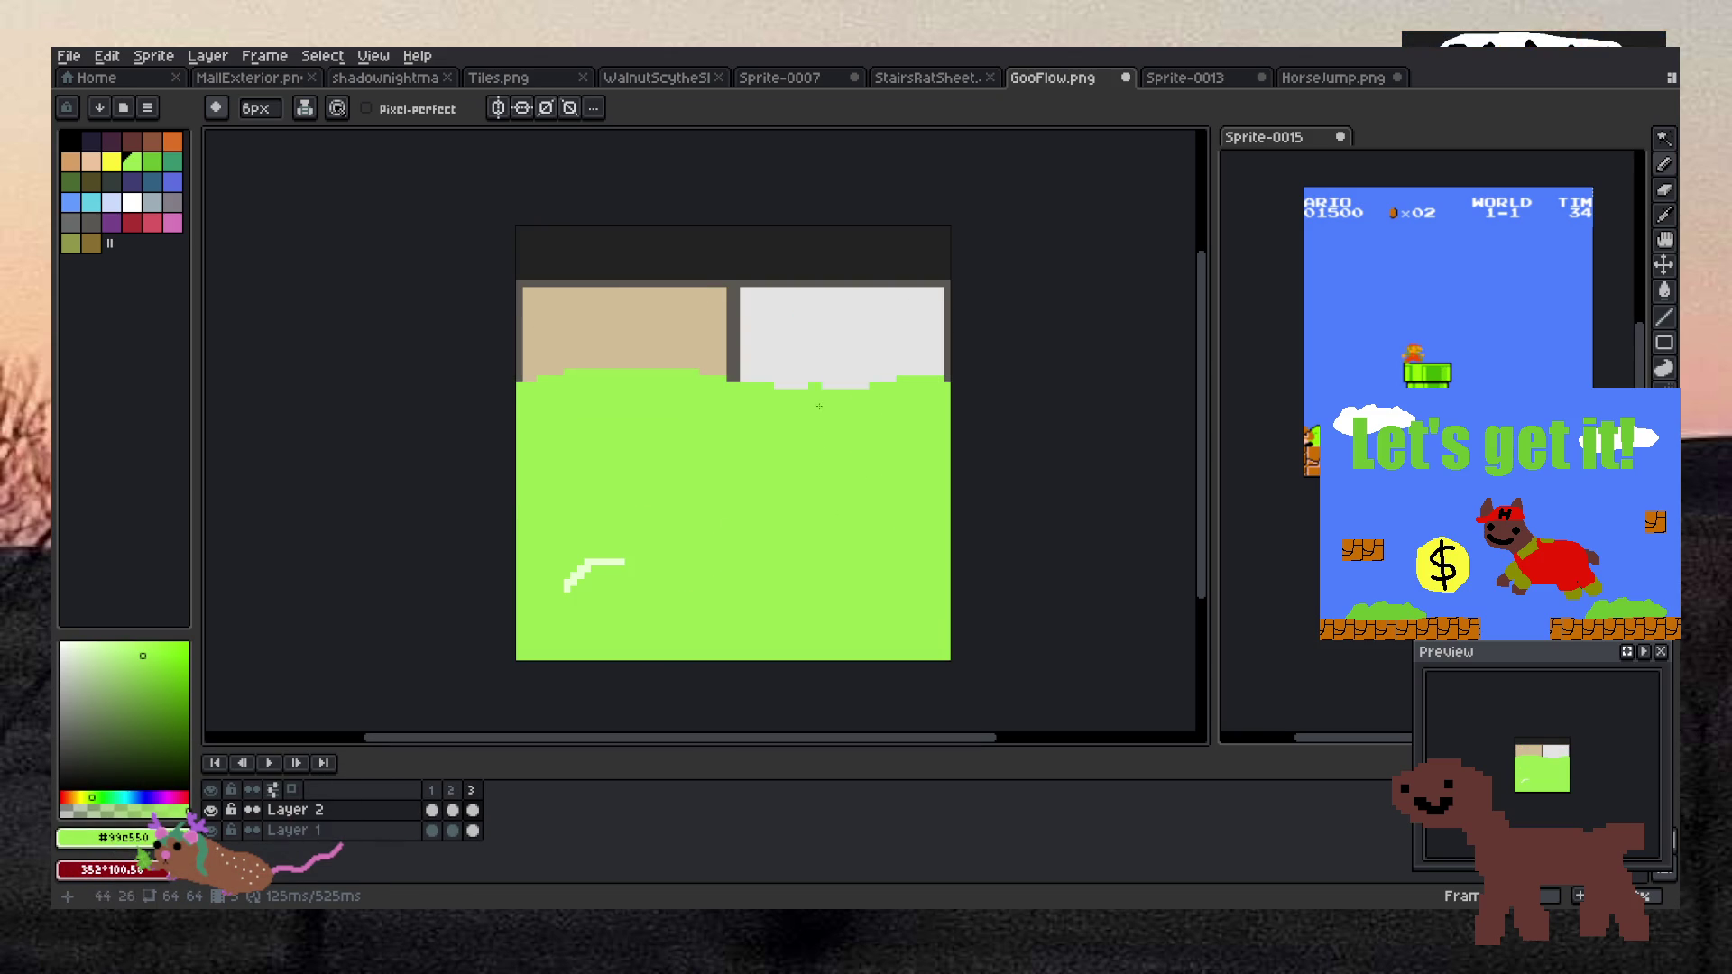
Trim the goo's top edge into a wavy line and hide the goo layer
{"action": "left_click", "coordinate": [257, 109]}
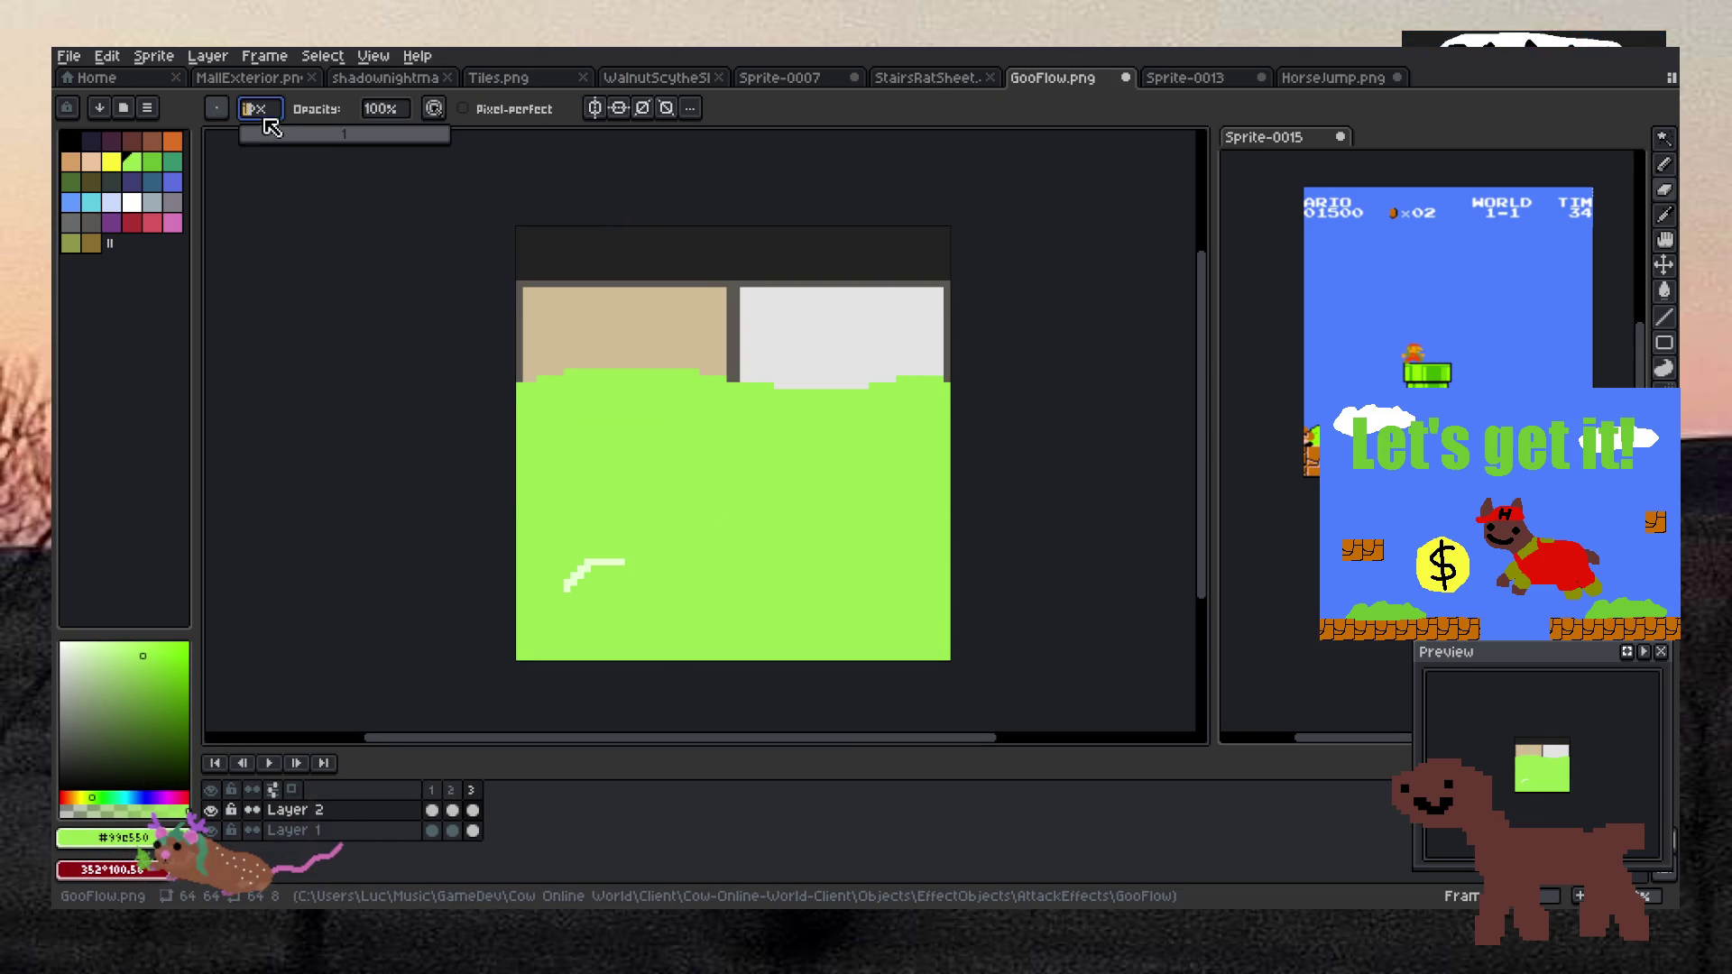
{"action": "mouse_move", "coordinate": [955, 391]}
{"action": "left_mouse_down"}
{"action": "mouse_move", "coordinate": [896, 376]}
{"action": "mouse_move", "coordinate": [710, 386]}
{"action": "mouse_move", "coordinate": [533, 356]}
{"action": "mouse_move", "coordinate": [498, 373]}
{"action": "left_mouse_up"}
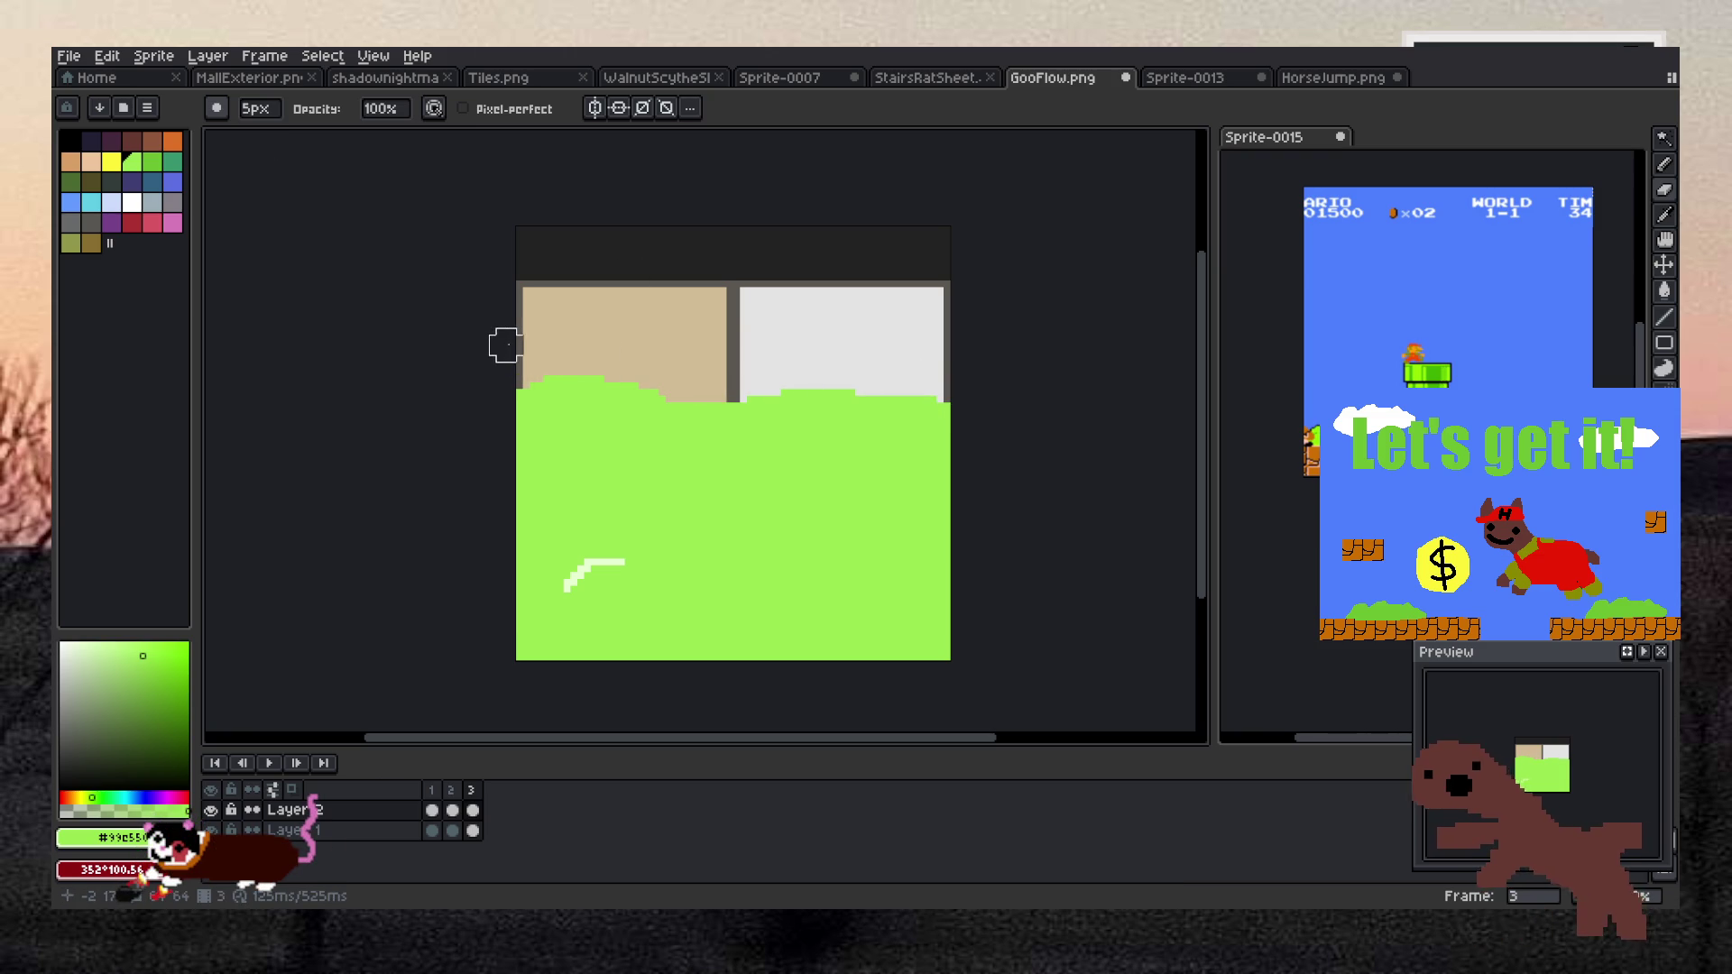
{"action": "left_click", "coordinate": [211, 810]}
{"action": "key", "text": "w"}
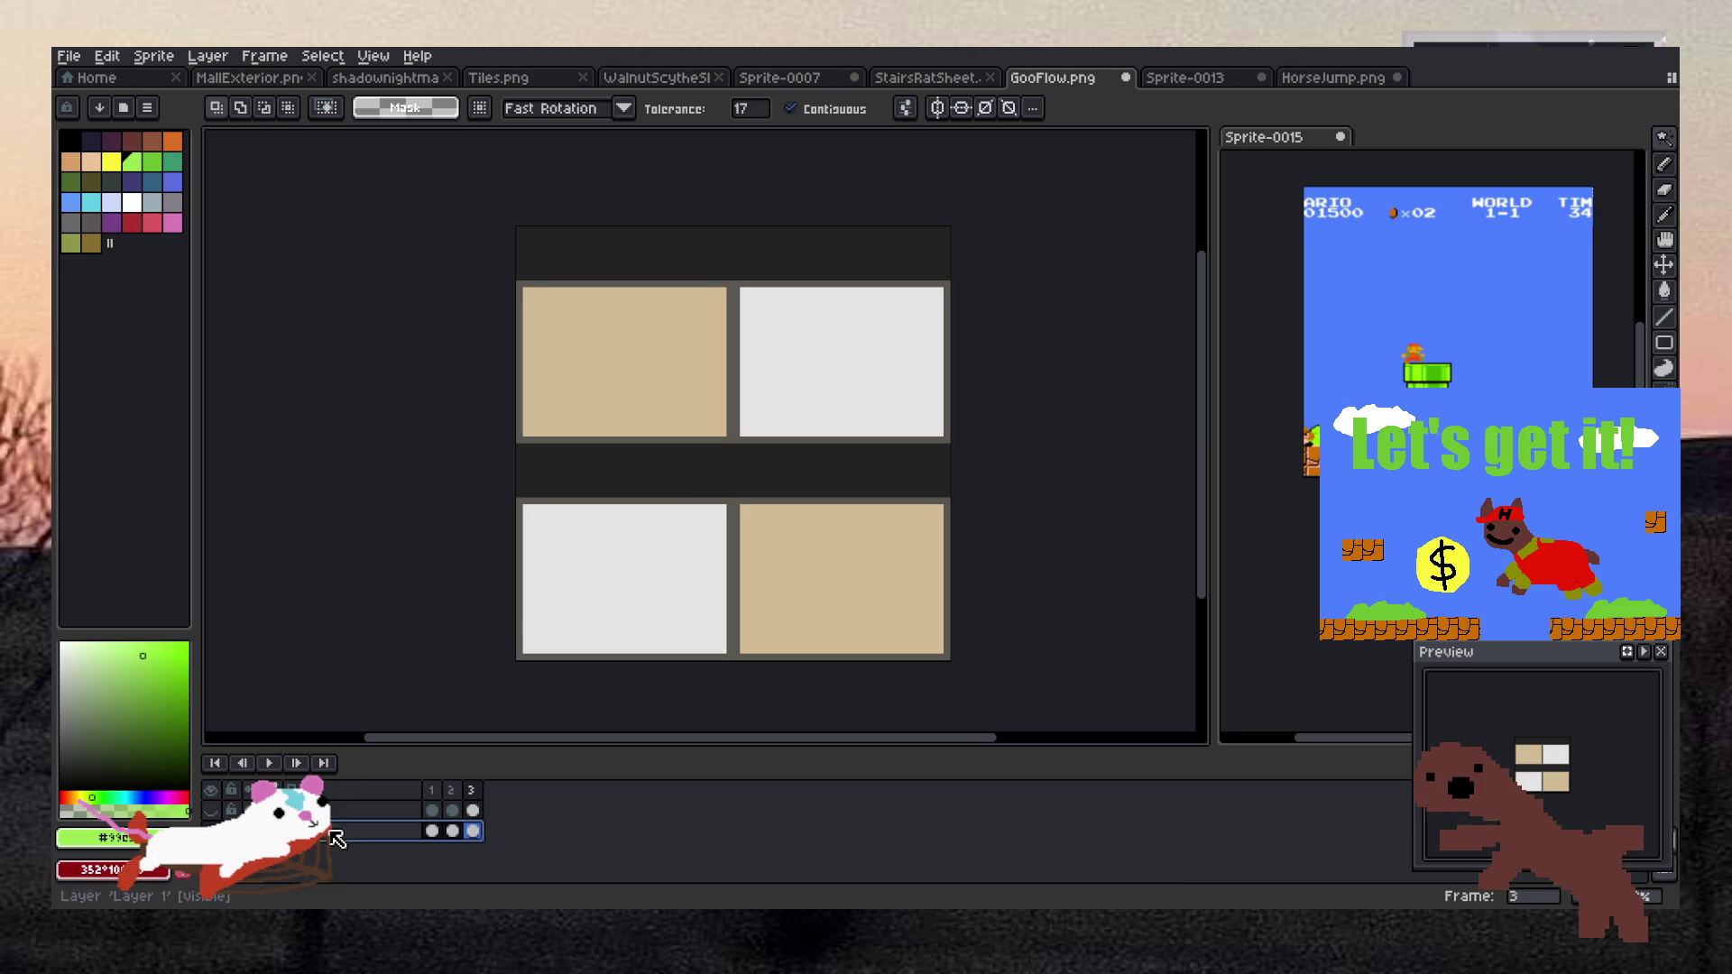
Select frame 3's dark band and fill it with the darker green sampled from frame 2
{"action": "left_click", "coordinate": [690, 492]}
{"action": "left_click", "coordinate": [472, 810]}
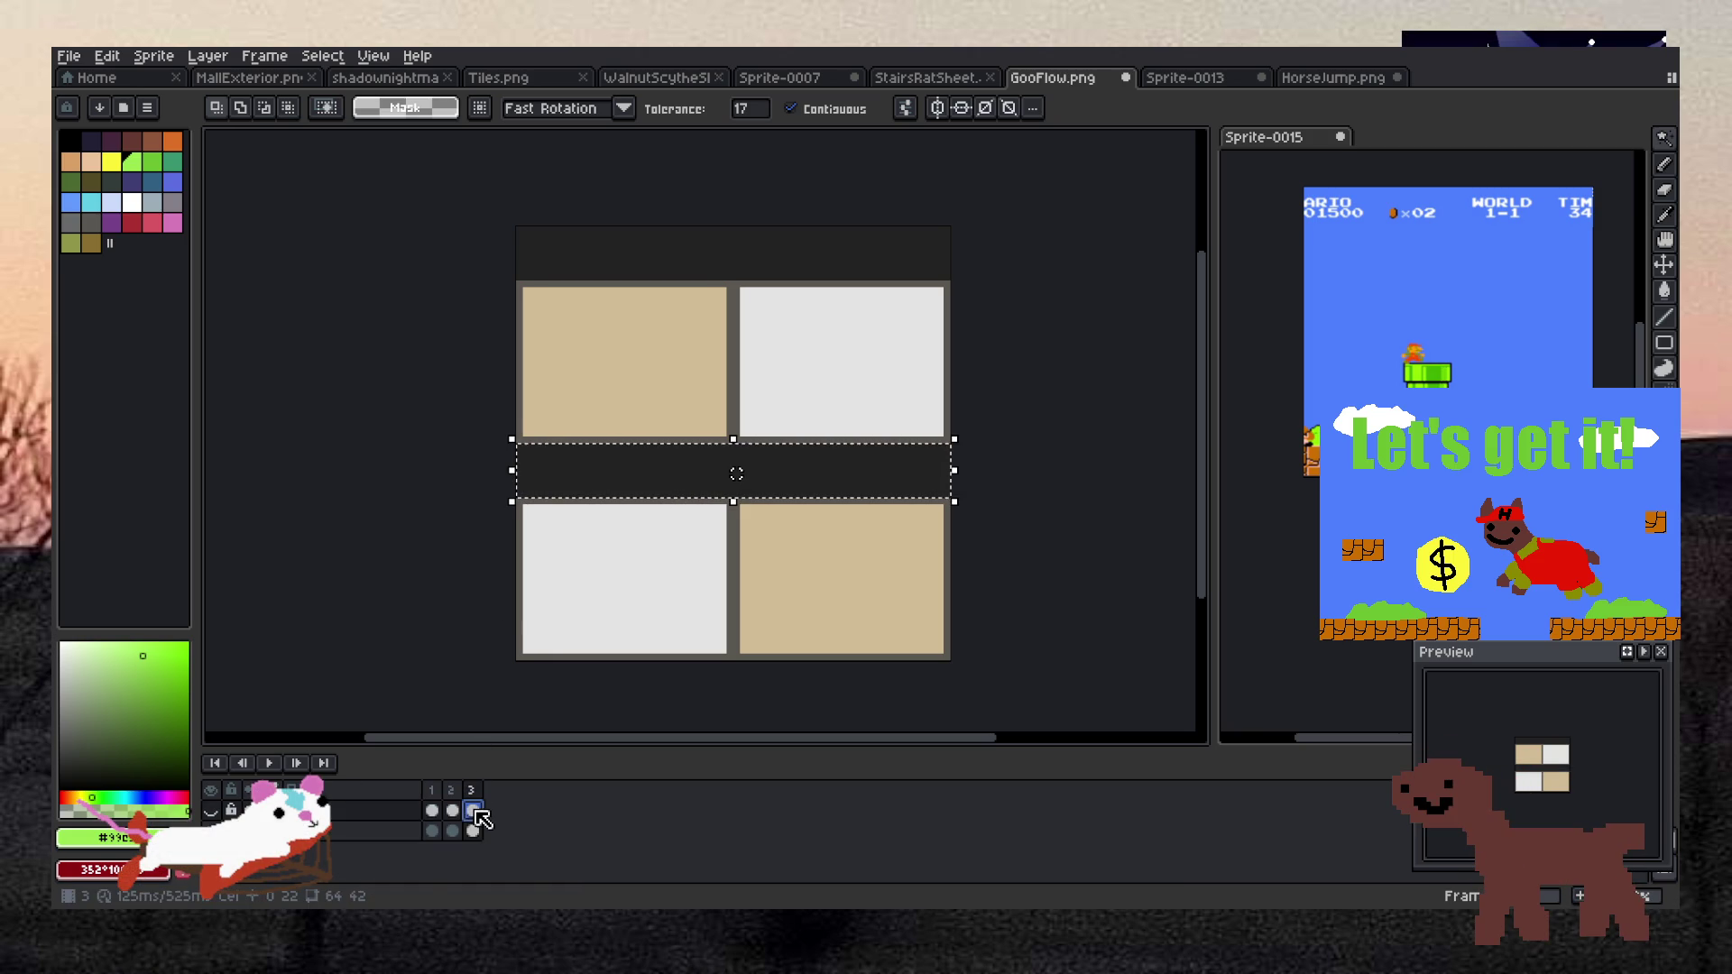
{"action": "left_click", "coordinate": [212, 808]}
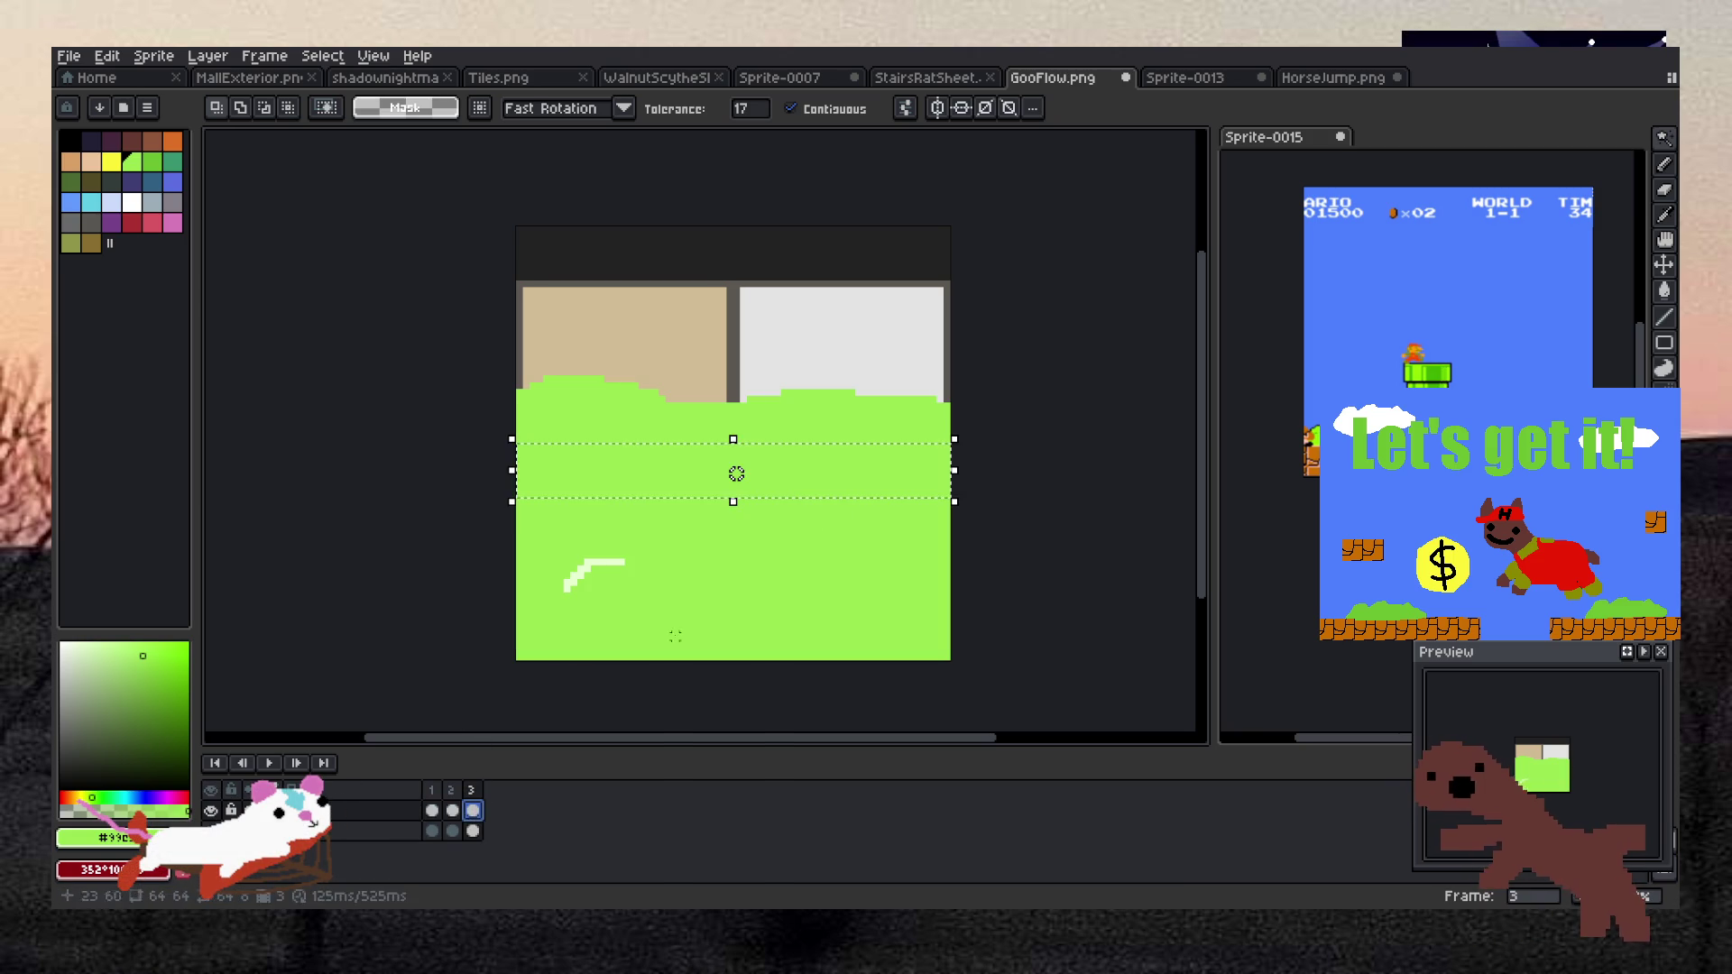
{"action": "key", "text": "g"}
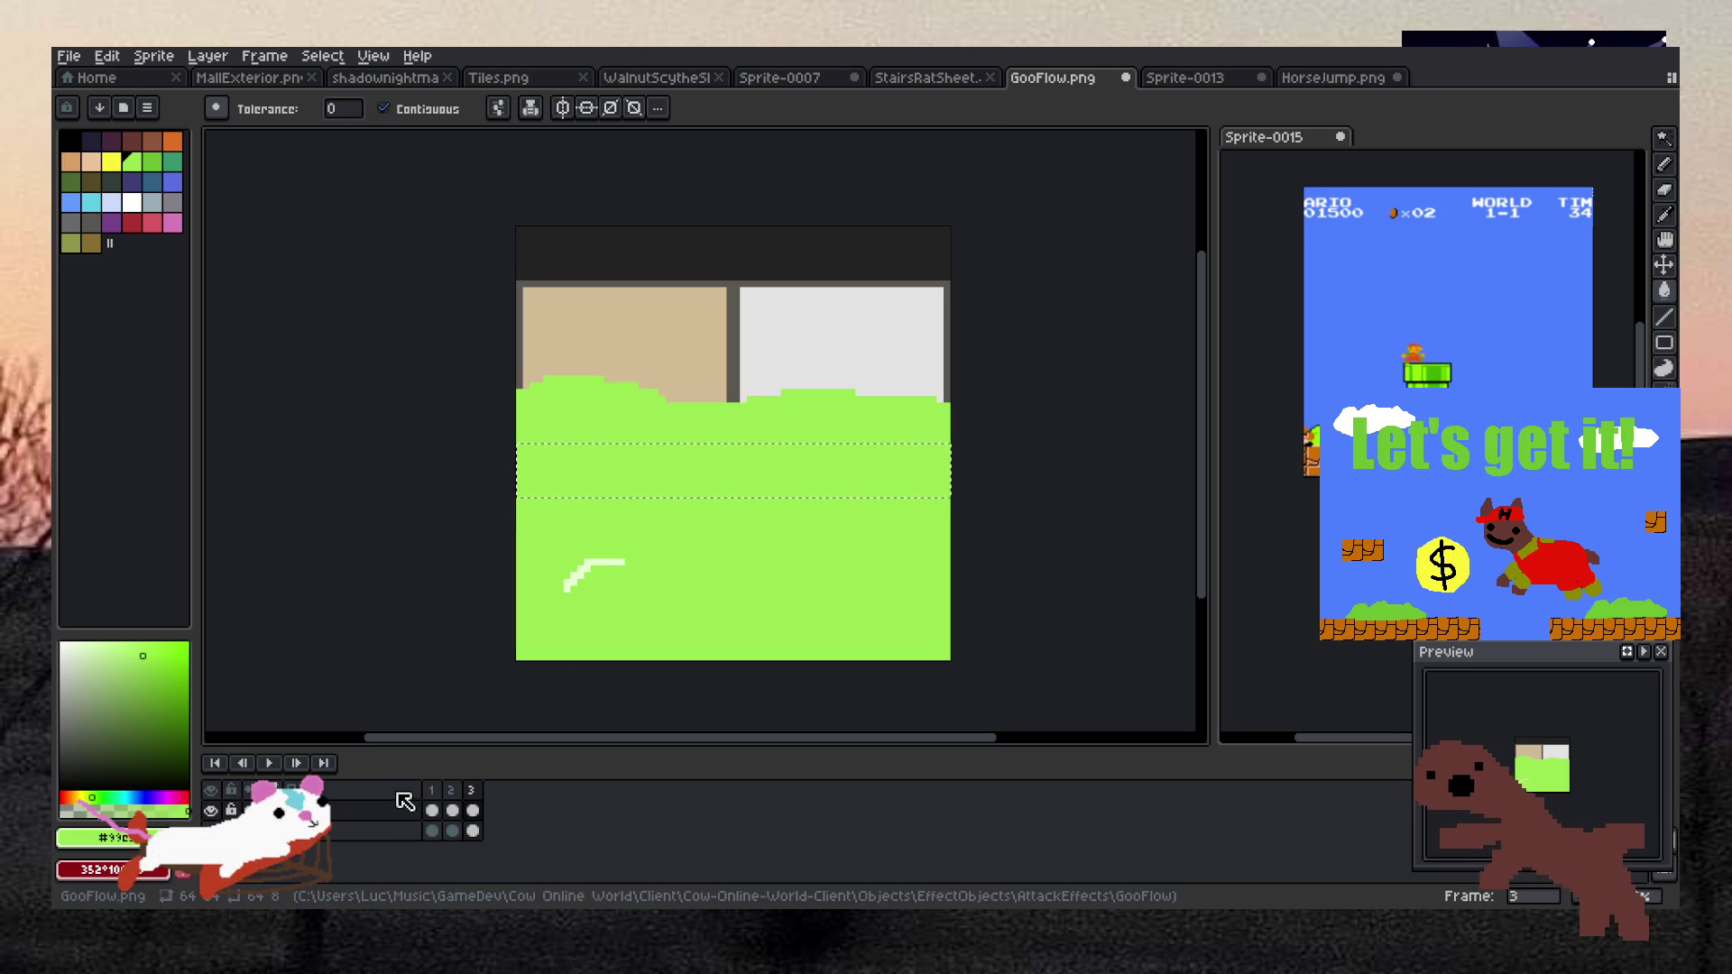
{"action": "left_click", "coordinate": [451, 791]}
{"action": "key", "text": "i"}
{"action": "left_click", "coordinate": [689, 463]}
{"action": "left_click", "coordinate": [471, 790]}
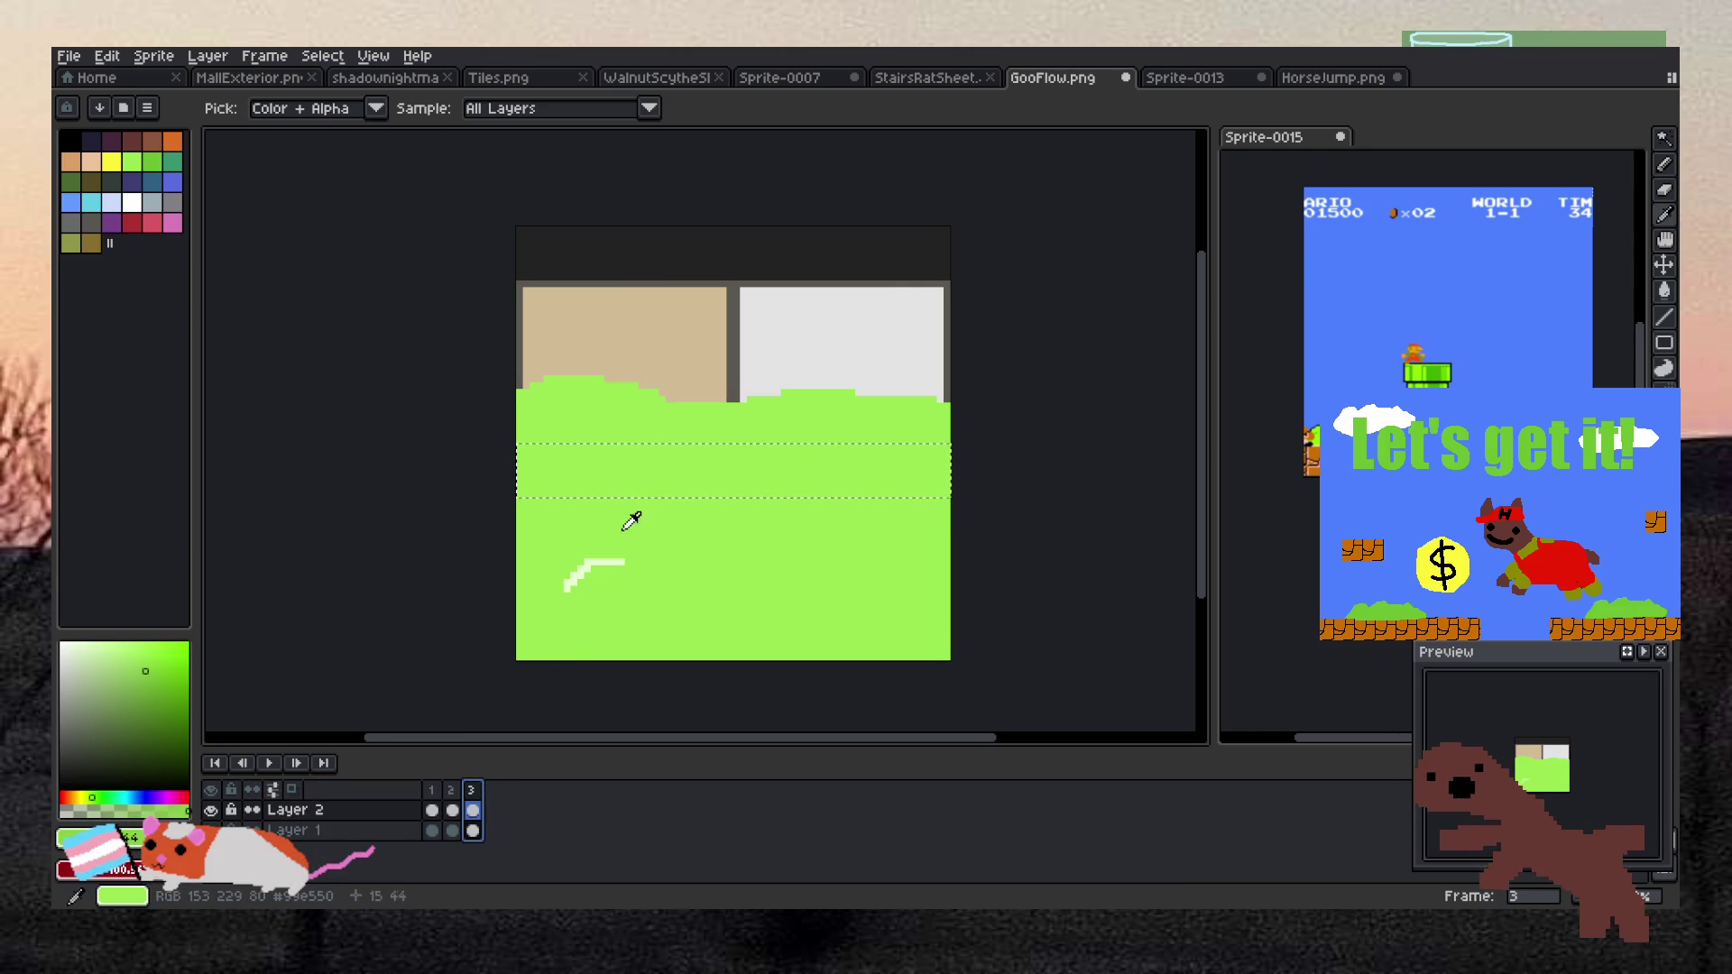
{"action": "key", "text": "g"}
{"action": "left_click", "coordinate": [639, 478]}
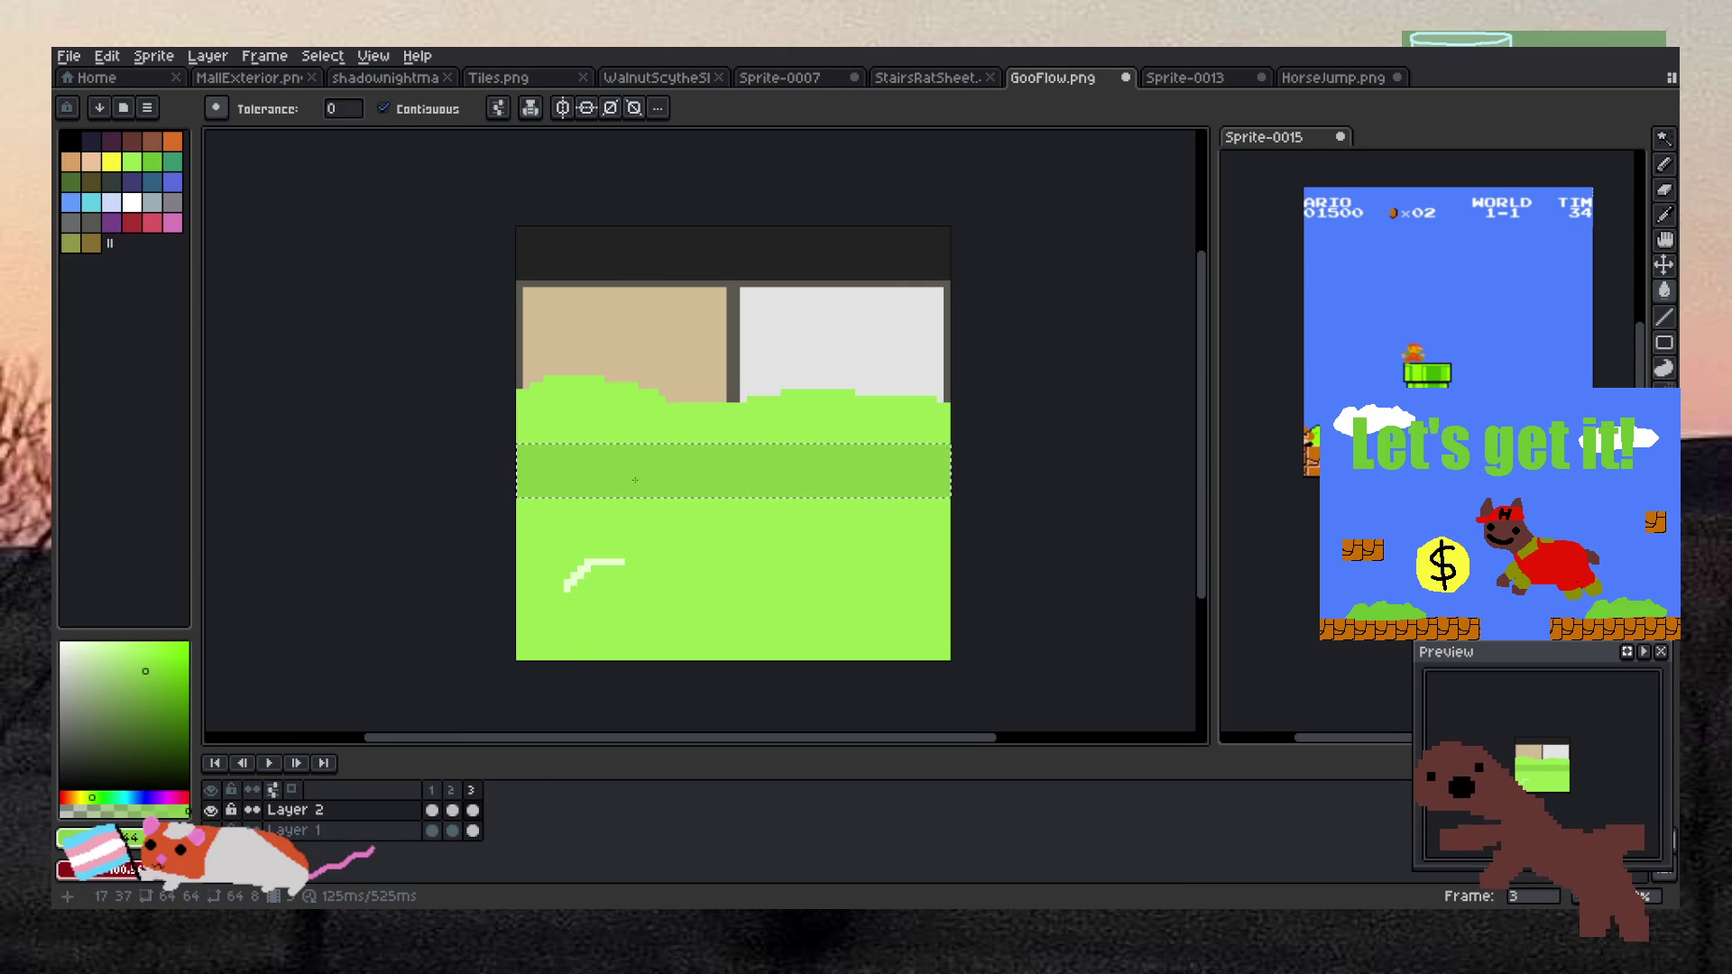
Draw short 1px whitish vertical streaks across the darker band
{"action": "key", "text": "i"}
{"action": "left_click", "coordinate": [625, 553]}
{"action": "scroll", "coordinate": [622, 492], "scroll_direction": "up", "scroll_amount": 2}
{"action": "key", "text": "b"}
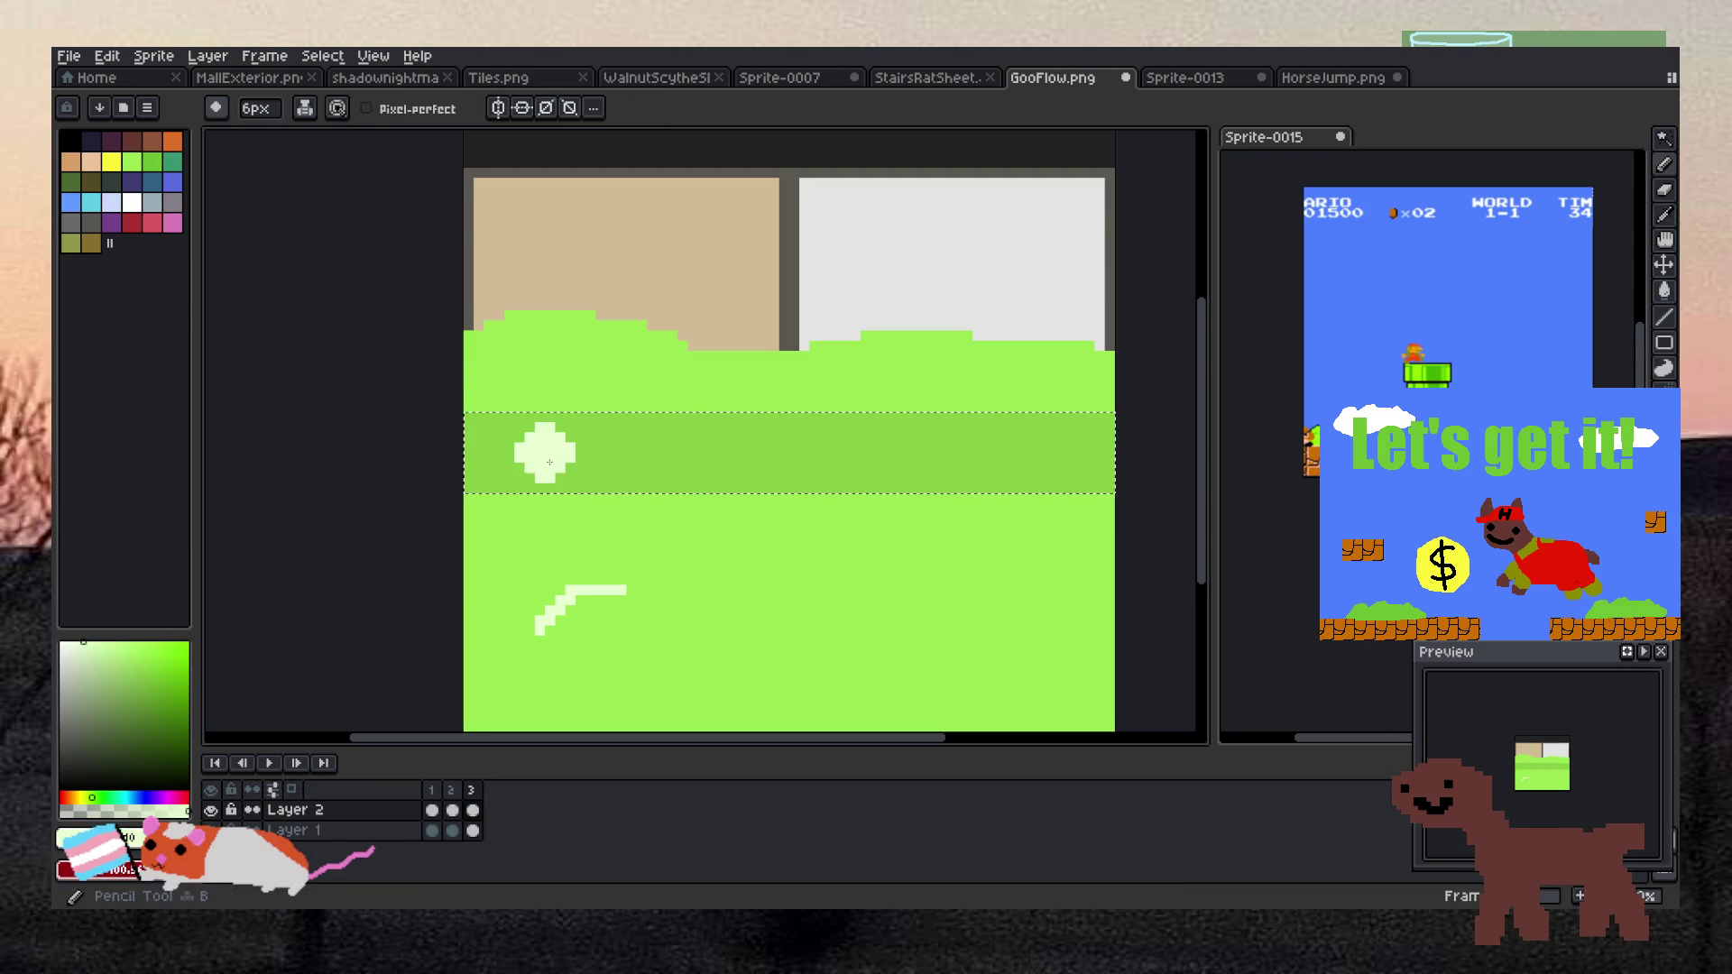
{"action": "scroll", "coordinate": [553, 380], "scroll_direction": "down", "scroll_amount": 3}
{"action": "scroll", "coordinate": [553, 380], "scroll_direction": "up", "scroll_amount": 1}
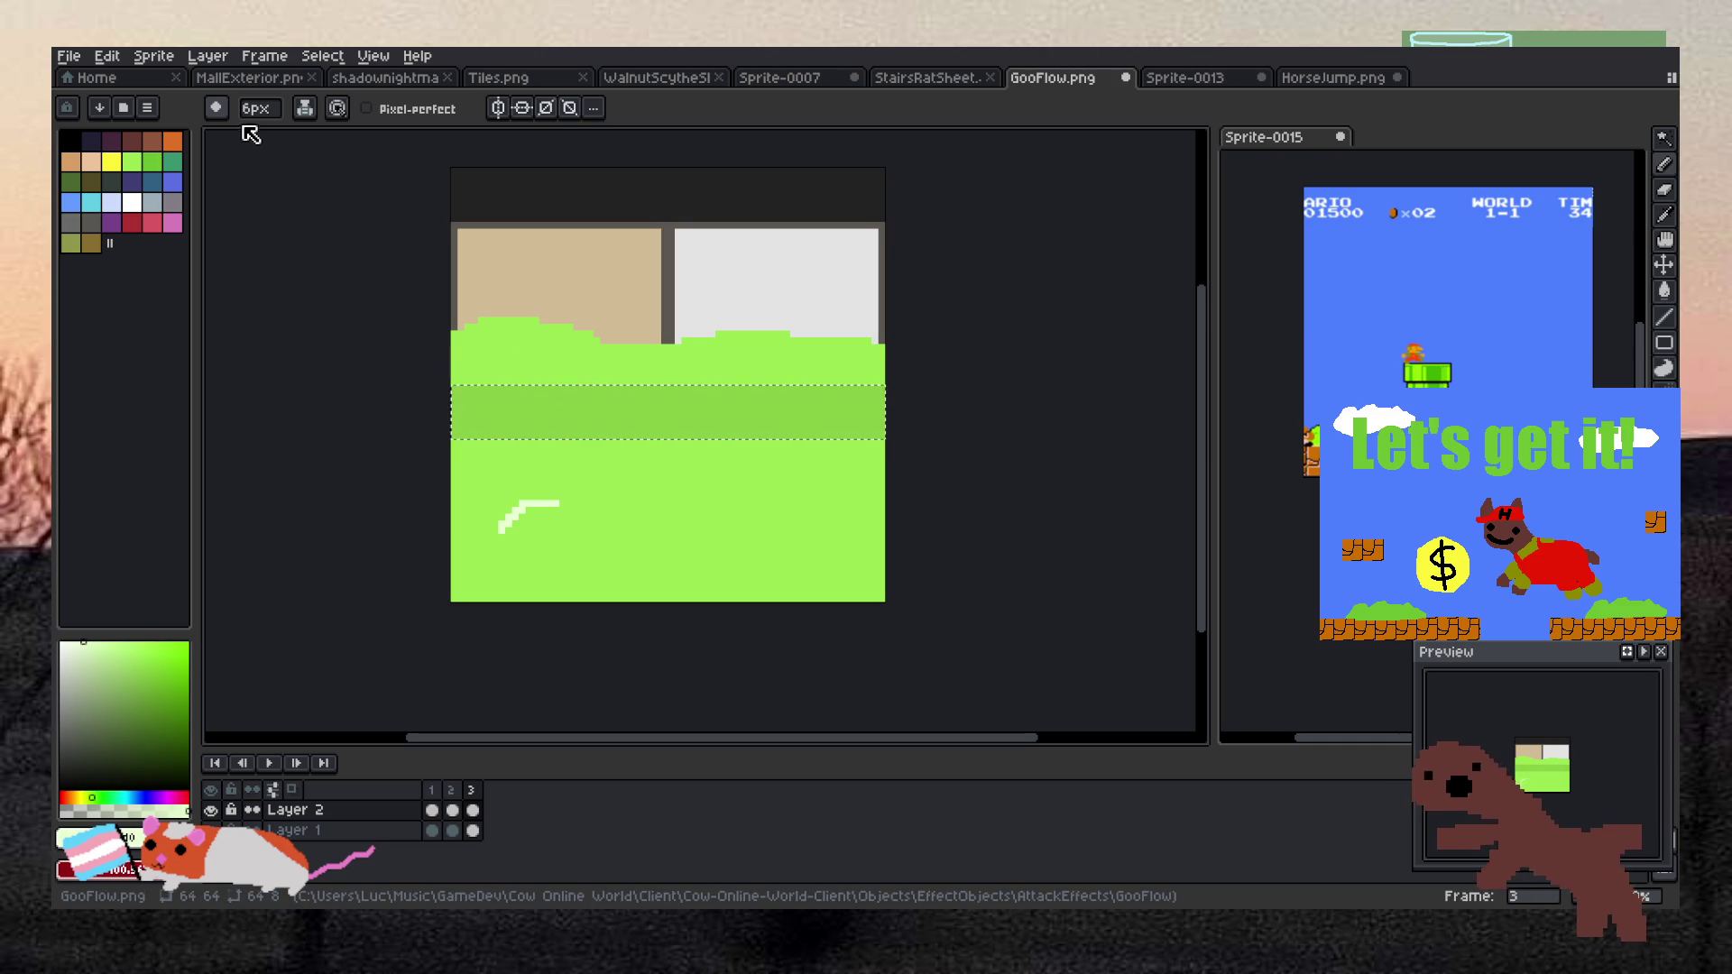
{"action": "key", "text": "minus"}
{"action": "key", "text": "minus"}
{"action": "key", "text": "minus"}
{"action": "scroll", "coordinate": [548, 388], "scroll_direction": "up", "scroll_amount": 1}
{"action": "left_click_drag", "start_coordinate": [485, 389], "coordinate": [475, 442]}
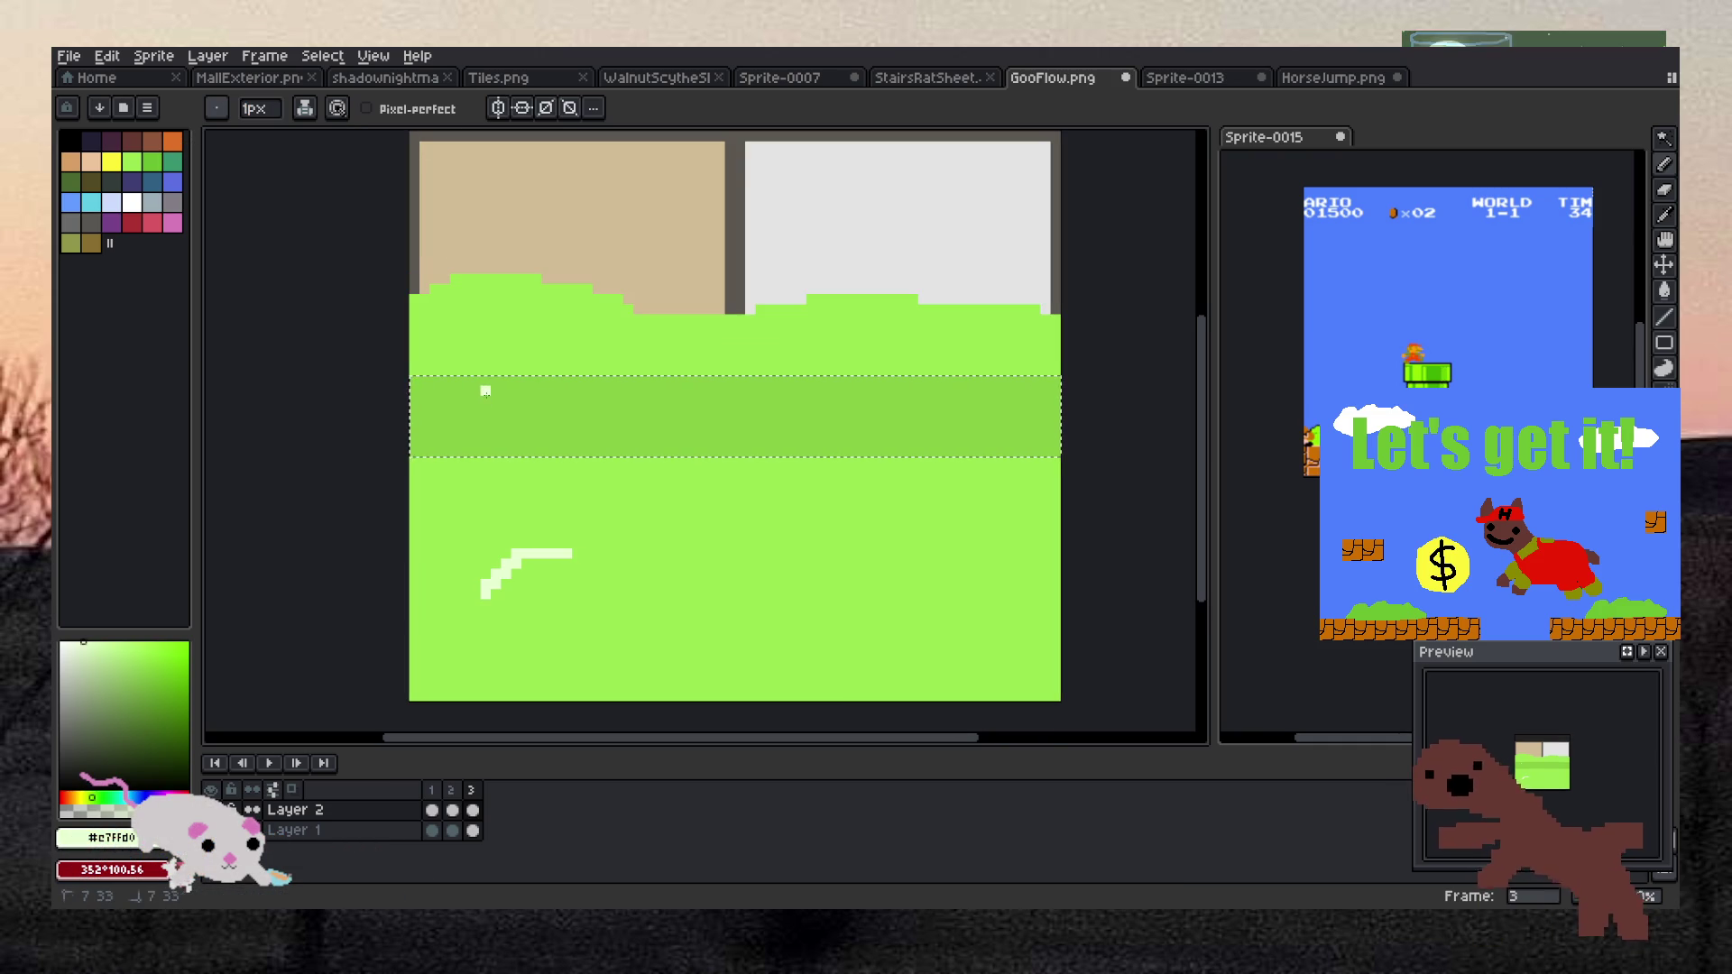
{"action": "left_click_drag", "start_coordinate": [609, 391], "coordinate": [597, 442]}
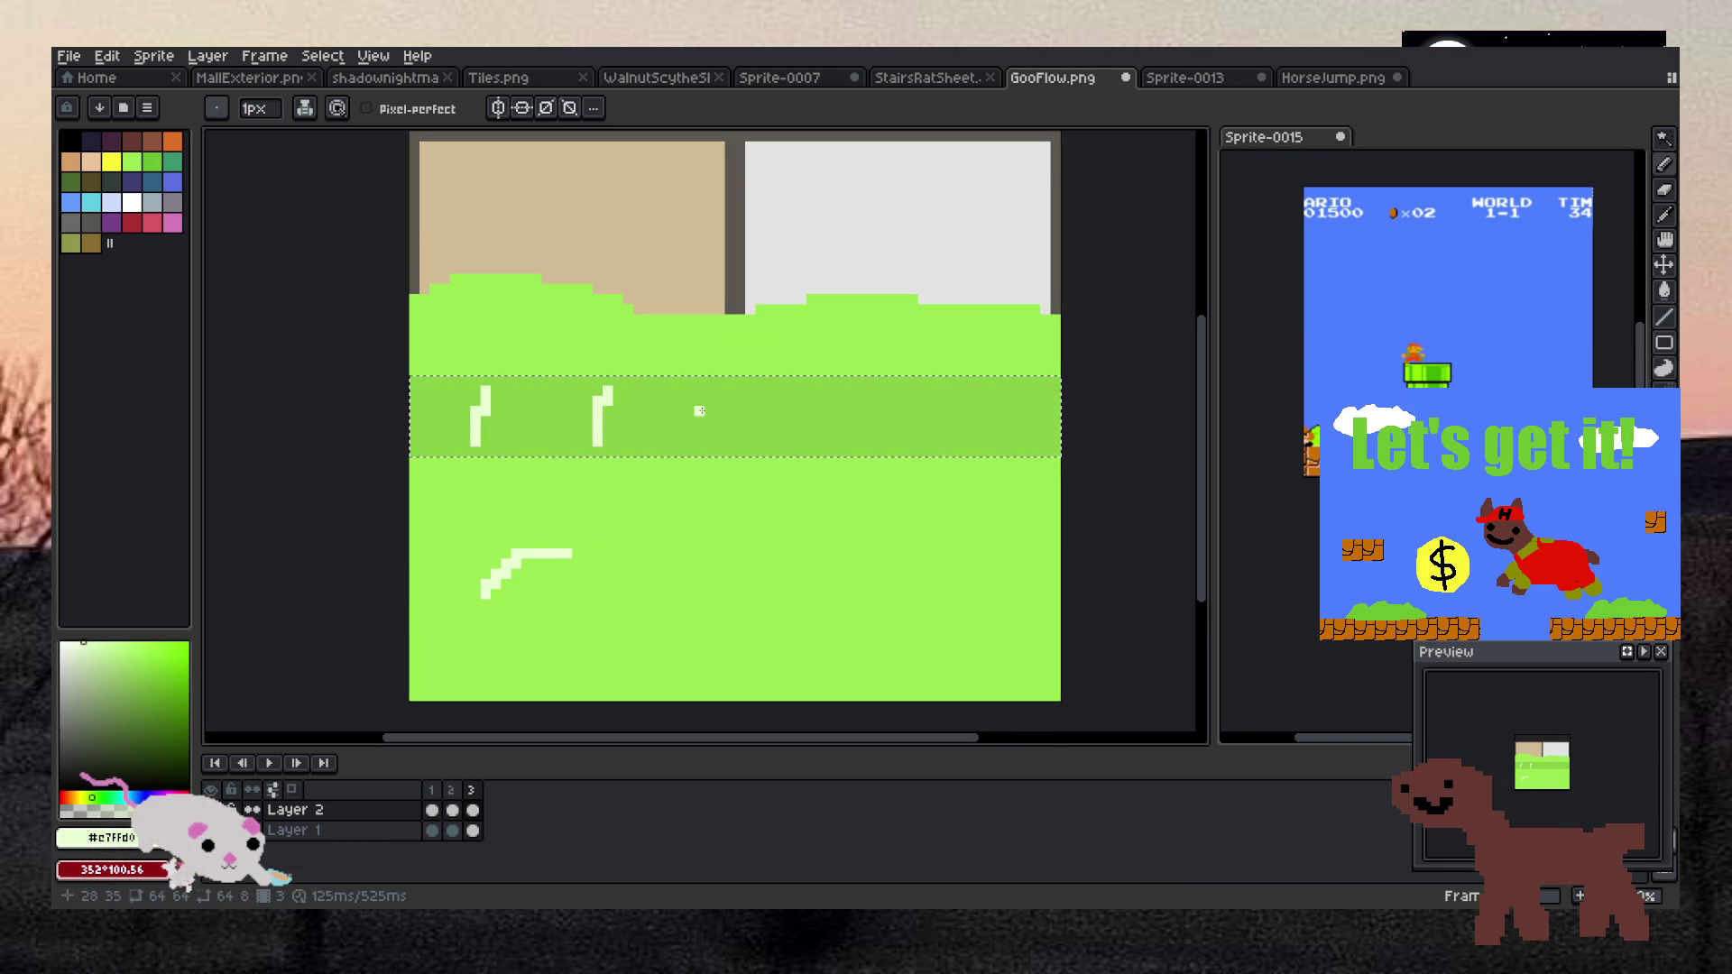
{"action": "left_click_drag", "start_coordinate": [719, 390], "coordinate": [719, 442]}
{"action": "left_click_drag", "start_coordinate": [790, 391], "coordinate": [800, 442]}
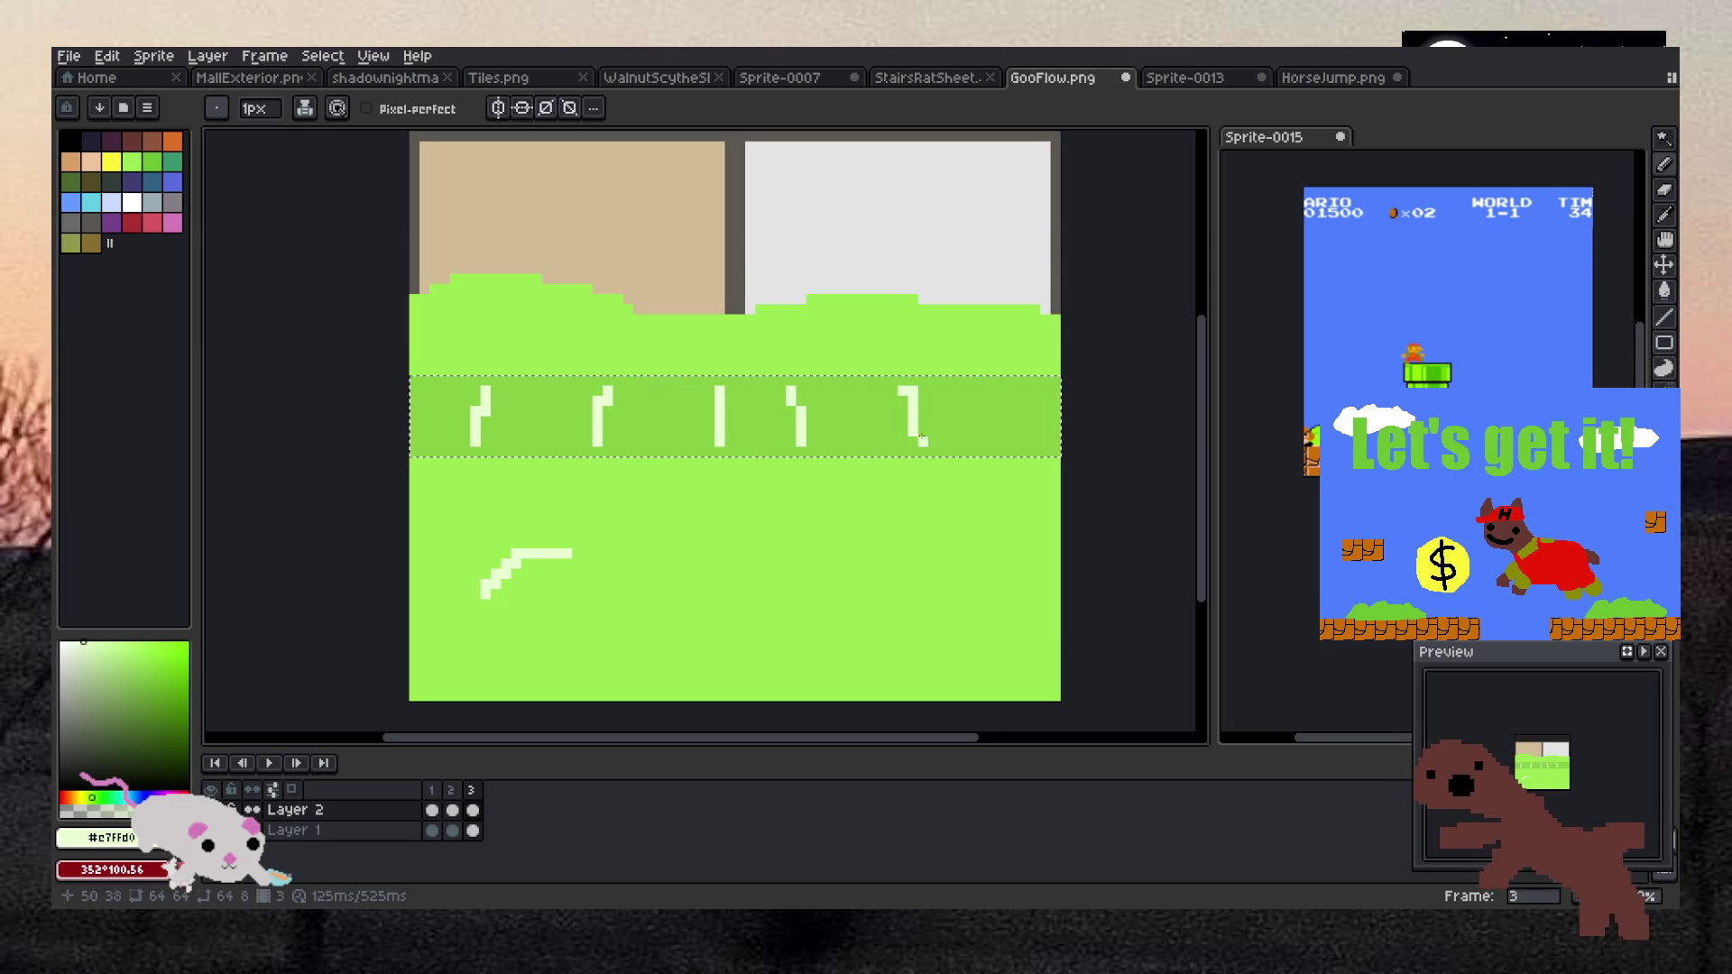
{"action": "left_click_drag", "start_coordinate": [985, 391], "coordinate": [985, 391]}
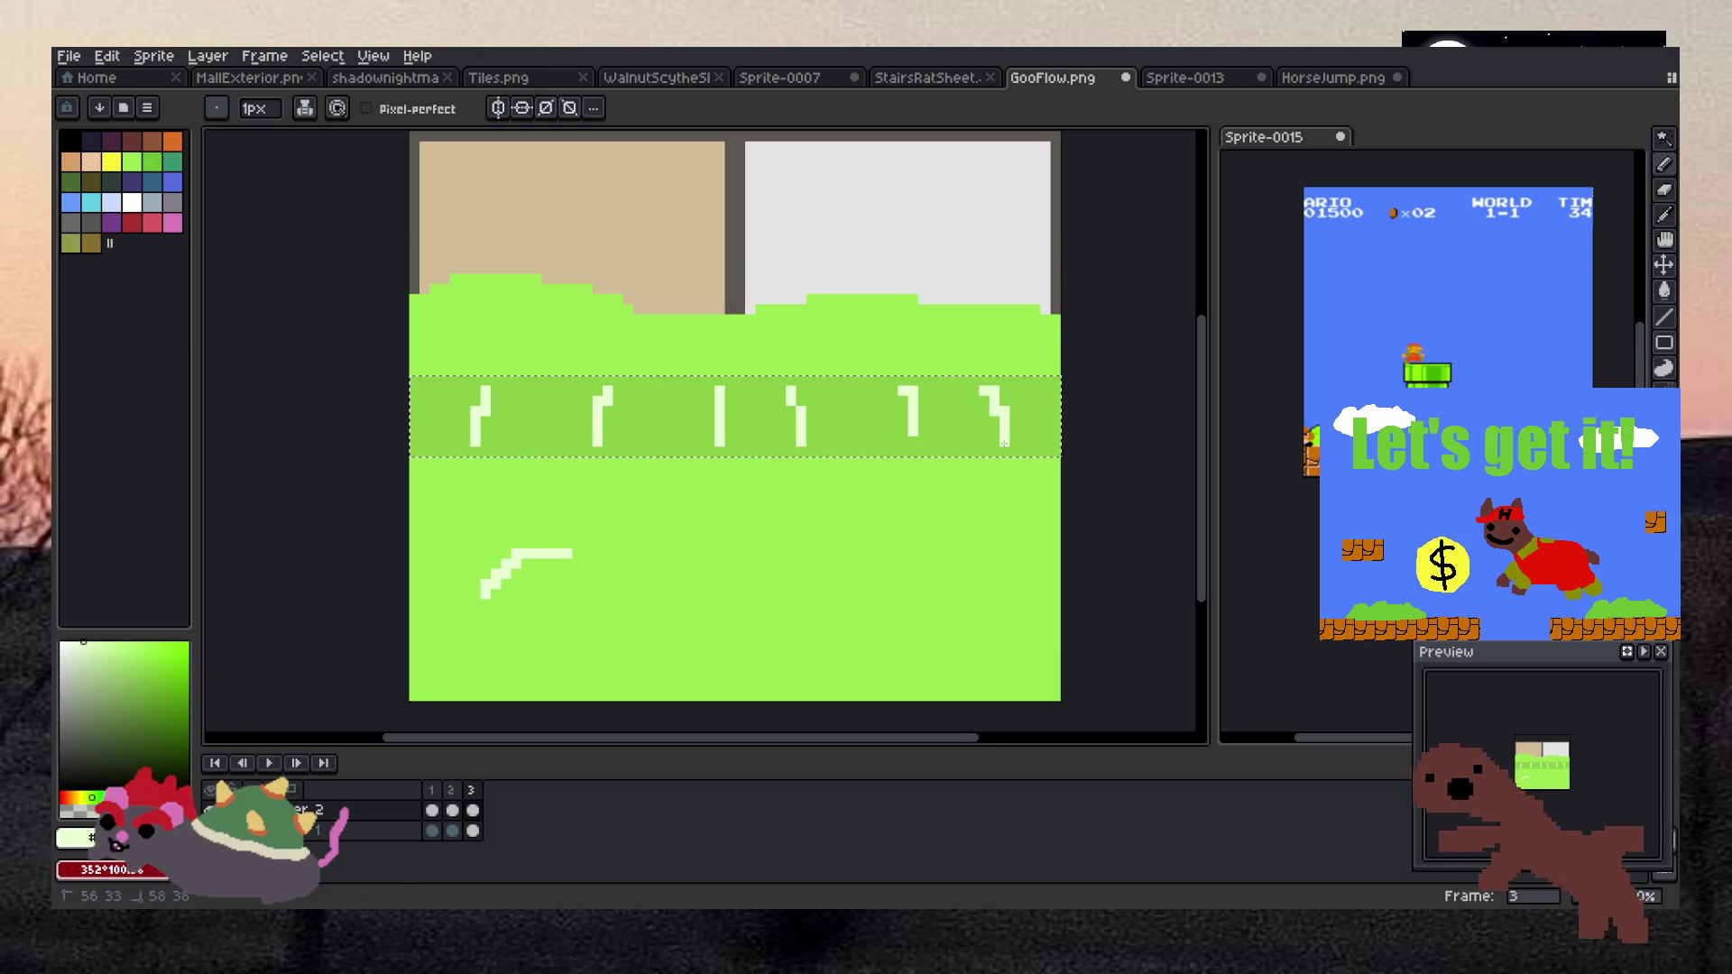
{"action": "scroll", "coordinate": [934, 421], "scroll_direction": "down", "scroll_amount": 3}
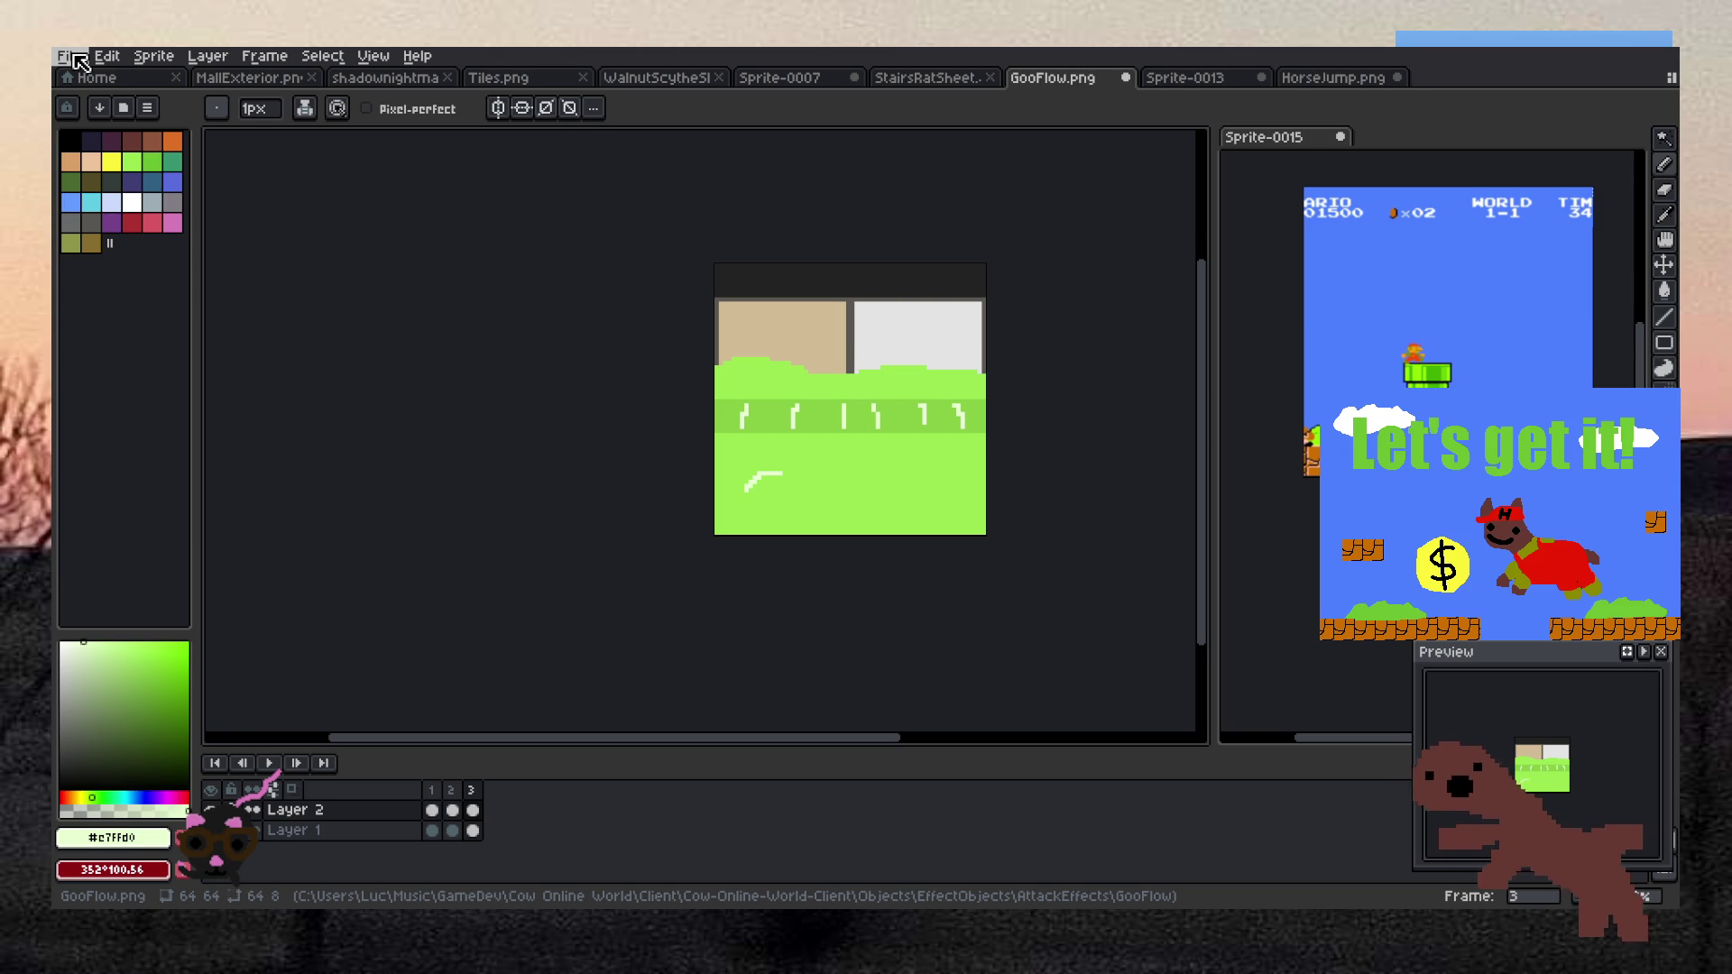
{"action": "key", "text": "ctrl+s"}
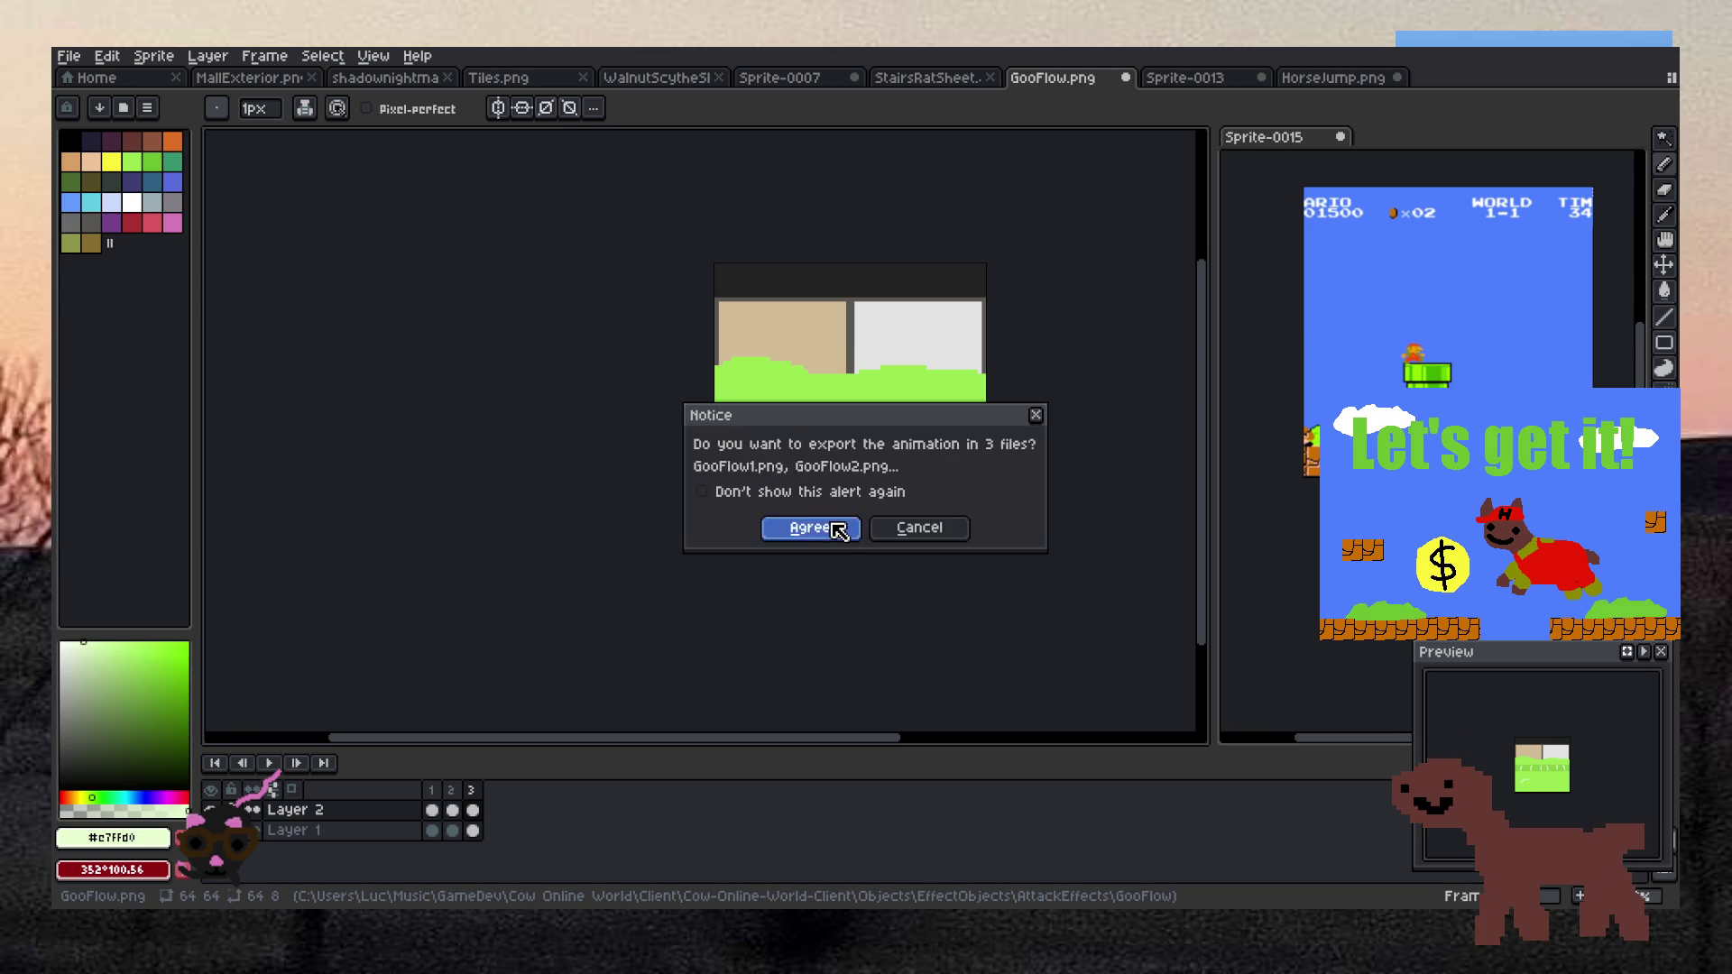
Agree to export the GooFlow animation as three numbered PNG files
{"action": "left_click", "coordinate": [809, 528]}
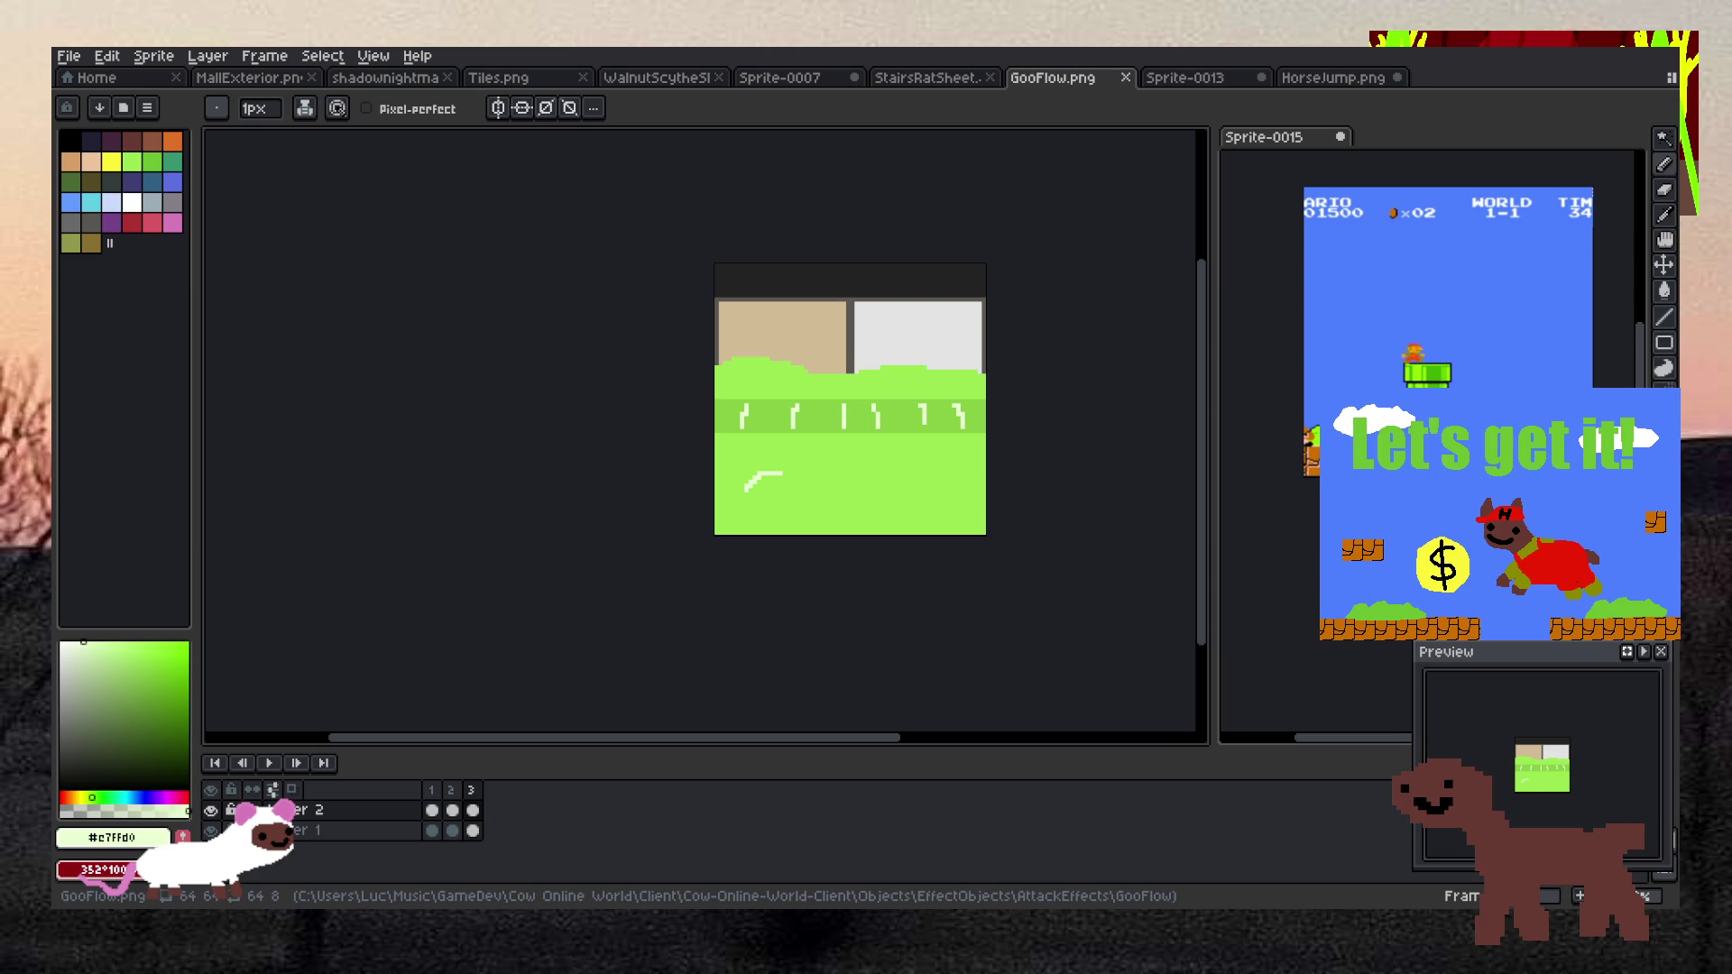
Hide Layer 1 so the goo shows over a transparent background
{"action": "left_click", "coordinate": [210, 829]}
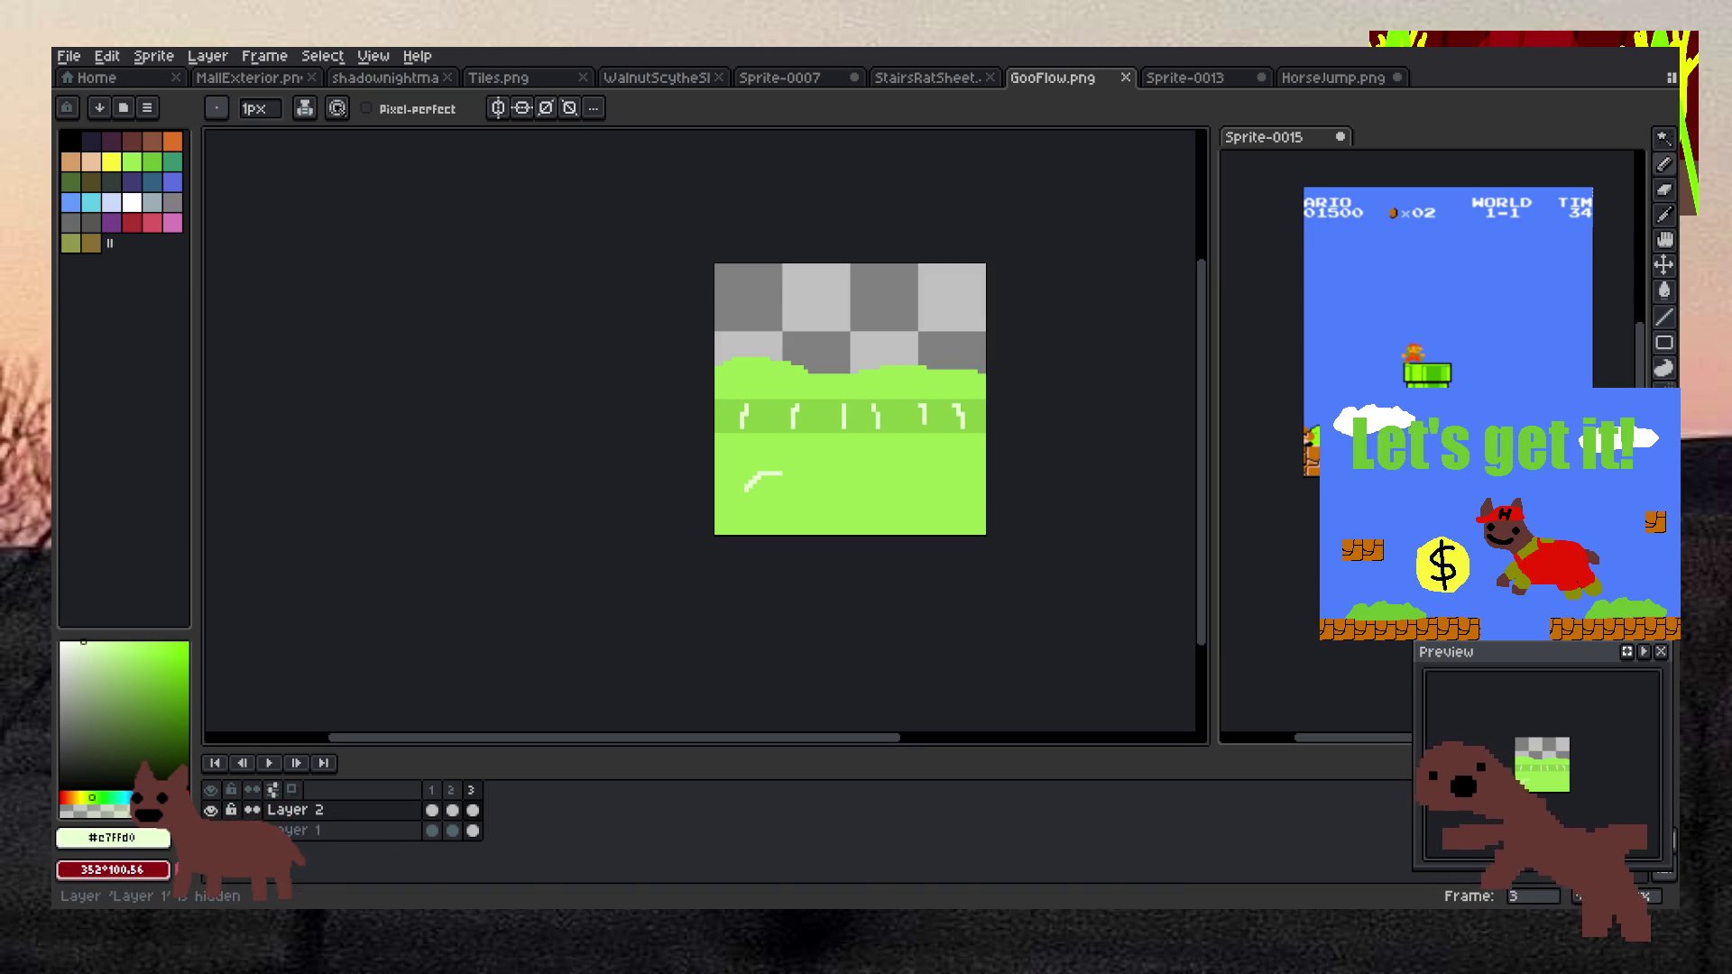
Re-export the goo frames over transparency, then switch to the running Godot game
{"action": "key", "text": "ctrl+s"}
{"action": "left_click", "coordinate": [798, 534]}
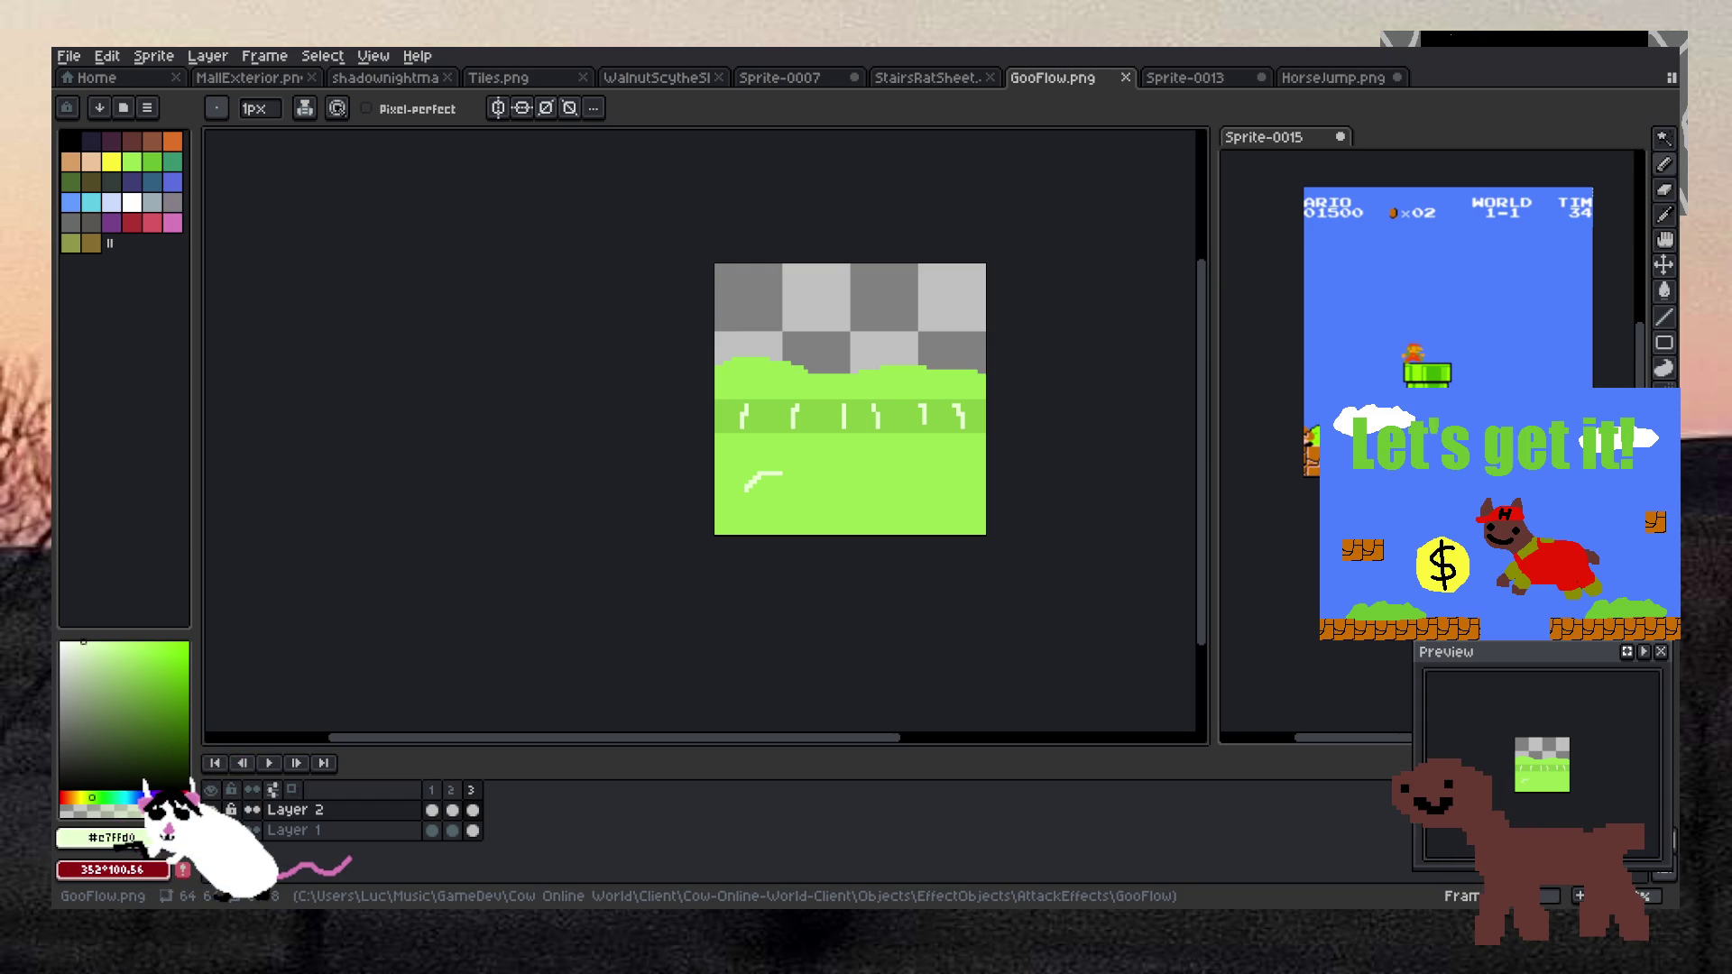
{"action": "key", "text": "alt+Tab"}
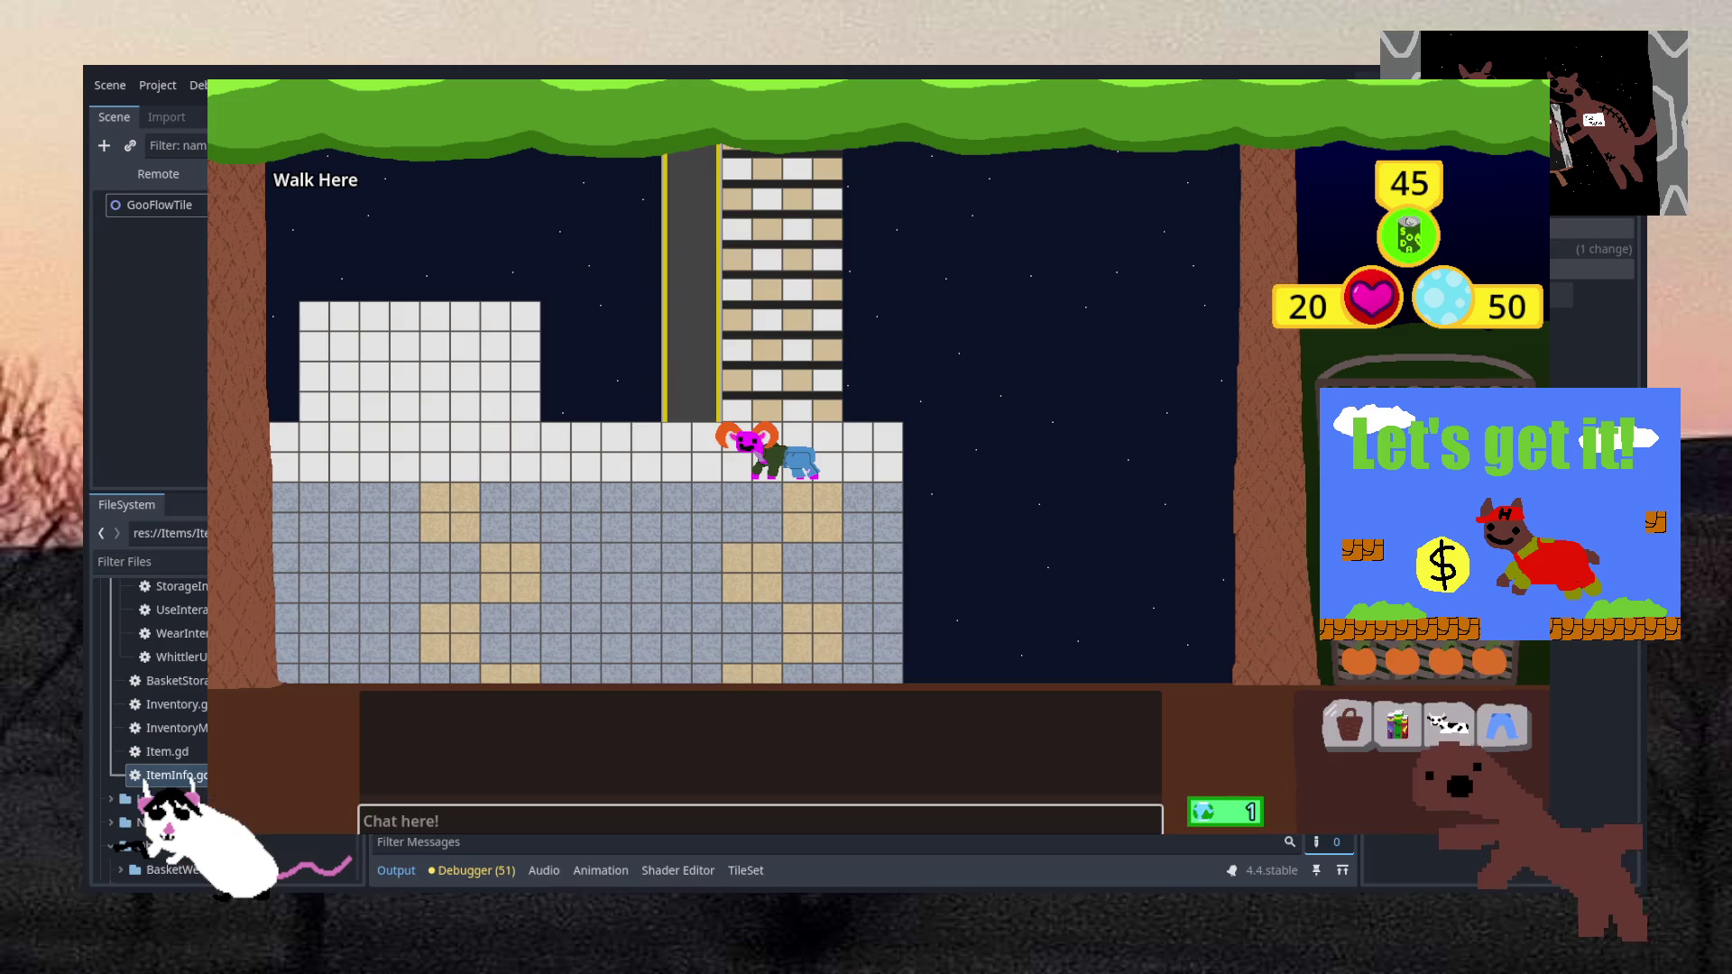
Move the character up the ladder and enter :giveItem 59 13 in the chat box
{"action": "left_click", "coordinate": [756, 277]}
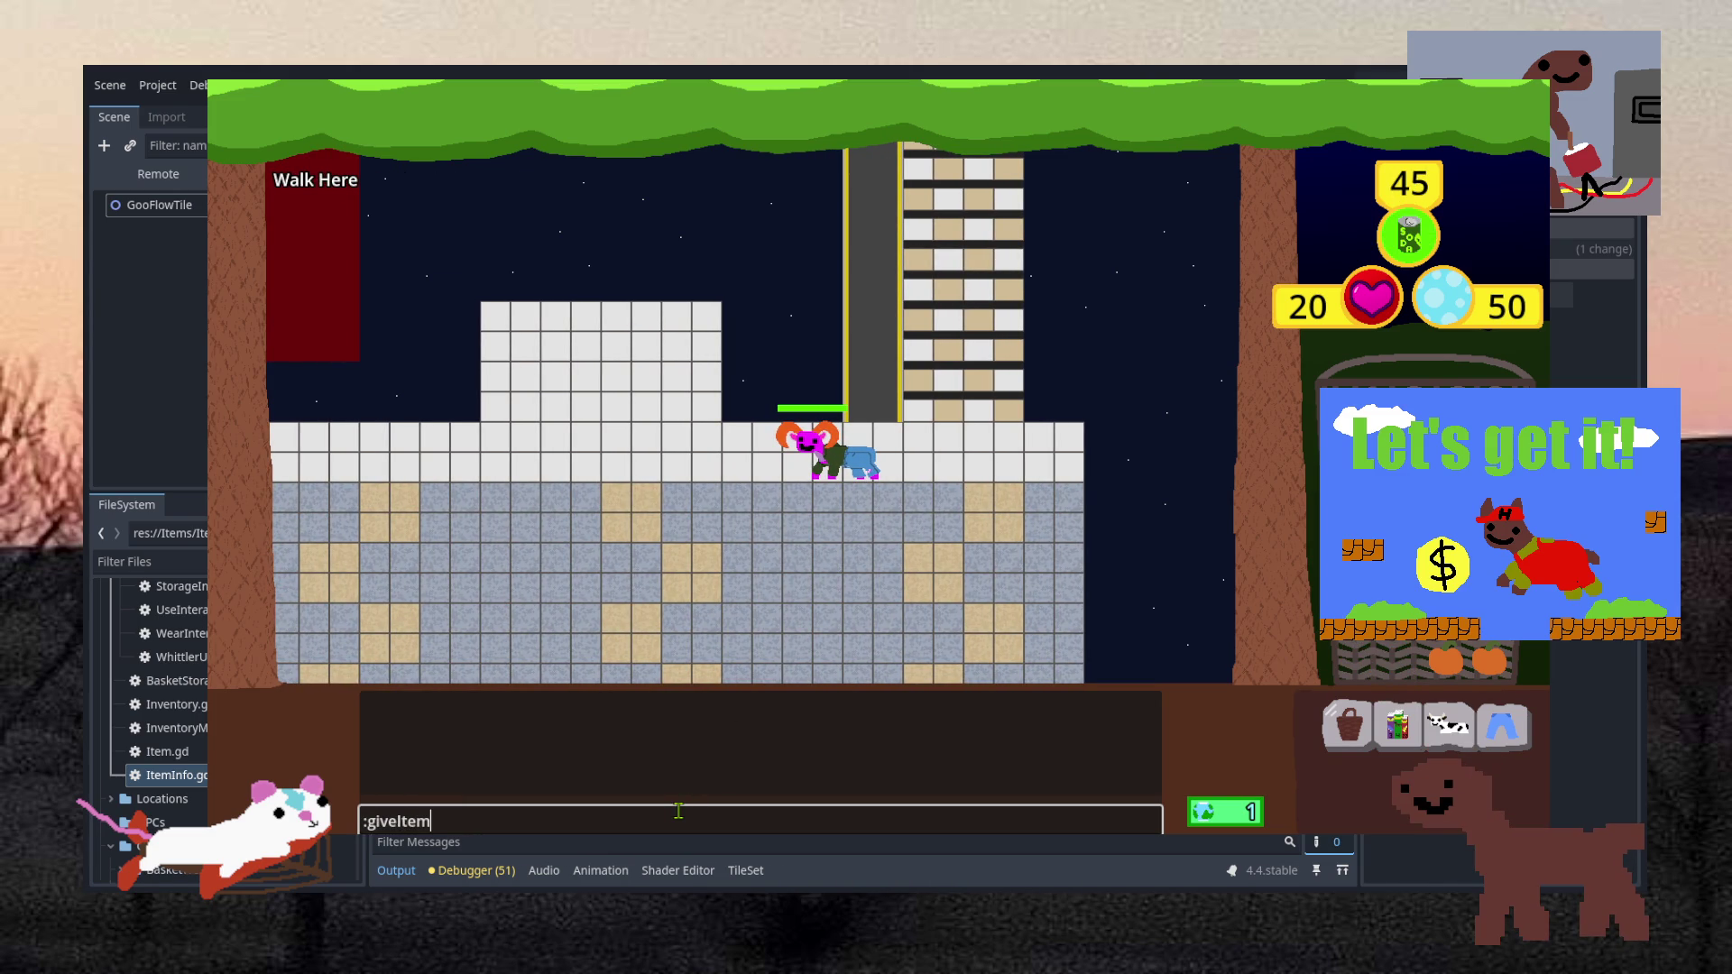
{"action": "type", "text": "59"}
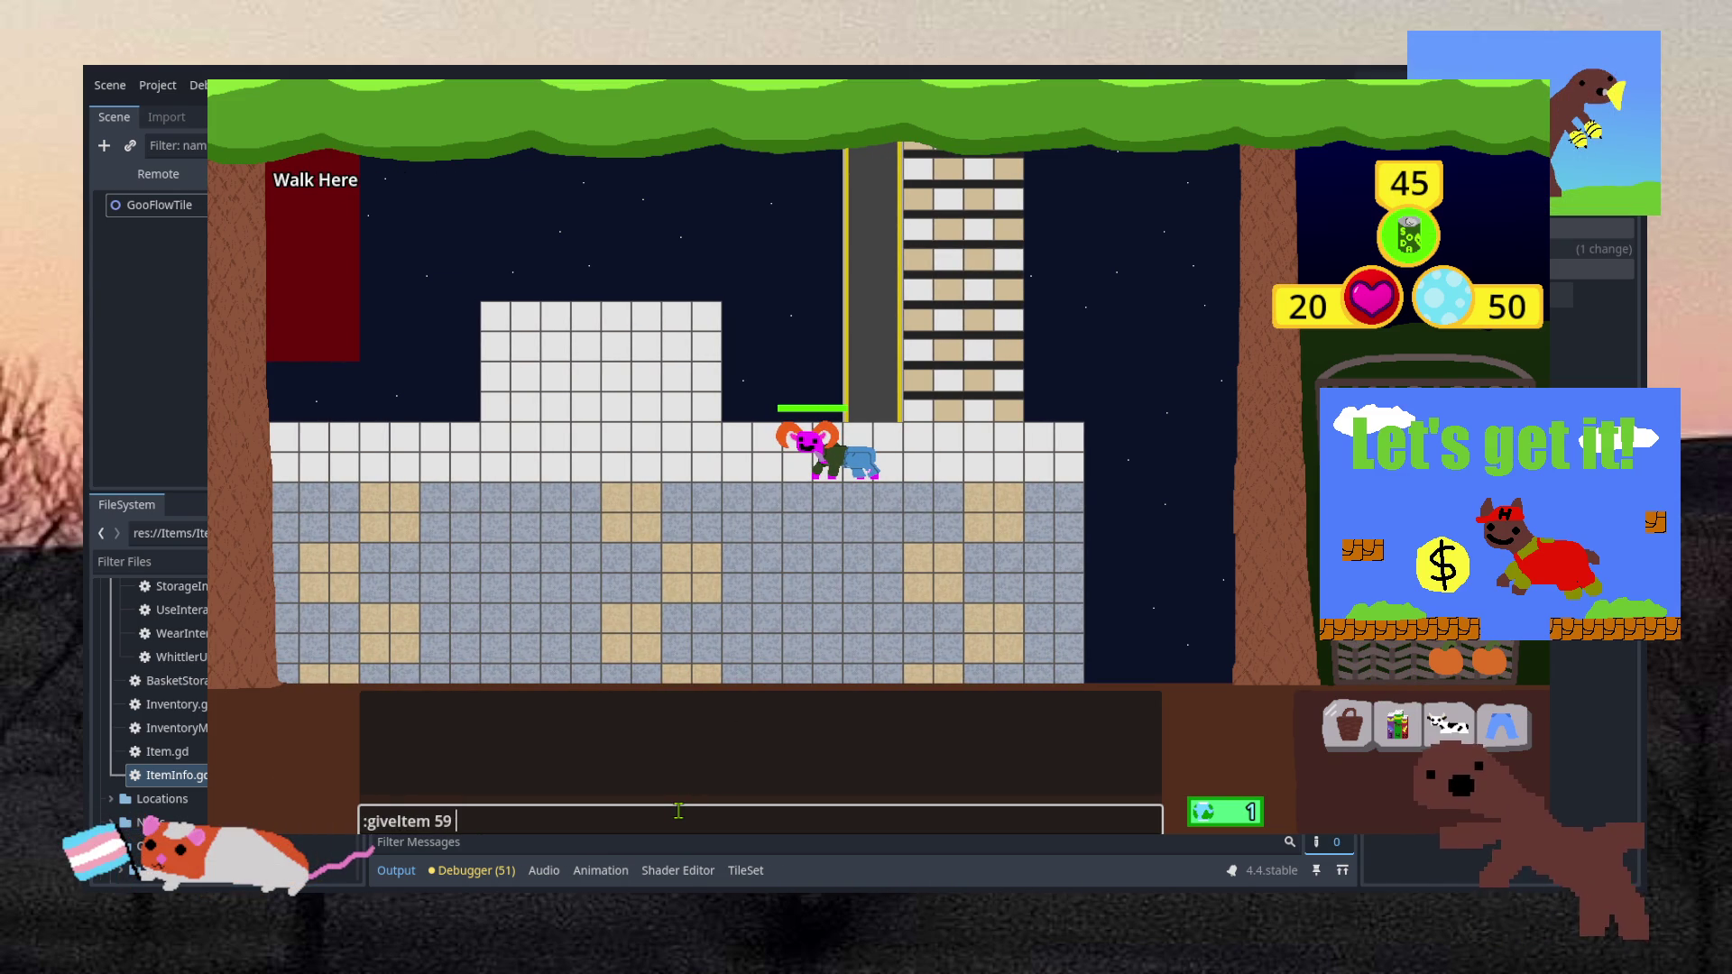